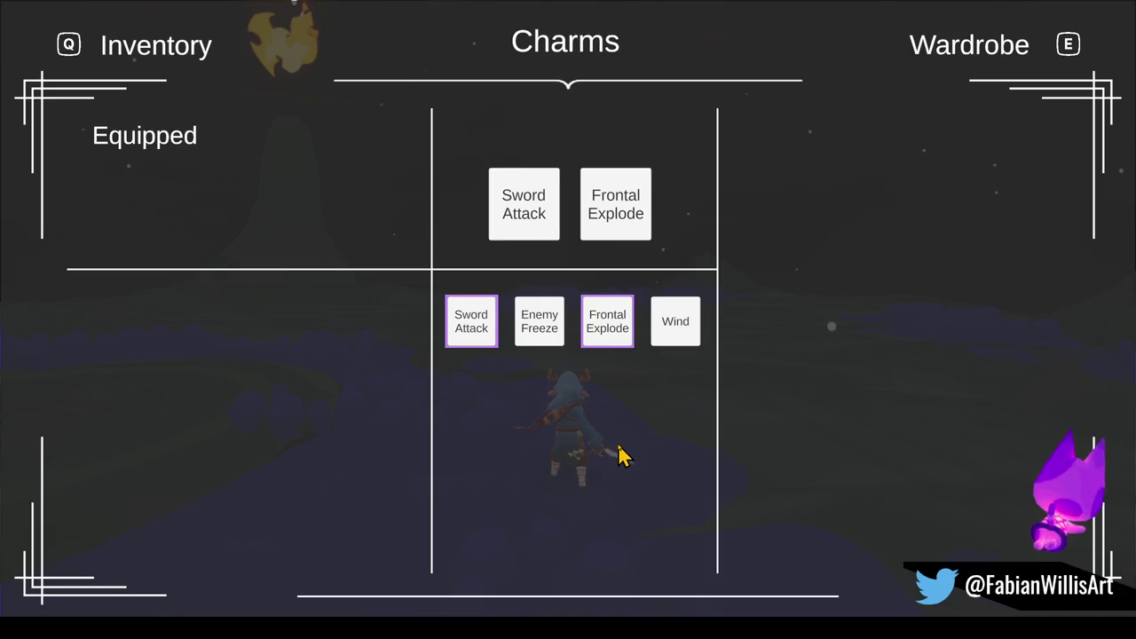
# Resume play and spawn a boss enemy at the marker from the F1 spawn list.
pyautogui.press('Escape')
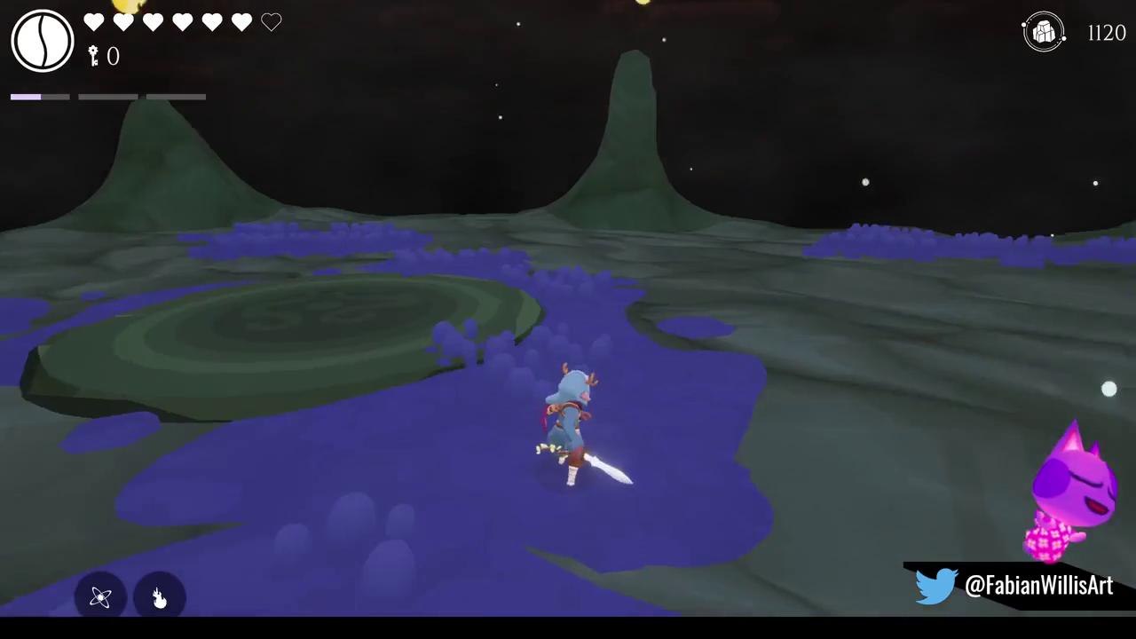
pyautogui.press('w')
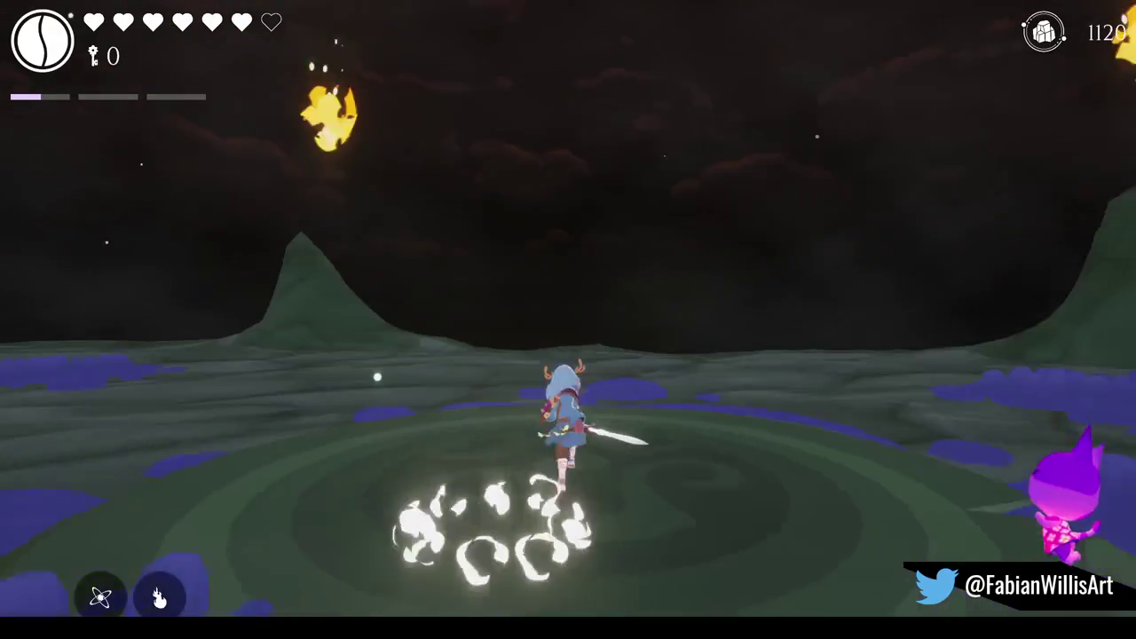
pyautogui.press('a')
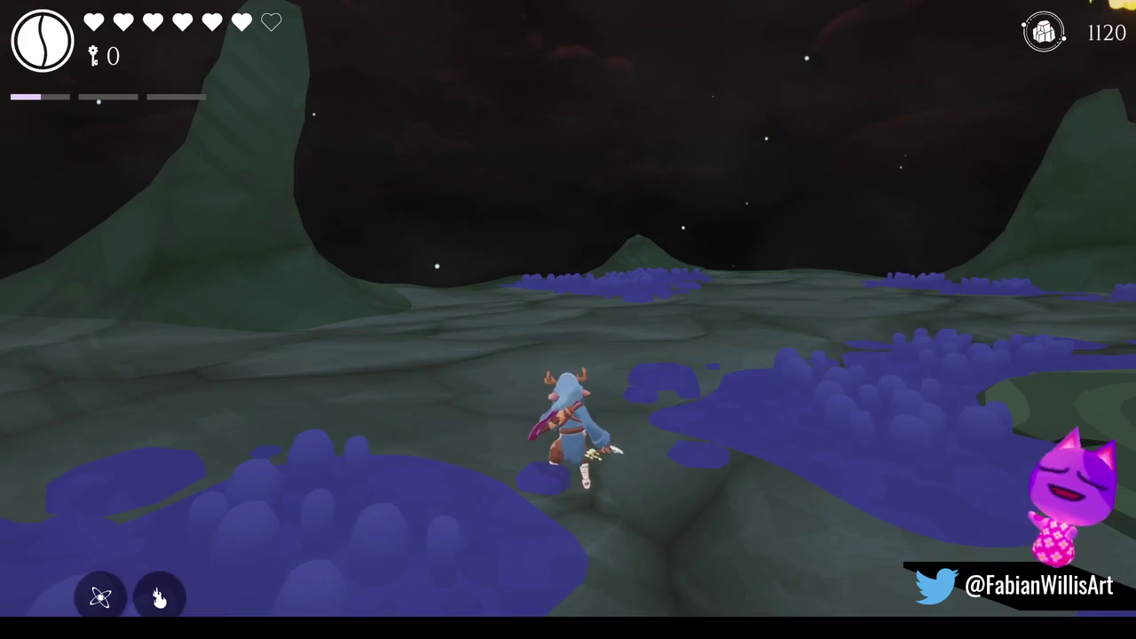
pyautogui.press('F1')
pyautogui.press('space')
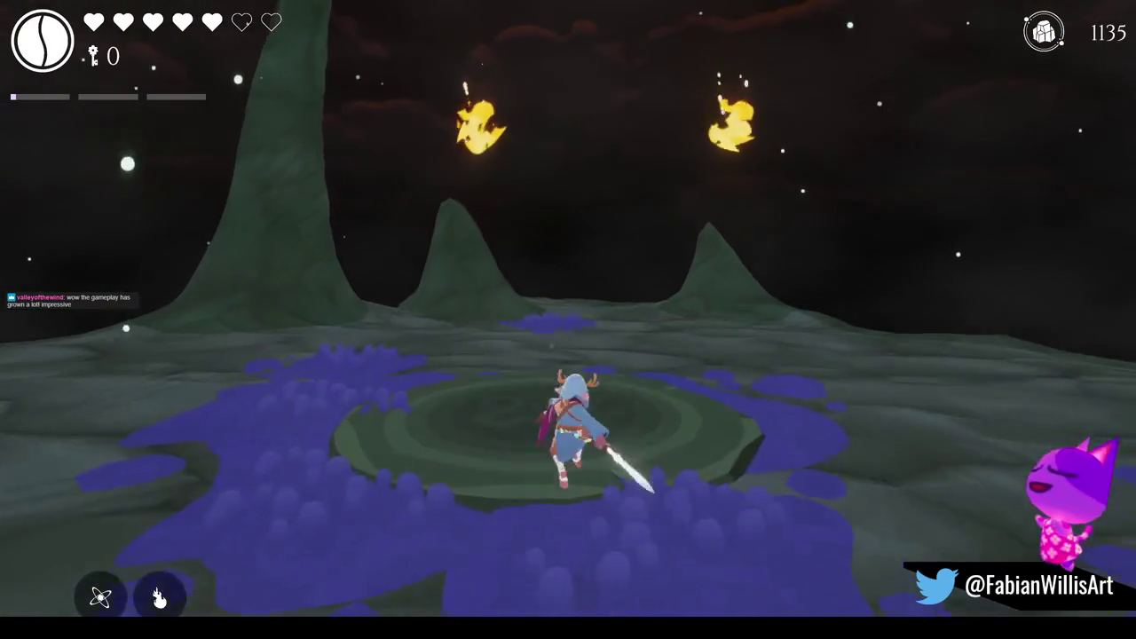
# Reopen and close the Charms menu, run across the arena, and choose Voidling from the spawn list.
pyautogui.press('Tab')
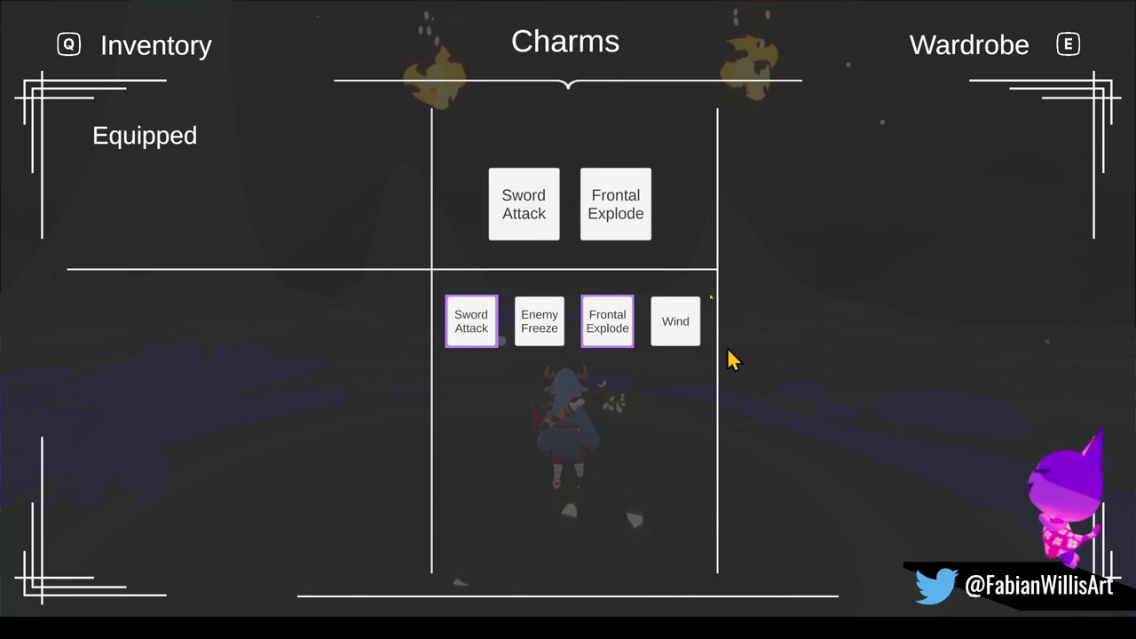
pyautogui.press('Tab')
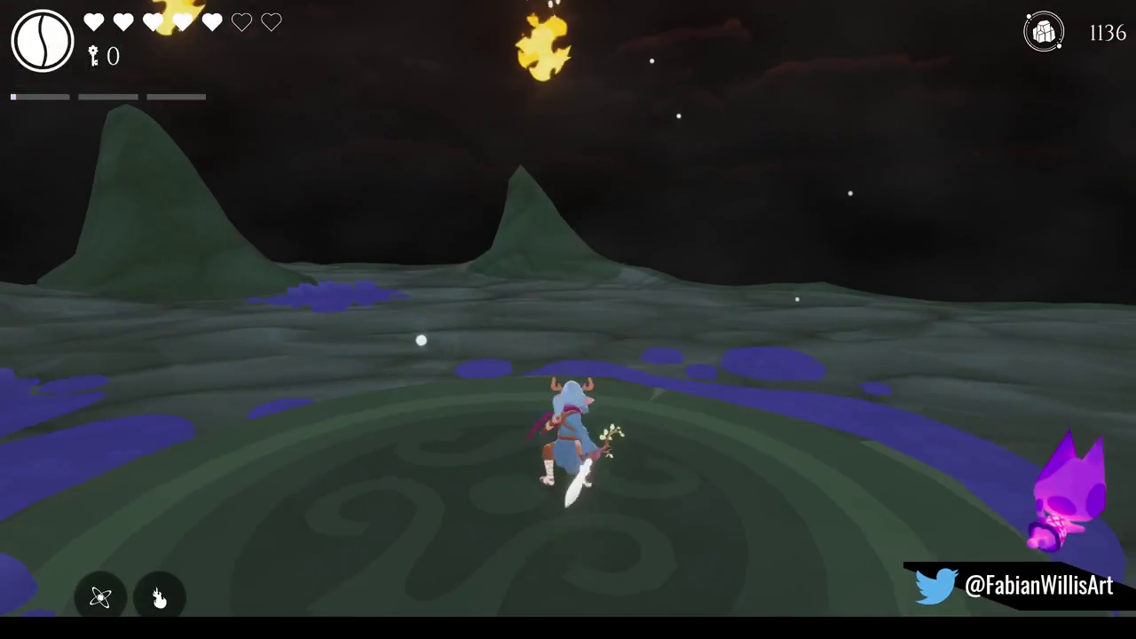
pyautogui.press('s')
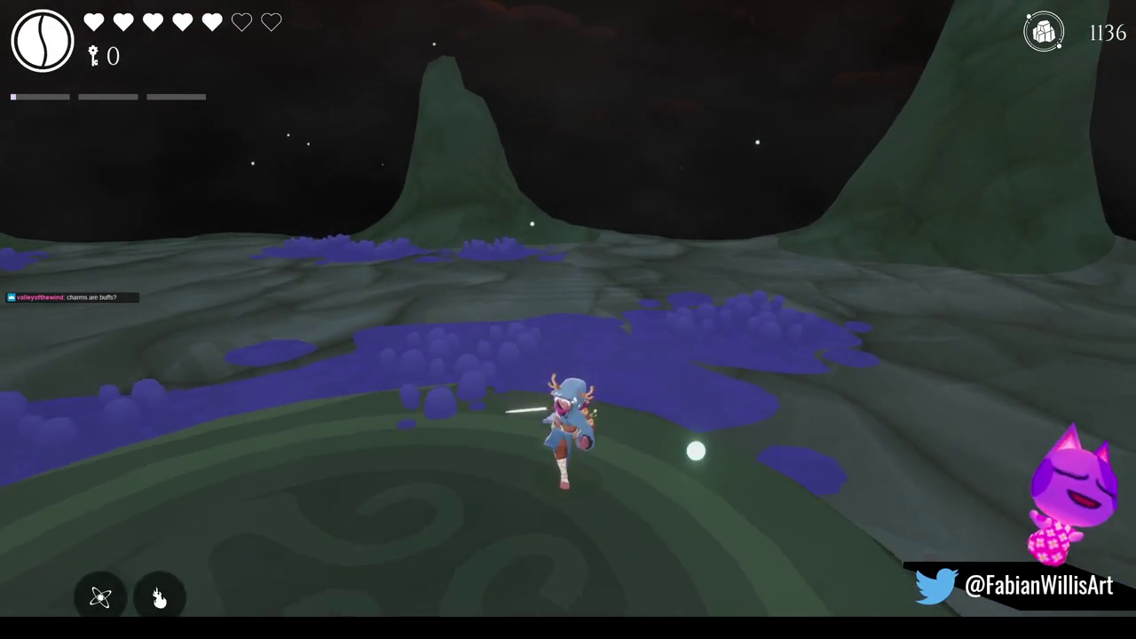
pyautogui.press('w')
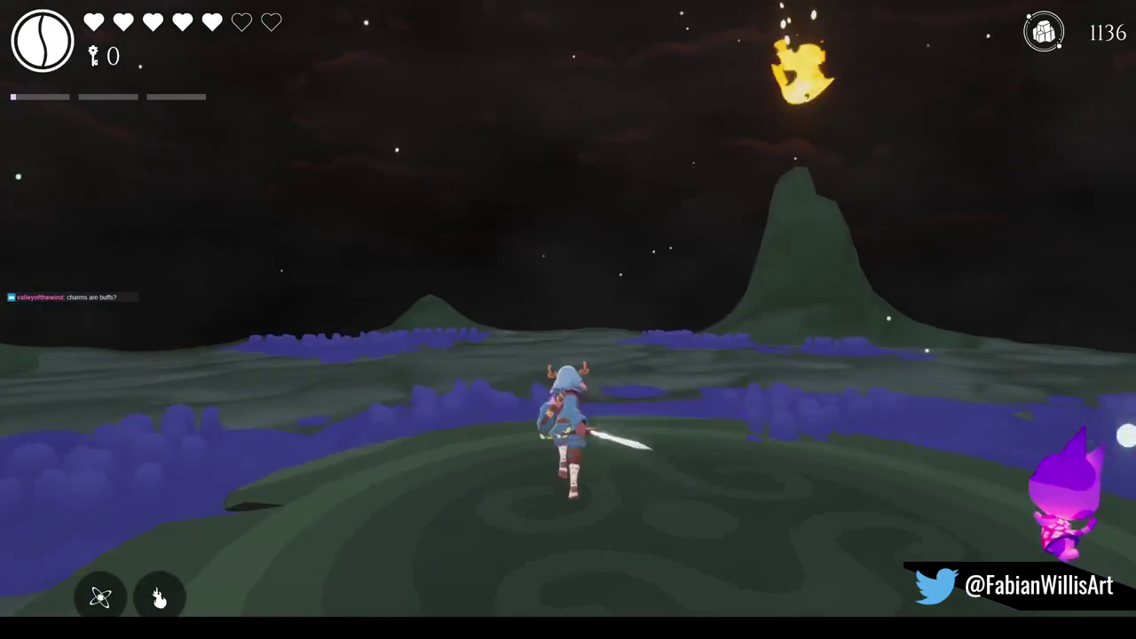
pyautogui.press('w')
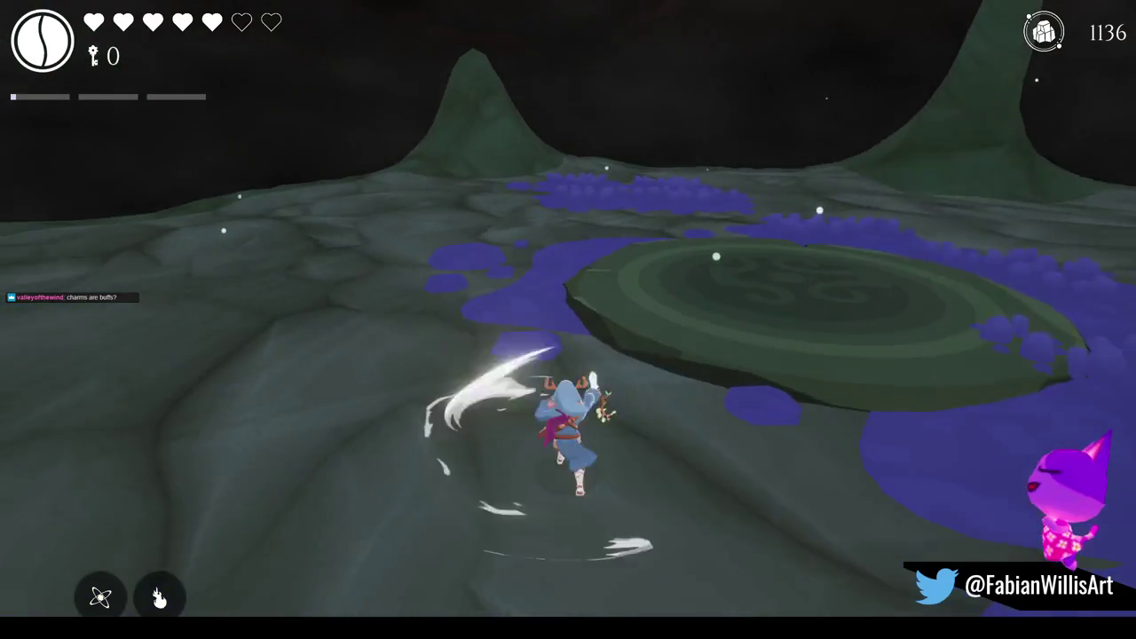
pyautogui.press('Tab')
pyautogui.click(1040, 32)
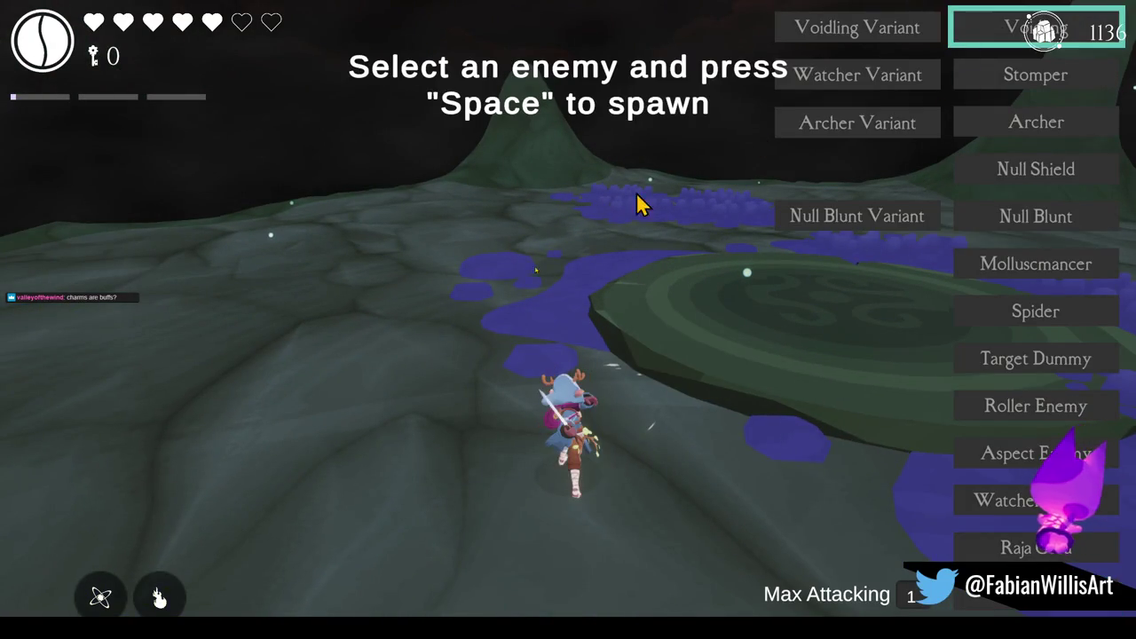
# Spawn the Voidling and kill it with spinning sword slashes, reaching the green platform.
pyautogui.press('space')
pyautogui.press('j')
pyautogui.press('j')
pyautogui.press('j')
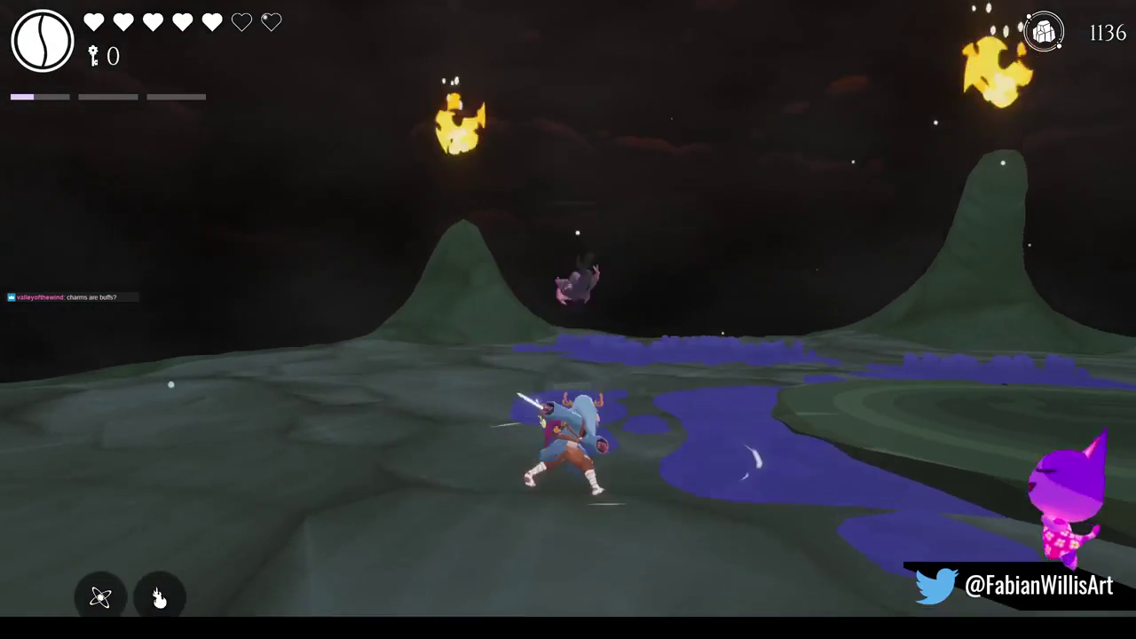
pyautogui.press('w')
pyautogui.press('w')
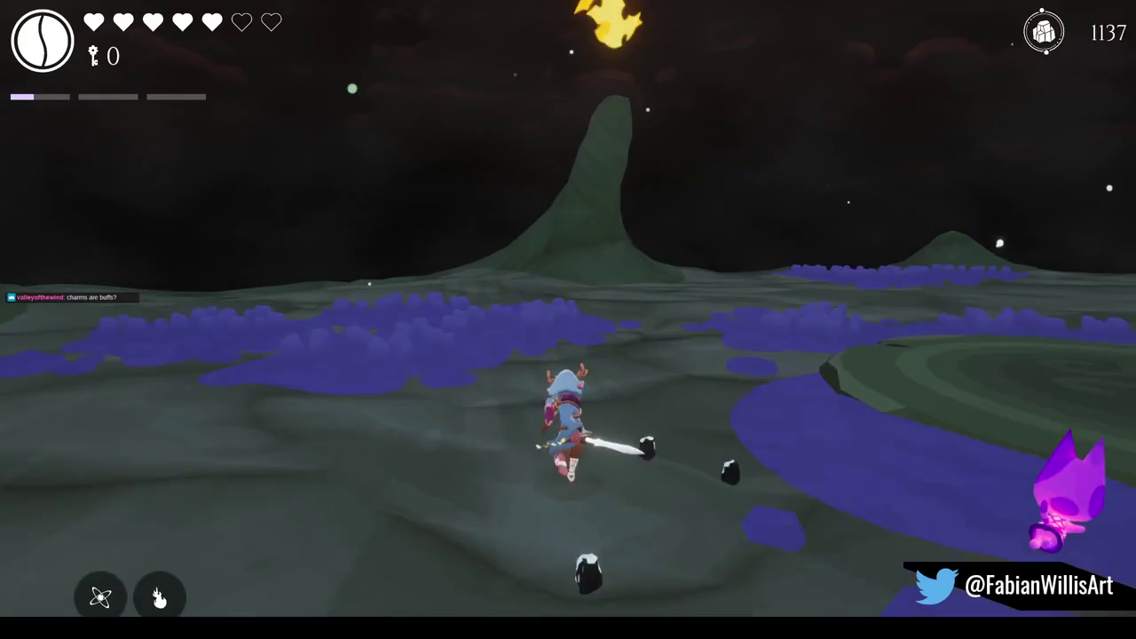
pyautogui.press('w')
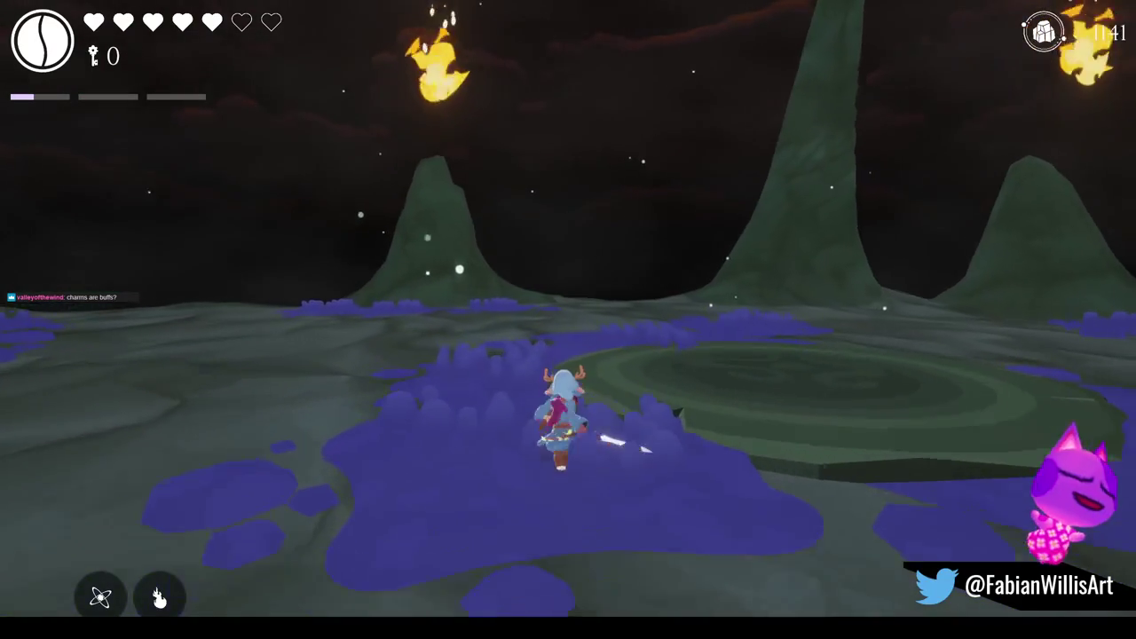
# Run across the grey rock past the purple pools onto the spiral platform.
pyautogui.press('w')
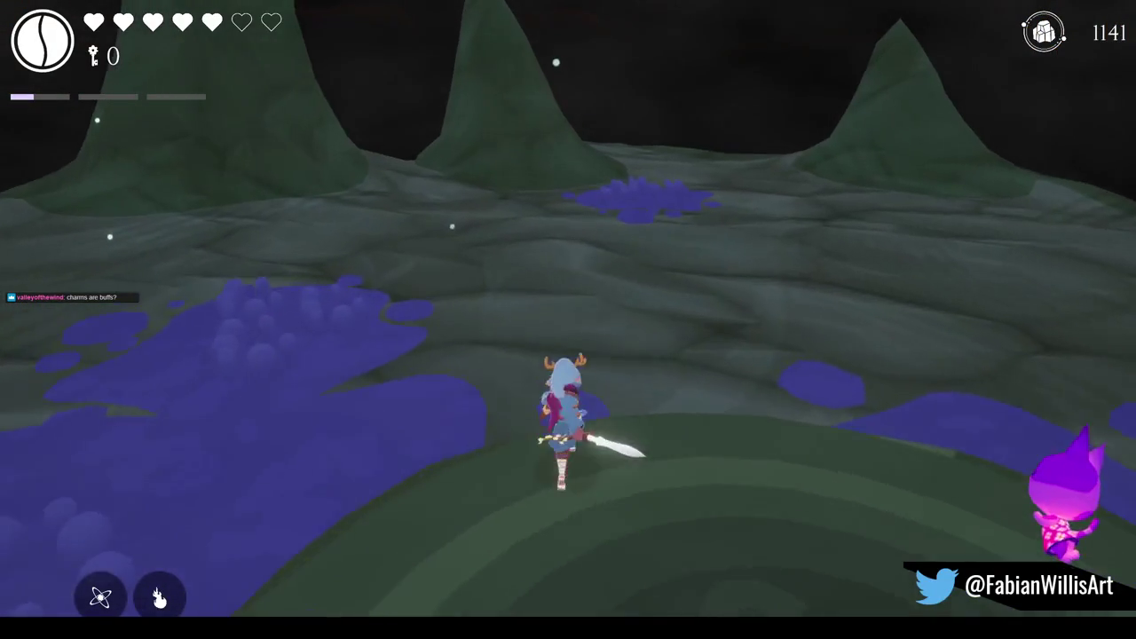
pyautogui.press('w')
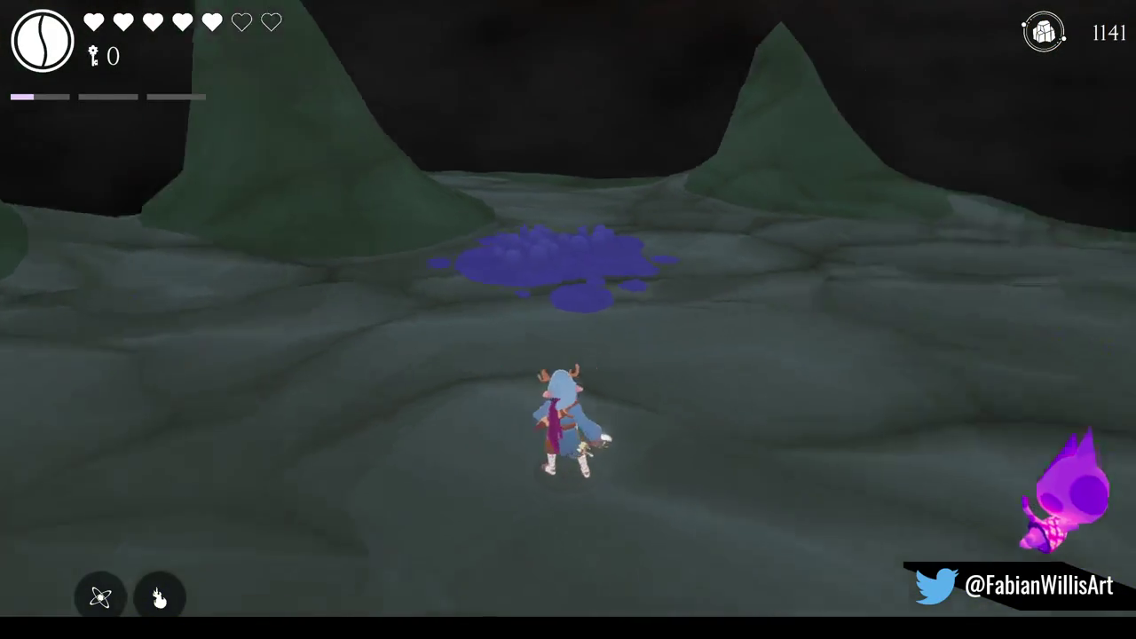
pyautogui.press('w')
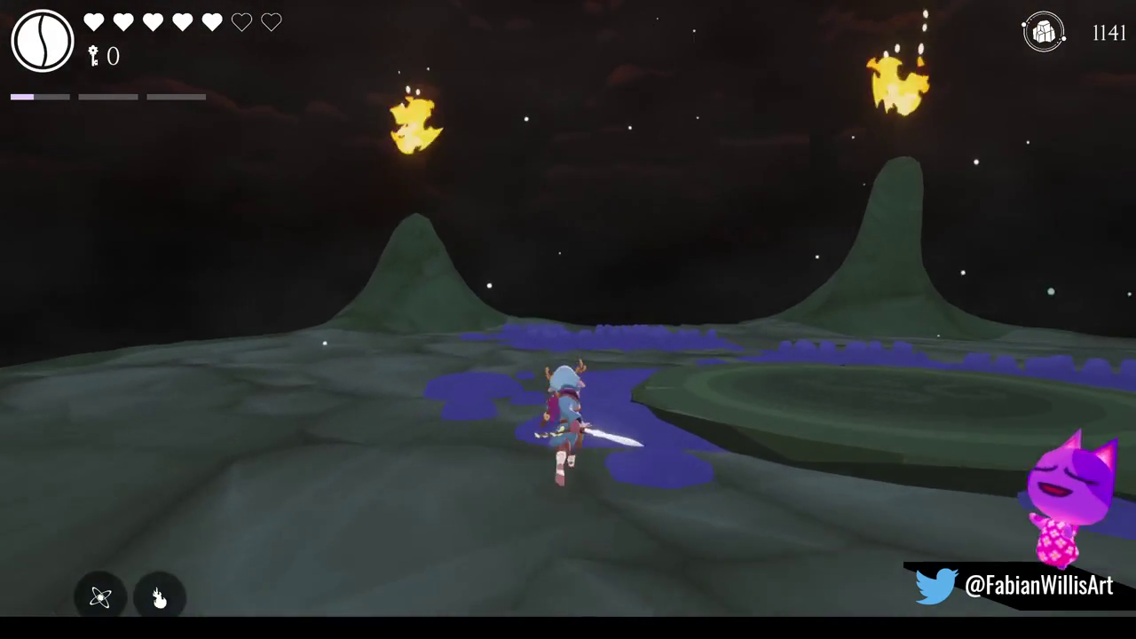
pyautogui.press('w')
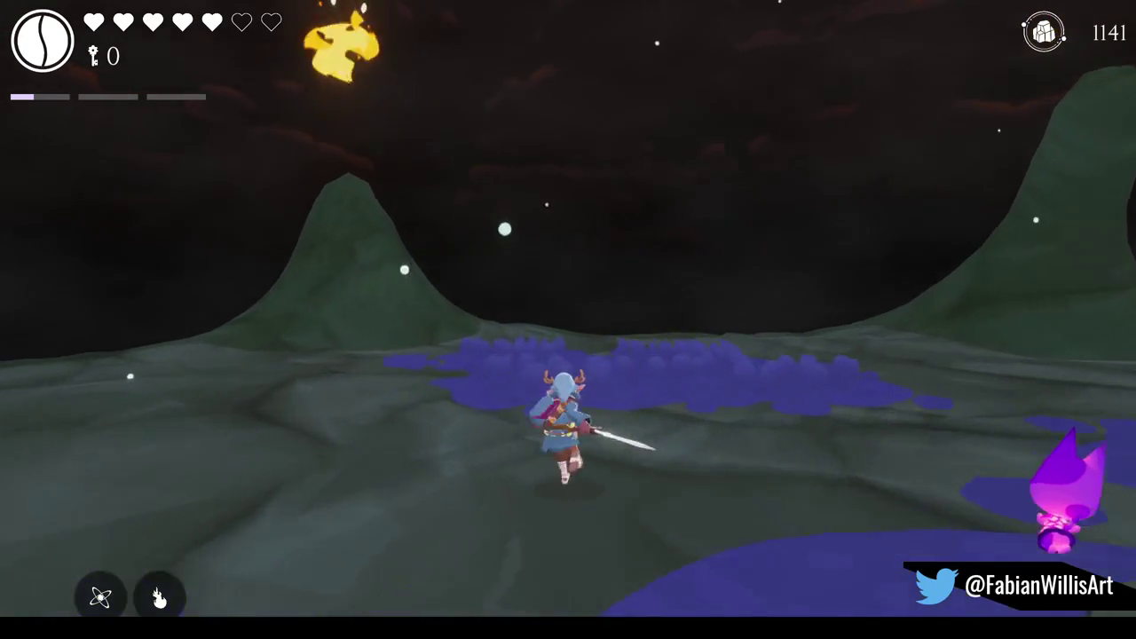
pyautogui.press('w')
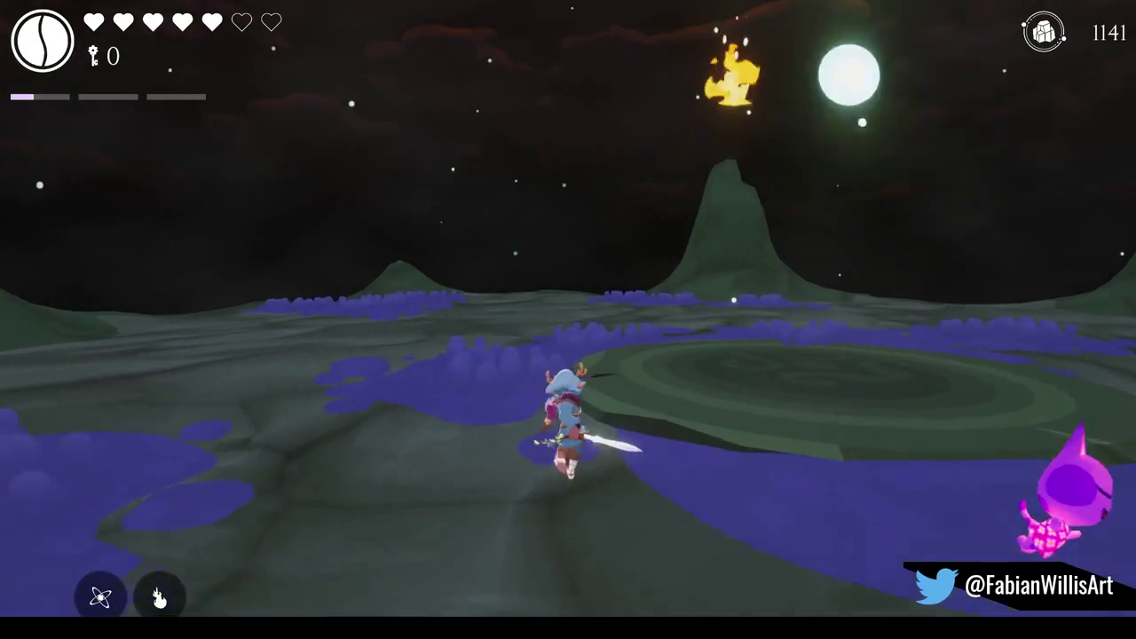
pyautogui.press('w')
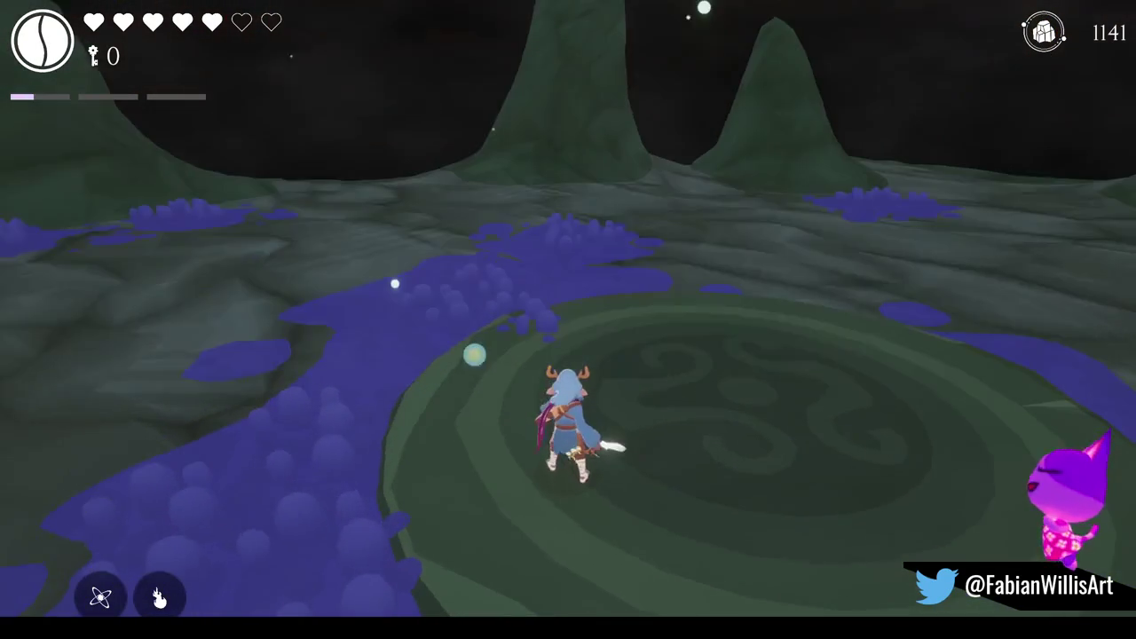
pyautogui.press('w')
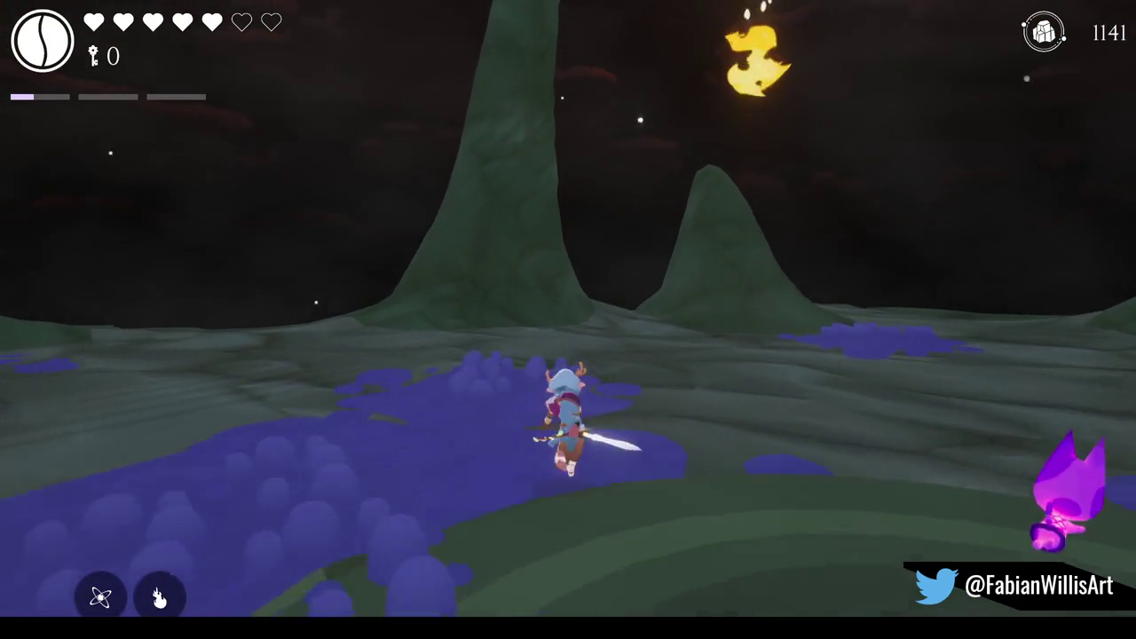
# Run back and forth around the pool and spiral platform, switch abilities, and pause the game.
pyautogui.press('s')
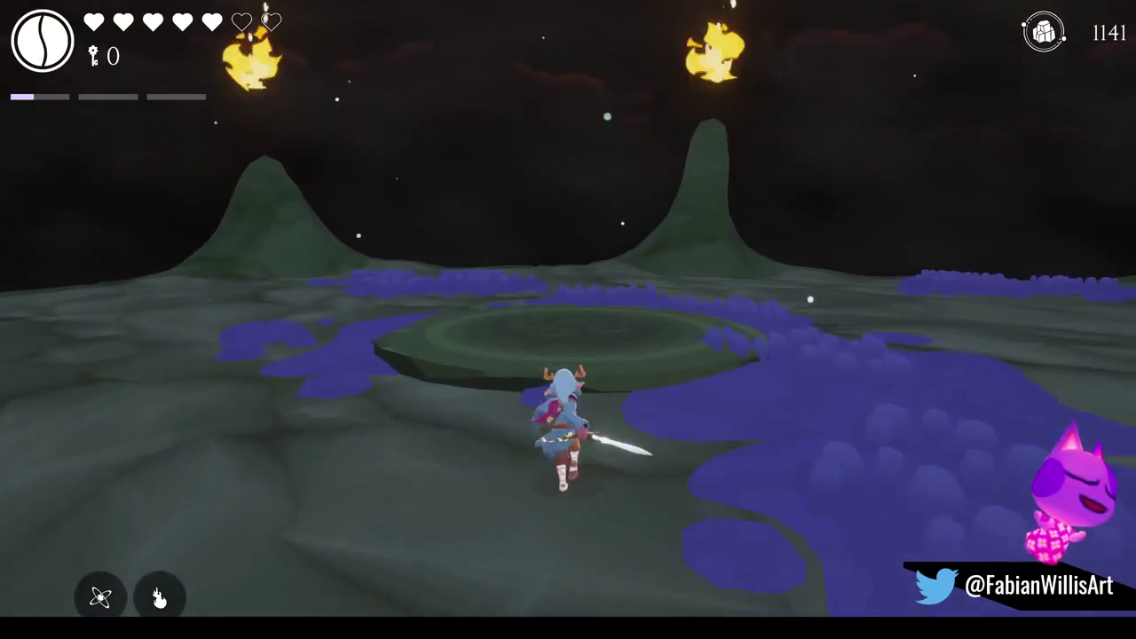
pyautogui.press('w')
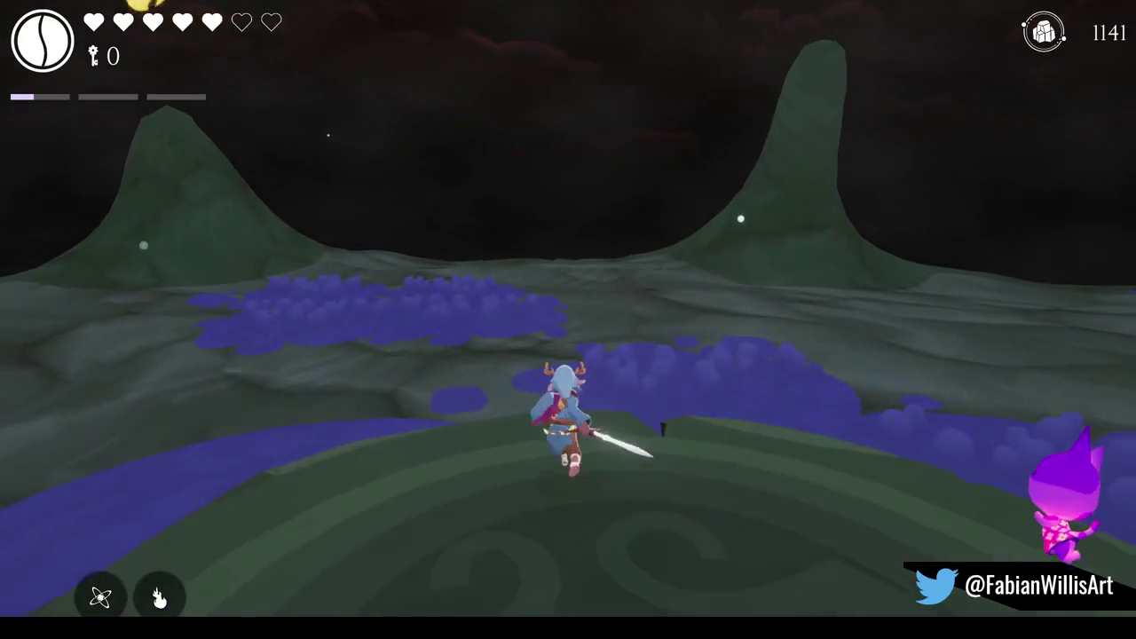
pyautogui.press('s')
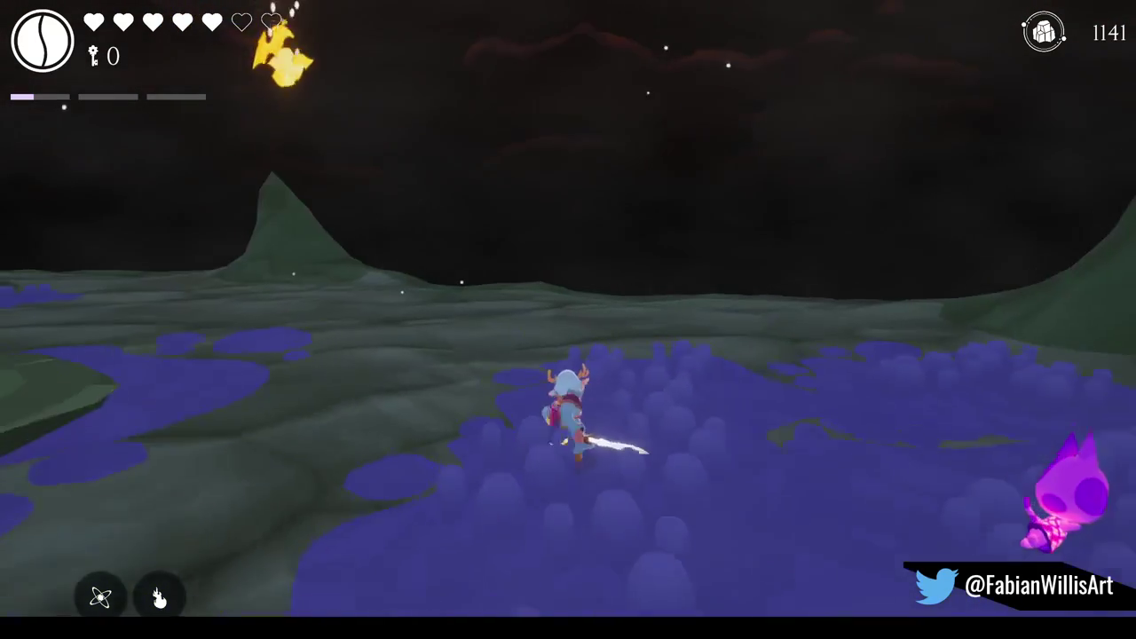
pyautogui.press('w')
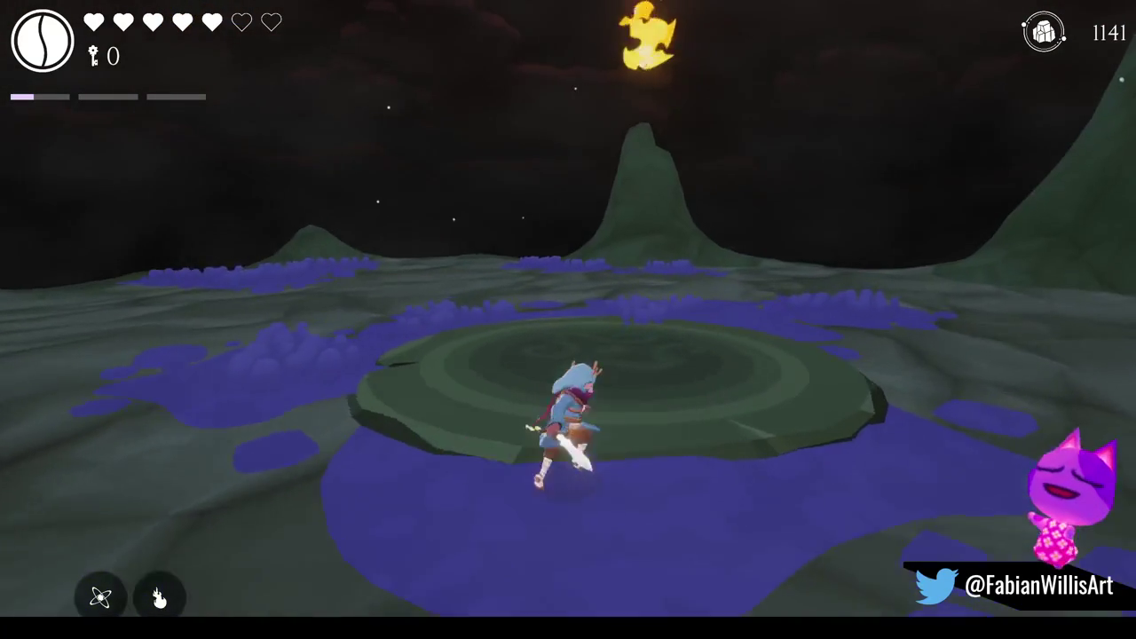
pyautogui.press('w')
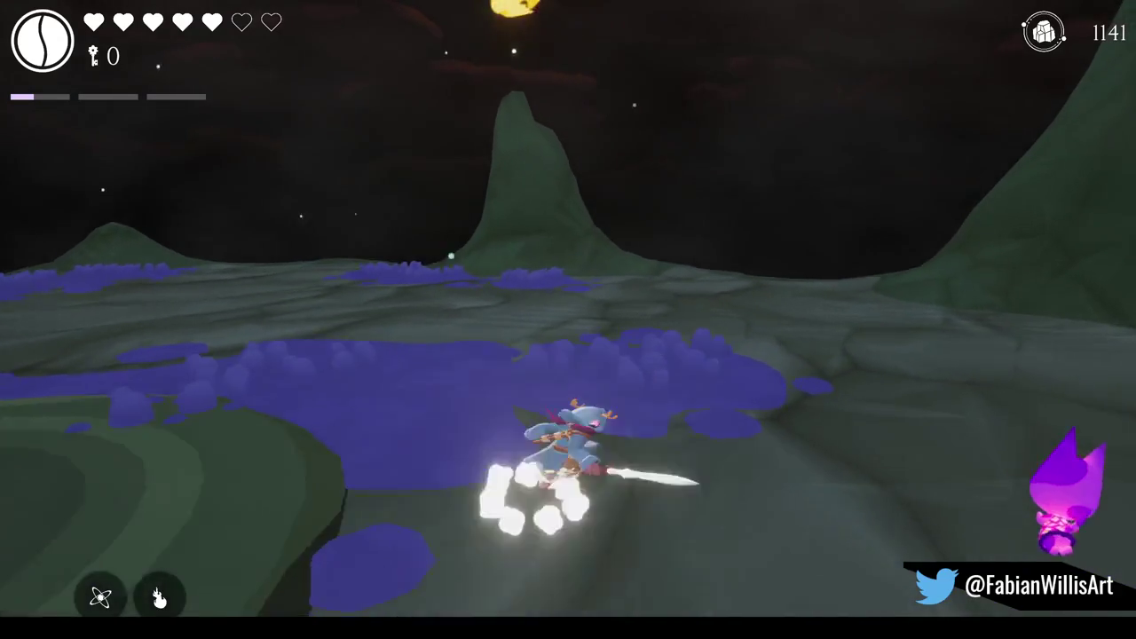
pyautogui.press('s')
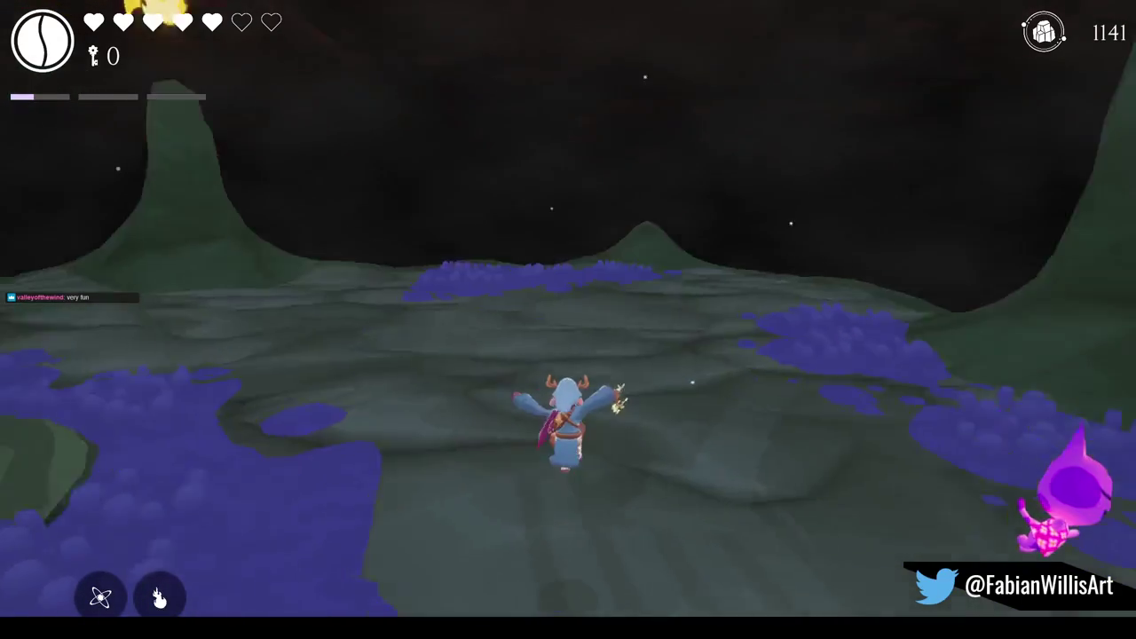
pyautogui.press('s')
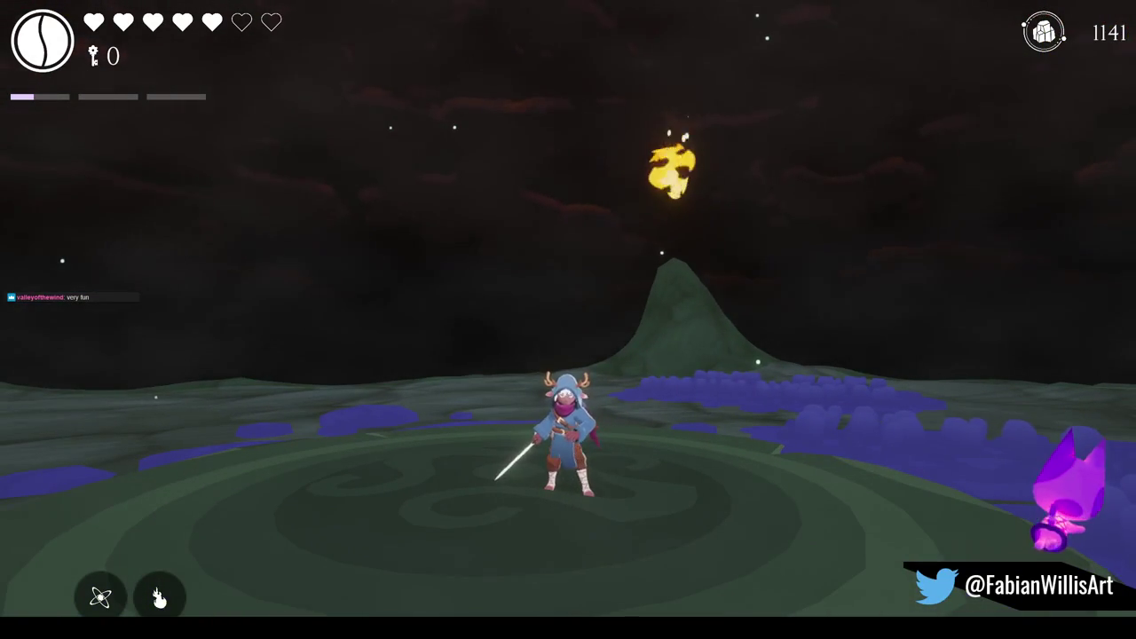
pyautogui.press('a')
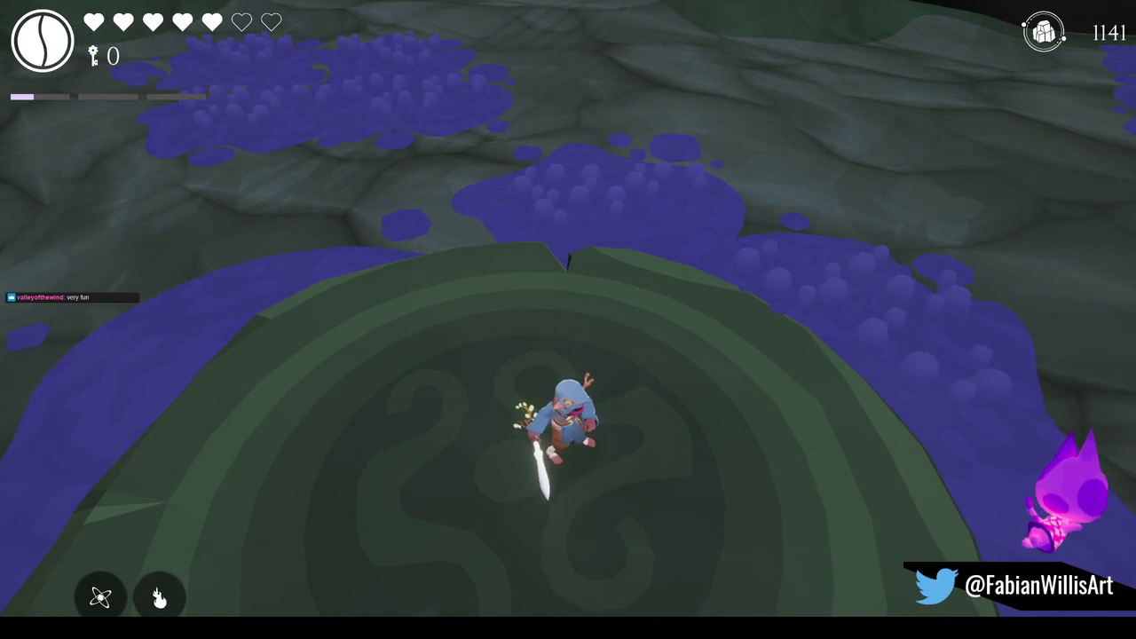
pyautogui.press('Escape')
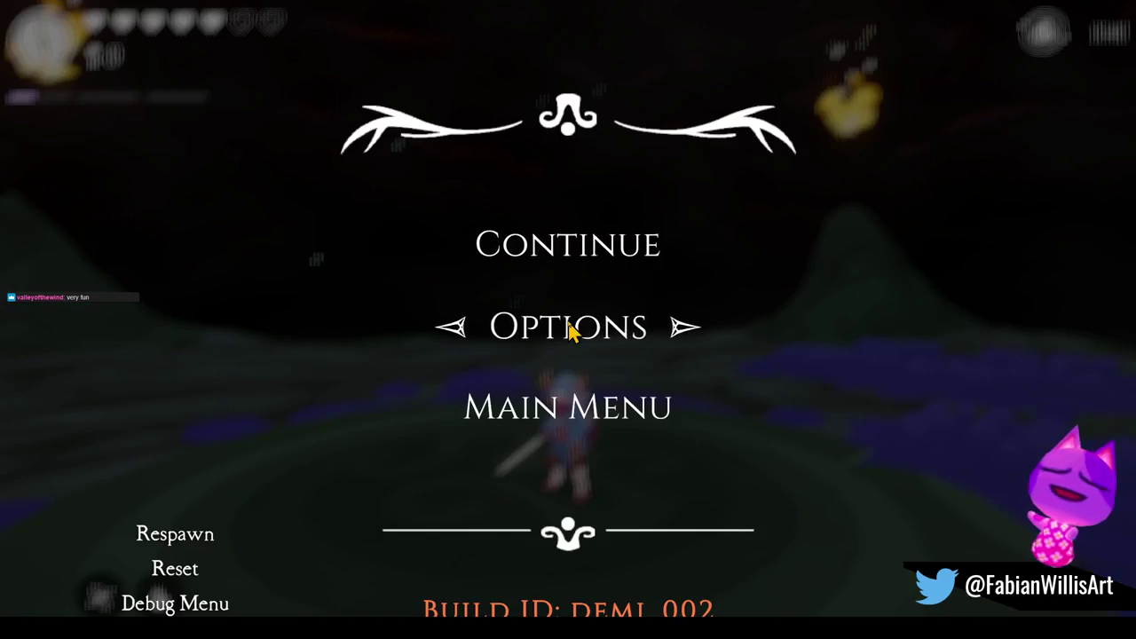
# Exit fullscreen, stop Unity's play mode, and switch to the Blender 'Forest Overworld3' window.
pyautogui.press('F11')
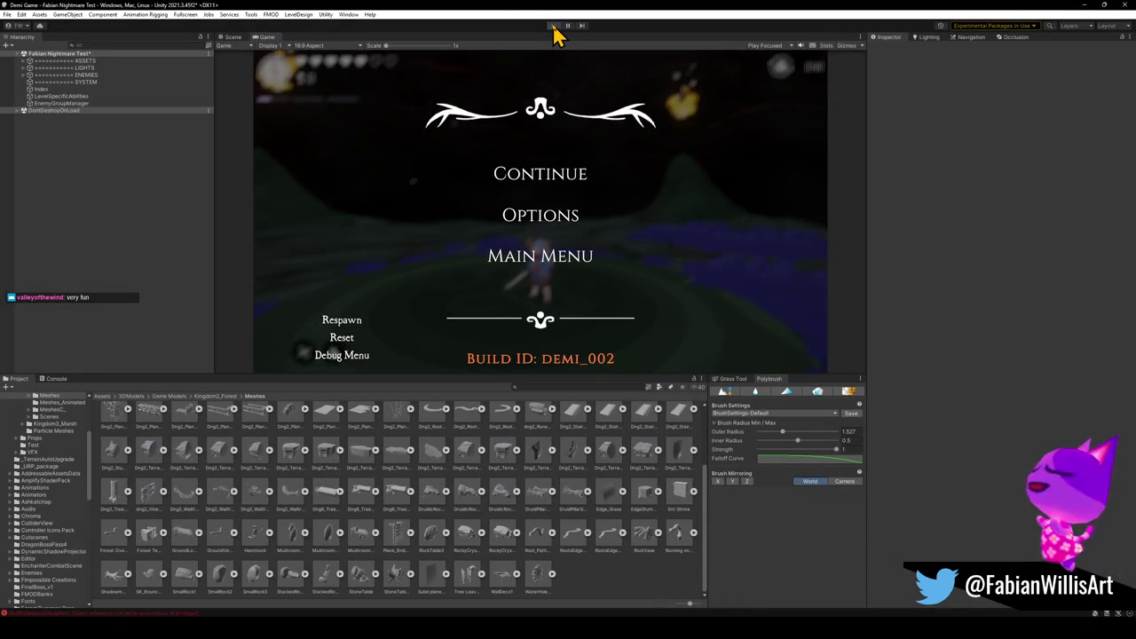
pyautogui.click(552, 25)
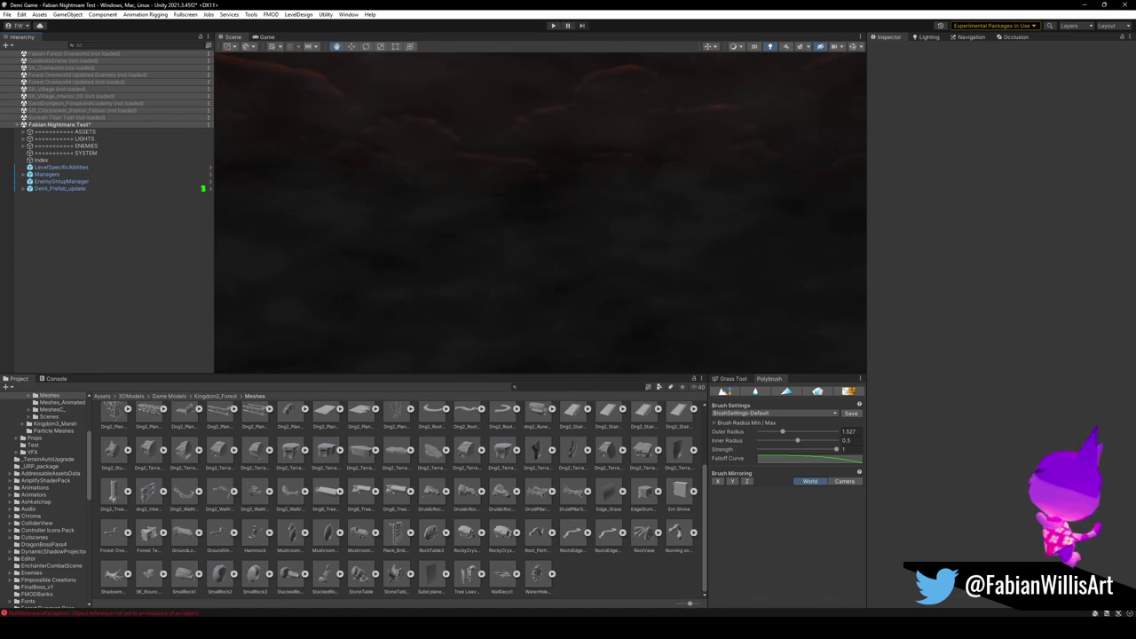
pyautogui.moveTo(685, 625)
pyautogui.click(586, 585)
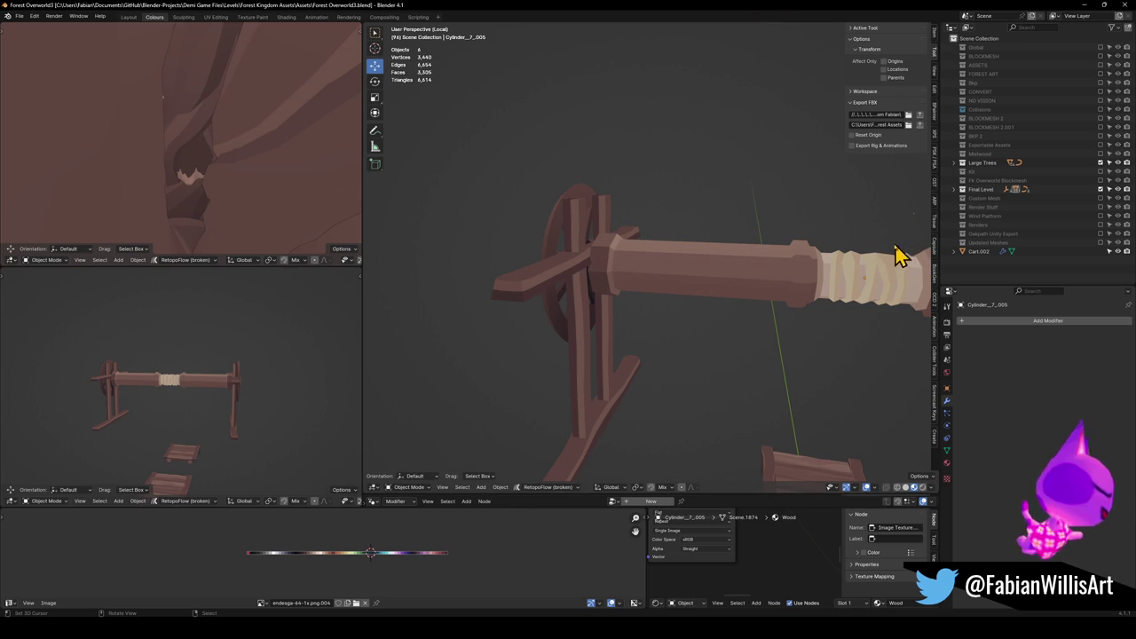
# Select the axle cylinder and snap the 3D cursor to one of its face rings.
pyautogui.moveTo(626, 278)
pyautogui.mouseDown()
pyautogui.moveTo(621, 254)
pyautogui.moveTo(578, 245)
pyautogui.moveTo(666, 260)
pyautogui.moveTo(669, 278)
pyautogui.moveTo(775, 269)
pyautogui.moveTo(775, 297)
pyautogui.mouseUp()
pyautogui.keyDown('shift'); pyautogui.rightClick(588, 251); pyautogui.keyUp('shift')
pyautogui.click(669, 278)
pyautogui.press('Tab')
pyautogui.hotkey('ctrl', 'r')
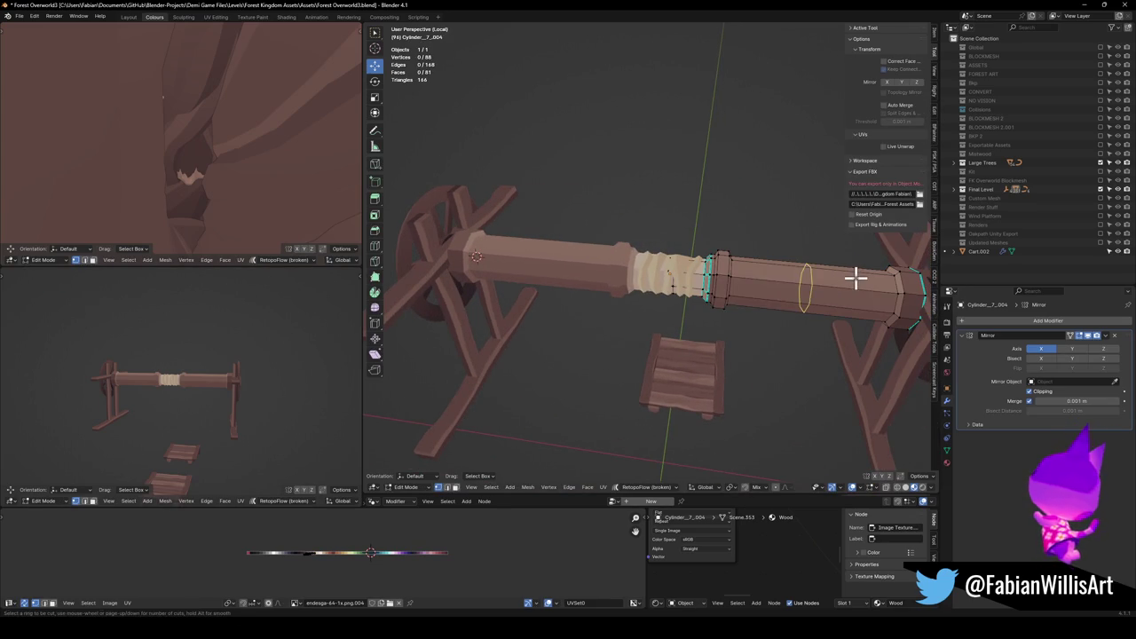
pyautogui.click(856, 277)
pyautogui.hotkey('ctrl', 'z')
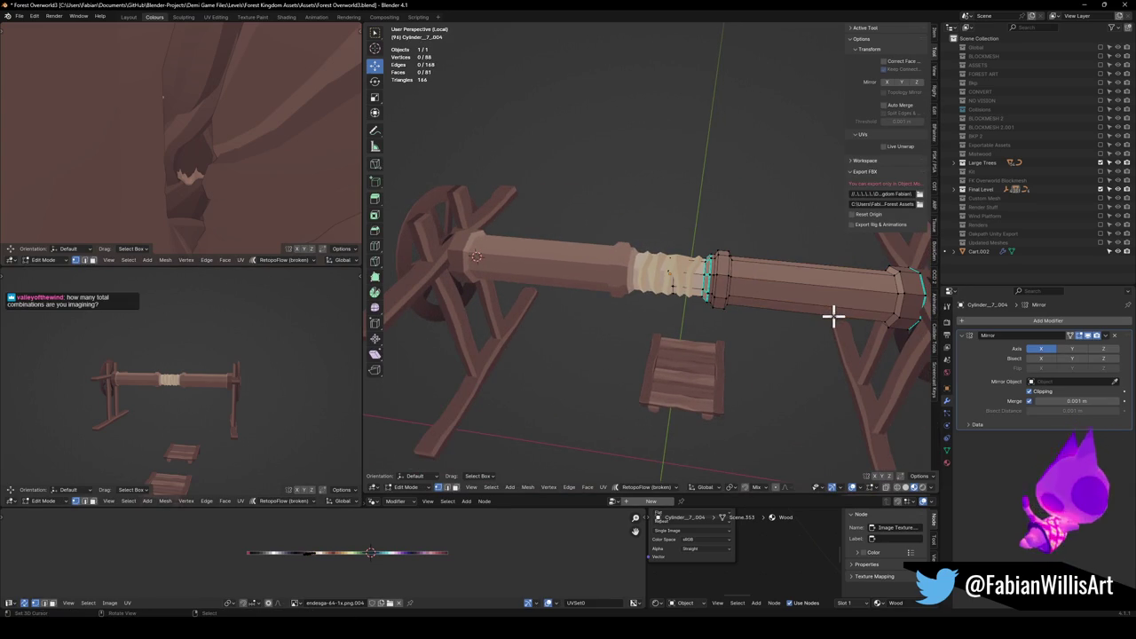
pyautogui.keyDown('alt'); pyautogui.click(837, 293); pyautogui.keyUp('alt')
pyautogui.hotkey('shift', 's')
pyautogui.click(826, 330)
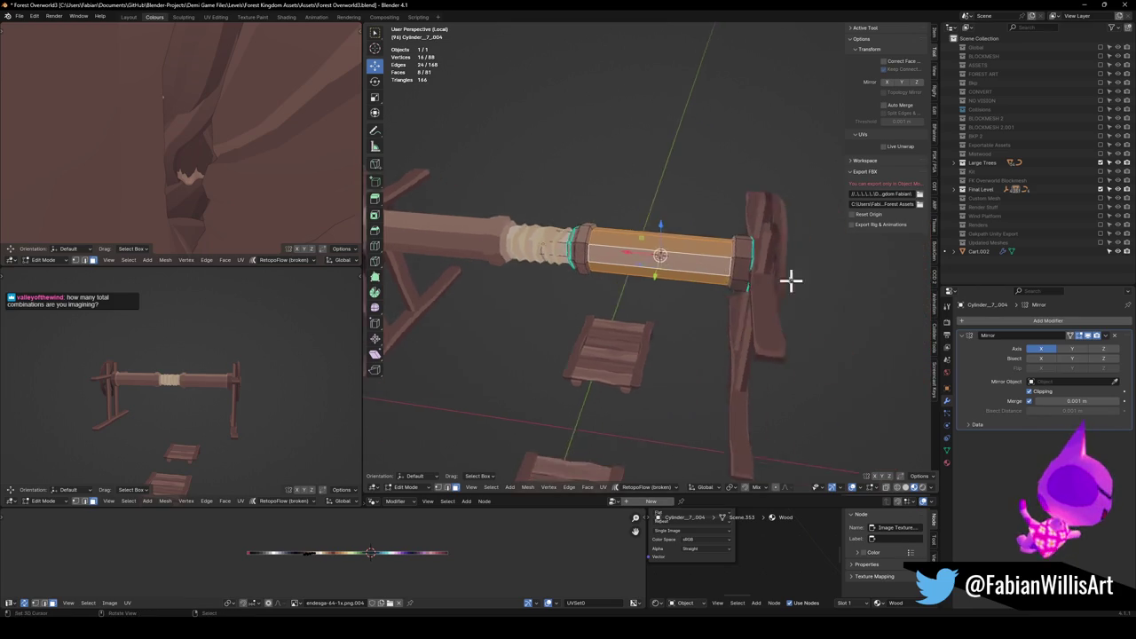
pyautogui.press('KP_Decimal')
pyautogui.press('Tab')
# Recolour three face rings beside the rope wrap by shifting their UVs along X.
pyautogui.moveTo(656, 305)
pyautogui.mouseDown()
pyautogui.moveTo(683, 305)
pyautogui.moveTo(616, 289)
pyautogui.moveTo(649, 274)
pyautogui.moveTo(677, 296)
pyautogui.moveTo(648, 296)
pyautogui.moveTo(680, 299)
pyautogui.moveTo(639, 283)
pyautogui.mouseUp()
pyautogui.scroll(3, 664, 277)
pyautogui.scroll(3, 697, 284)
pyautogui.press('Tab')
pyautogui.hotkey('alt', 'a')
pyautogui.keyDown('alt'); pyautogui.click(645, 300); pyautogui.keyUp('alt')
pyautogui.keyDown('alt'); pyautogui.click(645, 300); pyautogui.keyUp('alt')
pyautogui.keyDown('alt'); pyautogui.keyDown('shift'); pyautogui.click(674, 306); pyautogui.keyUp('shift'); pyautogui.keyUp('alt')
pyautogui.keyDown('alt'); pyautogui.keyDown('shift'); pyautogui.click(672, 317); pyautogui.keyUp('shift'); pyautogui.keyUp('alt')
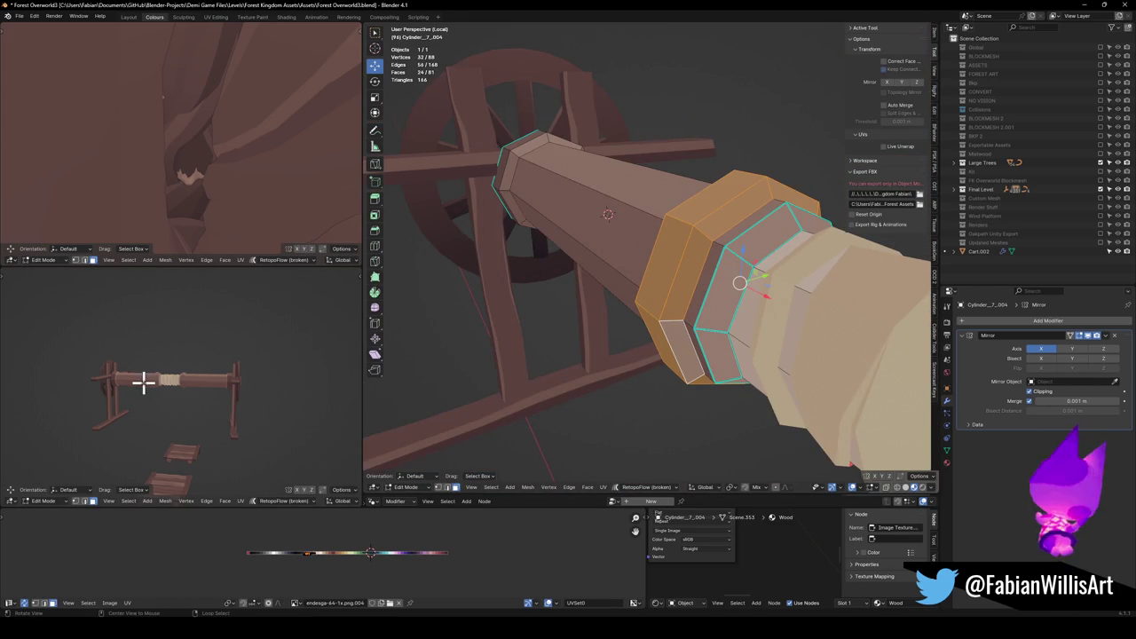
pyautogui.scroll(5, 251, 375)
pyautogui.press('g')
pyautogui.press('x')
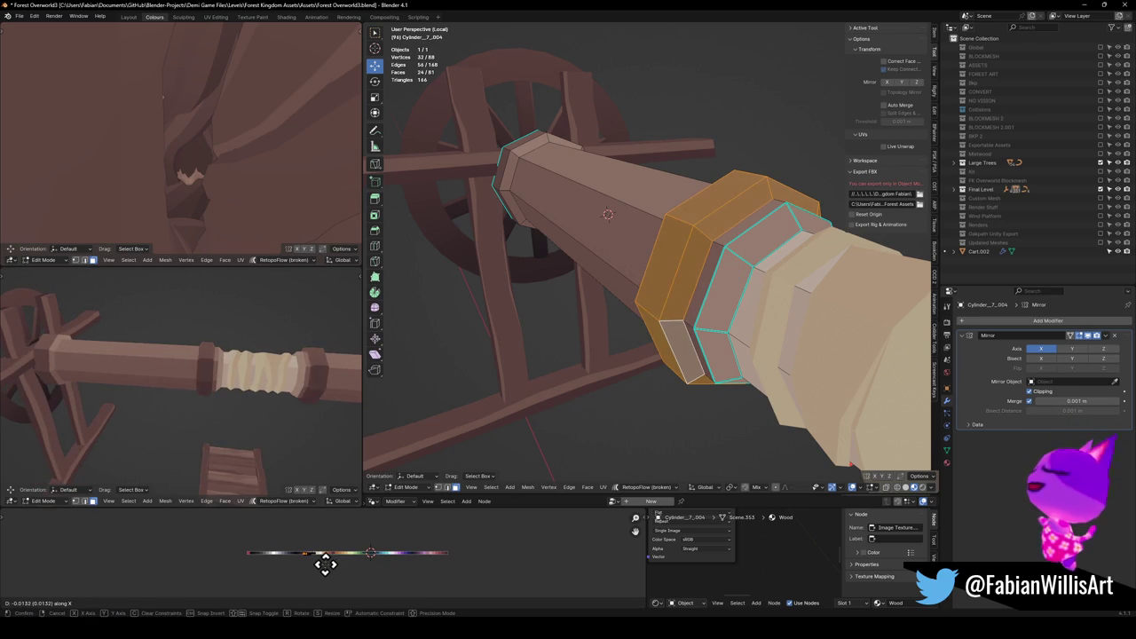
pyautogui.click(326, 563)
# Slide an edge loop along the handle to reposition the band's edge.
pyautogui.press('KP_1')
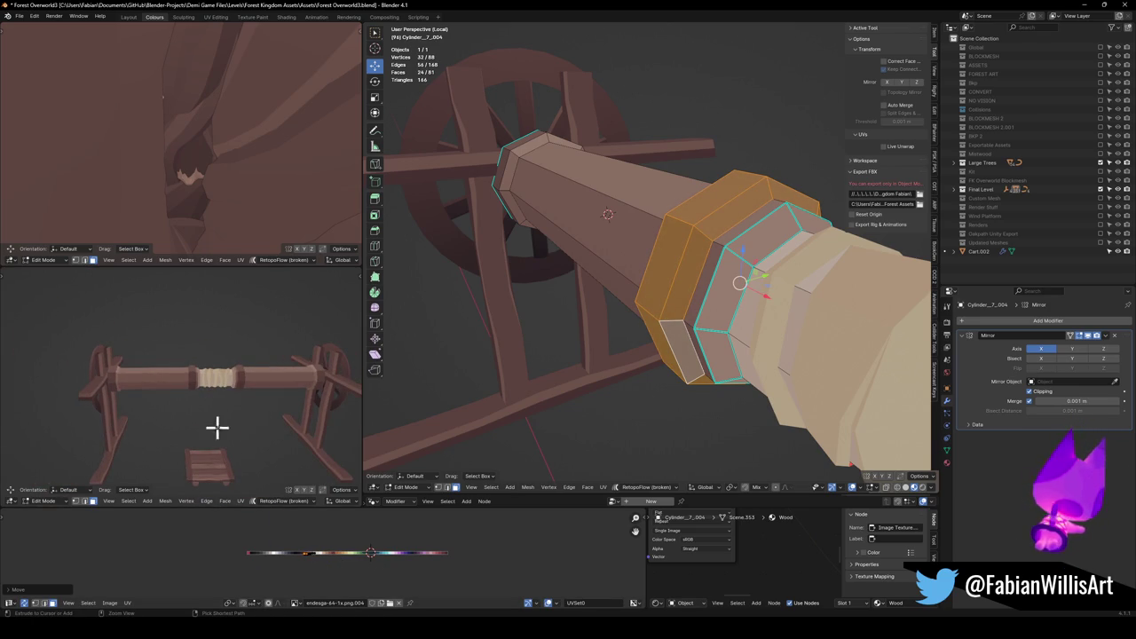
pyautogui.scroll(5, 266, 380)
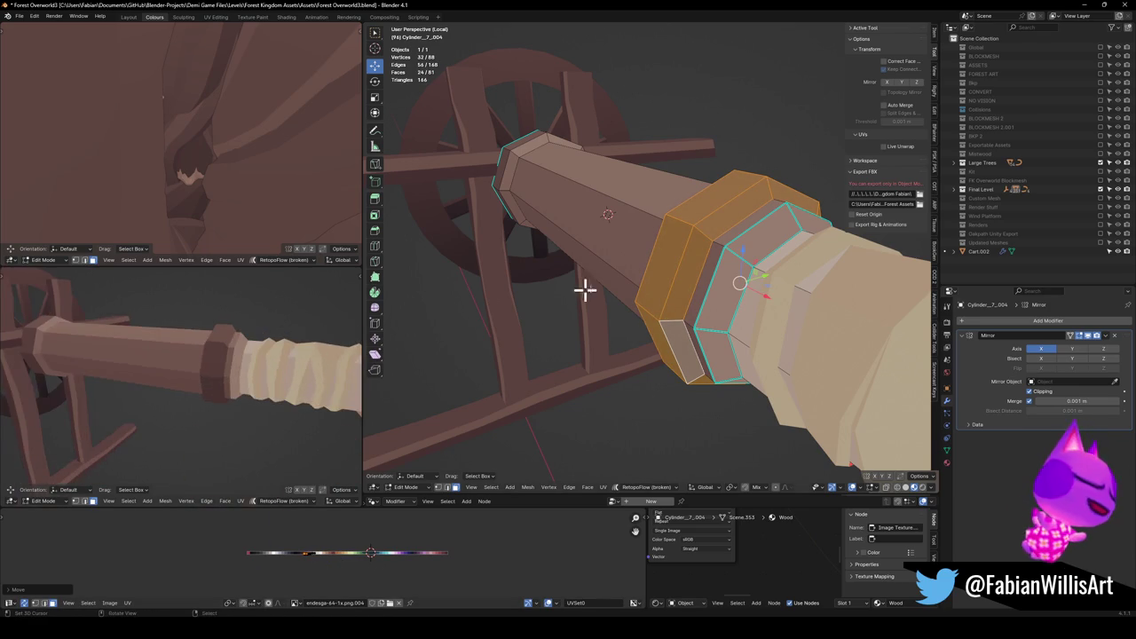
pyautogui.hotkey('alt', 'a')
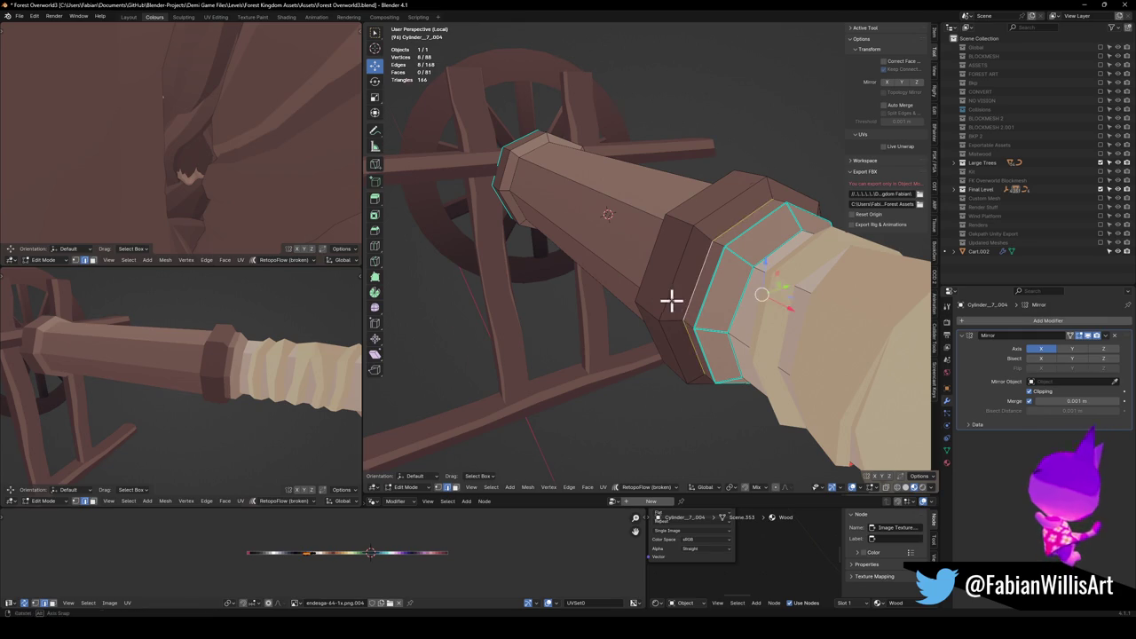
pyautogui.press('g')
pyautogui.press('g')
pyautogui.click(724, 285)
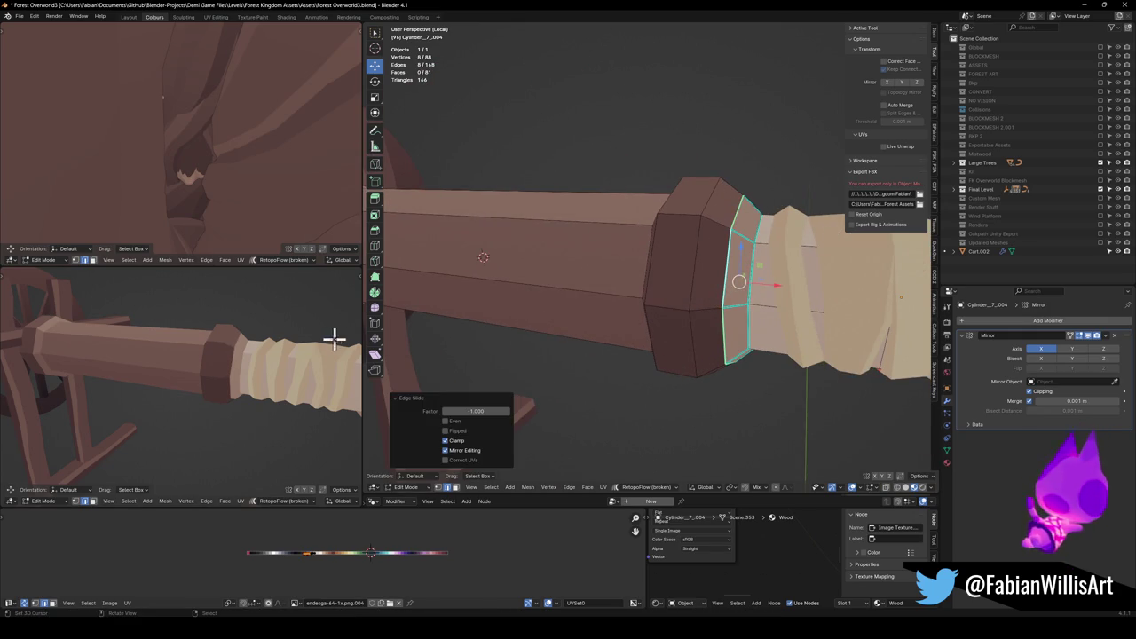
pyautogui.scroll(-5, 228, 373)
# Move the band 0.2457 m along X on the axle.
pyautogui.moveTo(228, 373); pyautogui.dragTo(309, 342)
pyautogui.moveTo(621, 301)
pyautogui.mouseDown()
pyautogui.moveTo(679, 279)
pyautogui.moveTo(680, 266)
pyautogui.moveTo(652, 307)
pyautogui.mouseUp()
pyautogui.keyDown('alt'); pyautogui.click(644, 302); pyautogui.keyUp('alt')
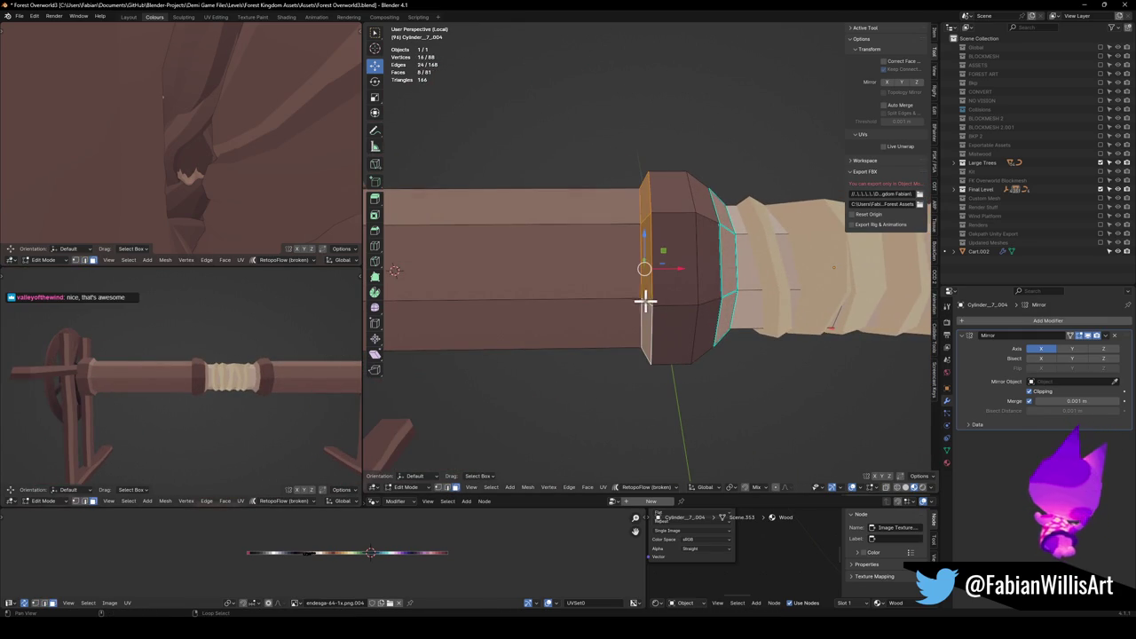
pyautogui.keyDown('ctrl'); pyautogui.keyDown('alt'); pyautogui.click(679, 307); pyautogui.keyUp('alt'); pyautogui.keyUp('ctrl')
pyautogui.press('g')
pyautogui.click(722, 287)
pyautogui.moveTo(722, 286)
pyautogui.mouseDown()
pyautogui.moveTo(710, 296)
pyautogui.moveTo(781, 287)
pyautogui.mouseUp()
# Recolour the moved band by shifting its UVs along X.
pyautogui.keyDown('alt'); pyautogui.click(665, 307); pyautogui.keyUp('alt')
pyautogui.moveTo(665, 307)
pyautogui.mouseDown()
pyautogui.moveTo(651, 302)
pyautogui.moveTo(689, 310)
pyautogui.mouseUp()
pyautogui.press('ctrl+KP_Add')
pyautogui.press('g')
pyautogui.press('x')
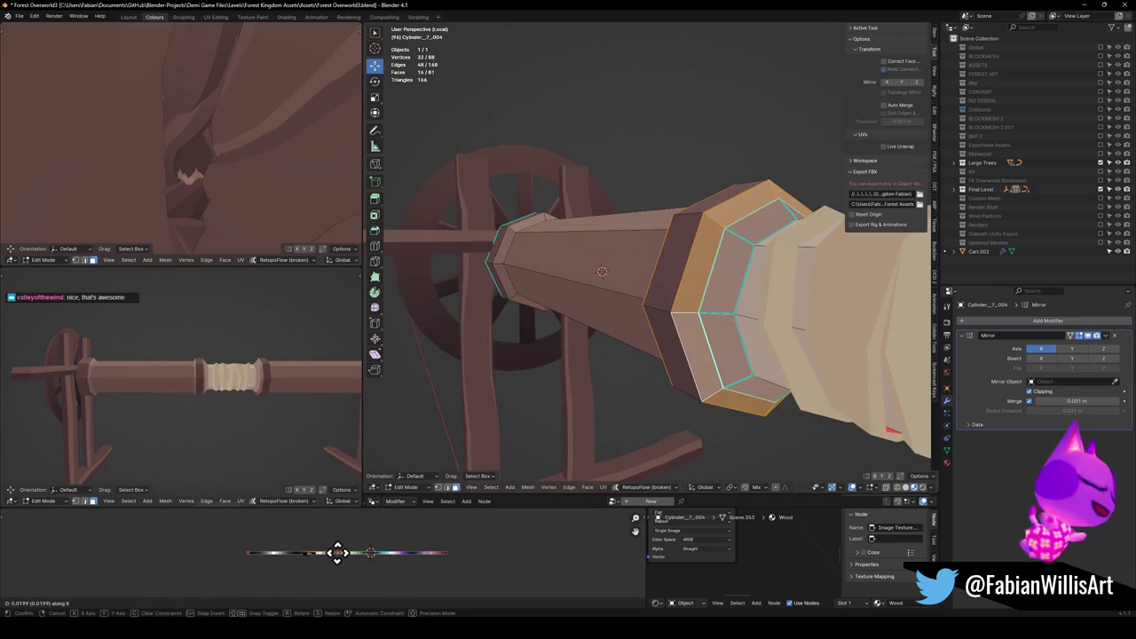
pyautogui.click(321, 550)
# Recolour a single face ring with a horizontal UV shift and save the file.
pyautogui.scroll(5, 215, 375)
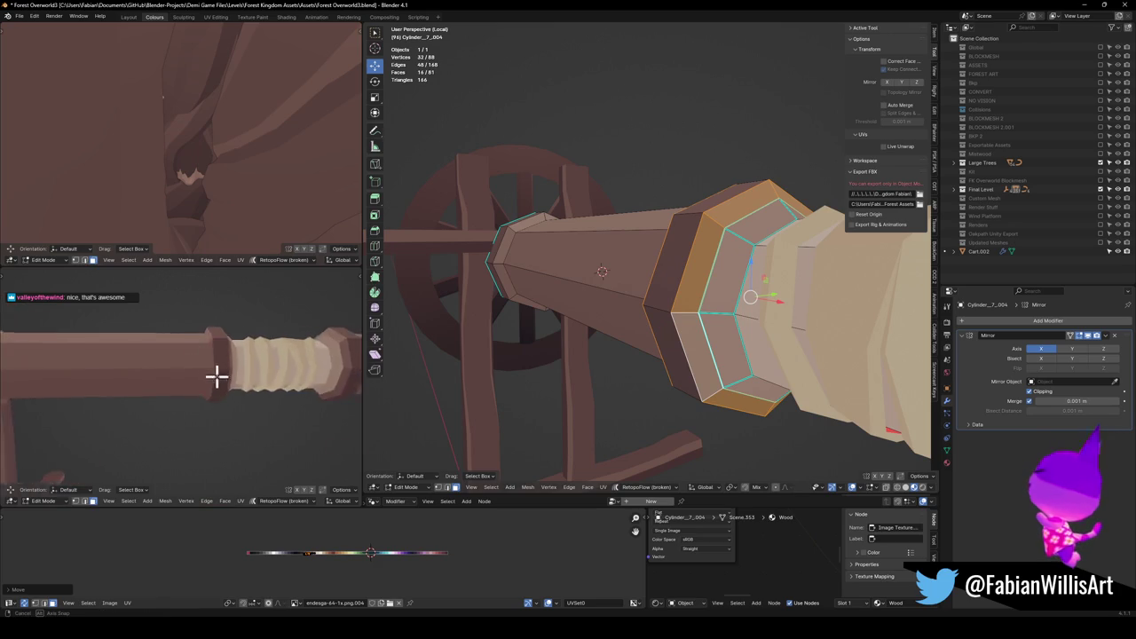
pyautogui.moveTo(537, 327)
pyautogui.mouseDown()
pyautogui.moveTo(592, 330)
pyautogui.moveTo(651, 305)
pyautogui.mouseUp()
pyautogui.keyDown('alt'); pyautogui.click(651, 305); pyautogui.keyUp('alt')
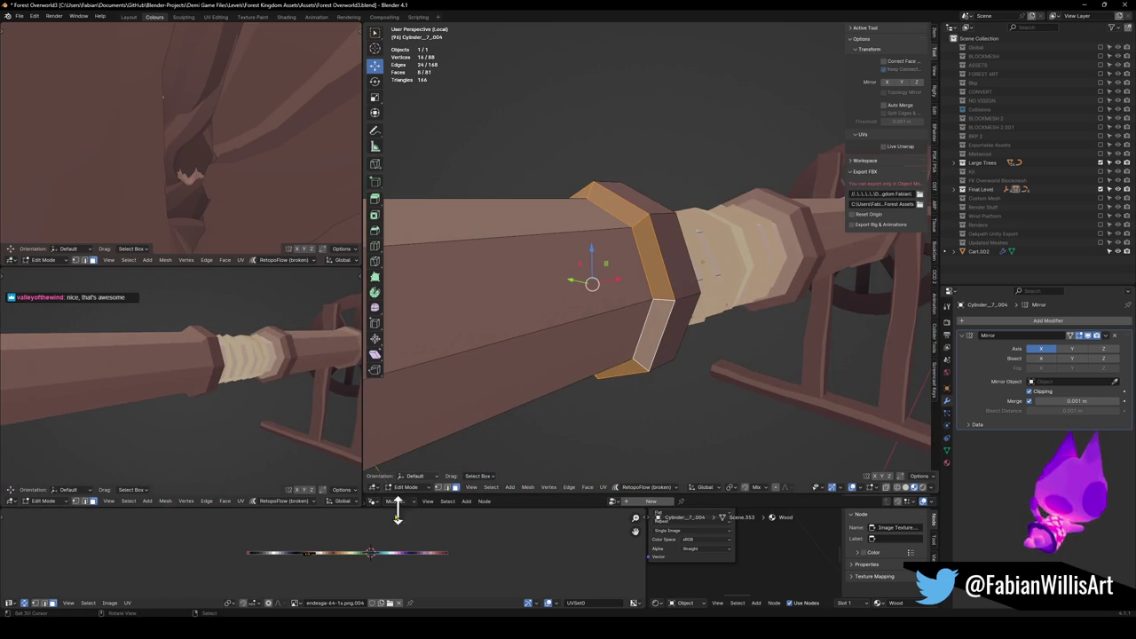
pyautogui.press('g')
pyautogui.press('x')
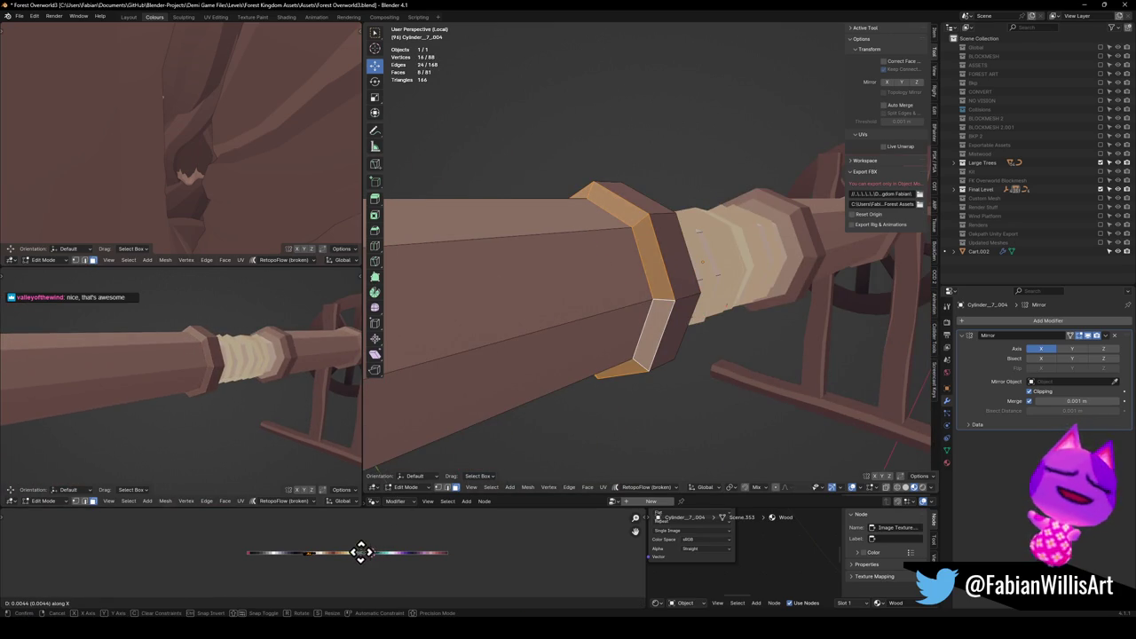
pyautogui.click(360, 552)
pyautogui.hotkey('ctrl', 's')
pyautogui.scroll(-3, 231, 363)
# Inset the wheel hub's end face and extrude it outward 0.57172 m.
pyautogui.moveTo(252, 374)
pyautogui.mouseDown()
pyautogui.moveTo(261, 388)
pyautogui.moveTo(293, 385)
pyautogui.mouseUp()
pyautogui.scroll(2, 210, 405)
pyautogui.moveTo(210, 404); pyautogui.dragTo(331, 396)
pyautogui.moveTo(636, 316)
pyautogui.mouseDown()
pyautogui.moveTo(654, 299)
pyautogui.moveTo(624, 330)
pyautogui.moveTo(702, 317)
pyautogui.mouseUp()
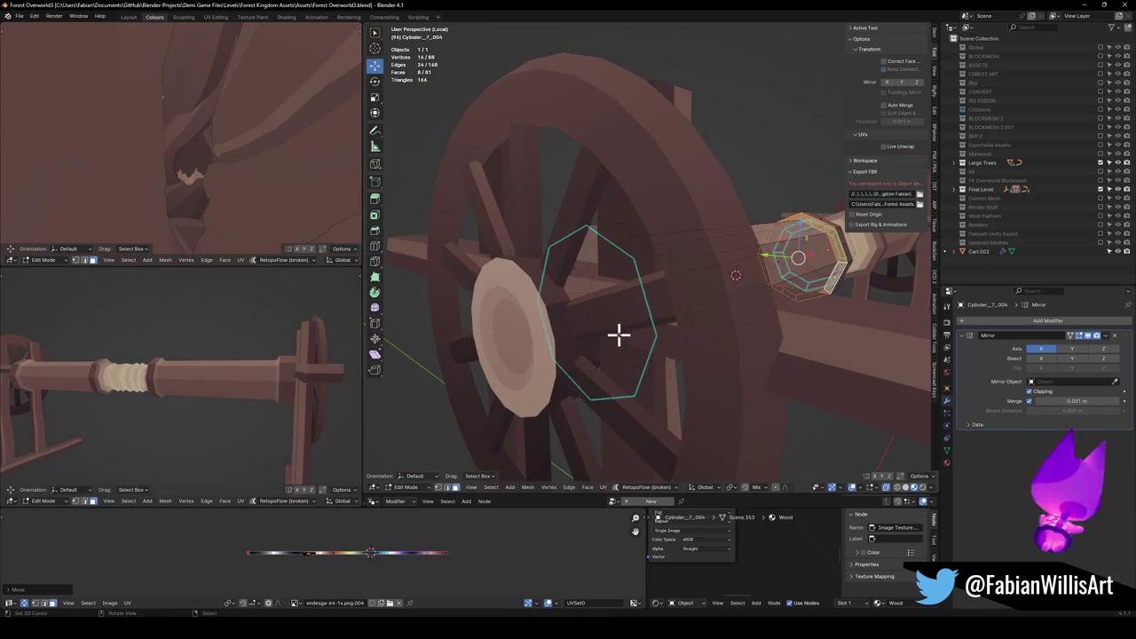
pyautogui.click(618, 334)
pyautogui.moveTo(598, 310); pyautogui.dragTo(584, 324)
pyautogui.press('i')
pyautogui.click(598, 332)
pyautogui.press('e')
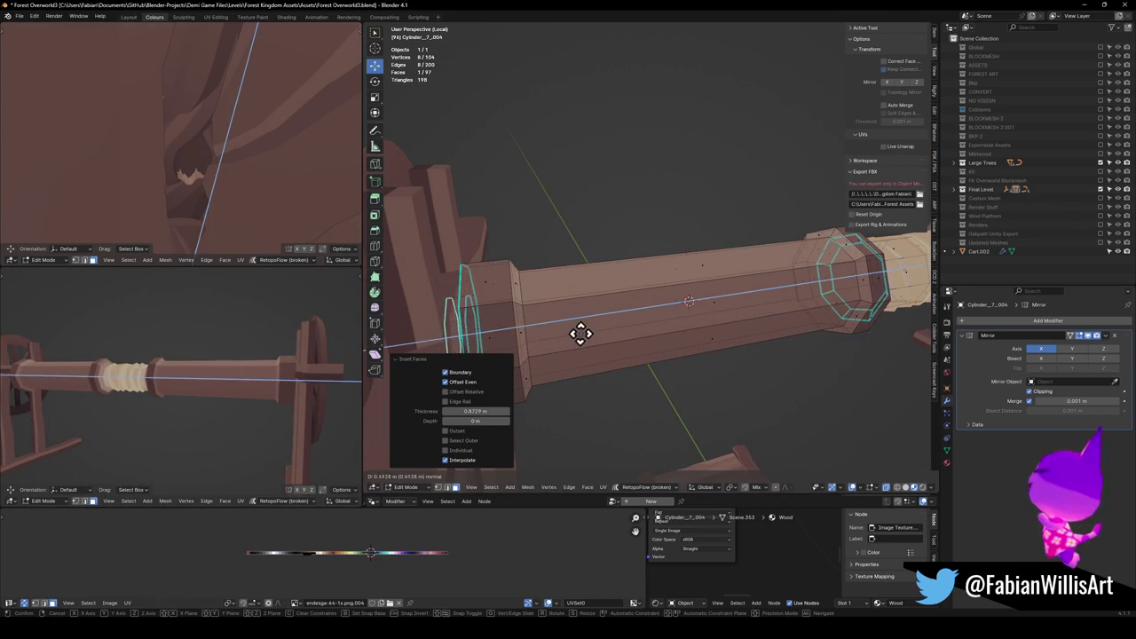
pyautogui.click(591, 330)
# Return to Object Mode and save Forest Overworld3.blend.
pyautogui.moveTo(591, 329)
pyautogui.mouseDown()
pyautogui.moveTo(635, 310)
pyautogui.moveTo(684, 325)
pyautogui.moveTo(644, 335)
pyautogui.moveTo(609, 325)
pyautogui.moveTo(618, 311)
pyautogui.moveTo(601, 319)
pyautogui.moveTo(621, 319)
pyautogui.mouseUp()
pyautogui.press('Tab')
pyautogui.hotkey('ctrl', 's')
pyautogui.hotkey('shift', 'a')
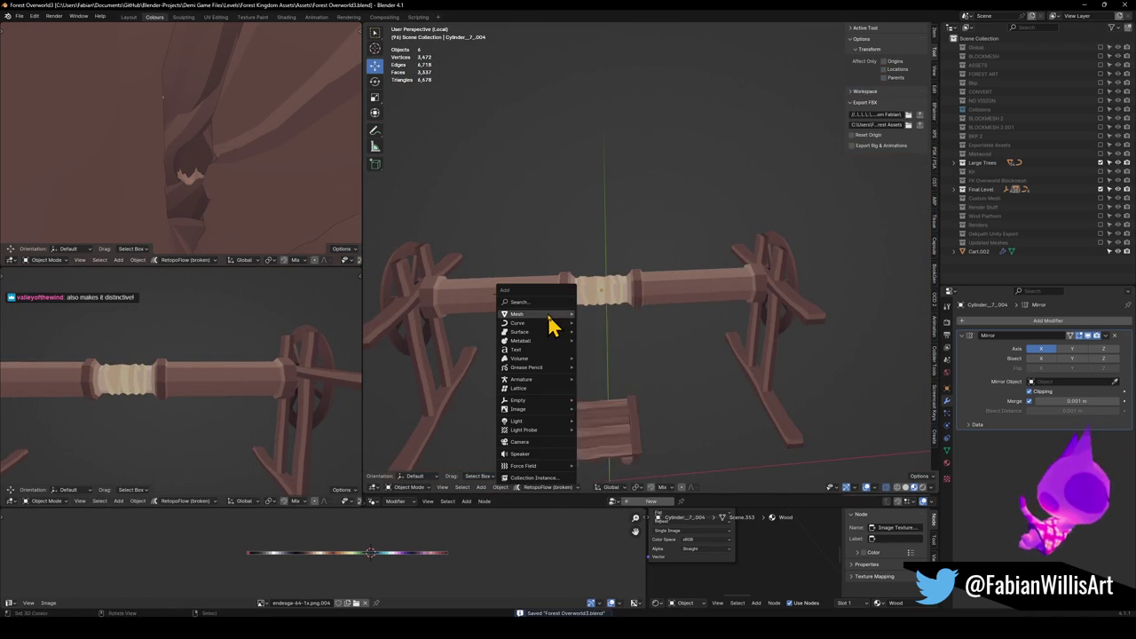
# Add a plane, collapse it to a single vertex, then delete the plane object entirely.
pyautogui.moveTo(550, 315)
pyautogui.click(590, 314)
pyautogui.press('KP_Decimal')
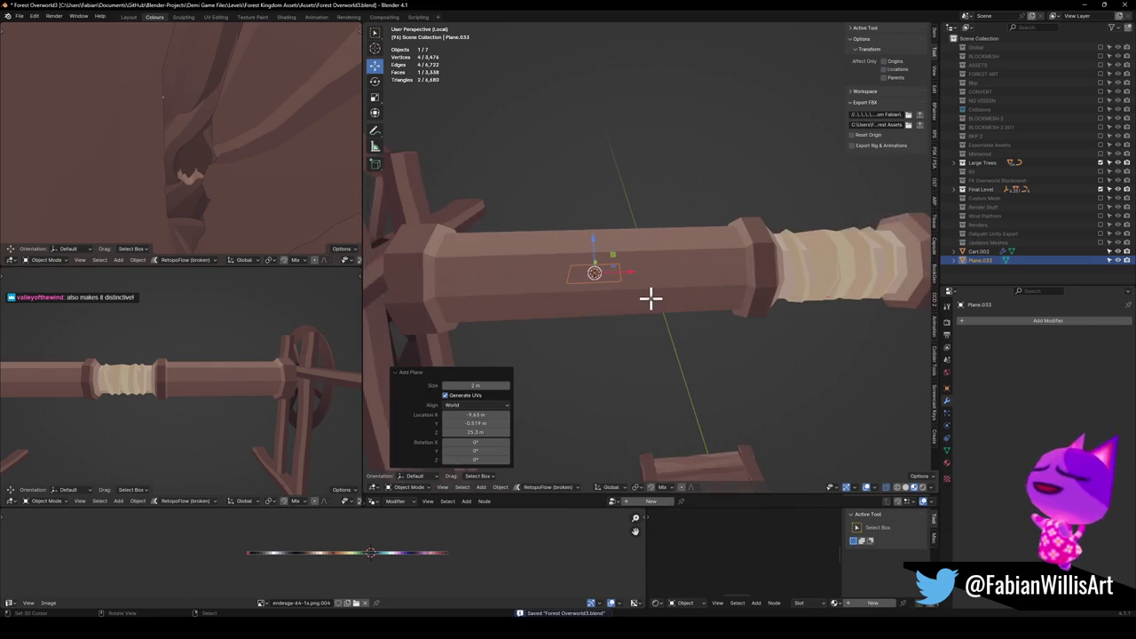
pyautogui.press('Tab')
pyautogui.press('q')
pyautogui.click(652, 299)
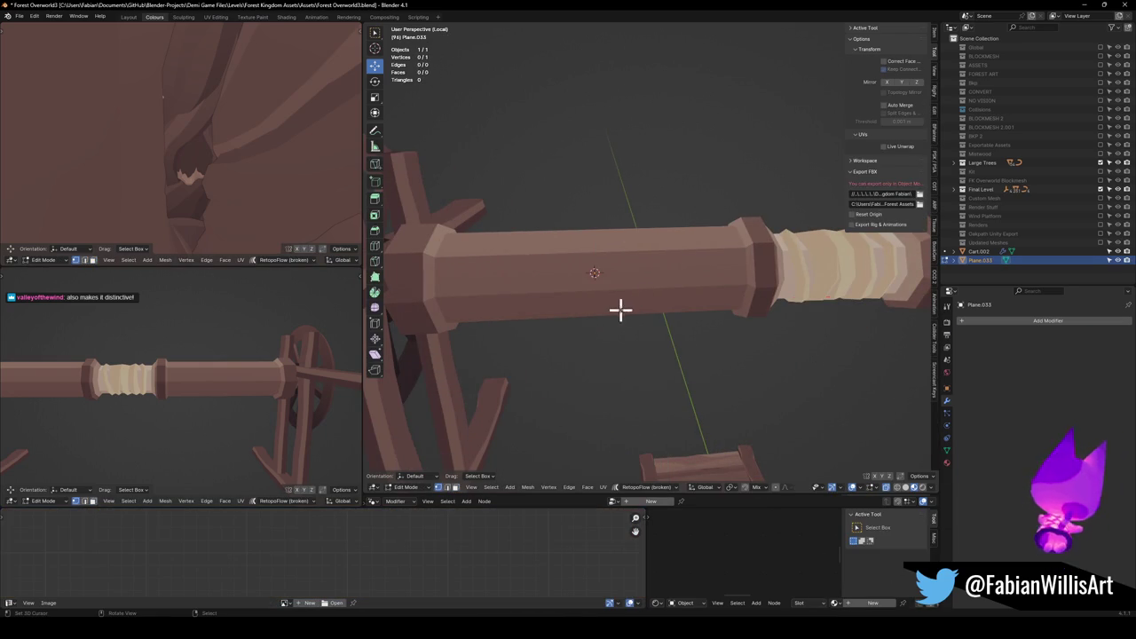
pyautogui.press('x')
pyautogui.click(621, 284)
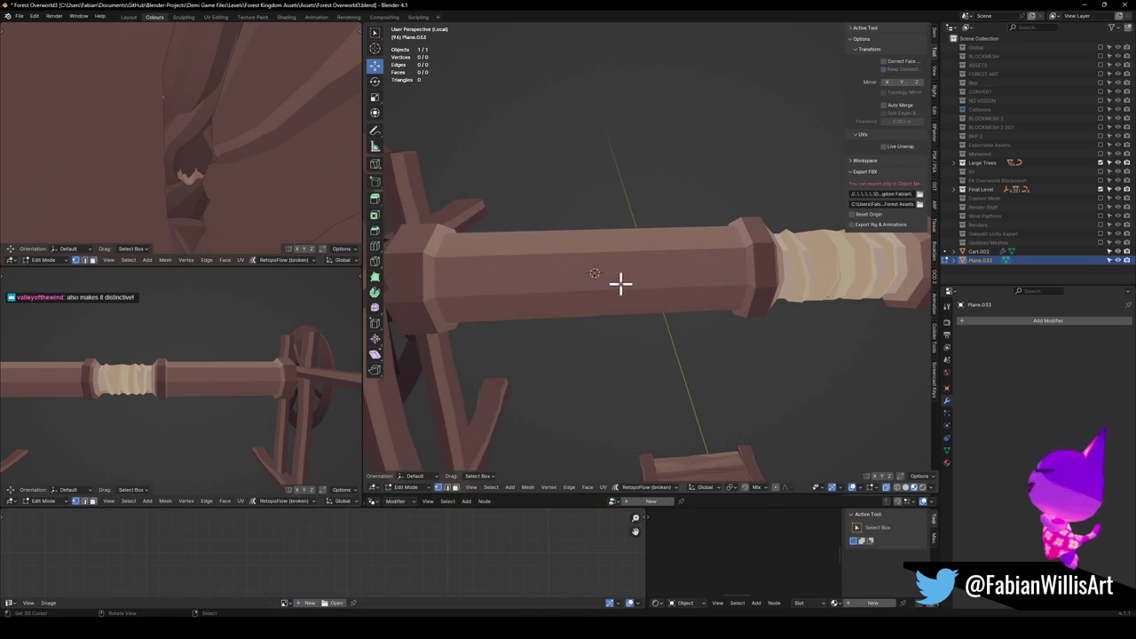
pyautogui.press('Tab')
pyautogui.press('Delete')
# In the rod's edit mode, duplicate its end ring 0.66354 m along X.
pyautogui.click(648, 289)
pyautogui.press('Tab')
pyautogui.press('KP_Decimal')
pyautogui.press('s')
pyautogui.click(648, 373)
pyautogui.moveTo(648, 373)
pyautogui.mouseDown()
pyautogui.moveTo(627, 345)
pyautogui.moveTo(654, 317)
pyautogui.moveTo(647, 327)
pyautogui.moveTo(690, 346)
pyautogui.moveTo(686, 322)
pyautogui.moveTo(664, 307)
pyautogui.moveTo(677, 334)
pyautogui.moveTo(651, 294)
pyautogui.mouseUp()
pyautogui.hotkey('shift', 'd')
pyautogui.press('x')
pyautogui.click(660, 337)
# Try merging two ring vertices, undo it, and shrink the rings instead.
pyautogui.scroll(2, 697, 324)
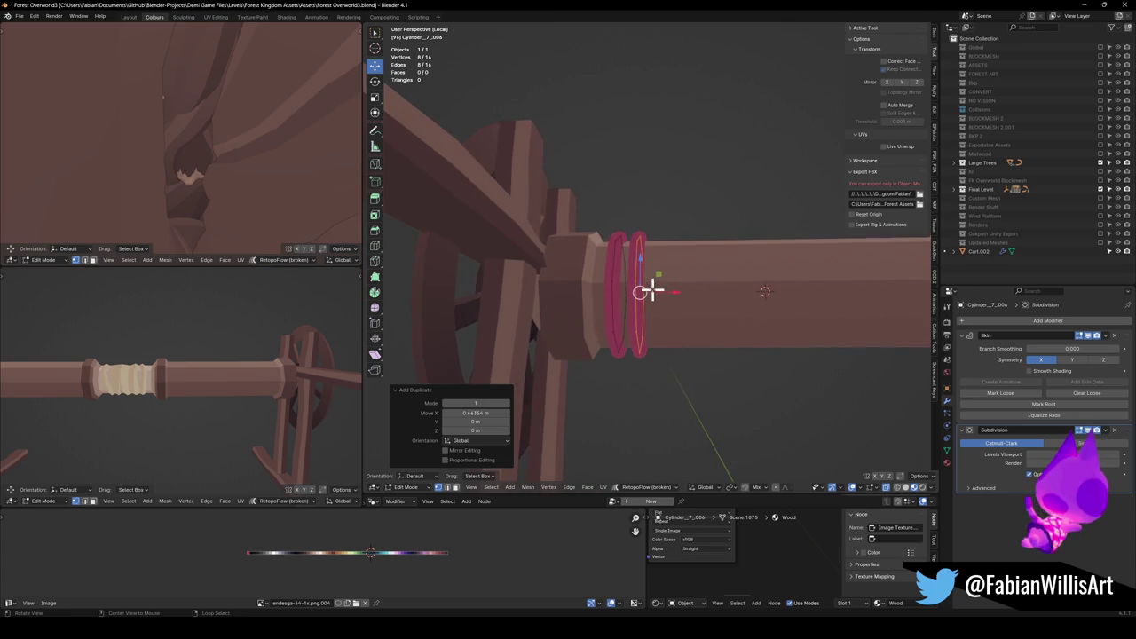
pyautogui.scroll(2, 652, 294)
pyautogui.click(627, 370)
pyautogui.press('q')
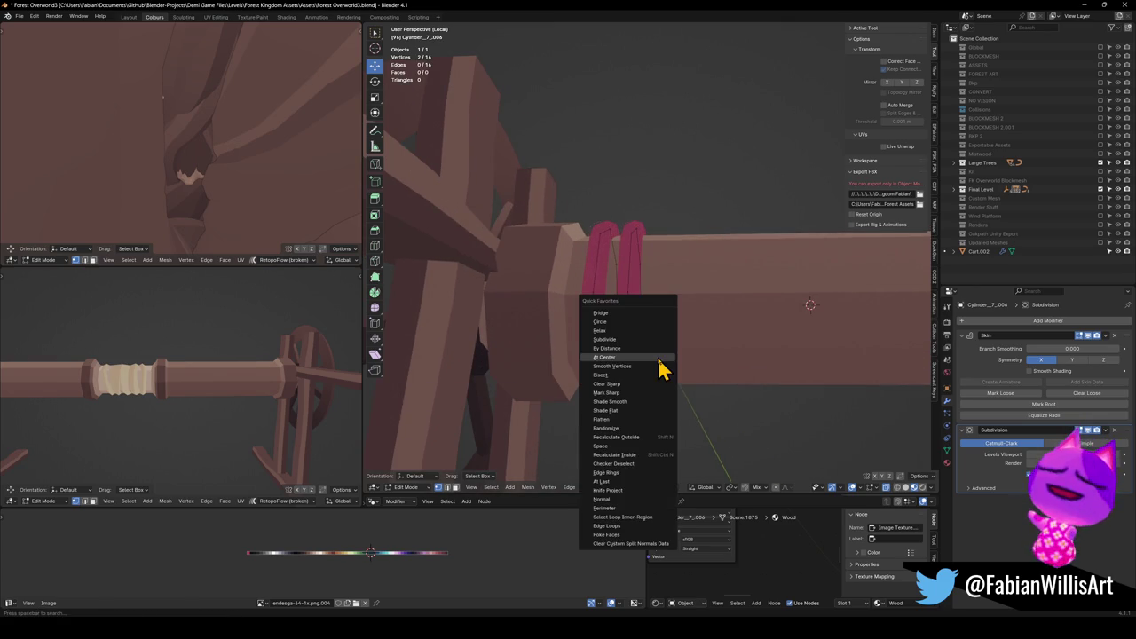
pyautogui.click(658, 358)
pyautogui.moveTo(659, 355)
pyautogui.mouseDown()
pyautogui.moveTo(639, 406)
pyautogui.moveTo(652, 295)
pyautogui.mouseUp()
pyautogui.hotkey('ctrl', 'z')
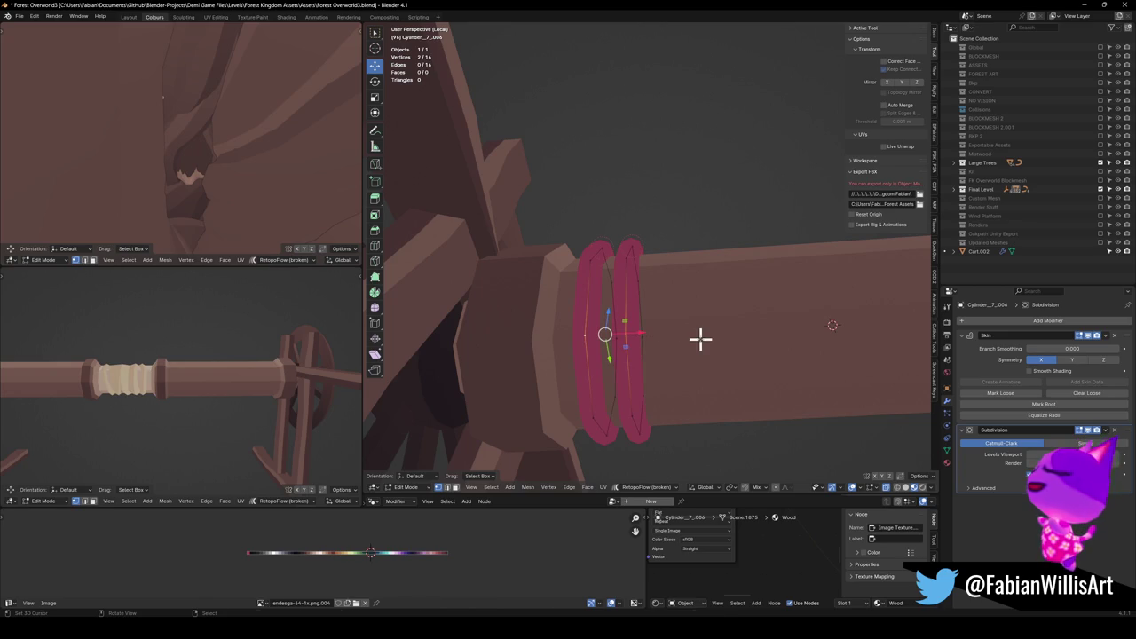
pyautogui.press('s')
pyautogui.click(629, 345)
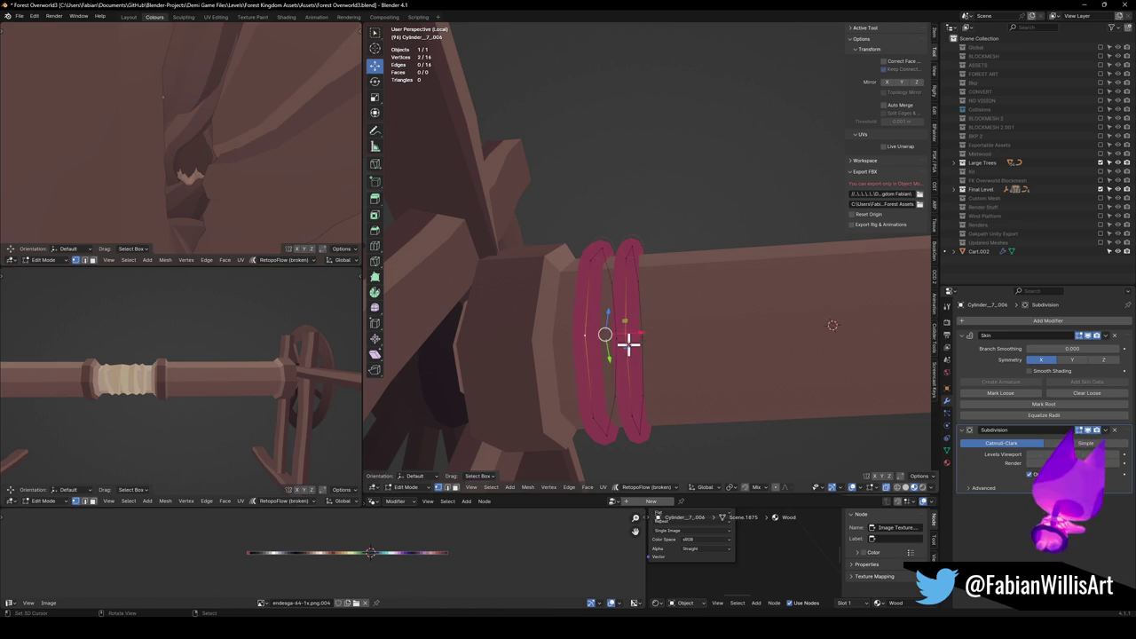
# Tilt the right ring's edge loop in front view.
pyautogui.keyDown('alt'); pyautogui.click(631, 399); pyautogui.keyUp('alt')
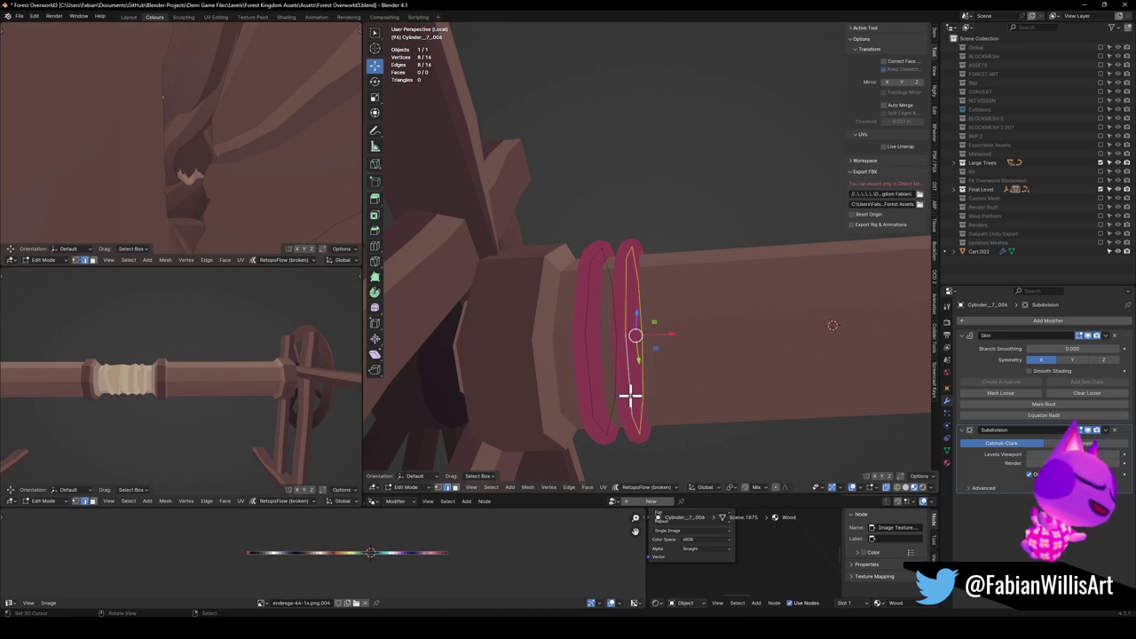
pyautogui.press('KP_1')
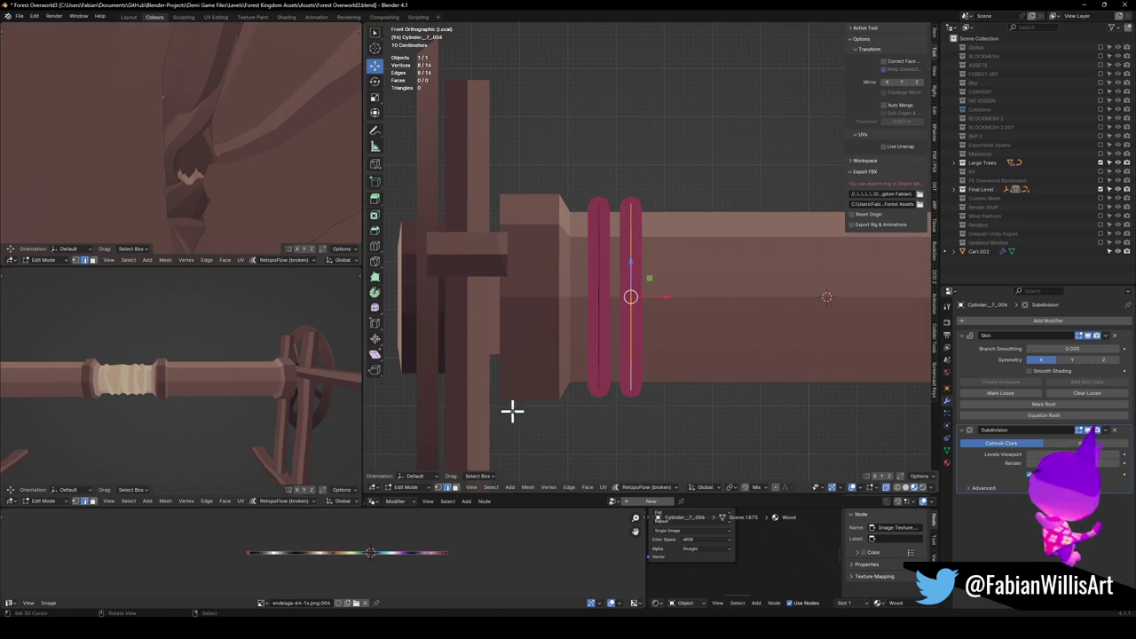
pyautogui.press('r')
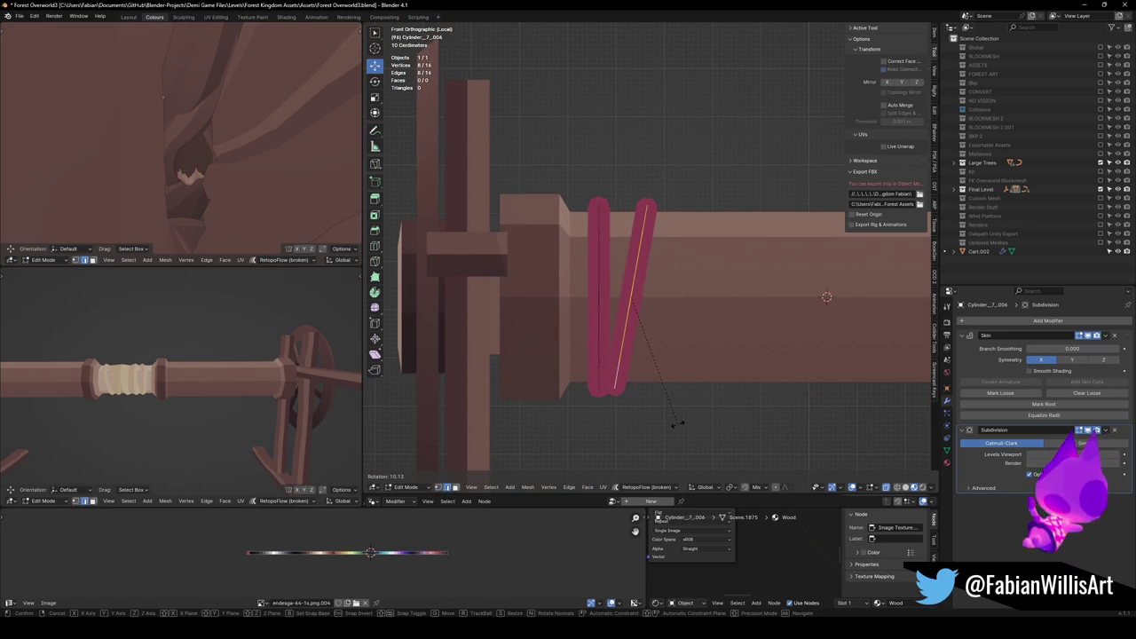
pyautogui.click(675, 417)
pyautogui.scroll(-3, 636, 357)
# Duplicate the tilted ring, move it 0.92229 m along X, and tilt it the opposite way.
pyautogui.hotkey('shift', 'd')
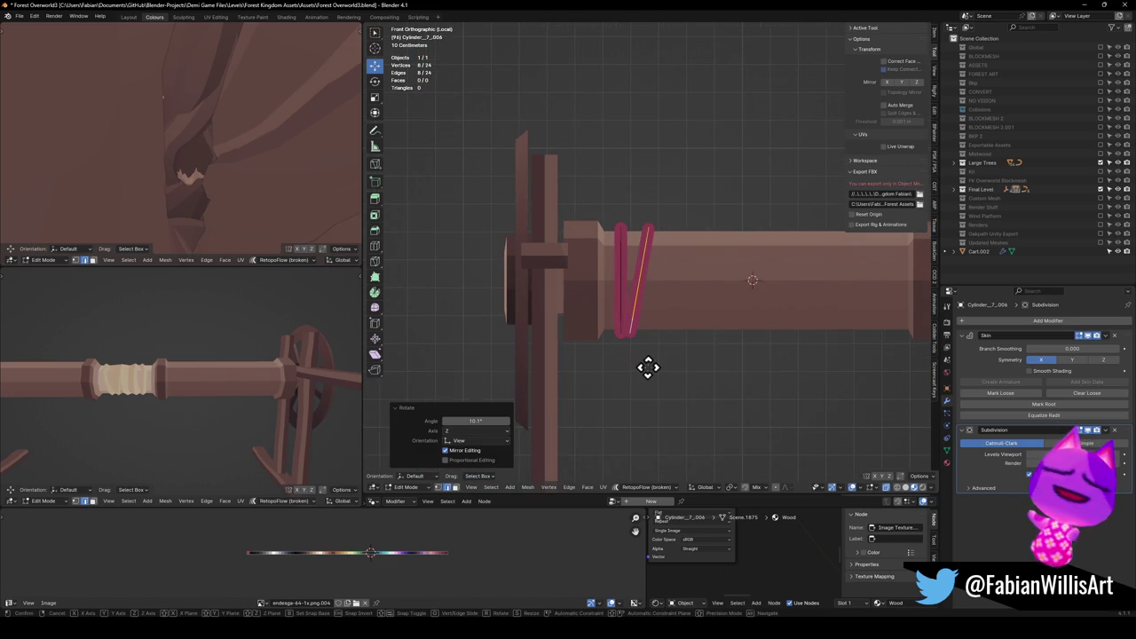
pyautogui.rightClick(648, 367)
pyautogui.press('g')
pyautogui.press('x')
pyautogui.click(683, 373)
pyautogui.press('r')
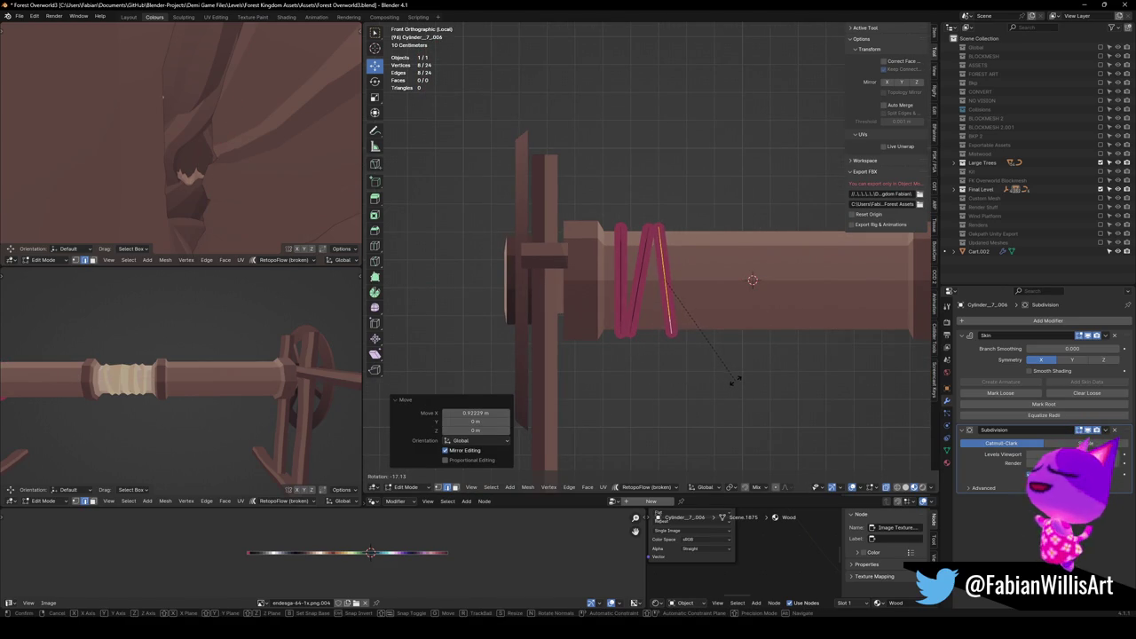
pyautogui.click(621, 329)
# Delete the selected unwanted vertices from the rope.
pyautogui.moveTo(621, 329)
pyautogui.mouseDown()
pyautogui.moveTo(697, 329)
pyautogui.moveTo(634, 329)
pyautogui.moveTo(647, 282)
pyautogui.moveTo(705, 304)
pyautogui.moveTo(750, 286)
pyautogui.mouseUp()
pyautogui.scroll(3, 633, 329)
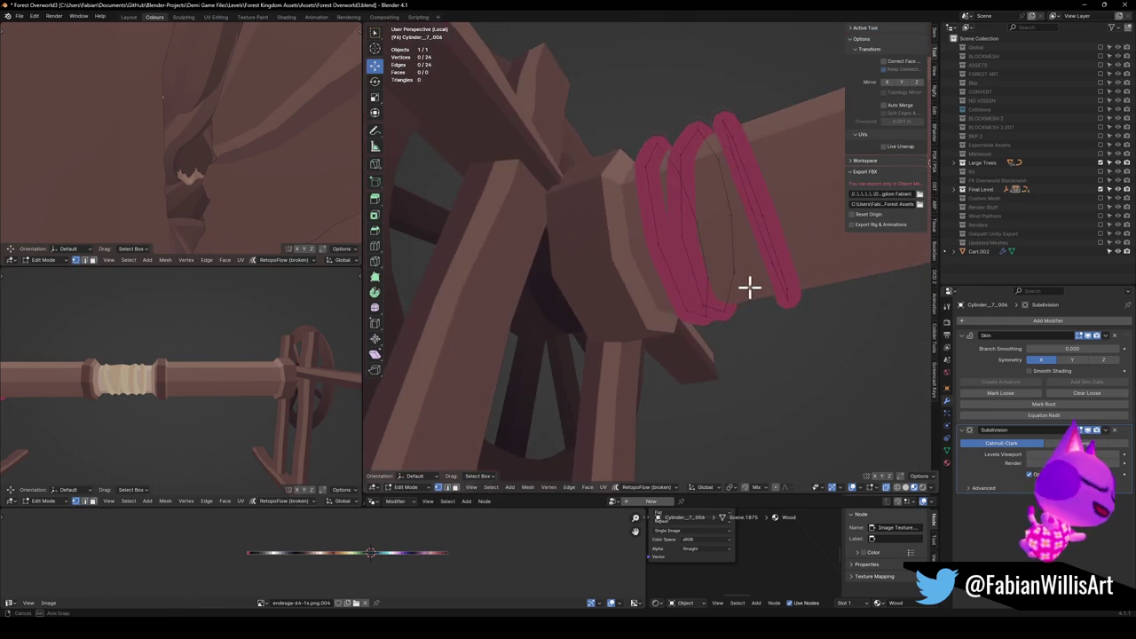
pyautogui.moveTo(679, 305); pyautogui.dragTo(669, 281)
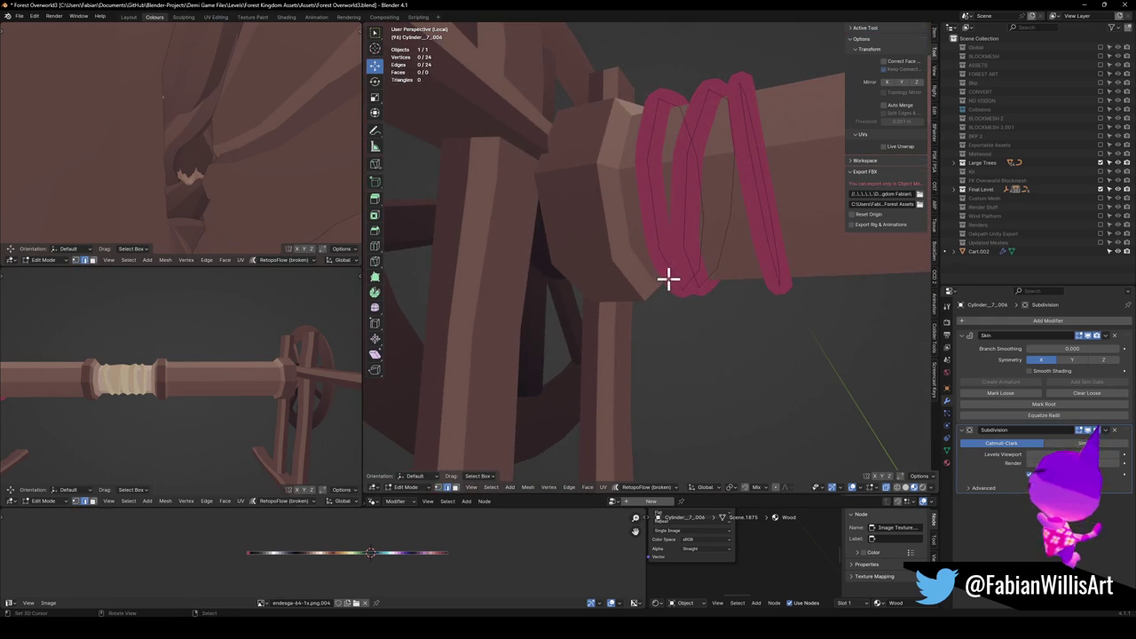
pyautogui.press('x')
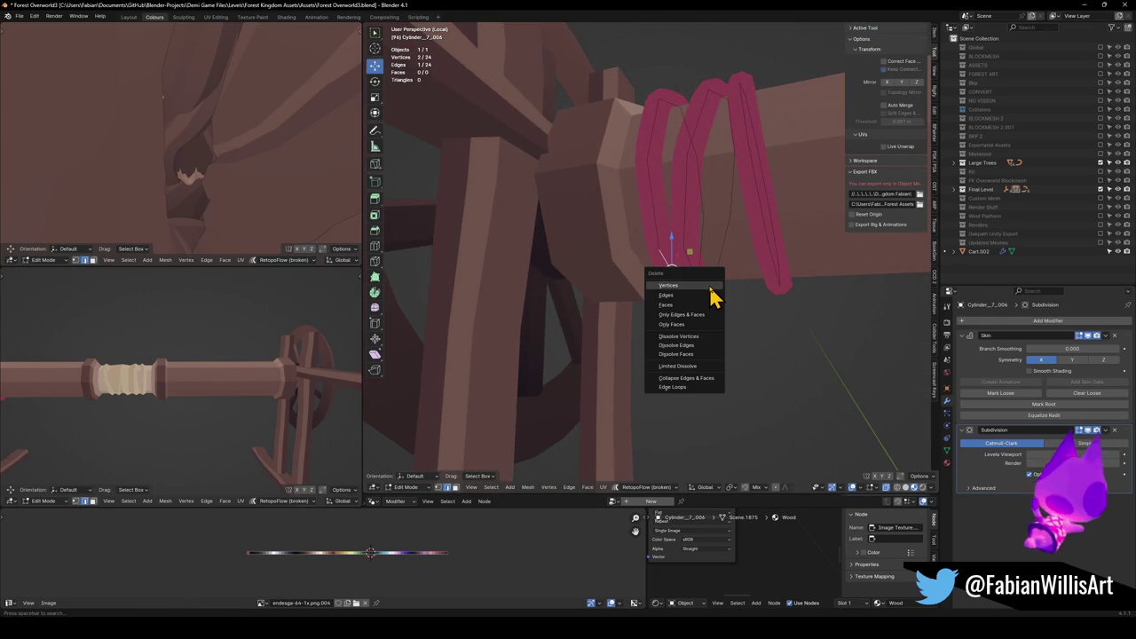
pyautogui.click(710, 286)
# Delete the stray edge and extrude the rope's end vertex straight down into a hanging strand.
pyautogui.press('x')
pyautogui.click(691, 292)
pyautogui.press('e')
pyautogui.press('z')
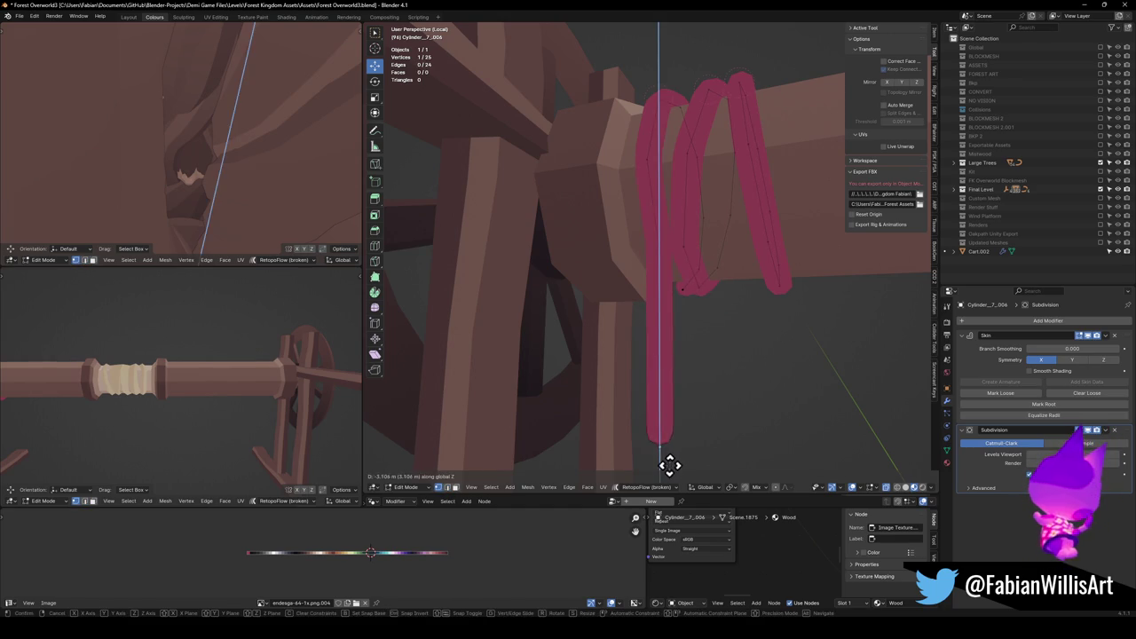
pyautogui.click(669, 463)
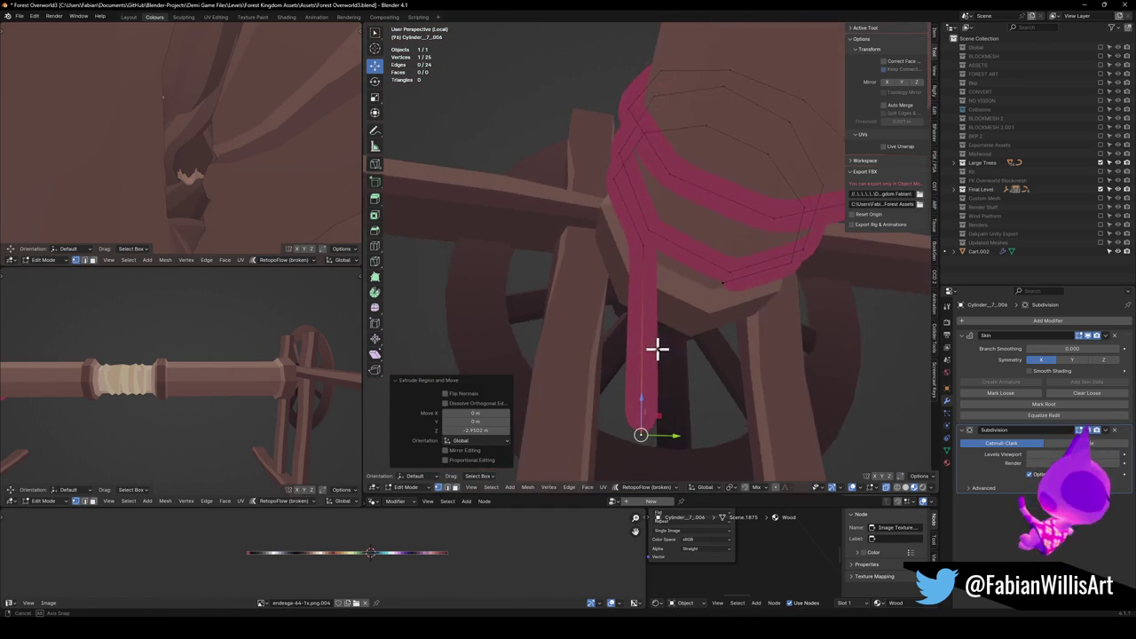
pyautogui.hotkey('ctrl', 'z')
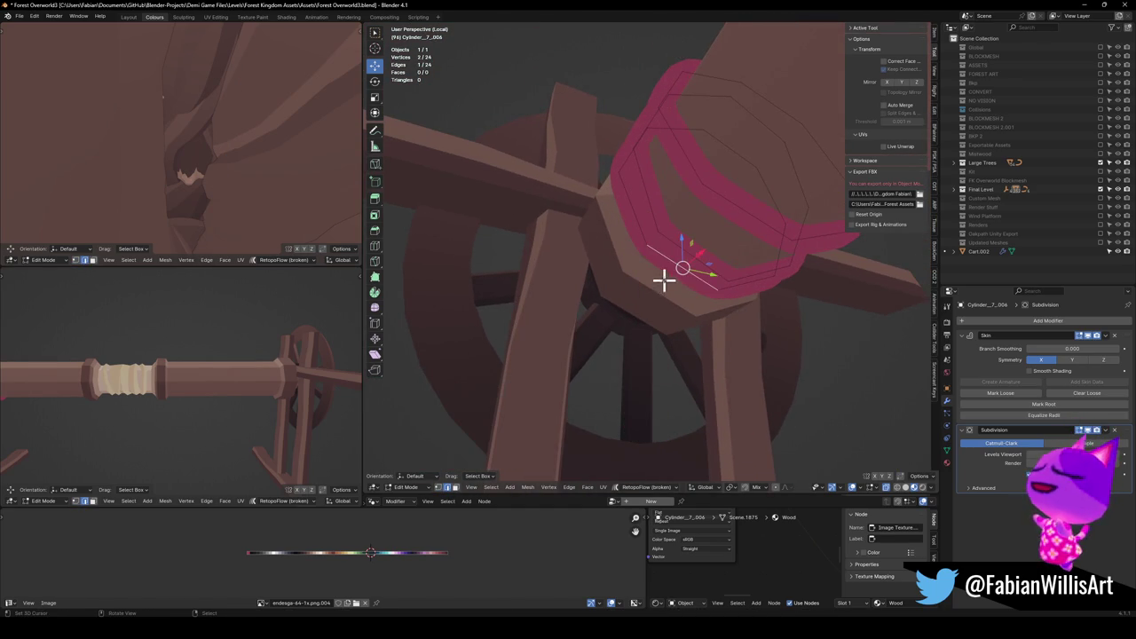
pyautogui.press('e')
pyautogui.press('z')
pyautogui.click(678, 332)
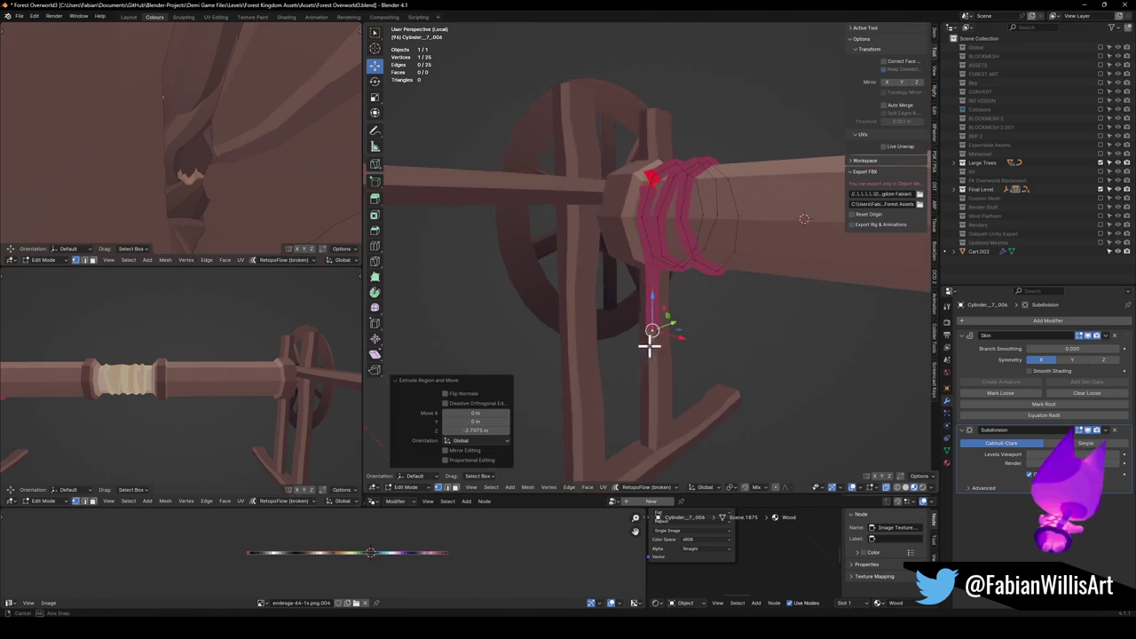
pyautogui.press('e')
pyautogui.click(758, 388)
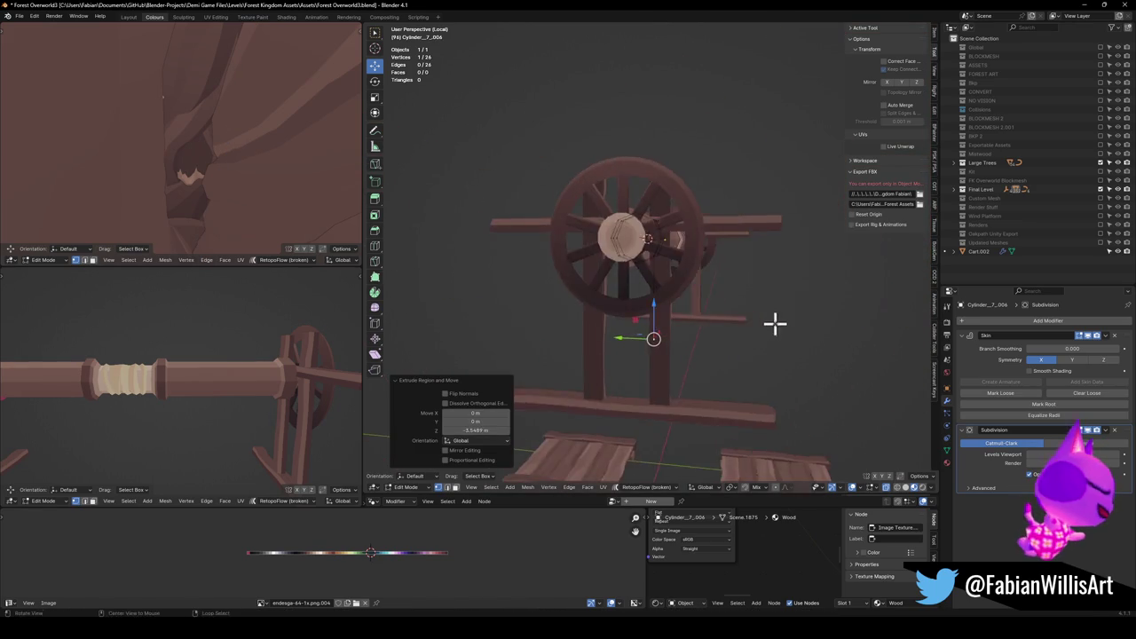
# Resize the rope thickness at a vertex on the strand with Ctrl+A.
pyautogui.scroll(3, 702, 302)
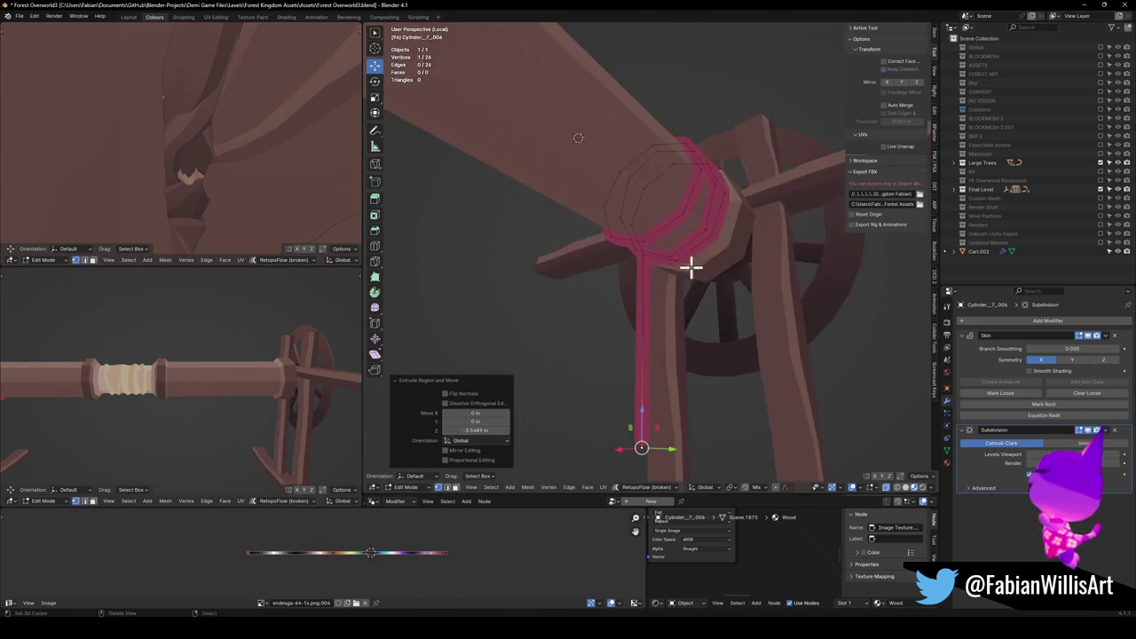
pyautogui.click(723, 298)
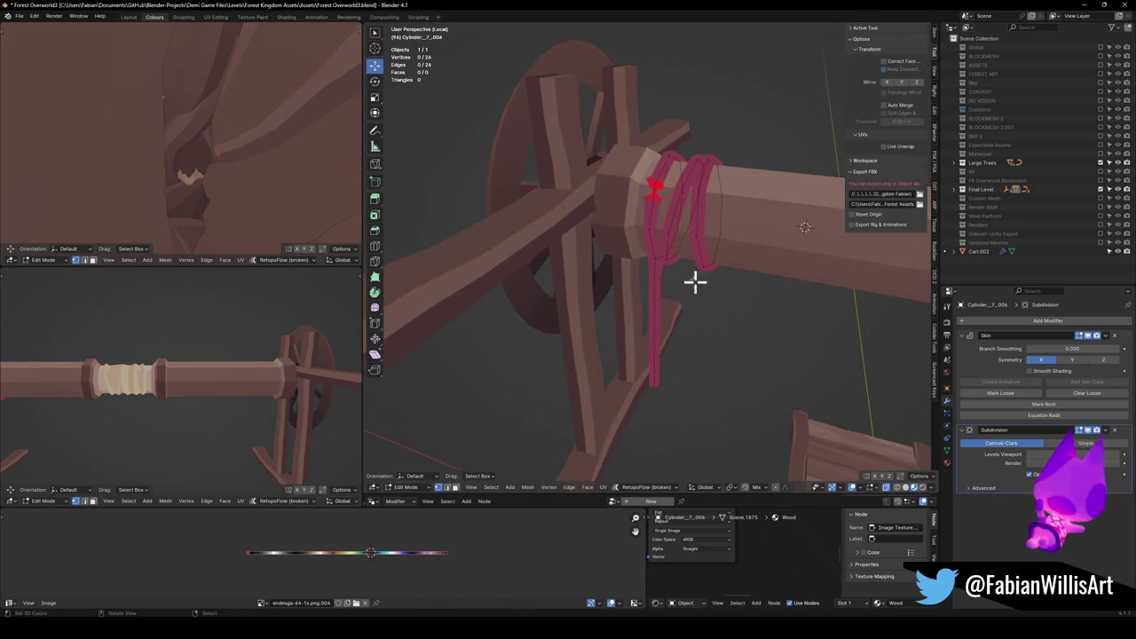
pyautogui.scroll(3, 666, 224)
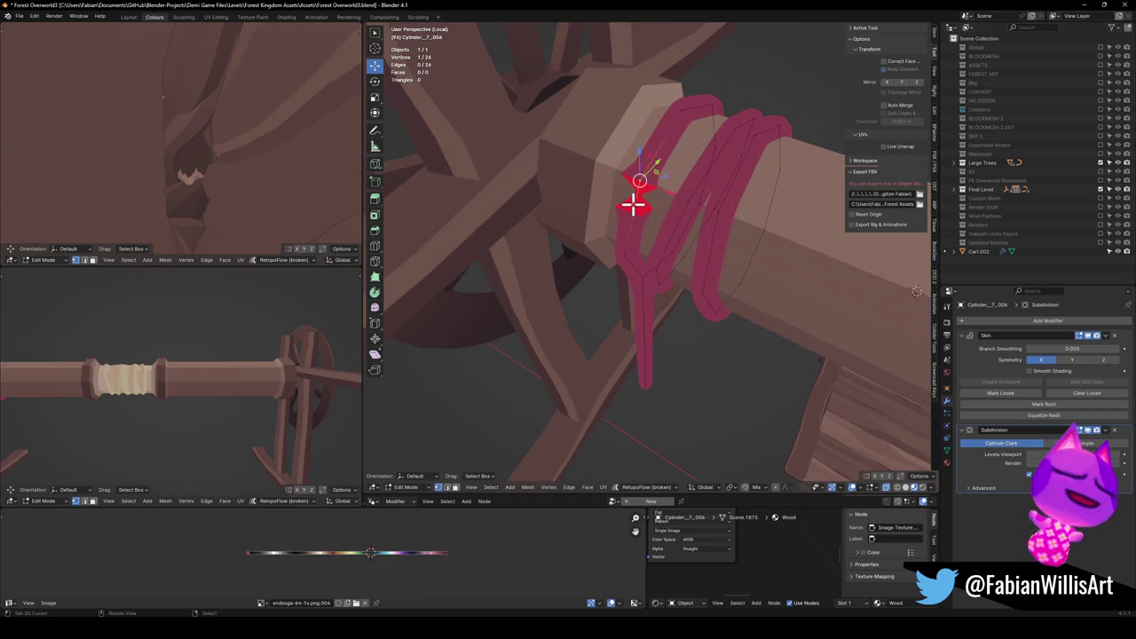
pyautogui.moveTo(633, 236)
pyautogui.mouseDown()
pyautogui.moveTo(674, 249)
pyautogui.moveTo(692, 213)
pyautogui.moveTo(706, 248)
pyautogui.mouseUp()
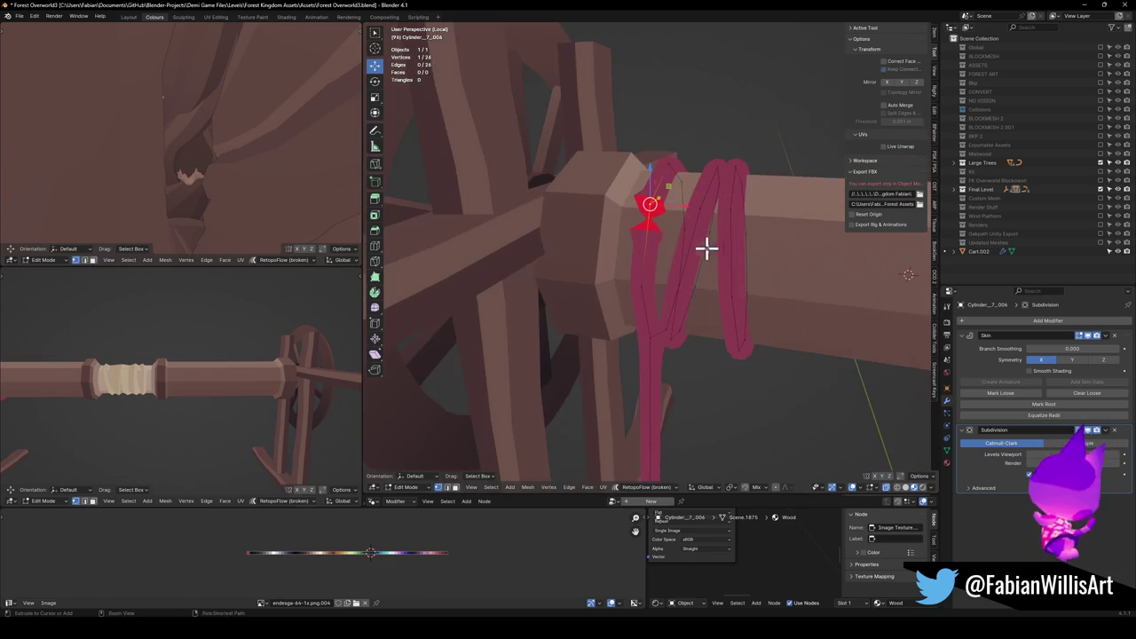
pyautogui.click(649, 347)
pyautogui.moveTo(648, 347); pyautogui.dragTo(685, 316)
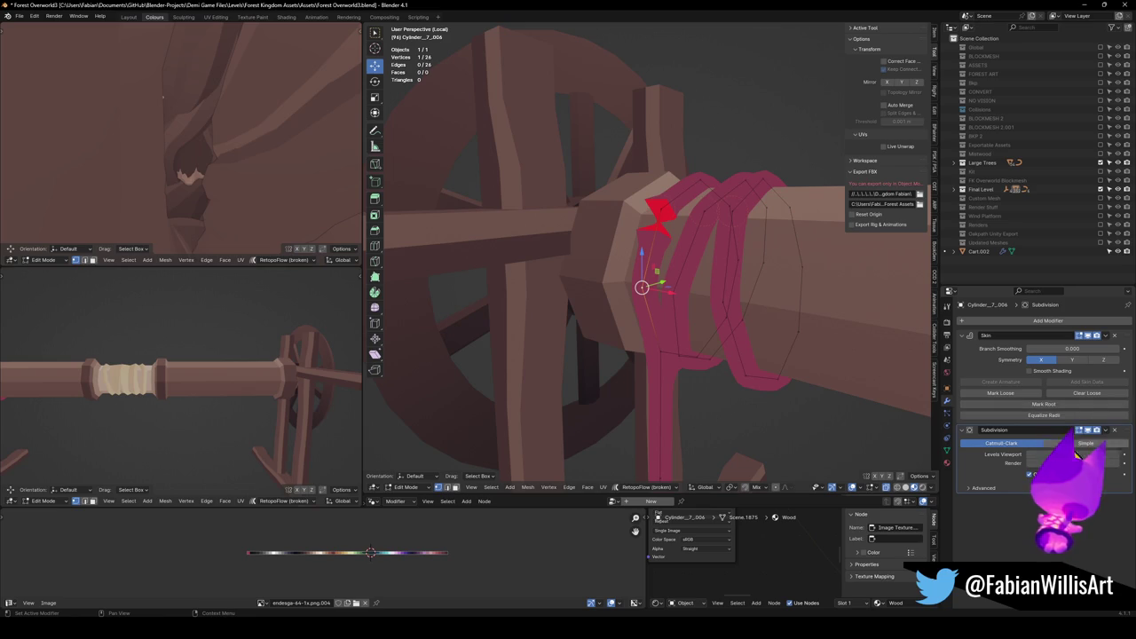
pyautogui.moveTo(661, 297)
pyautogui.mouseDown()
pyautogui.moveTo(736, 276)
pyautogui.moveTo(692, 310)
pyautogui.mouseUp()
pyautogui.hotkey('ctrl', 'a')
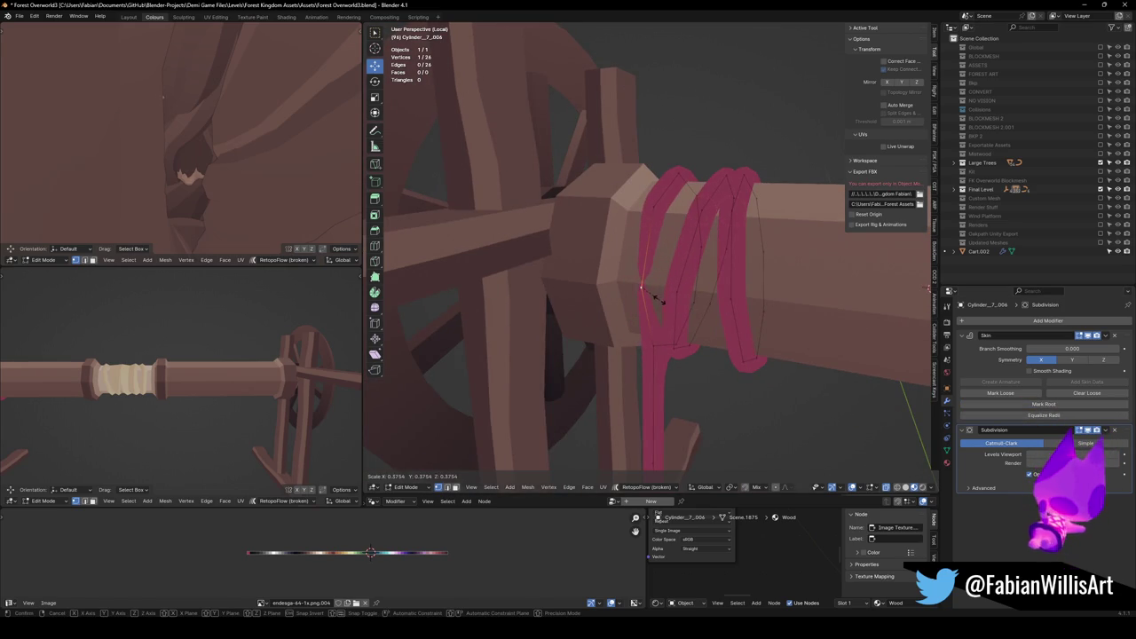
pyautogui.click(679, 261)
# Return to Object Mode and select the rope object.
pyautogui.moveTo(680, 261)
pyautogui.mouseDown()
pyautogui.moveTo(666, 254)
pyautogui.moveTo(696, 197)
pyautogui.mouseUp()
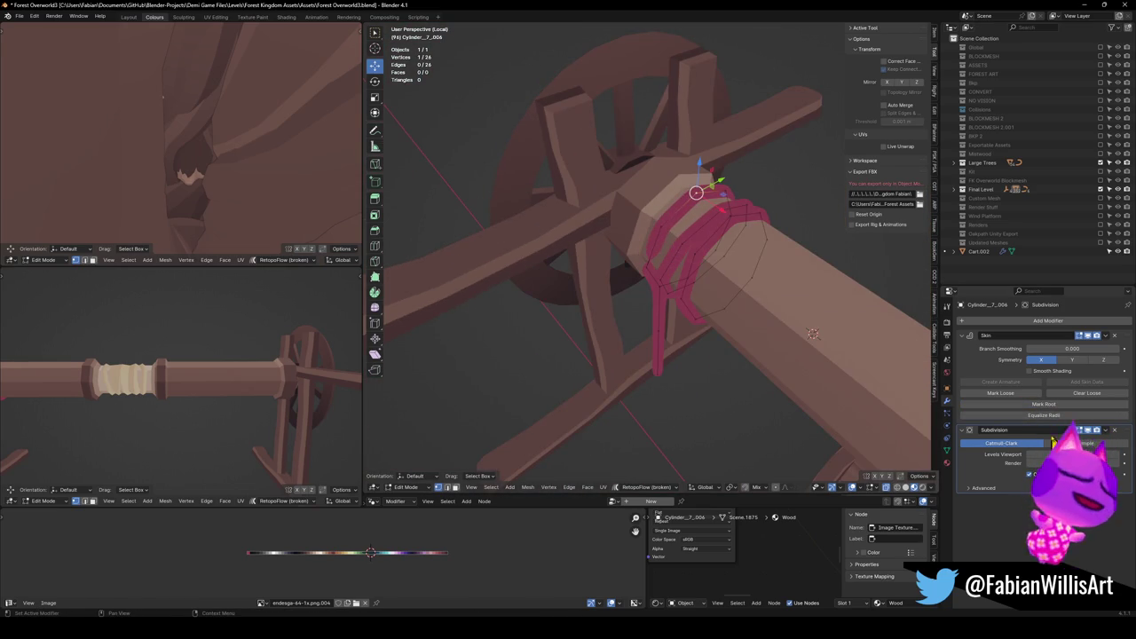
pyautogui.moveTo(847, 300)
pyautogui.mouseDown()
pyautogui.moveTo(647, 292)
pyautogui.moveTo(680, 287)
pyautogui.moveTo(754, 240)
pyautogui.moveTo(695, 243)
pyautogui.moveTo(687, 304)
pyautogui.moveTo(669, 315)
pyautogui.moveTo(701, 329)
pyautogui.moveTo(672, 342)
pyautogui.moveTo(686, 329)
pyautogui.moveTo(616, 327)
pyautogui.moveTo(659, 315)
pyautogui.moveTo(629, 329)
pyautogui.mouseUp()
pyautogui.press('Tab')
pyautogui.click(629, 330)
pyautogui.rightClick(627, 328)
# Shade the rope smooth and move Subdivision above Skin in the modifier stack.
pyautogui.click(627, 322)
pyautogui.moveTo(1121, 431); pyautogui.dragTo(1092, 331)
pyautogui.moveTo(672, 299)
pyautogui.mouseDown()
pyautogui.moveTo(544, 331)
pyautogui.moveTo(652, 279)
pyautogui.mouseUp()
pyautogui.press('z')
pyautogui.moveTo(648, 320)
pyautogui.mouseDown()
pyautogui.moveTo(661, 302)
pyautogui.moveTo(826, 305)
pyautogui.moveTo(639, 309)
pyautogui.moveTo(600, 287)
pyautogui.moveTo(710, 317)
pyautogui.moveTo(612, 312)
pyautogui.moveTo(638, 296)
pyautogui.moveTo(672, 299)
pyautogui.moveTo(636, 233)
pyautogui.moveTo(545, 258)
pyautogui.mouseUp()
# Slim the rope strand, scaling it to 0.419 and setting skin thickness to 0.606.
pyautogui.click(541, 268)
pyautogui.moveTo(198, 346)
pyautogui.mouseDown()
pyautogui.moveTo(206, 377)
pyautogui.moveTo(152, 370)
pyautogui.moveTo(198, 355)
pyautogui.moveTo(175, 357)
pyautogui.mouseUp()
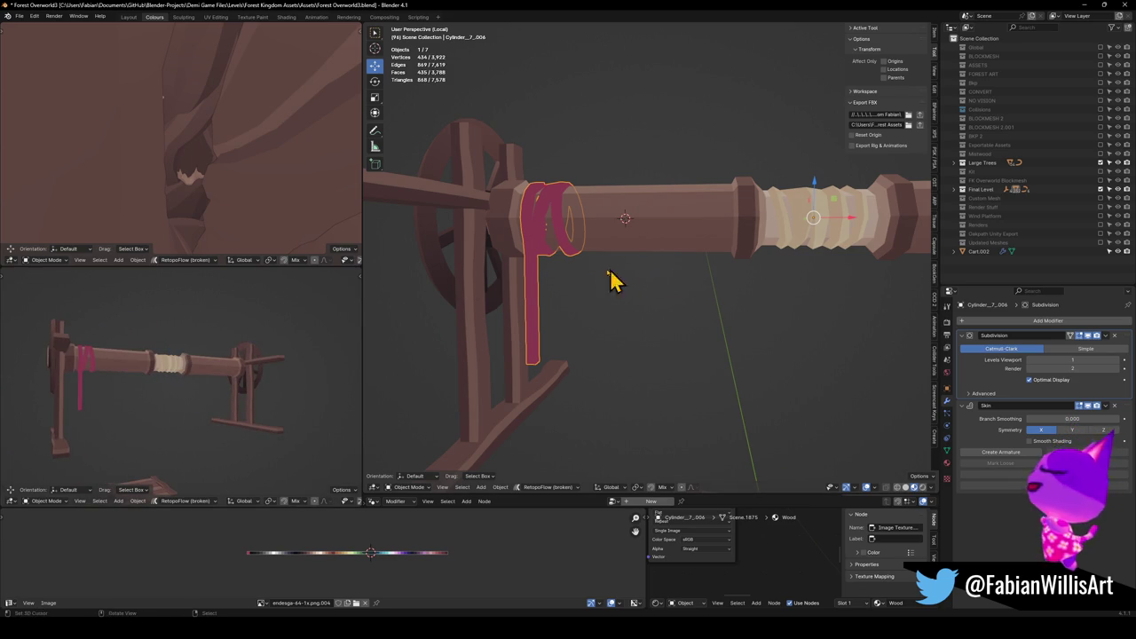
pyautogui.moveTo(548, 253); pyautogui.dragTo(684, 287)
pyautogui.scroll(2, 674, 328)
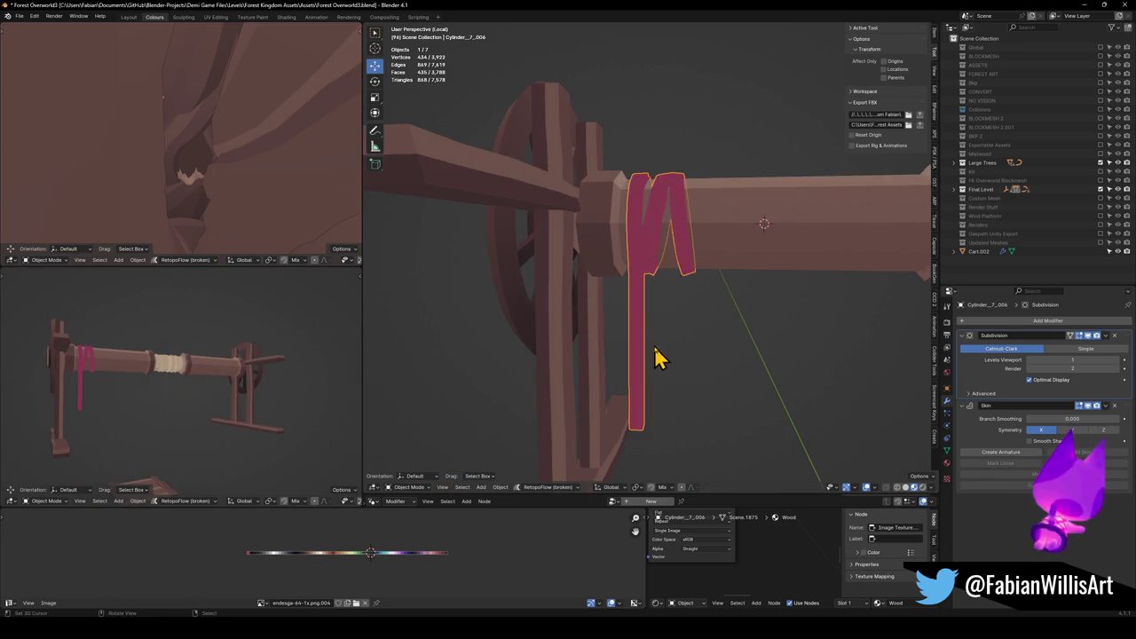
pyautogui.press('Tab')
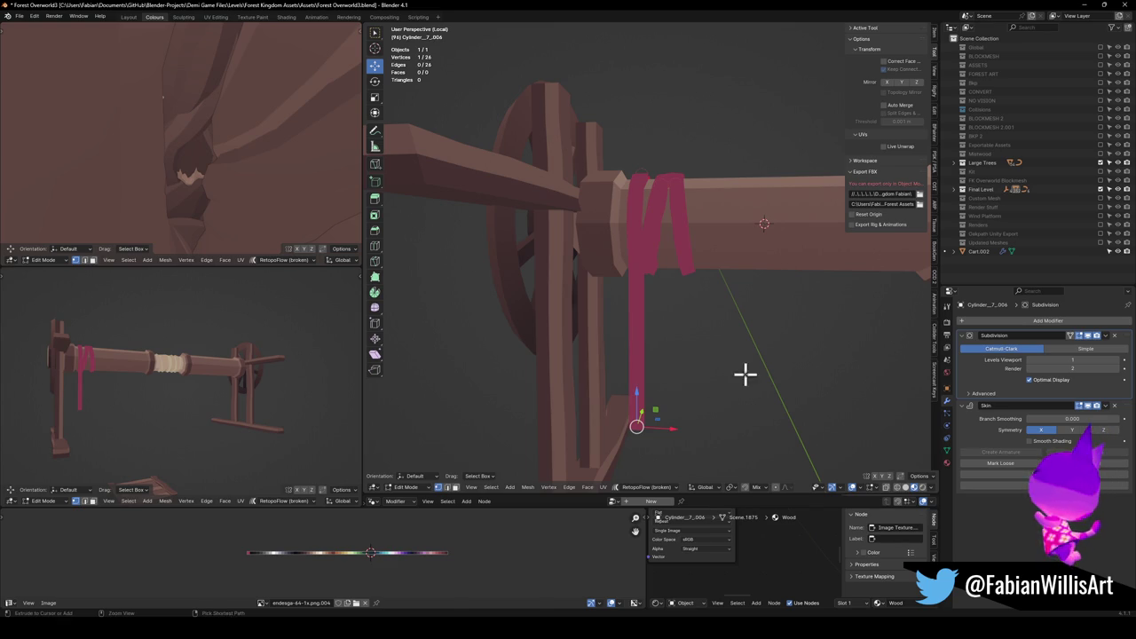
pyautogui.press('s')
pyautogui.click(668, 391)
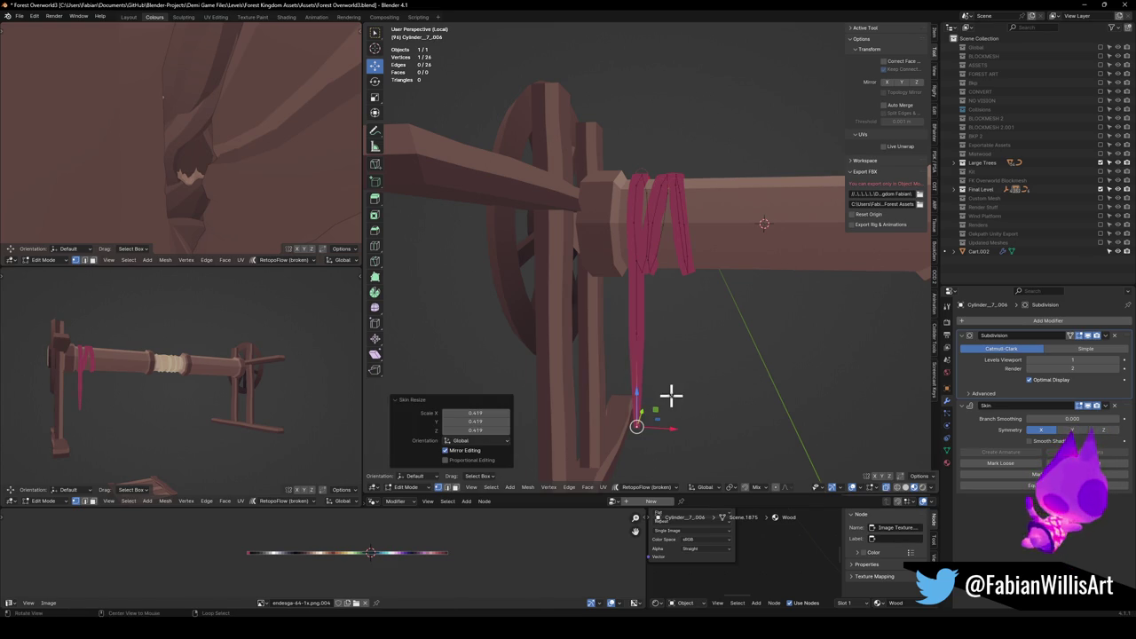
pyautogui.hotkey('ctrl', 'a')
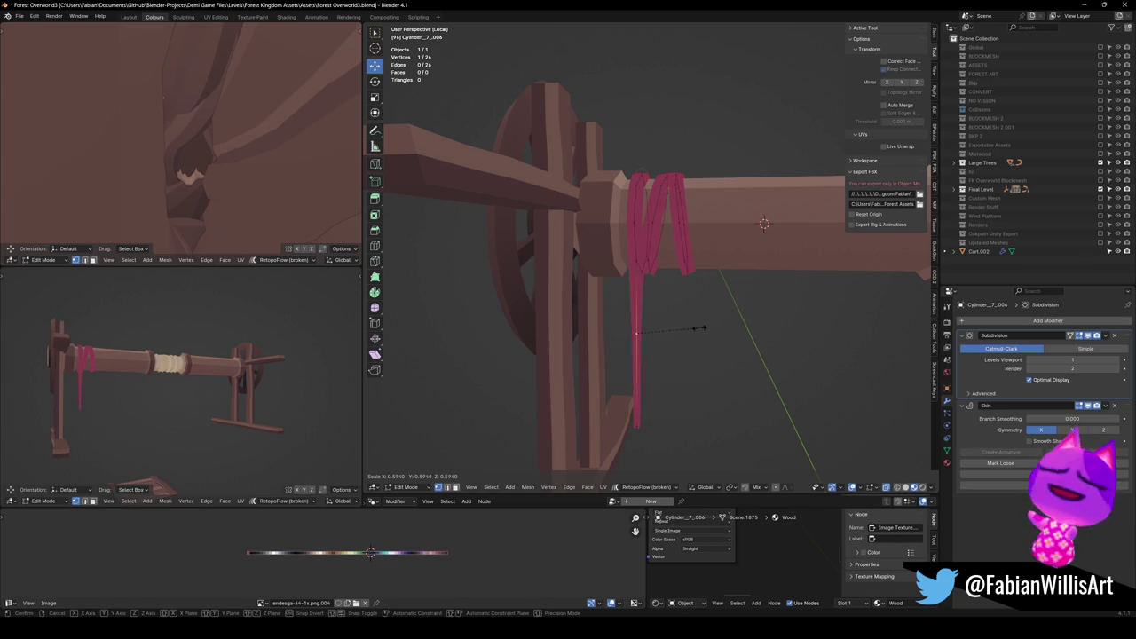
pyautogui.click(700, 329)
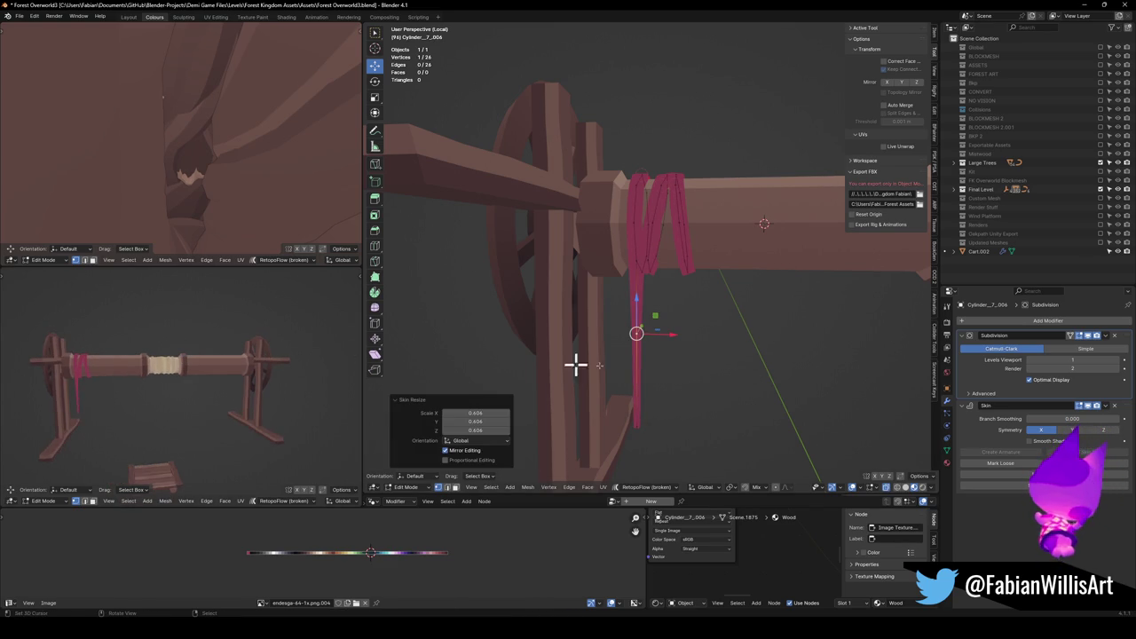
# Select a whole rope loop with L and duplicate it.
pyautogui.moveTo(723, 368)
pyautogui.mouseDown()
pyautogui.moveTo(737, 347)
pyautogui.moveTo(658, 323)
pyautogui.moveTo(689, 325)
pyautogui.mouseUp()
pyautogui.press('Tab')
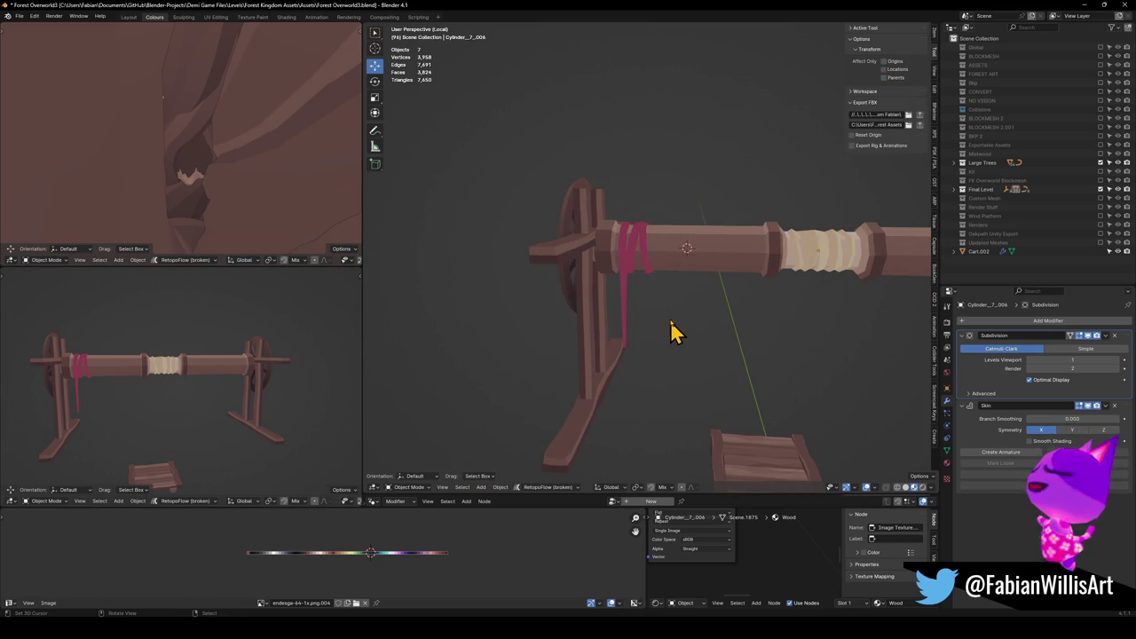
pyautogui.press('Tab')
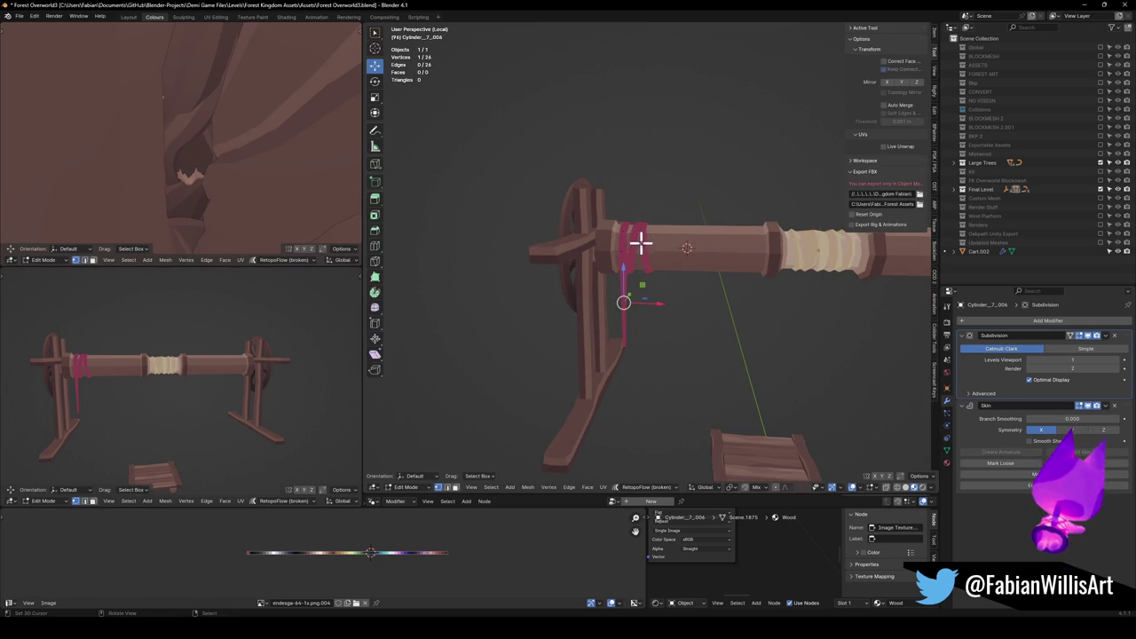
pyautogui.scroll(5, 648, 255)
pyautogui.press('l')
pyautogui.press('KP_Decimal')
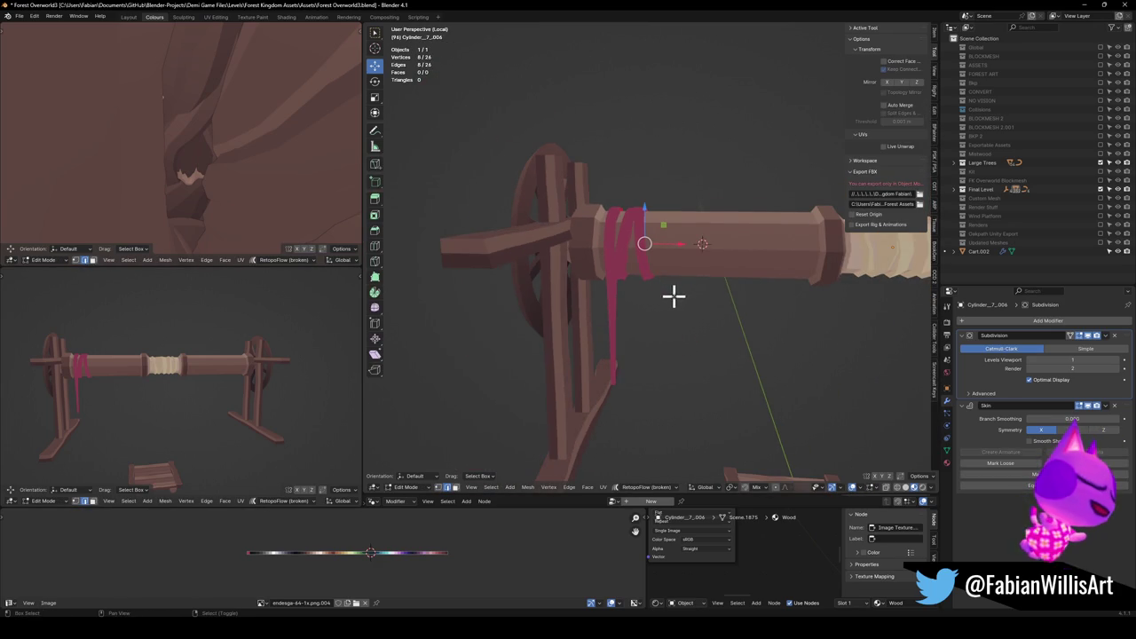
pyautogui.scroll(-2, 563, 296)
pyautogui.hotkey('shift', 'd')
# Place the copied loop at the rod's right end and flatten its X scale to 0.
pyautogui.press('x')
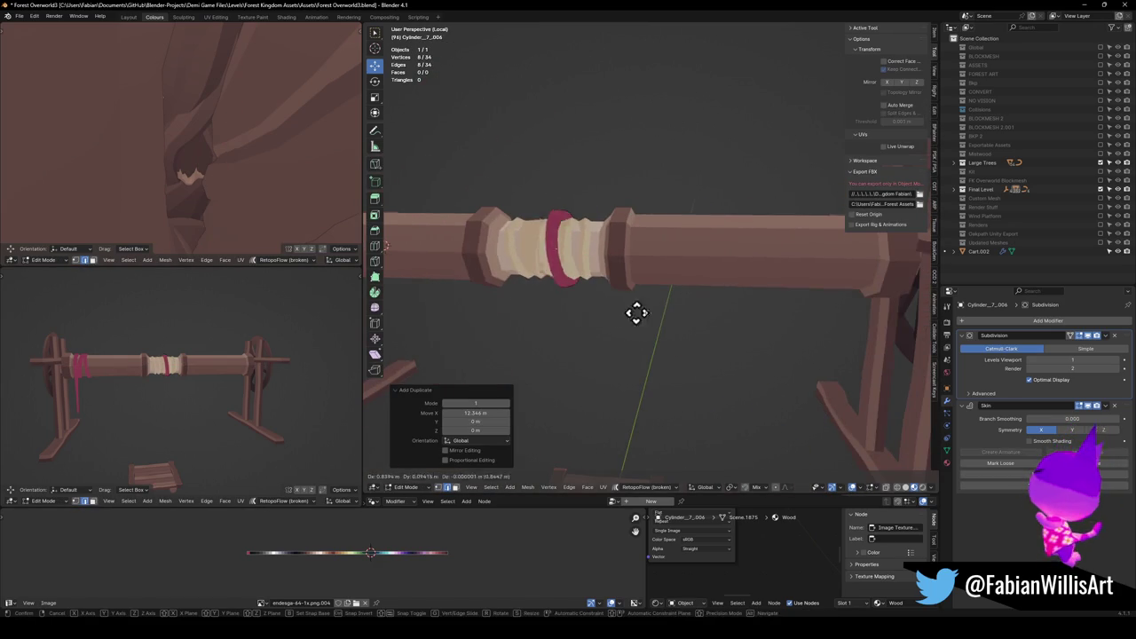
pyautogui.click(841, 329)
pyautogui.press('s')
pyautogui.press('x')
pyautogui.press('0')
pyautogui.press('Return')
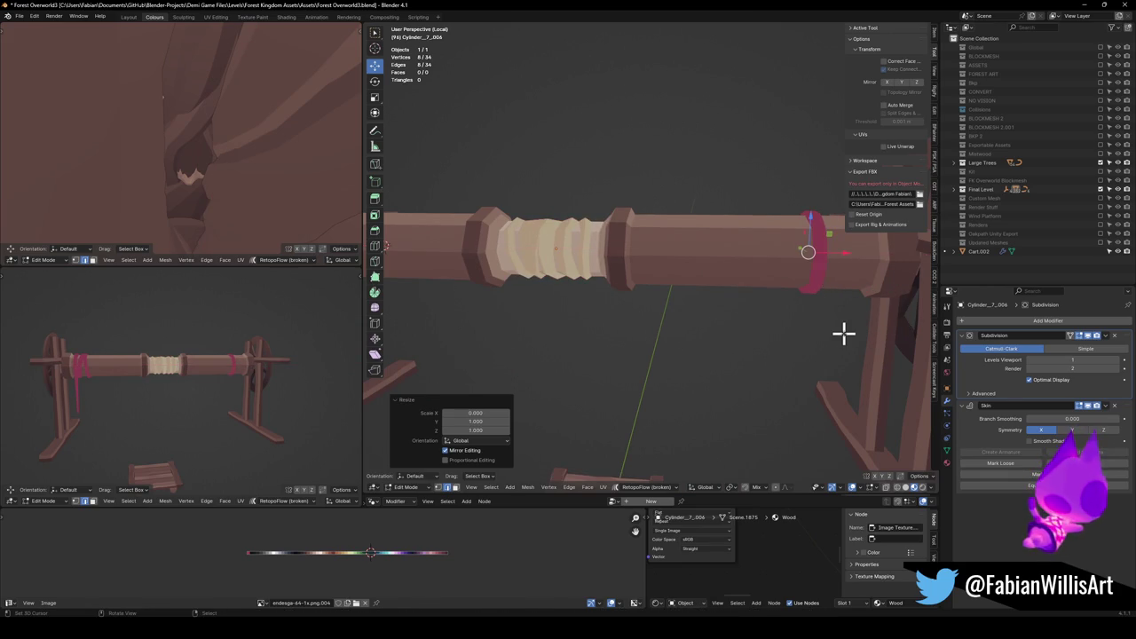
# Circle-select the loop's bottom vertices and pull them down along Z into a strand.
pyautogui.press('KP_1')
pyautogui.scroll(-1, 818, 322)
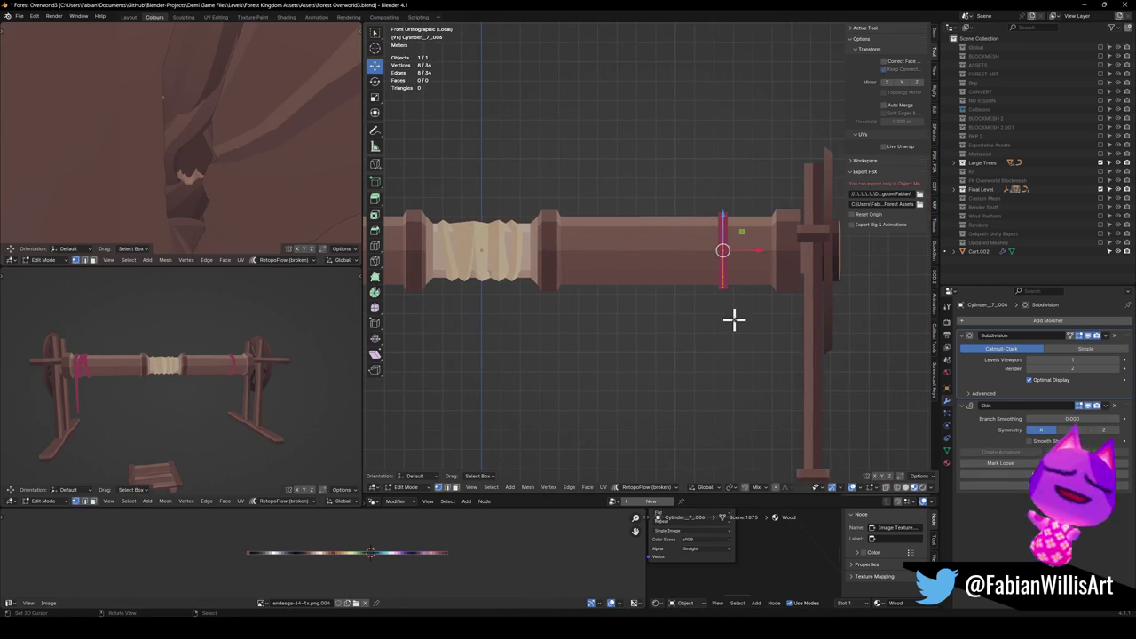
pyautogui.press('c')
pyautogui.click(725, 284)
pyautogui.press('g')
pyautogui.press('z')
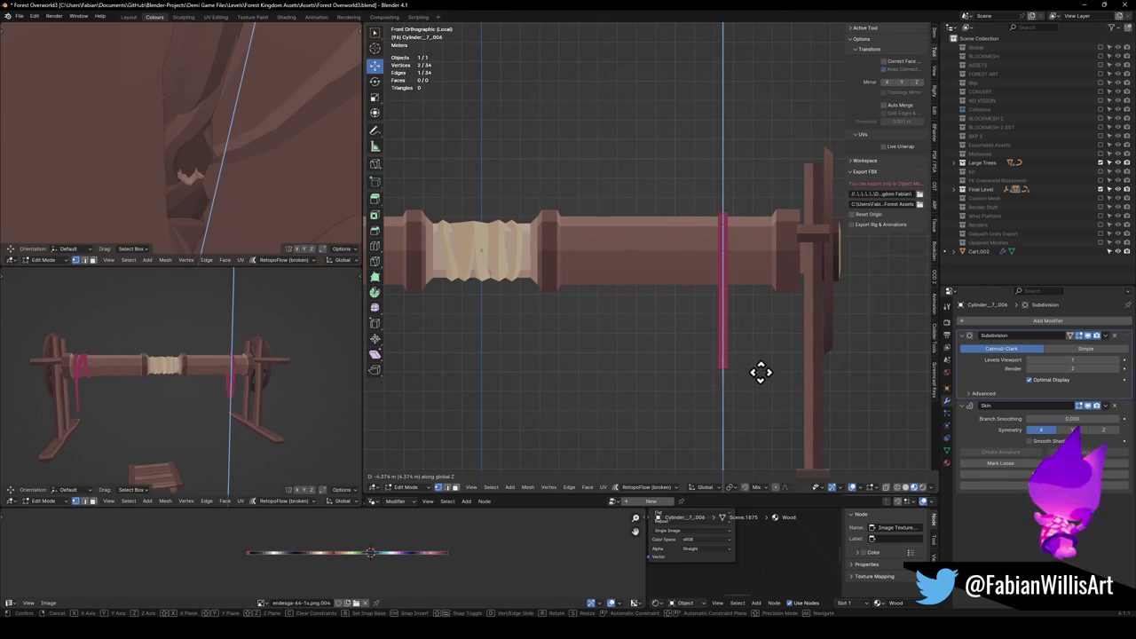
pyautogui.click(761, 370)
# Lower the selected loop vertices further along Z.
pyautogui.moveTo(725, 342); pyautogui.dragTo(811, 322)
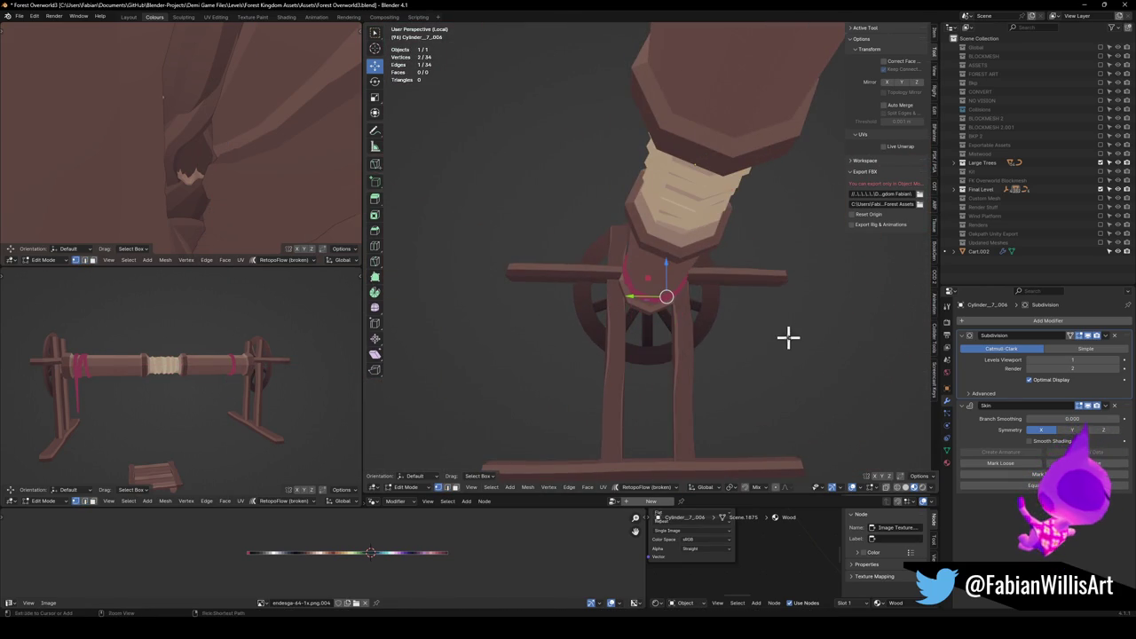
pyautogui.moveTo(653, 338); pyautogui.dragTo(712, 346)
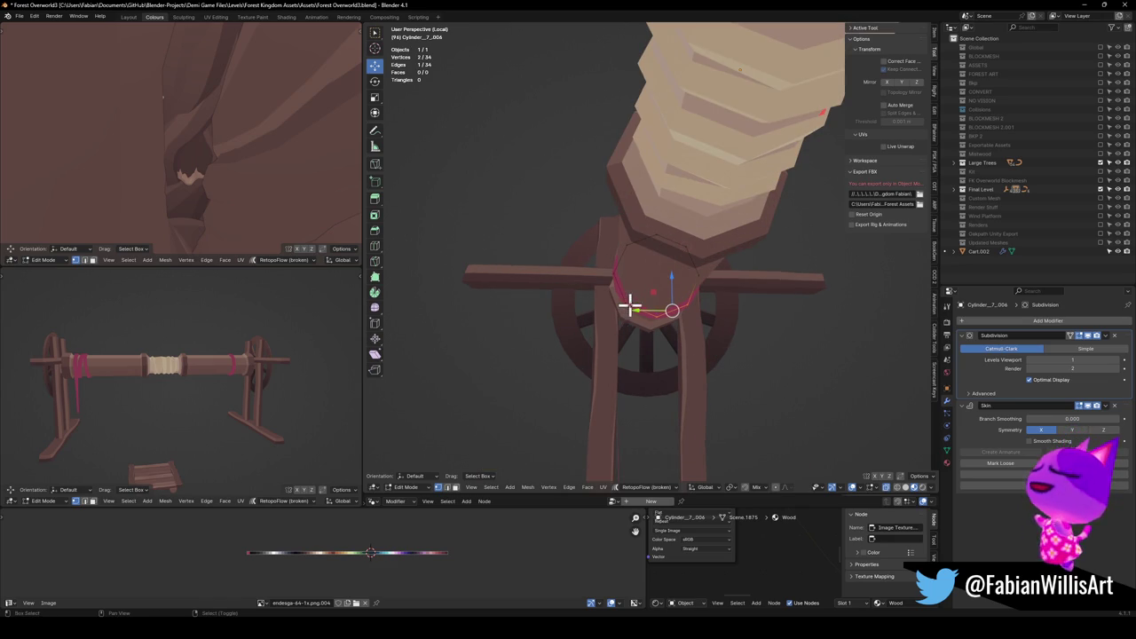
pyautogui.press('g')
pyautogui.press('z')
pyautogui.click(751, 396)
pyautogui.moveTo(751, 396)
pyautogui.mouseDown()
pyautogui.moveTo(669, 393)
pyautogui.moveTo(774, 312)
pyautogui.moveTo(760, 325)
pyautogui.mouseUp()
# Slide a rope loop along X and place a duplicate further along the rod.
pyautogui.keyDown('alt'); pyautogui.click(738, 305); pyautogui.keyUp('alt')
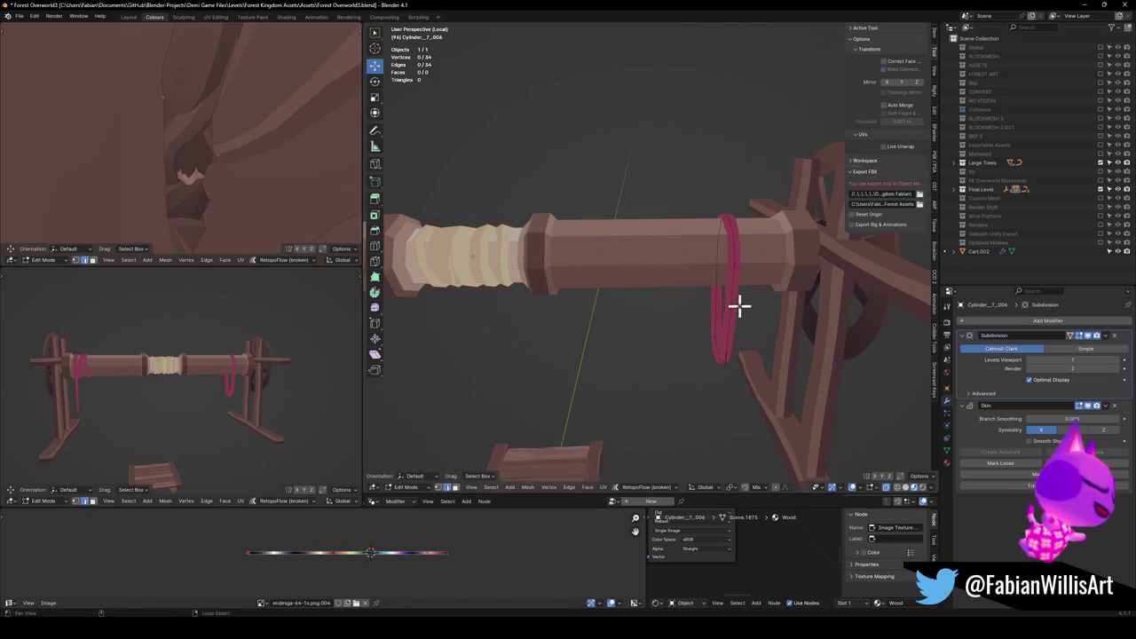
pyautogui.press('g')
pyautogui.press('x')
pyautogui.click(782, 332)
pyautogui.hotkey('shift', 'd')
pyautogui.press('x')
pyautogui.click(741, 354)
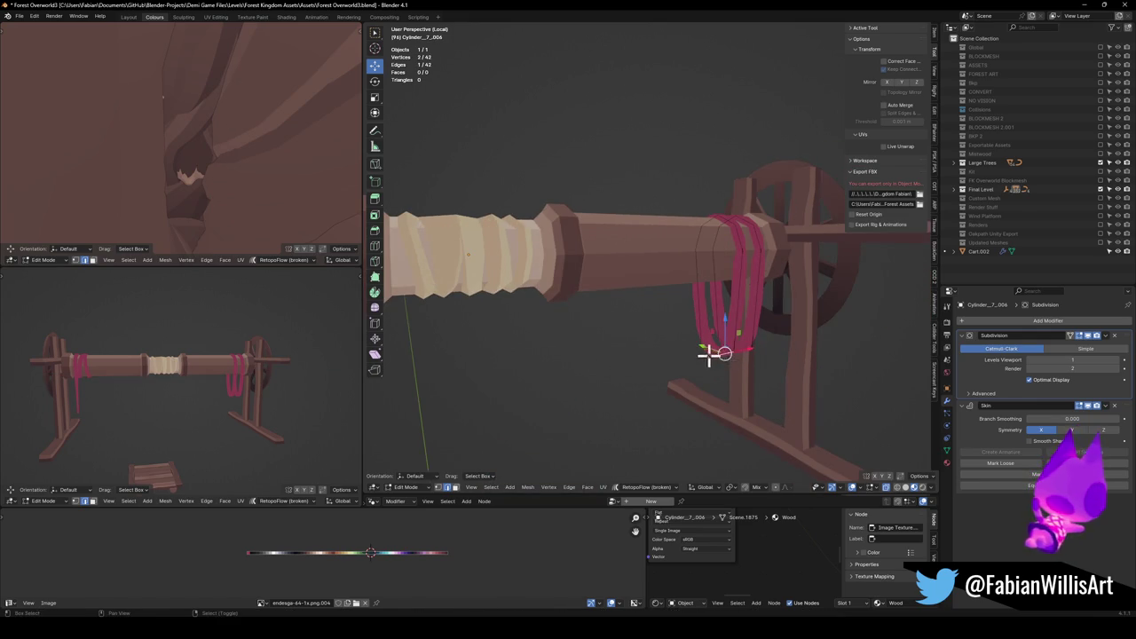
# Raise the vertices at the top of the loop along Z.
pyautogui.click(786, 360)
pyautogui.press('g')
pyautogui.press('z')
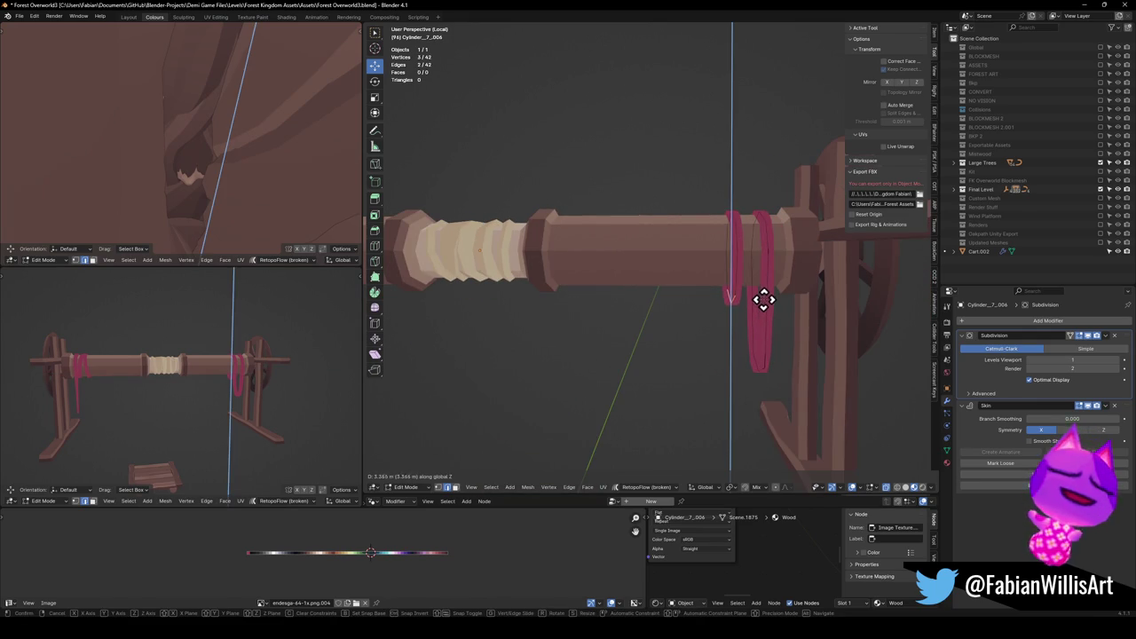
pyautogui.click(761, 317)
pyautogui.moveTo(316, 337)
pyautogui.mouseDown()
pyautogui.moveTo(180, 400)
pyautogui.moveTo(70, 391)
pyautogui.moveTo(223, 400)
pyautogui.moveTo(252, 388)
pyautogui.mouseUp()
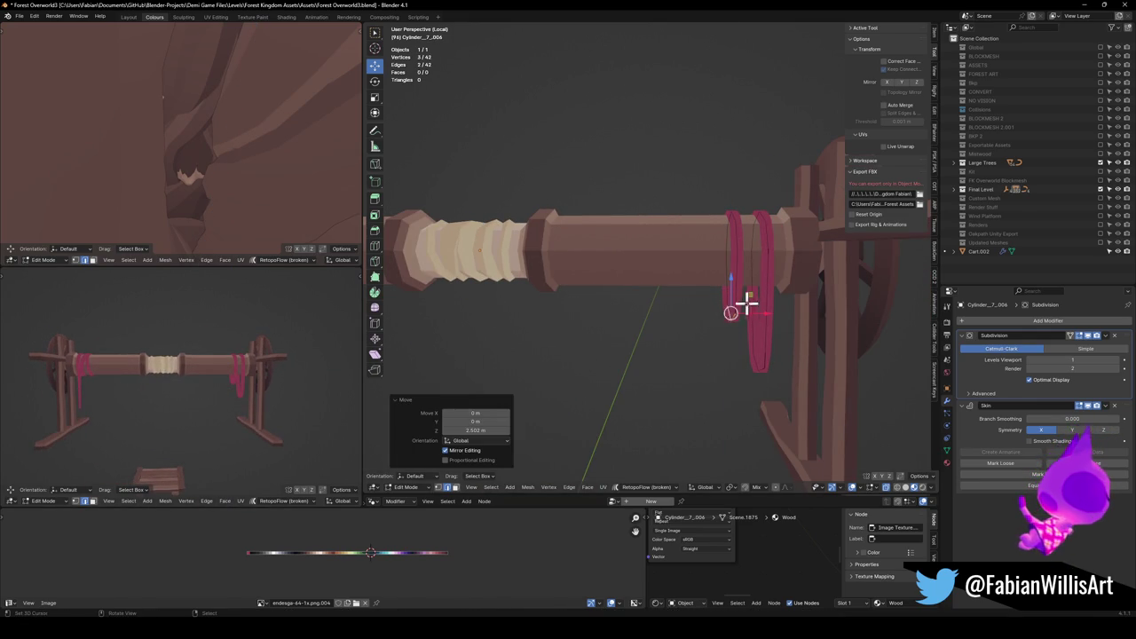
# Slide the rope's left ring loop sideways along X.
pyautogui.keyDown('alt'); pyautogui.click(742, 299); pyautogui.keyUp('alt')
pyautogui.press('g')
pyautogui.press('x')
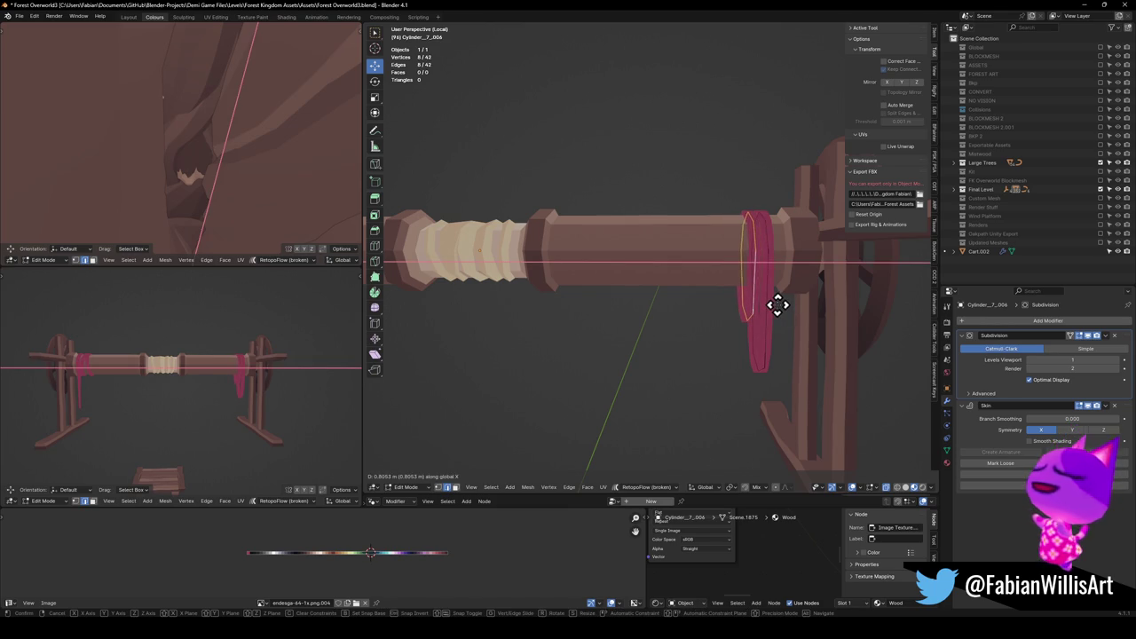
pyautogui.click(770, 306)
pyautogui.moveTo(190, 380)
pyautogui.mouseDown()
pyautogui.moveTo(133, 380)
pyautogui.moveTo(272, 354)
pyautogui.mouseUp()
# Return to Object Mode and save Forest Overworld3.blend.
pyautogui.press('Tab')
pyautogui.moveTo(772, 286)
pyautogui.mouseDown()
pyautogui.moveTo(593, 326)
pyautogui.moveTo(659, 329)
pyautogui.moveTo(578, 337)
pyautogui.moveTo(725, 335)
pyautogui.moveTo(529, 327)
pyautogui.mouseUp()
pyautogui.hotkey('ctrl', 's')
pyautogui.click(522, 263)
pyautogui.rightClick(573, 275)
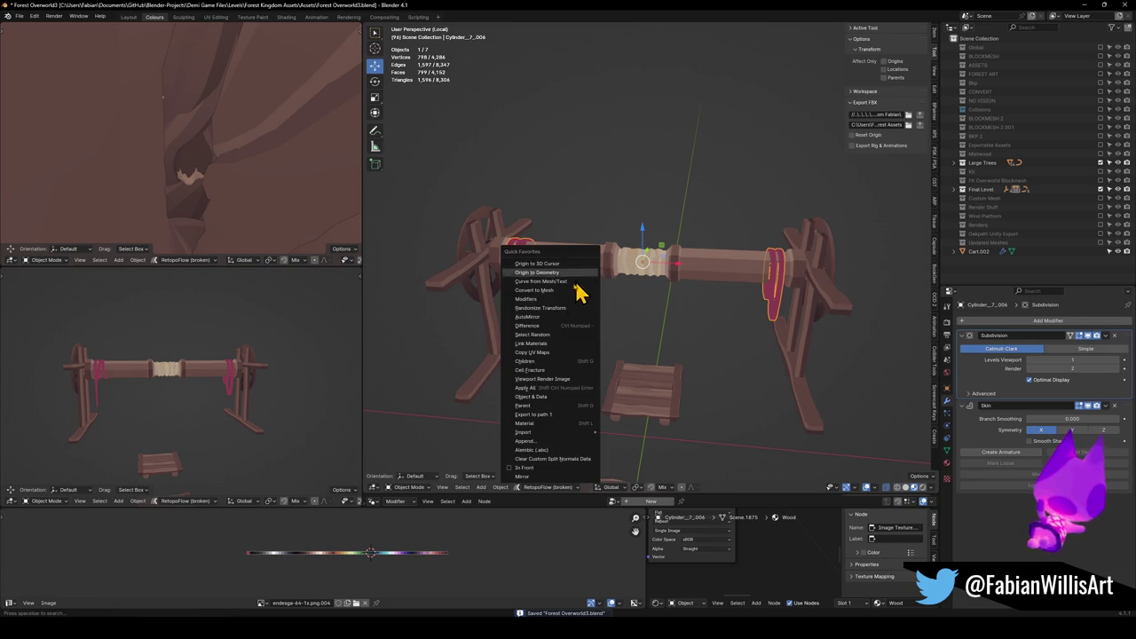
# Convert the pink rope into a plain mesh with its modifiers applied, then enter Edit Mode.
pyautogui.click(532, 299)
pyautogui.moveTo(527, 299)
pyautogui.mouseDown()
pyautogui.moveTo(554, 267)
pyautogui.moveTo(666, 267)
pyautogui.moveTo(654, 254)
pyautogui.moveTo(659, 223)
pyautogui.mouseUp()
pyautogui.press('Tab')
pyautogui.scroll(5, 692, 249)
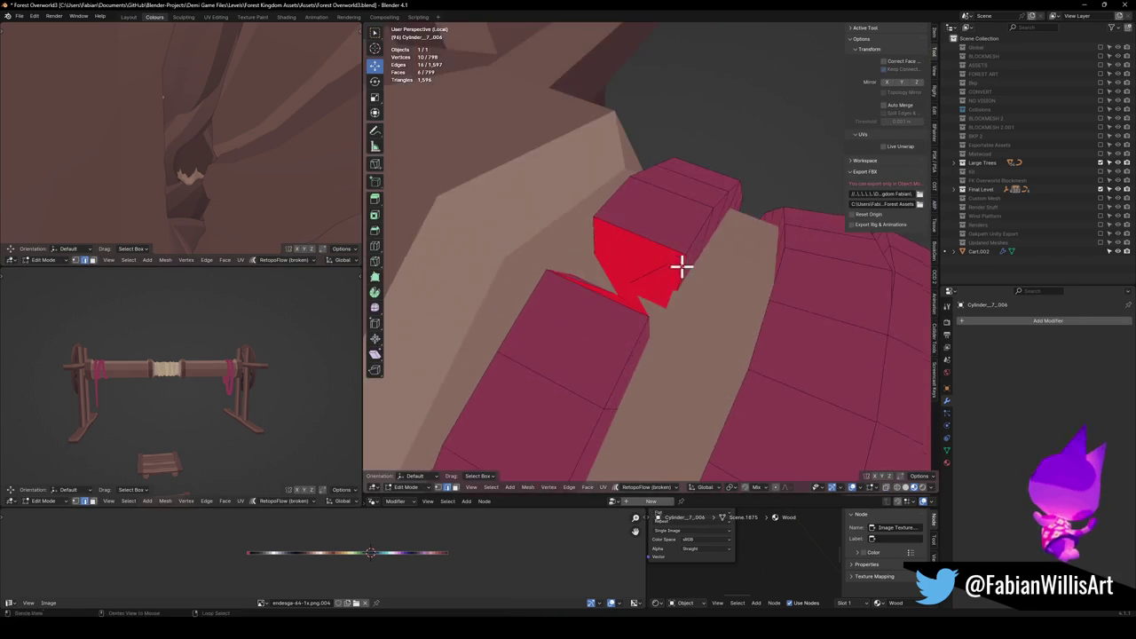
# Delete the broken faces at the rope seam and fill the gap with new faces.
pyautogui.click(631, 270)
pyautogui.keyDown('shift'); pyautogui.click(605, 284); pyautogui.keyUp('shift')
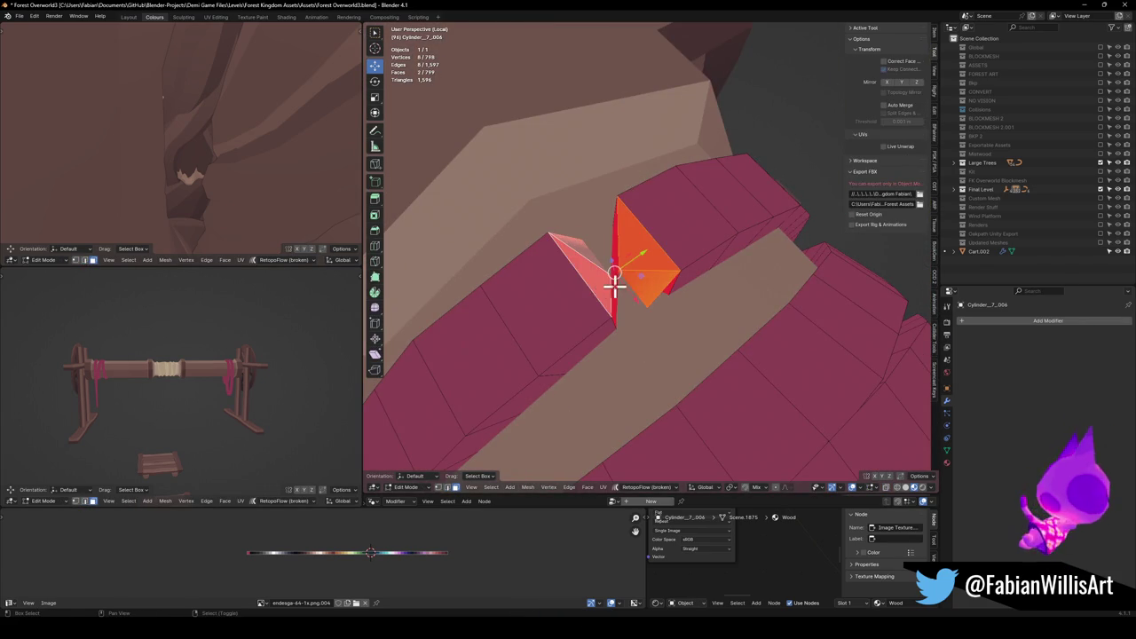
pyautogui.press('x')
pyautogui.click(593, 299)
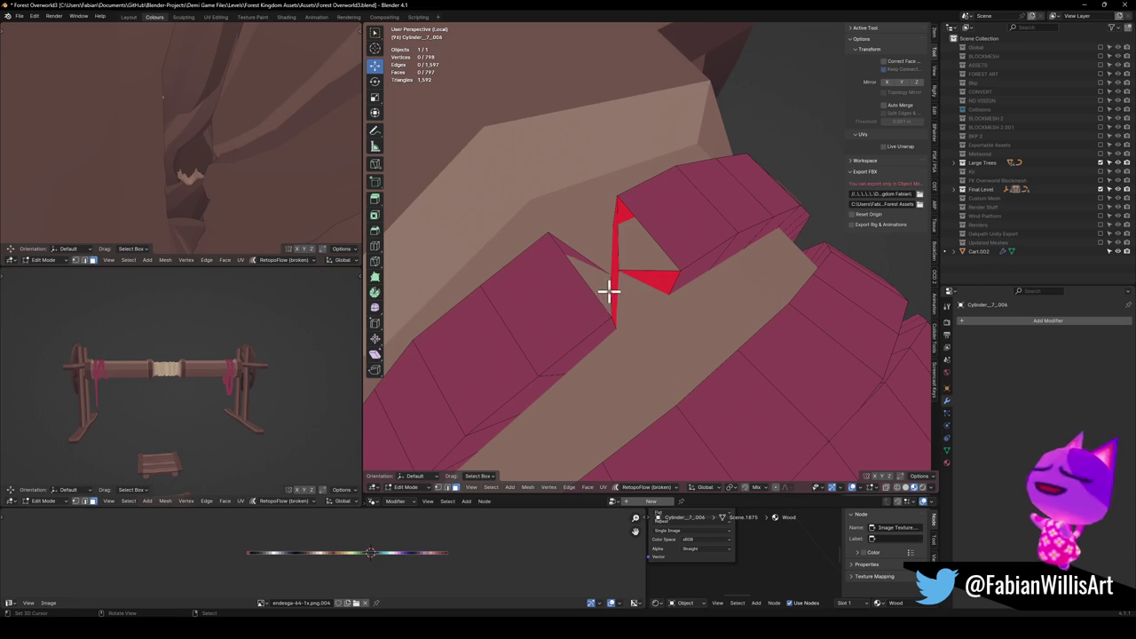
pyautogui.press('x')
pyautogui.click(662, 292)
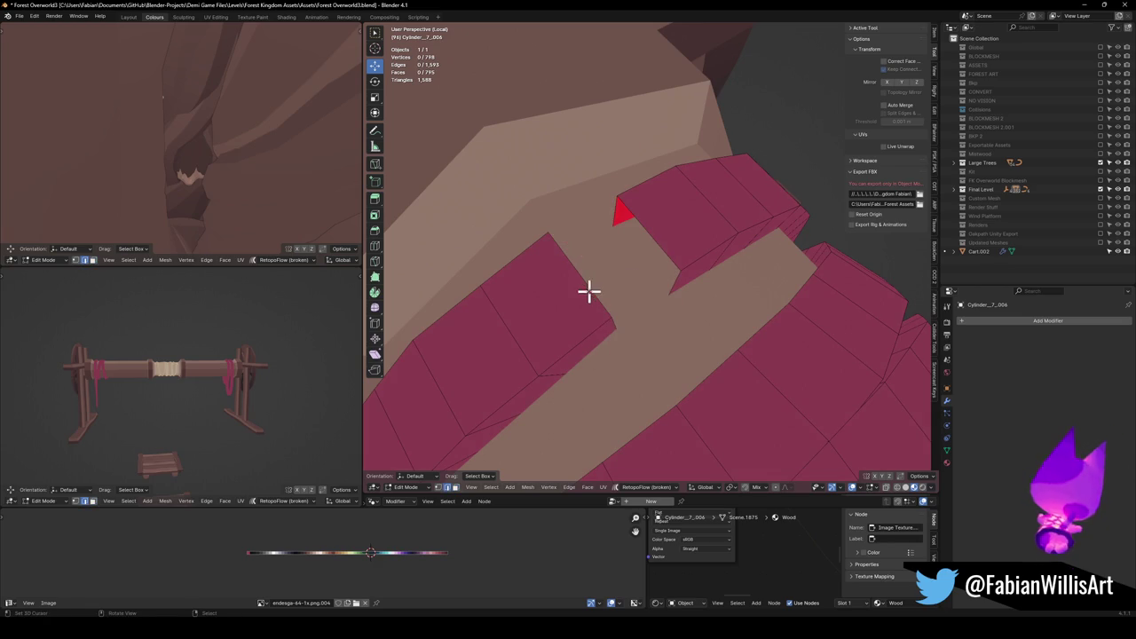
pyautogui.keyDown('alt'); pyautogui.click(669, 231); pyautogui.keyUp('alt')
pyautogui.press('f')
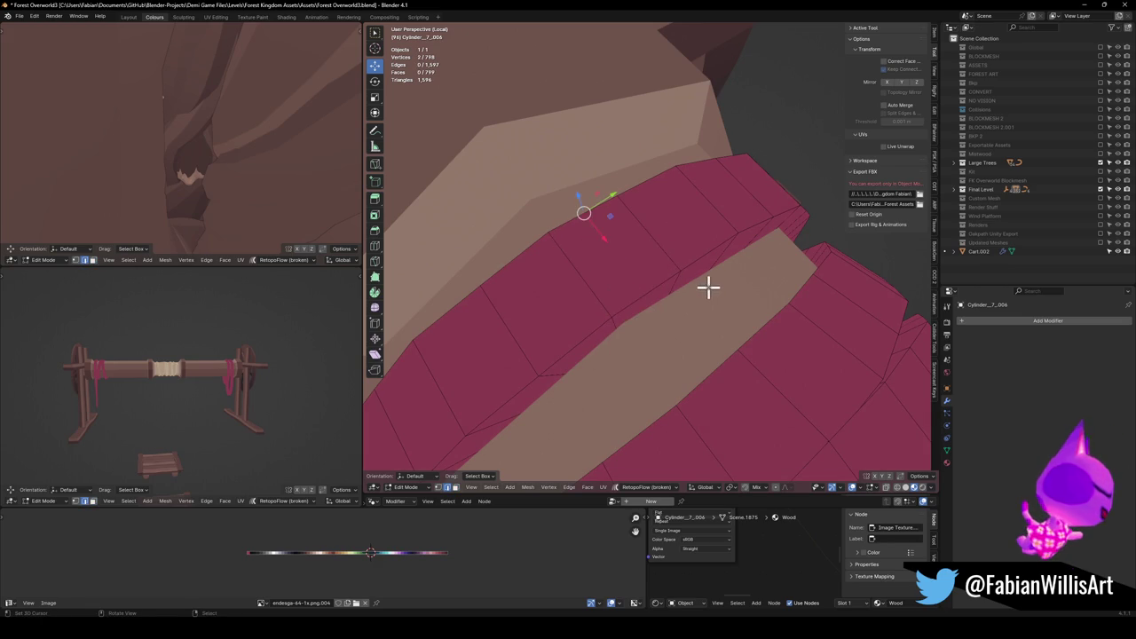
pyautogui.scroll(-8, 707, 286)
# Project the whole rope's UVs from the front view and shift them horizontally.
pyautogui.press('a')
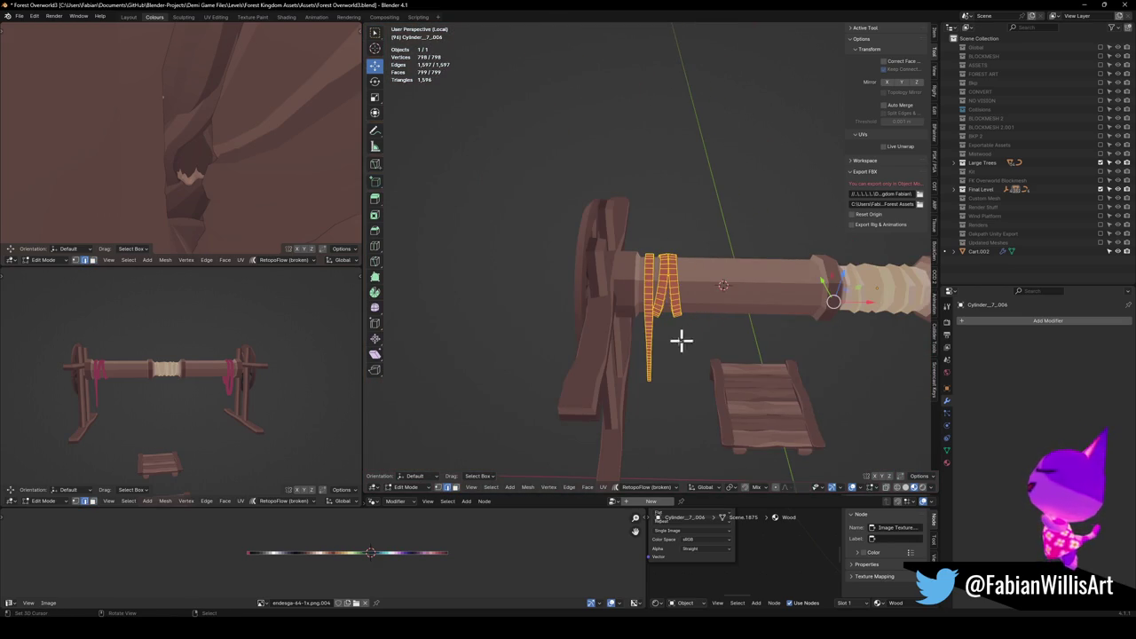
pyautogui.press('KP_1')
pyautogui.press('u')
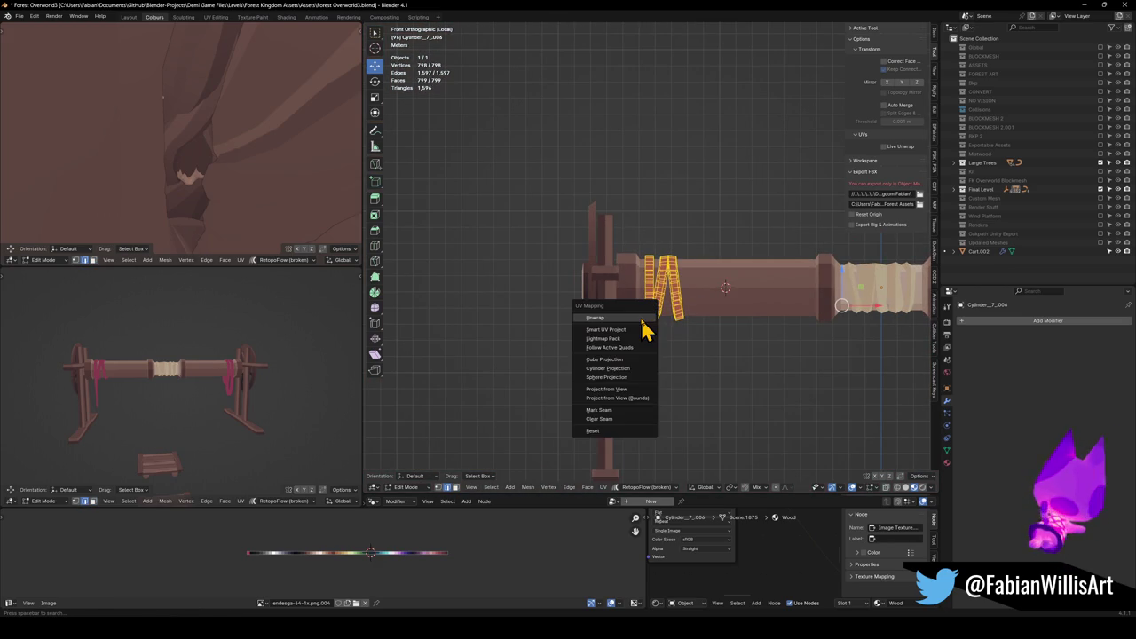
pyautogui.click(622, 391)
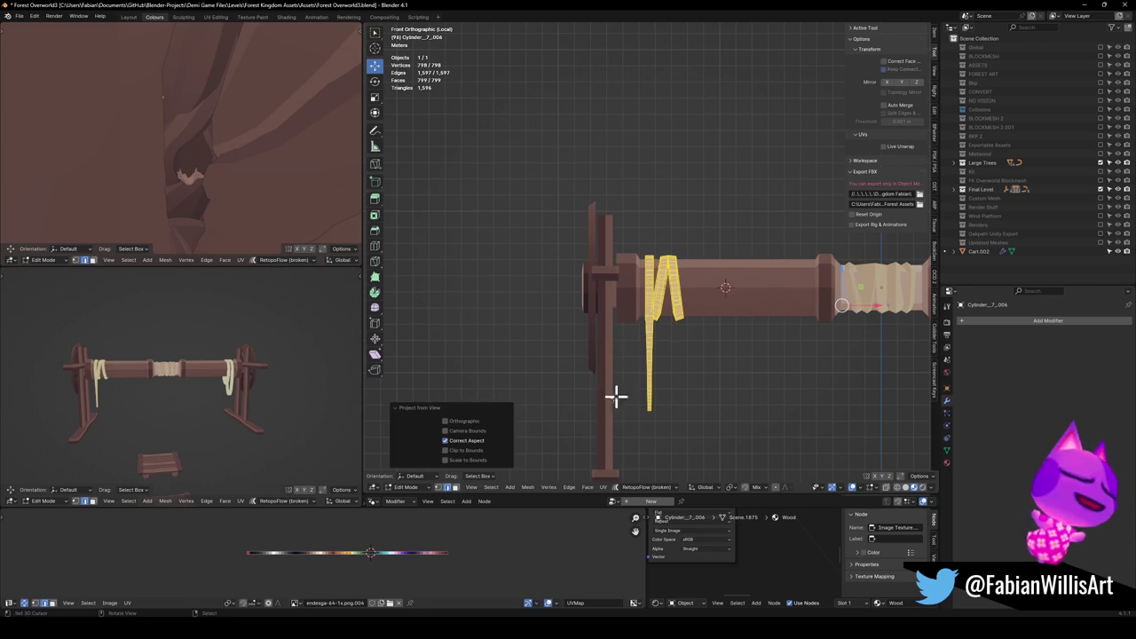
pyautogui.press('g')
pyautogui.press('x')
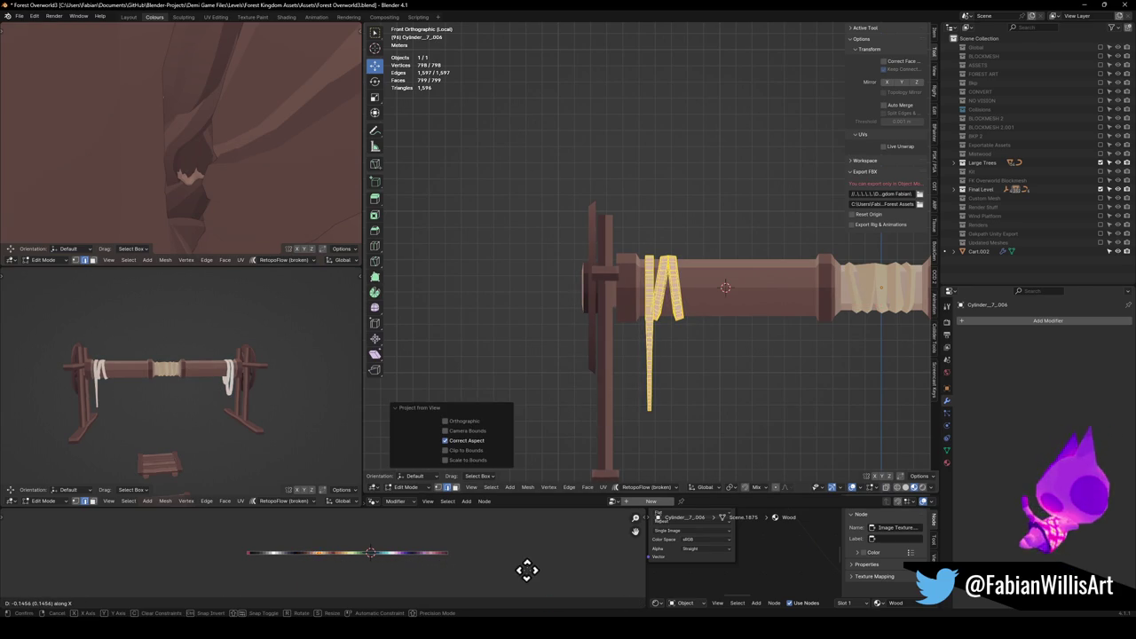
pyautogui.click(513, 544)
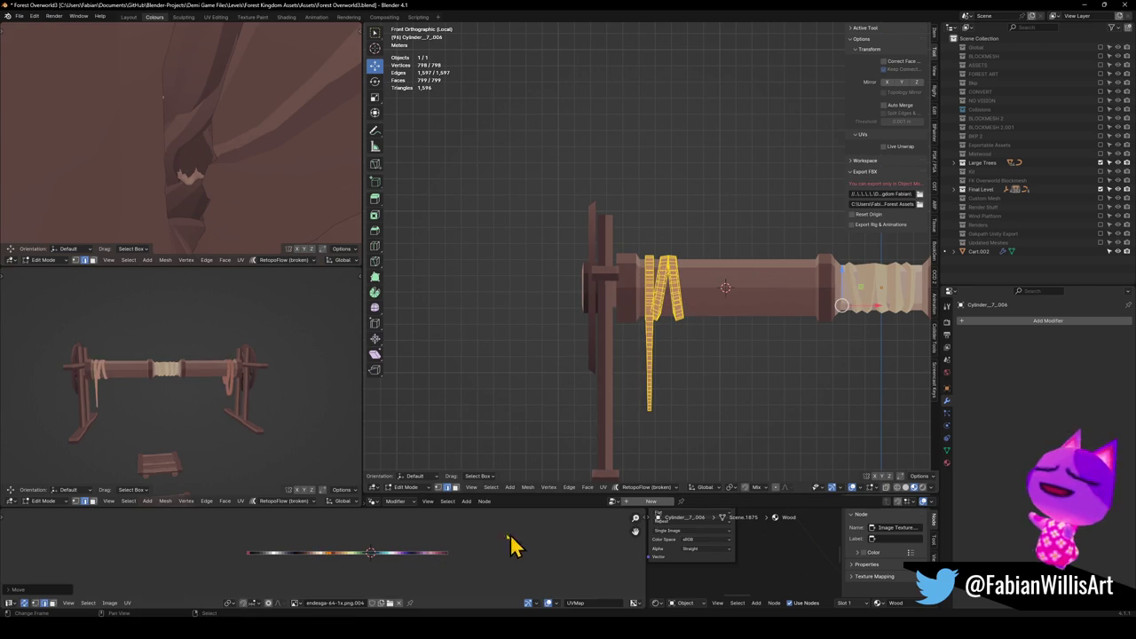
# Shrink the rope UVs to a single point on a light tan palette swatch.
pyautogui.scroll(10, 473, 545)
pyautogui.press('s')
pyautogui.click(325, 565)
pyautogui.press('g')
pyautogui.press('x')
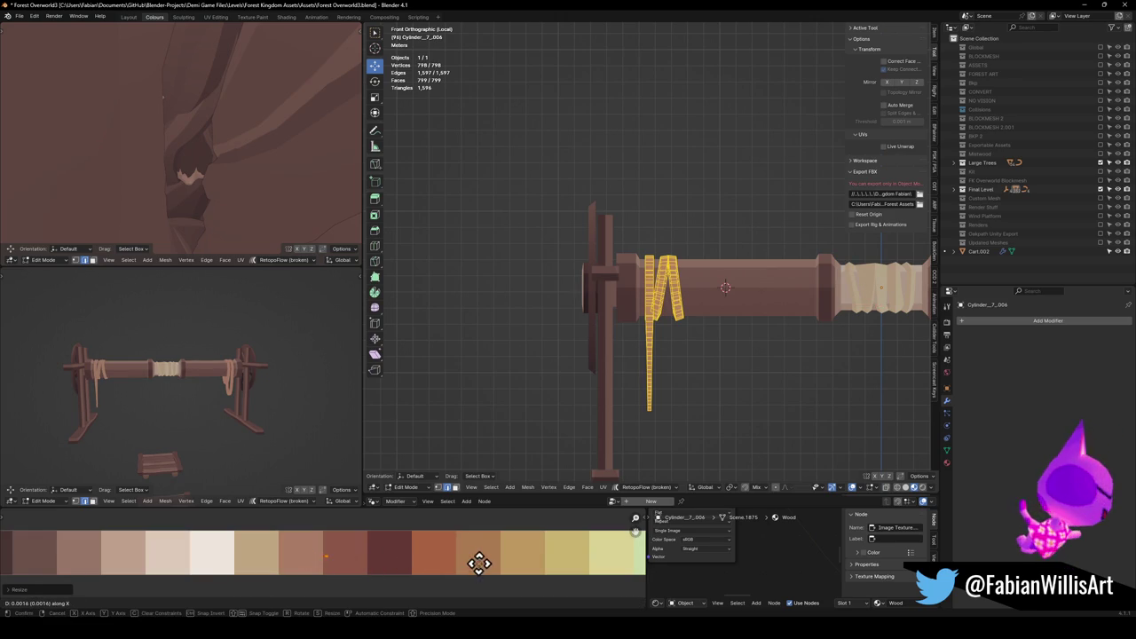
pyautogui.click(567, 543)
pyautogui.press('KP_Decimal')
# Nudge the rope's UV point onto a nearby tan shade and deselect the rope.
pyautogui.moveTo(244, 373)
pyautogui.mouseDown()
pyautogui.moveTo(168, 385)
pyautogui.moveTo(214, 482)
pyautogui.mouseUp()
pyautogui.press('g')
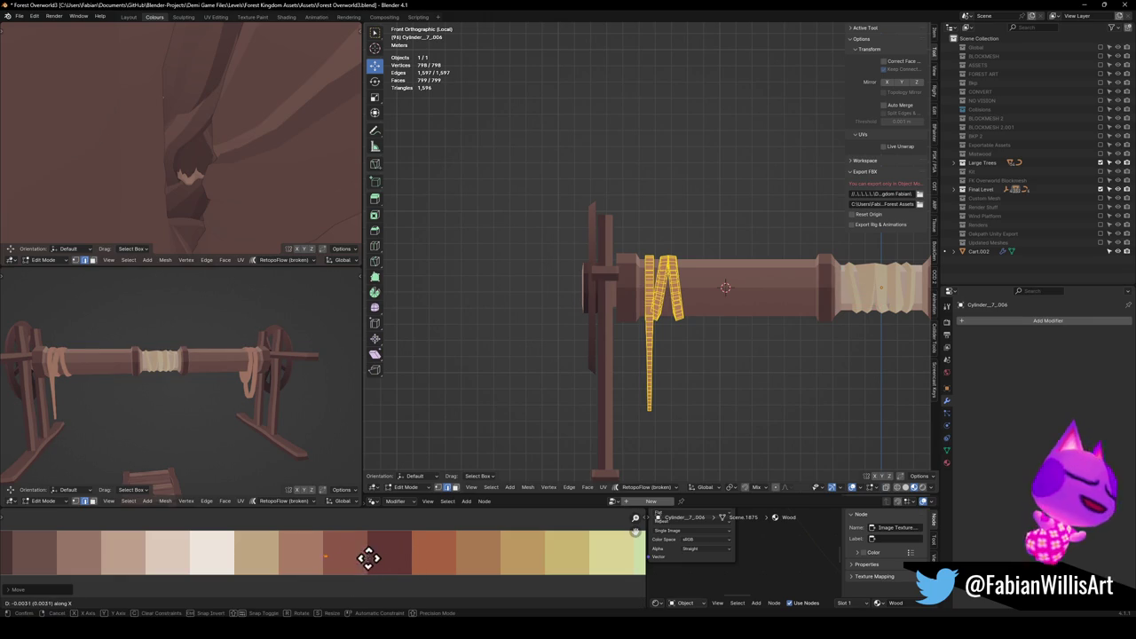
pyautogui.click(338, 538)
pyautogui.scroll(-3, 236, 353)
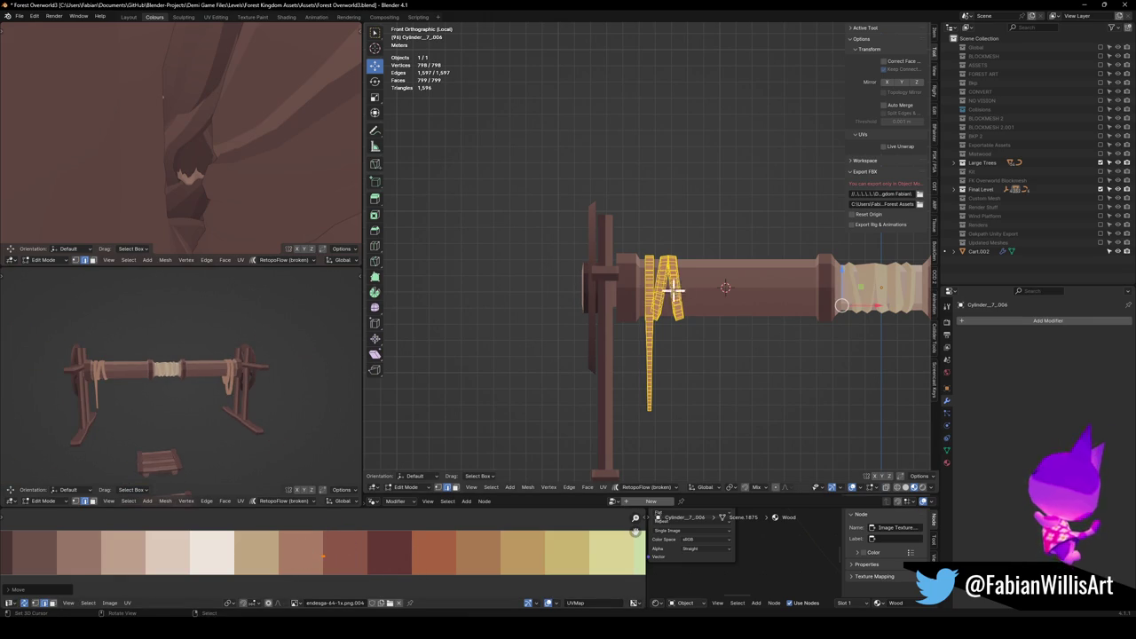
pyautogui.hotkey('alt', 'a')
pyautogui.scroll(4, 657, 284)
pyautogui.moveTo(677, 263); pyautogui.dragTo(680, 284)
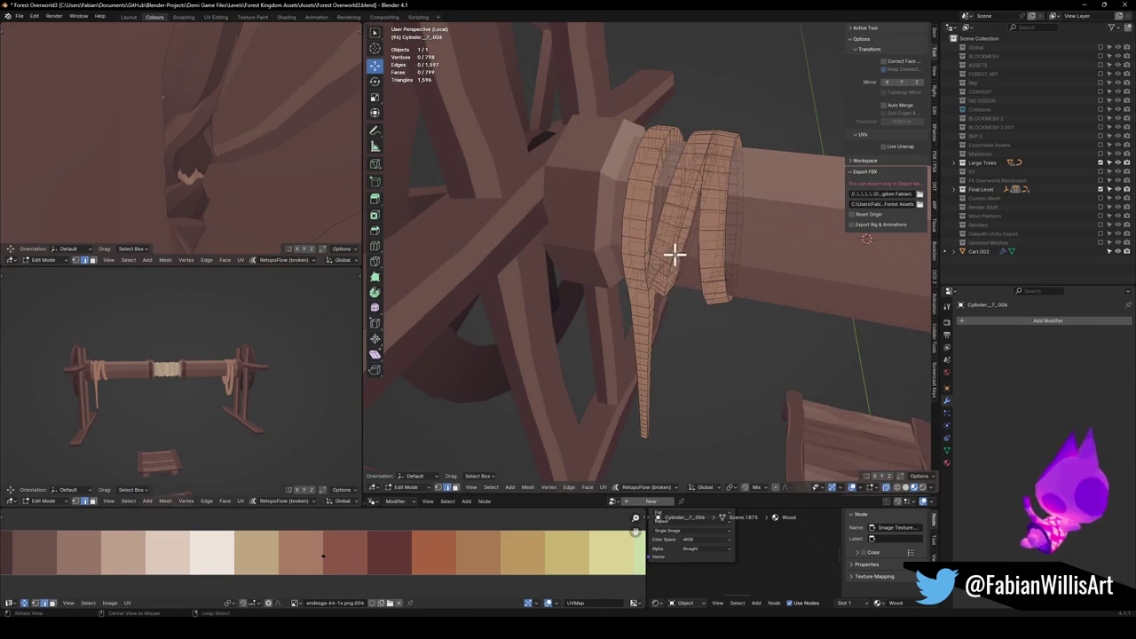
# Select several rope coils and slide their UVs onto a different palette shade.
pyautogui.scroll(2, 690, 177)
pyautogui.moveTo(684, 240)
pyautogui.mouseDown()
pyautogui.moveTo(642, 281)
pyautogui.moveTo(609, 279)
pyautogui.moveTo(590, 299)
pyautogui.mouseUp()
pyautogui.press('l')
pyautogui.hotkey('alt', 'a')
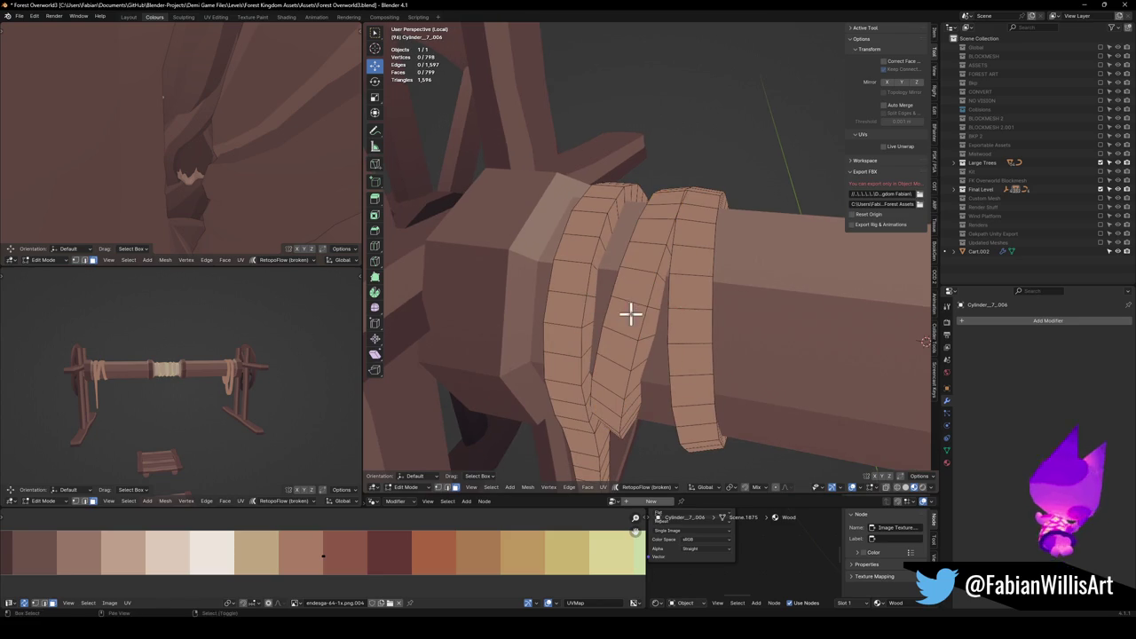
pyautogui.press('l')
pyautogui.press('l')
pyautogui.press('l')
pyautogui.moveTo(684, 334)
pyautogui.mouseDown()
pyautogui.moveTo(680, 342)
pyautogui.moveTo(694, 296)
pyautogui.moveTo(669, 302)
pyautogui.mouseUp()
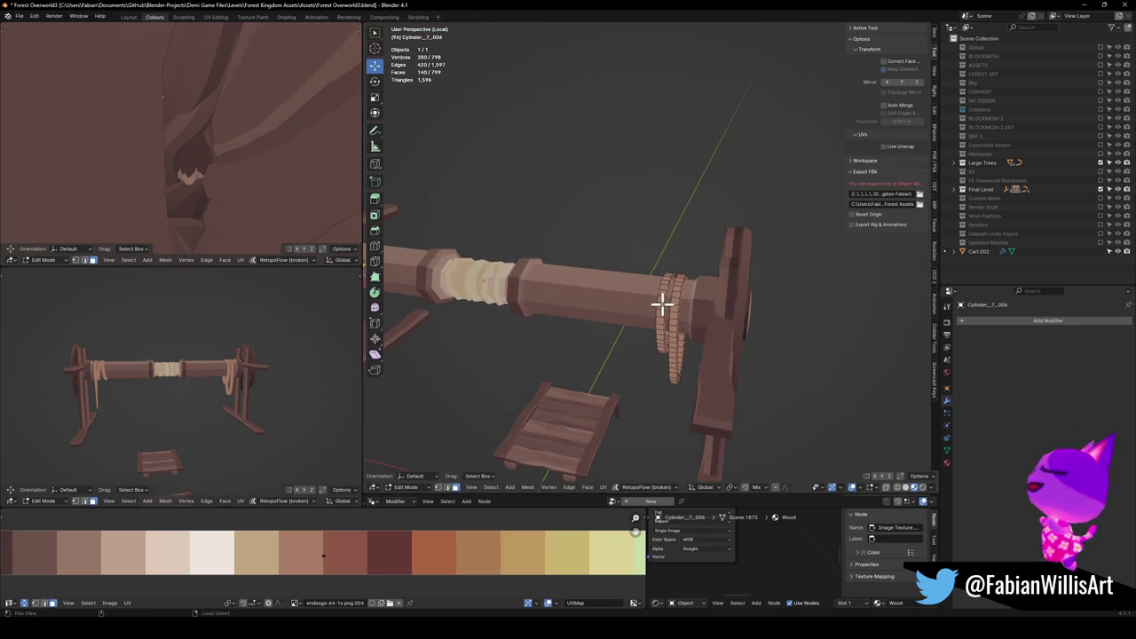
pyautogui.press('l')
pyautogui.press('l')
pyautogui.scroll(5, 253, 367)
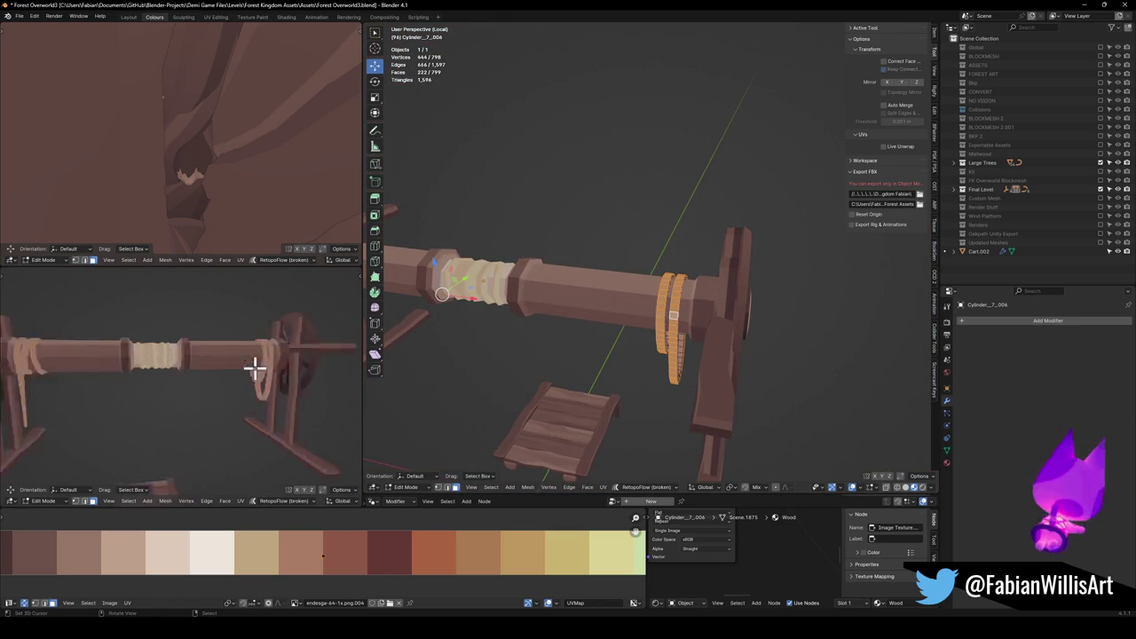
pyautogui.press('g')
pyautogui.press('x')
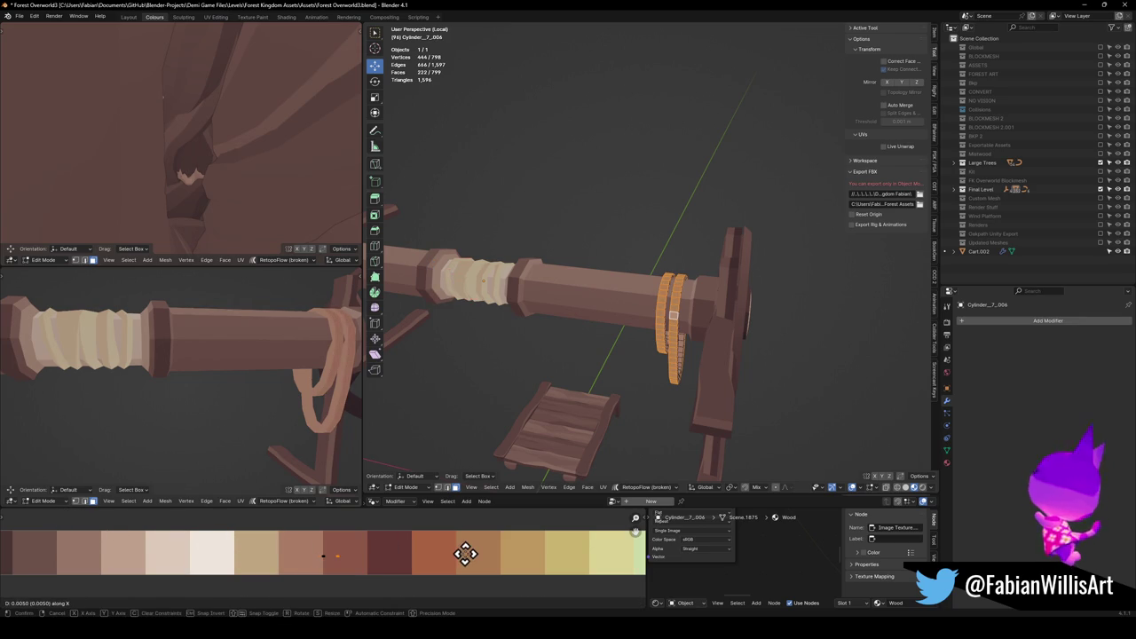
pyautogui.click(157, 542)
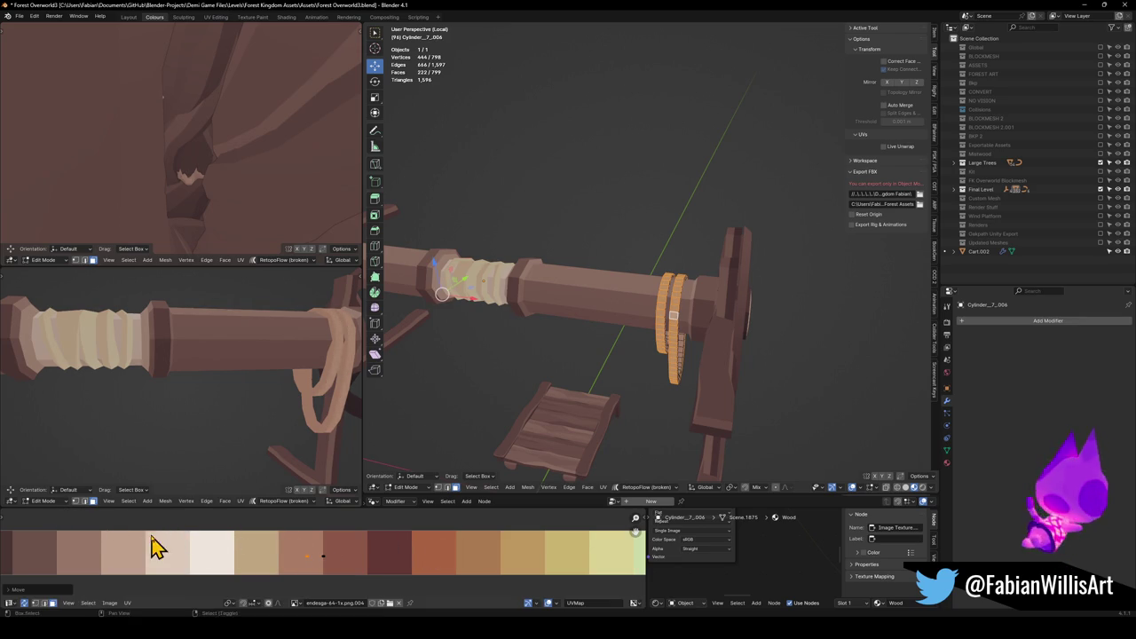
pyautogui.scroll(-5, 208, 376)
pyautogui.scroll(5, 253, 362)
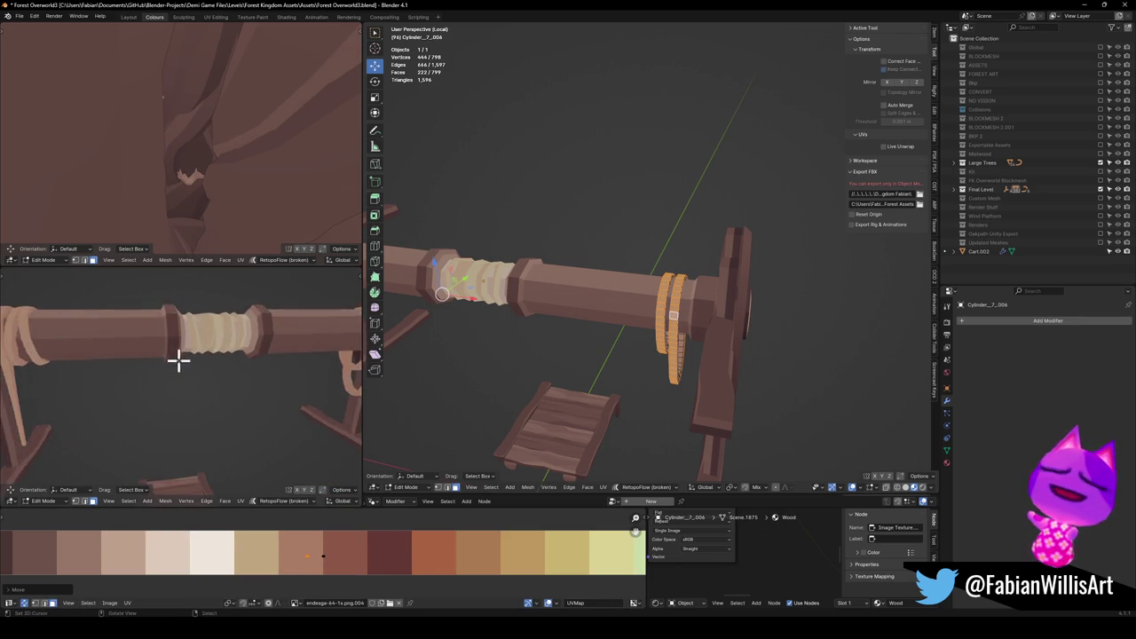
# Shift all rope UVs horizontally and rescale them twice for varied tan tones.
pyautogui.moveTo(346, 378)
pyautogui.mouseDown()
pyautogui.moveTo(210, 382)
pyautogui.moveTo(286, 367)
pyautogui.mouseUp()
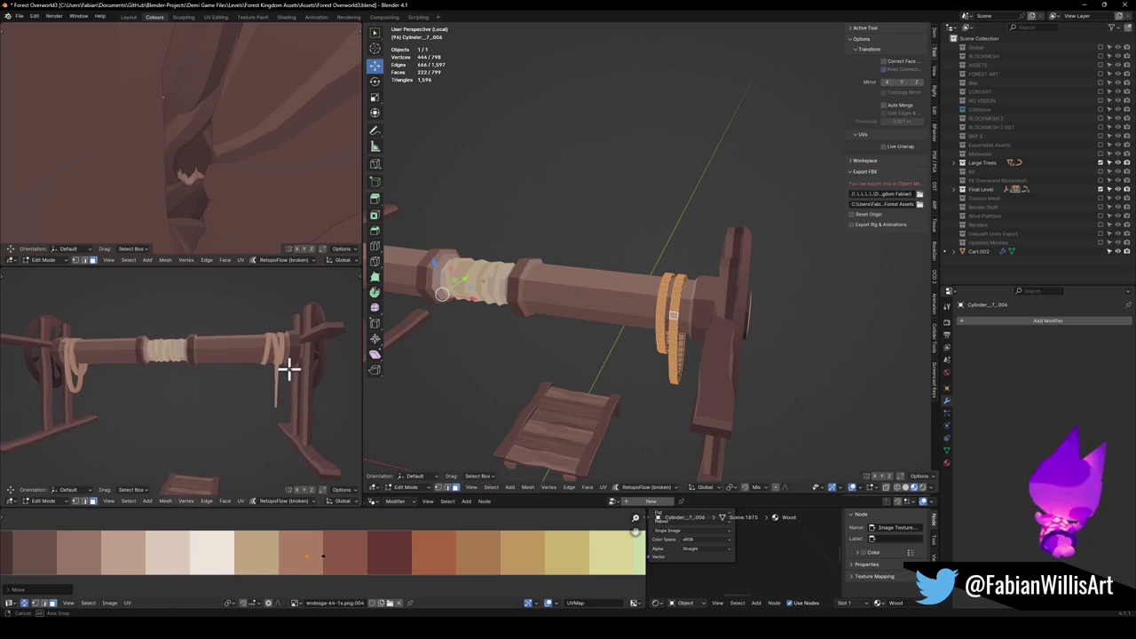
pyautogui.press('a')
pyautogui.press('g')
pyautogui.press('x')
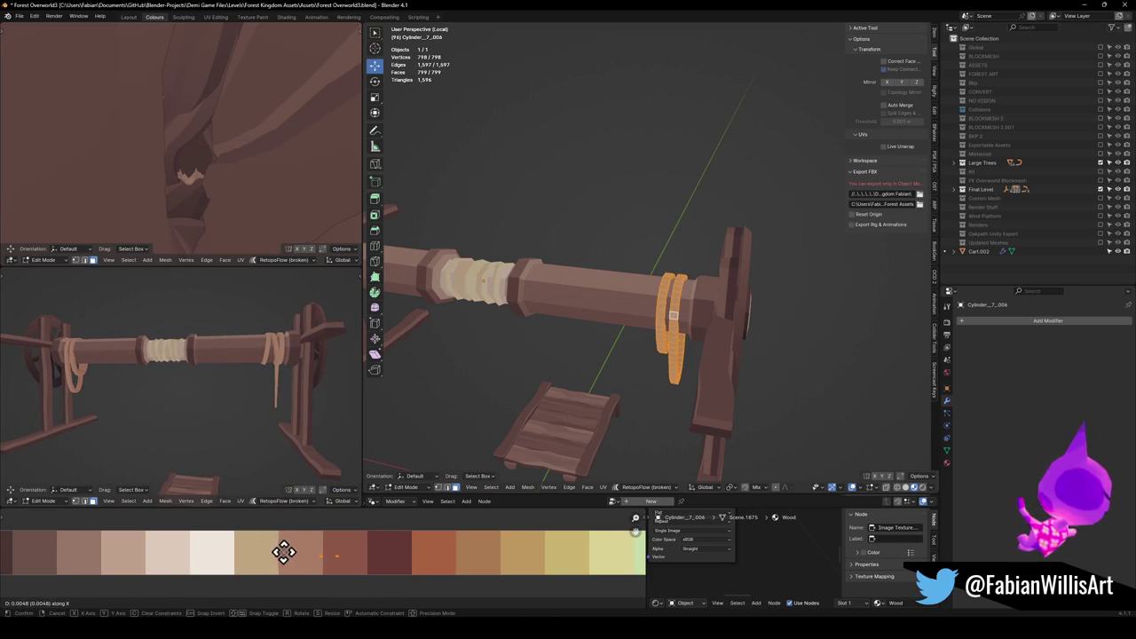
pyautogui.click(213, 547)
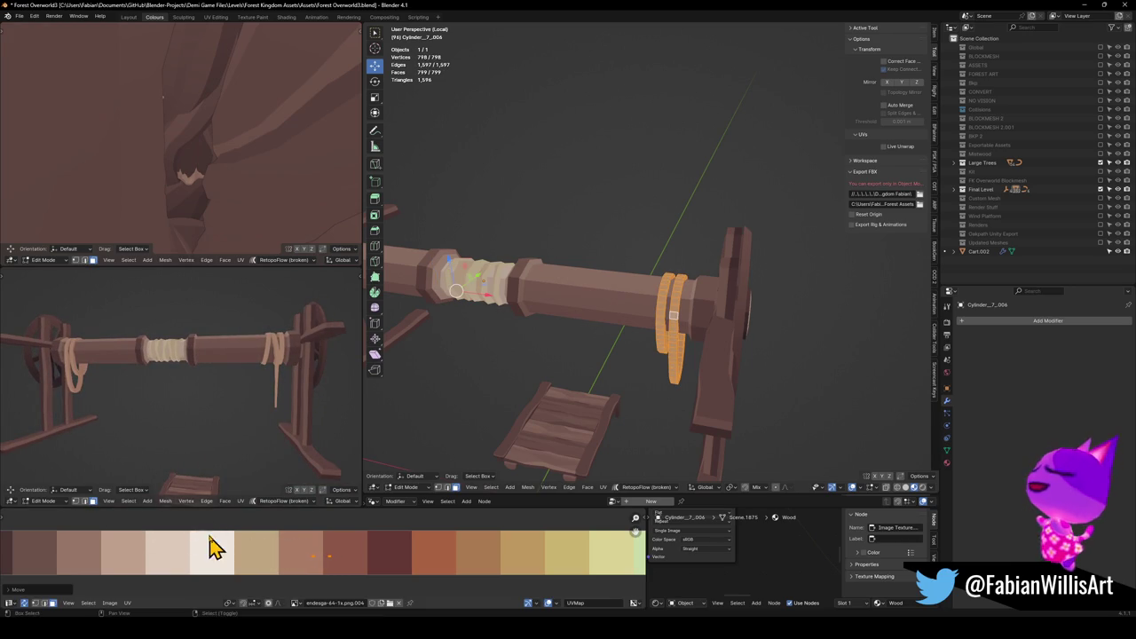
pyautogui.press('s')
pyautogui.click(355, 549)
pyautogui.press('s')
pyautogui.click(365, 546)
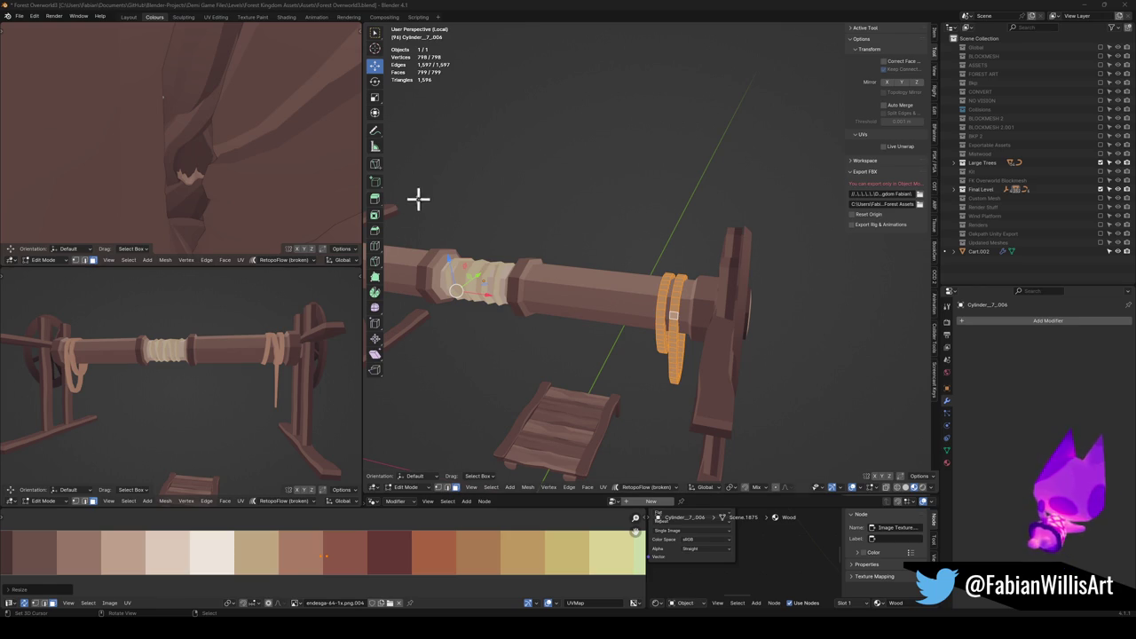
# Inspect the tan rope coils along the axle from new angles and deselect the rope.
pyautogui.scroll(-2, 254, 367)
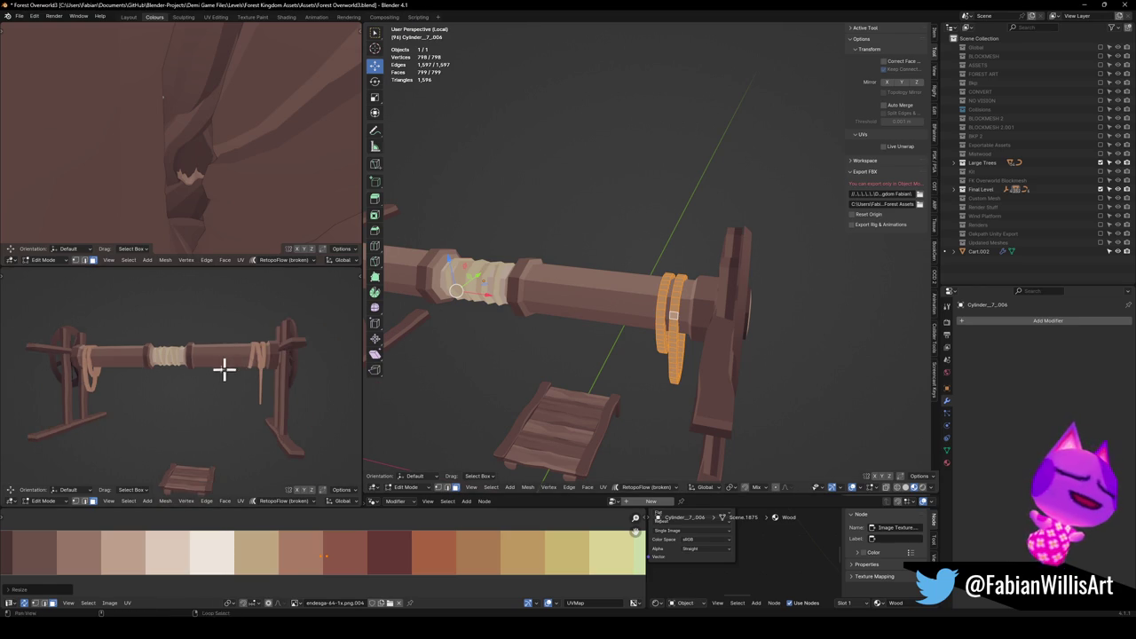
pyautogui.moveTo(224, 371); pyautogui.dragTo(132, 361)
pyautogui.moveTo(648, 291); pyautogui.dragTo(679, 310)
pyautogui.hotkey('alt', 'a')
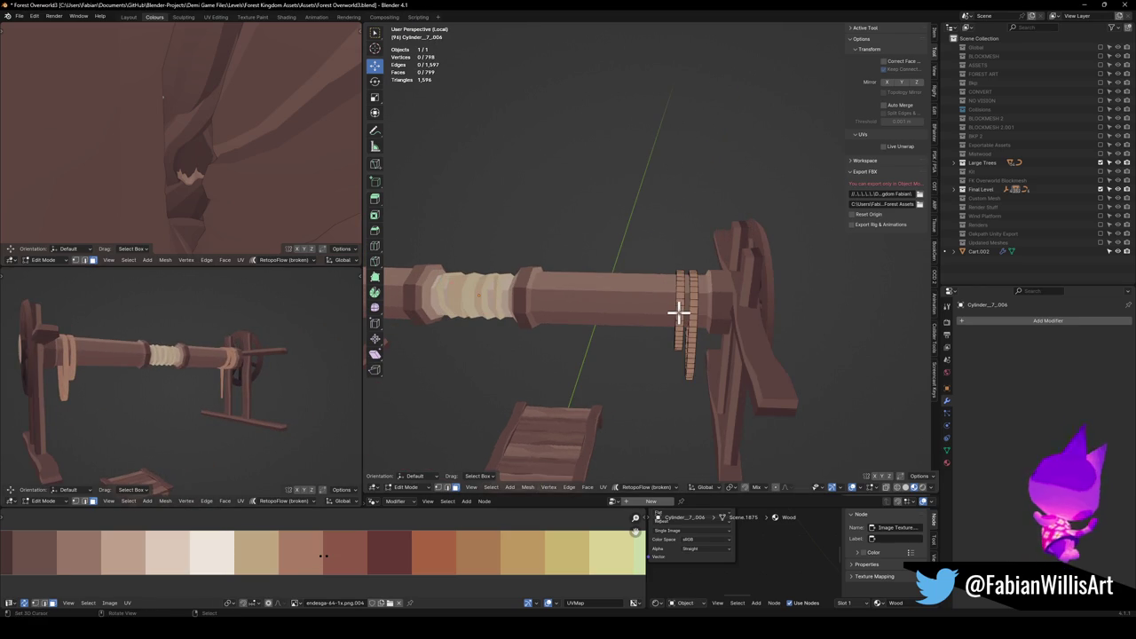
# Slide one rope ring's UVs horizontally to new palette shades, then deselect it.
pyautogui.press('l')
pyautogui.press('g')
pyautogui.press('x')
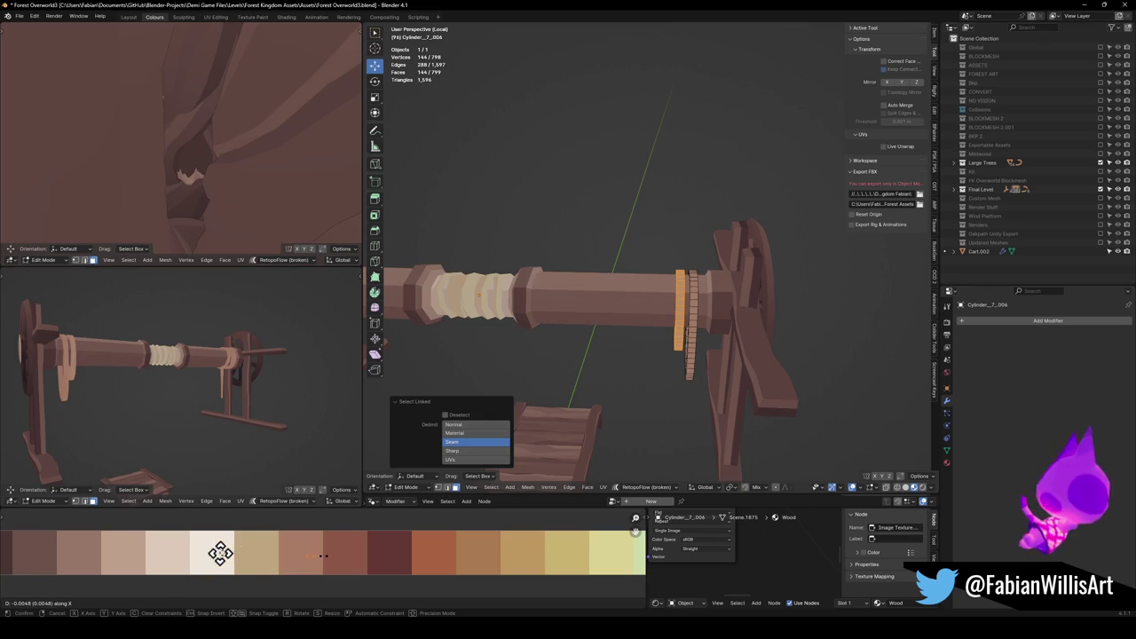
pyautogui.click(477, 557)
pyautogui.moveTo(182, 381)
pyautogui.mouseDown()
pyautogui.moveTo(236, 401)
pyautogui.moveTo(221, 378)
pyautogui.moveTo(206, 379)
pyautogui.mouseUp()
pyautogui.press('g')
pyautogui.press('x')
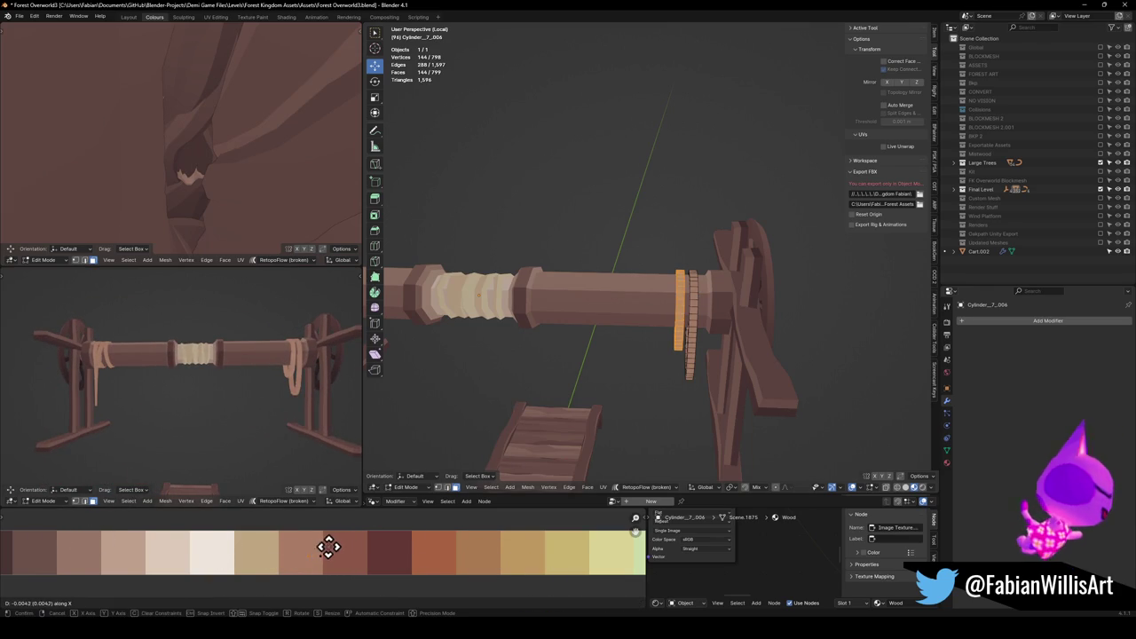
pyautogui.click(191, 517)
pyautogui.hotkey('alt', 'a')
pyautogui.moveTo(631, 322); pyautogui.dragTo(612, 315)
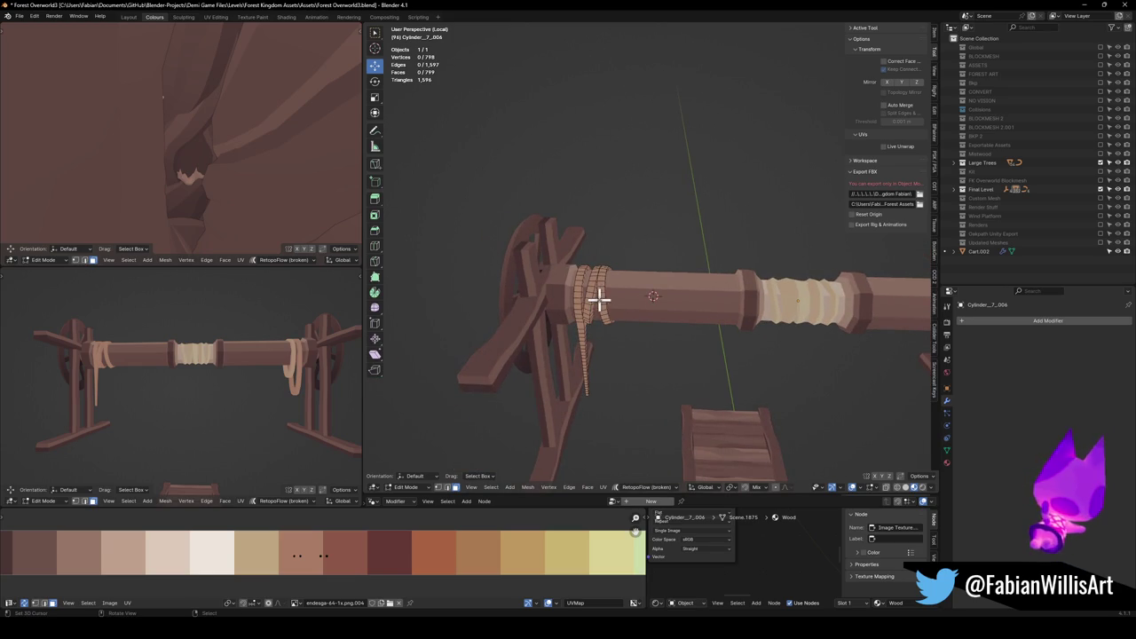
# Give the rope ring near the wheel and the hanging strand new palette shades.
pyautogui.press('l')
pyautogui.press('g')
pyautogui.press('x')
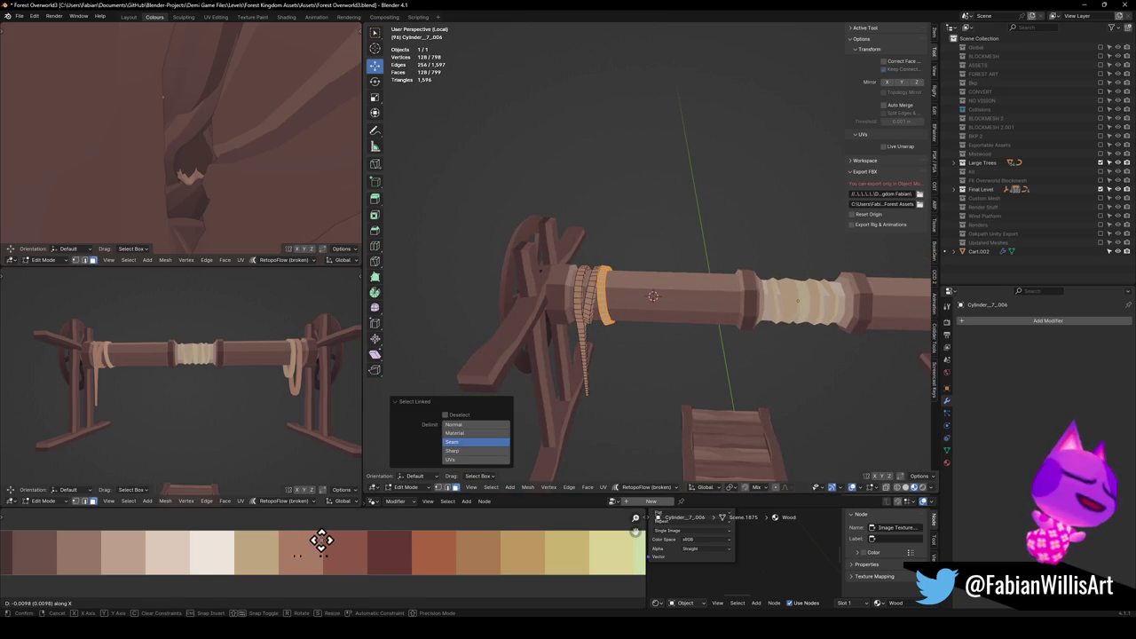
pyautogui.click(330, 541)
pyautogui.hotkey('alt', 'a')
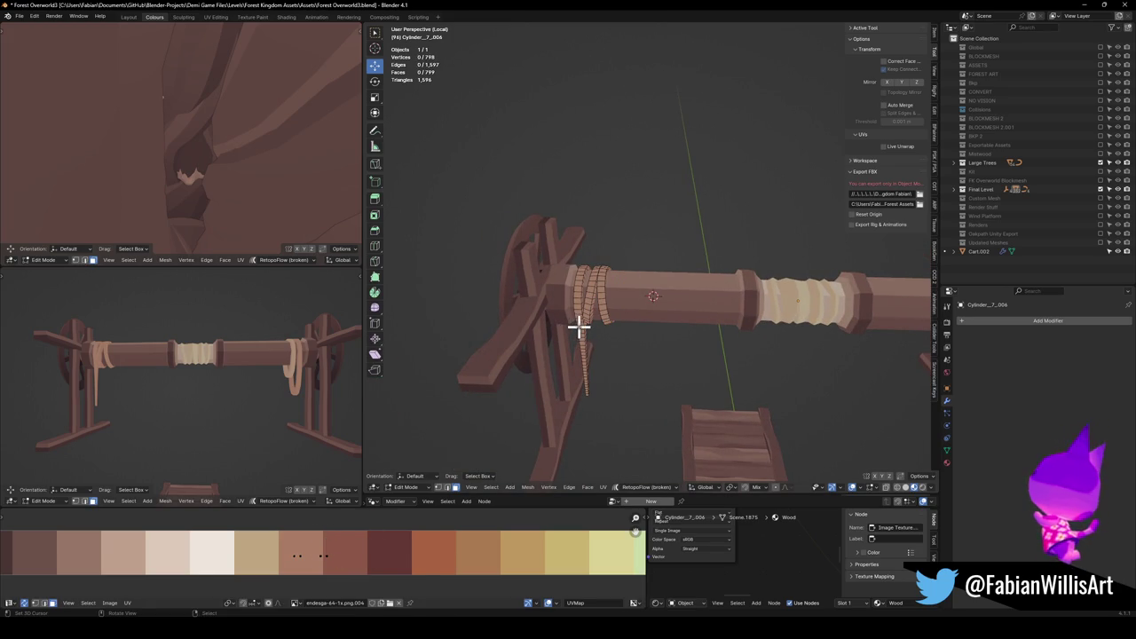
pyautogui.press('l')
pyautogui.press('g')
pyautogui.press('x')
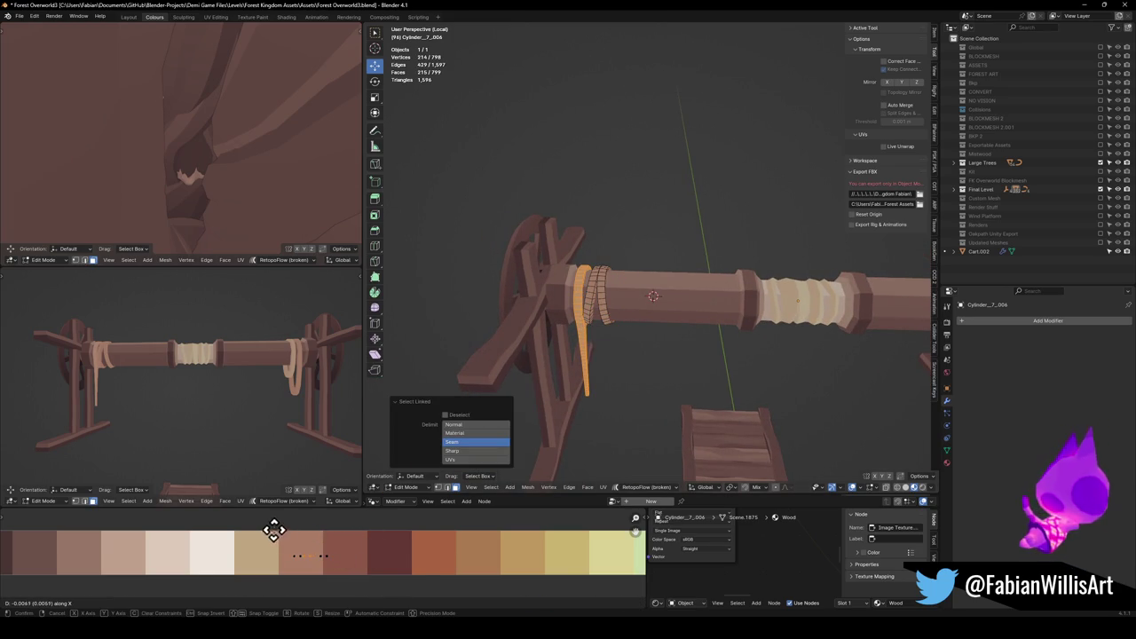
pyautogui.click(203, 520)
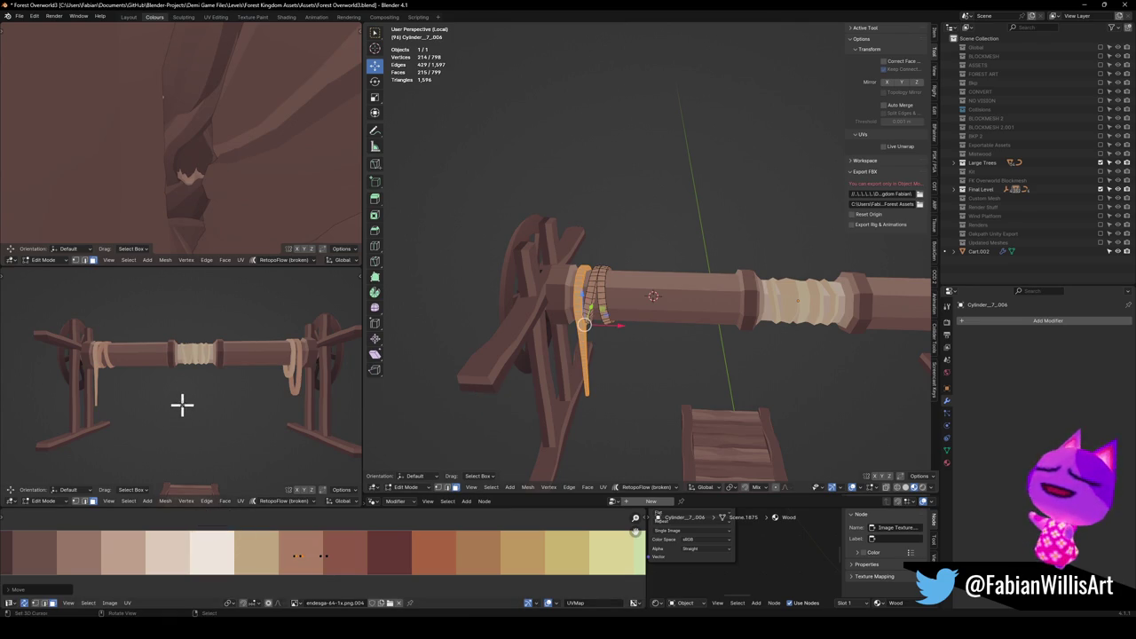
# Save the blend file and switch editing to the middle rope wrap, Cylinder_7_.005.
pyautogui.moveTo(304, 372)
pyautogui.mouseDown()
pyautogui.moveTo(274, 393)
pyautogui.moveTo(194, 397)
pyautogui.mouseUp()
pyautogui.hotkey('ctrl', 's')
pyautogui.scroll(4, 246, 363)
pyautogui.moveTo(687, 335)
pyautogui.mouseDown()
pyautogui.moveTo(737, 335)
pyautogui.moveTo(706, 336)
pyautogui.mouseUp()
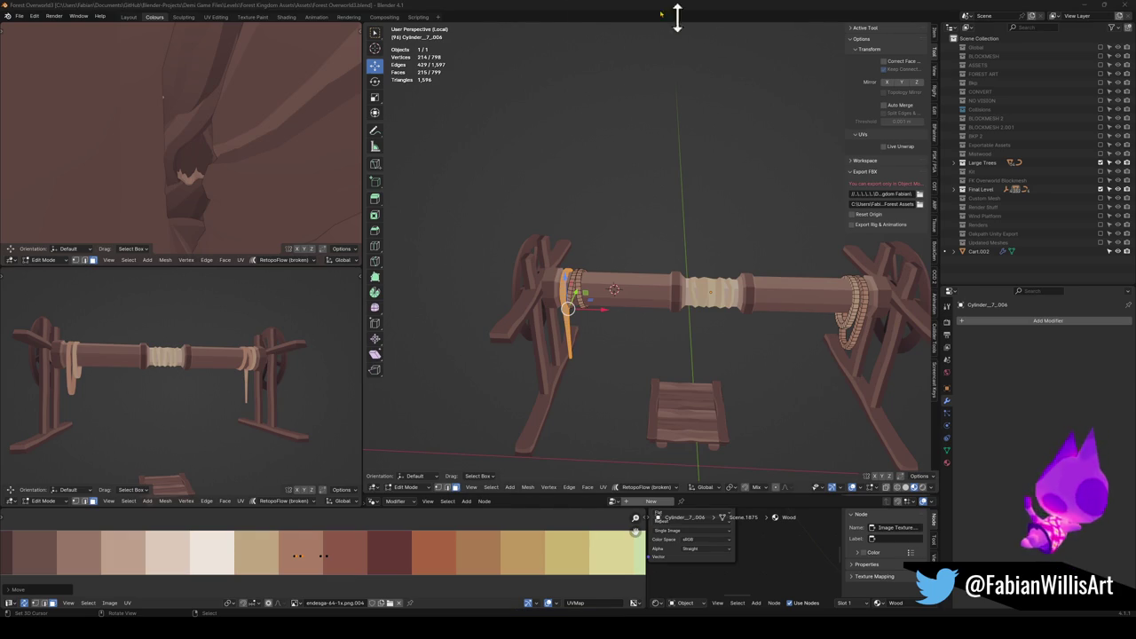
pyautogui.scroll(-3, 645, 314)
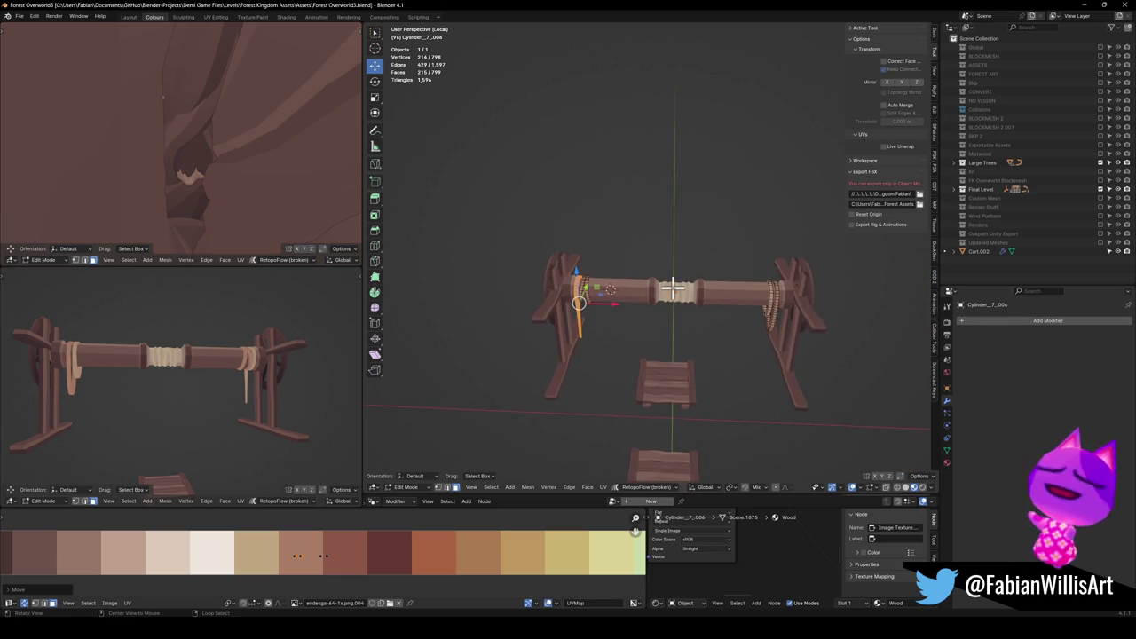
pyautogui.scroll(5, 672, 284)
pyautogui.hotkey('alt', 'q')
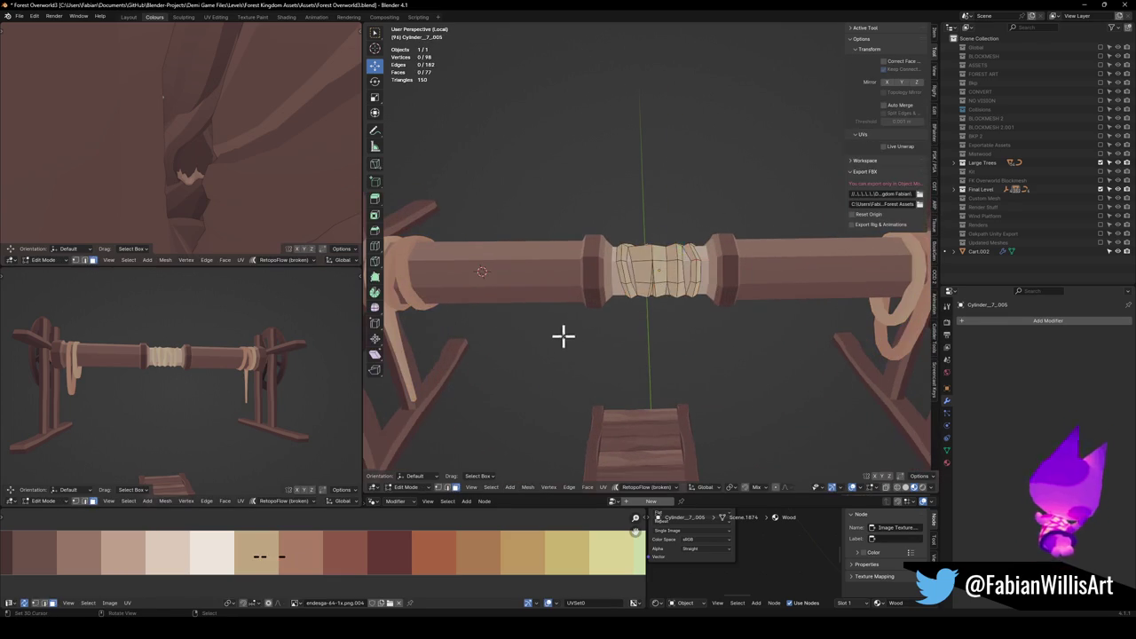
# Shift the middle rope wrap's UVs horizontally and stretch them along X on the palette.
pyautogui.press('g')
pyautogui.press('x')
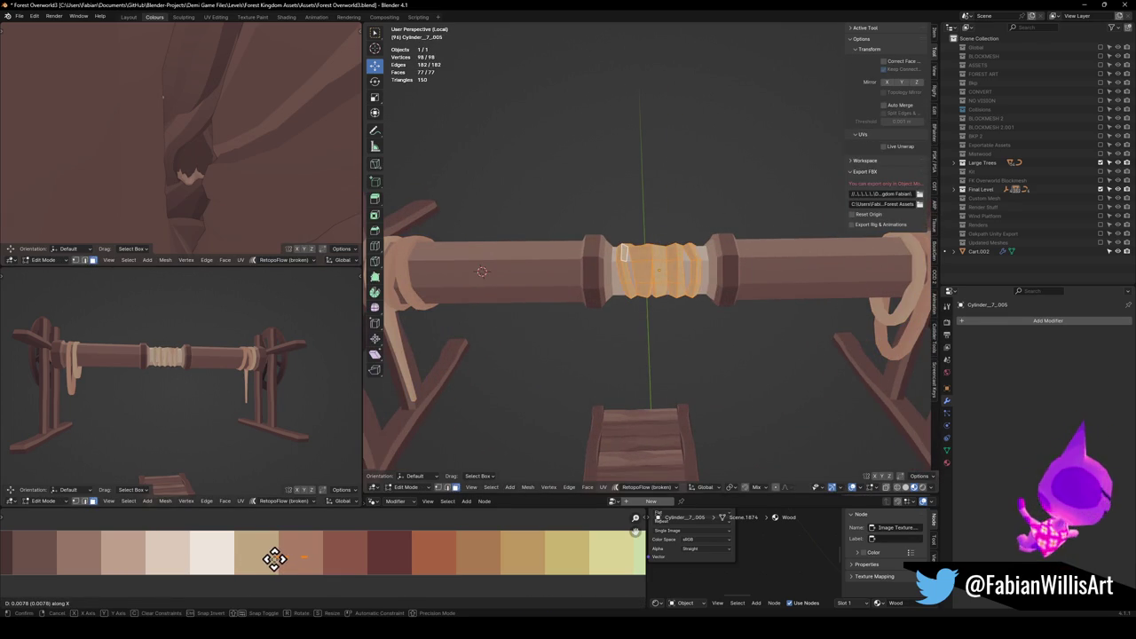
pyautogui.click(258, 556)
pyautogui.press('s')
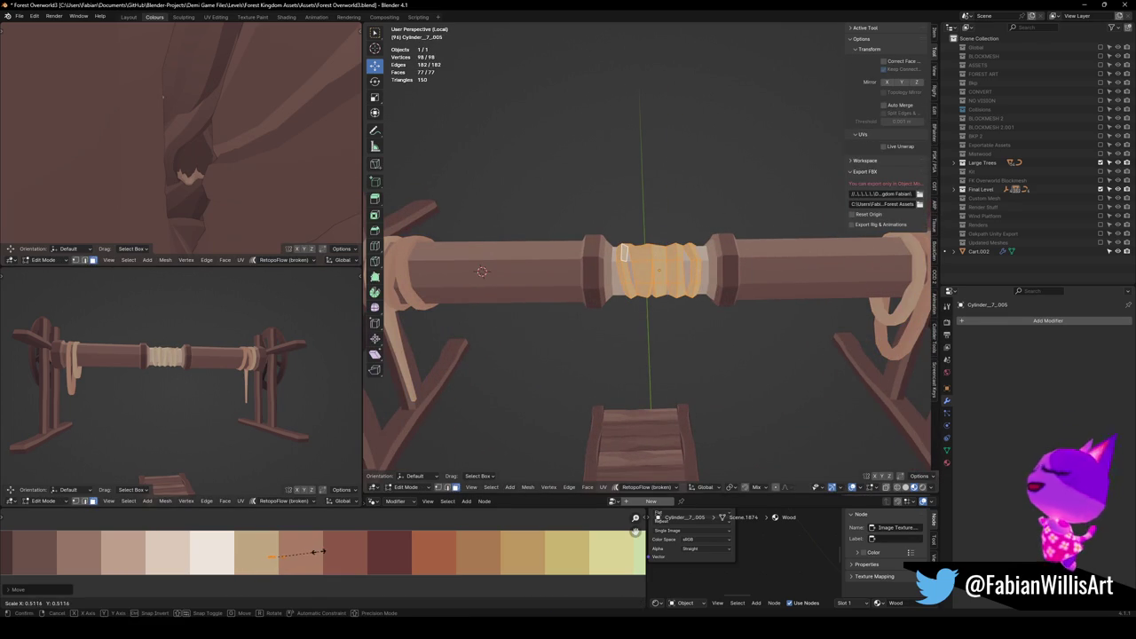
pyautogui.press('x')
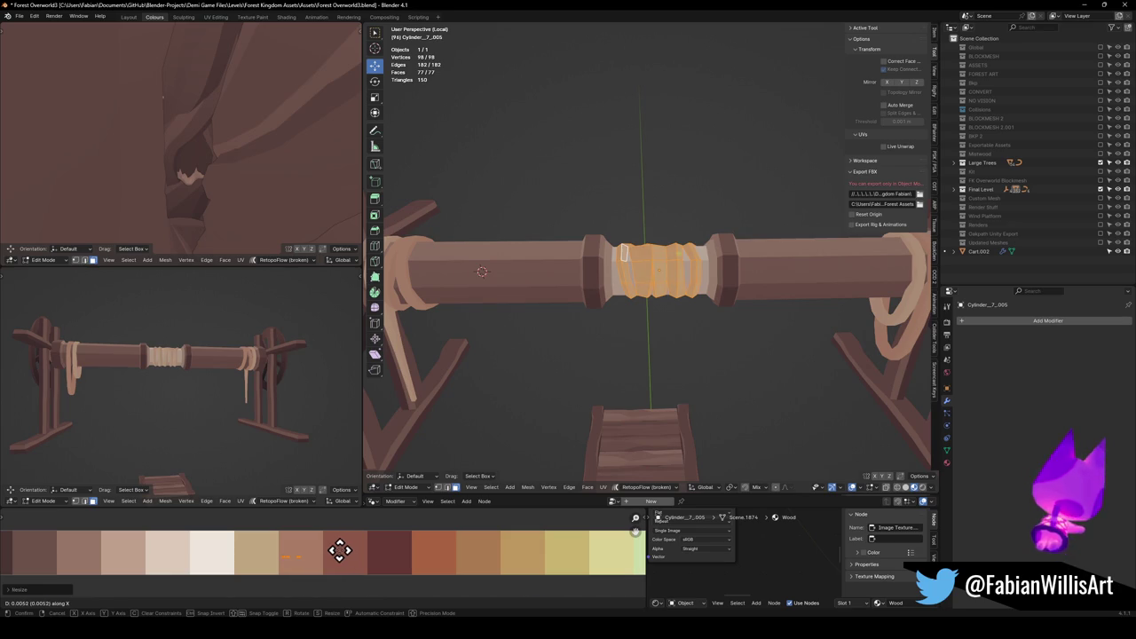
pyautogui.click(340, 551)
pyautogui.press('s')
pyautogui.click(395, 542)
# Nudge the middle wrap's UVs horizontally once more and exit Edit Mode.
pyautogui.scroll(-4, 287, 381)
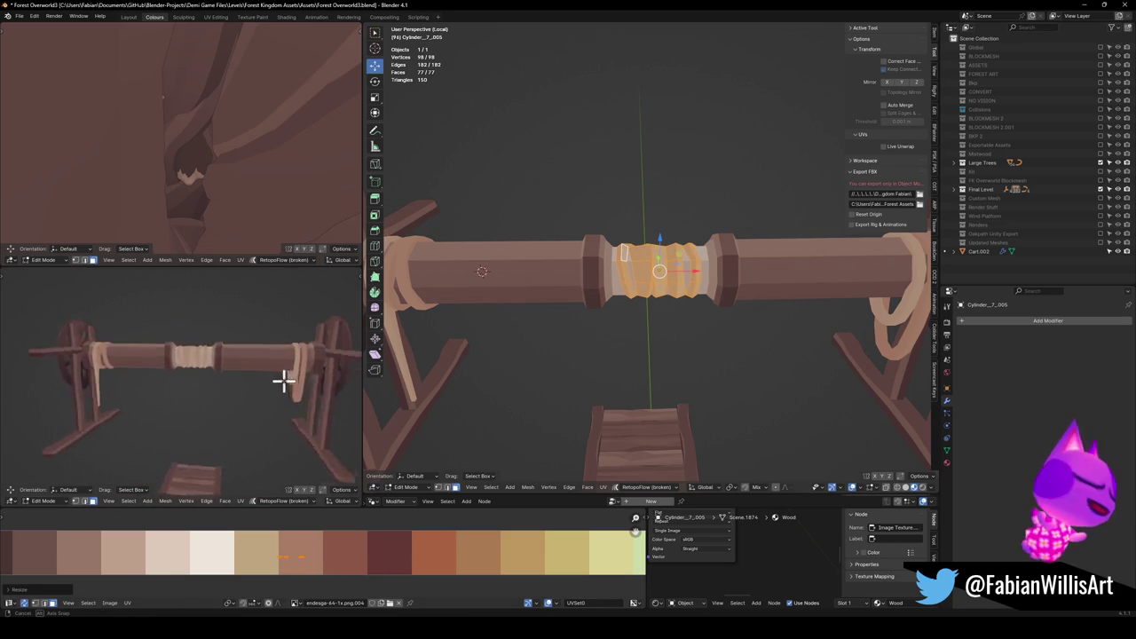
pyautogui.scroll(4, 303, 371)
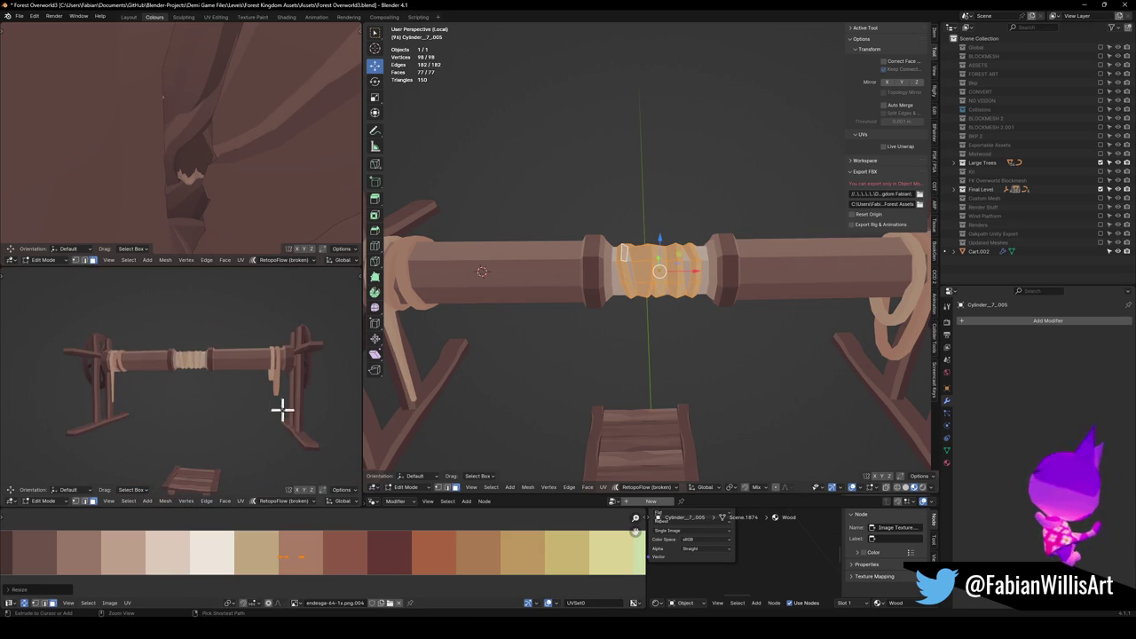
pyautogui.press('g')
pyautogui.press('x')
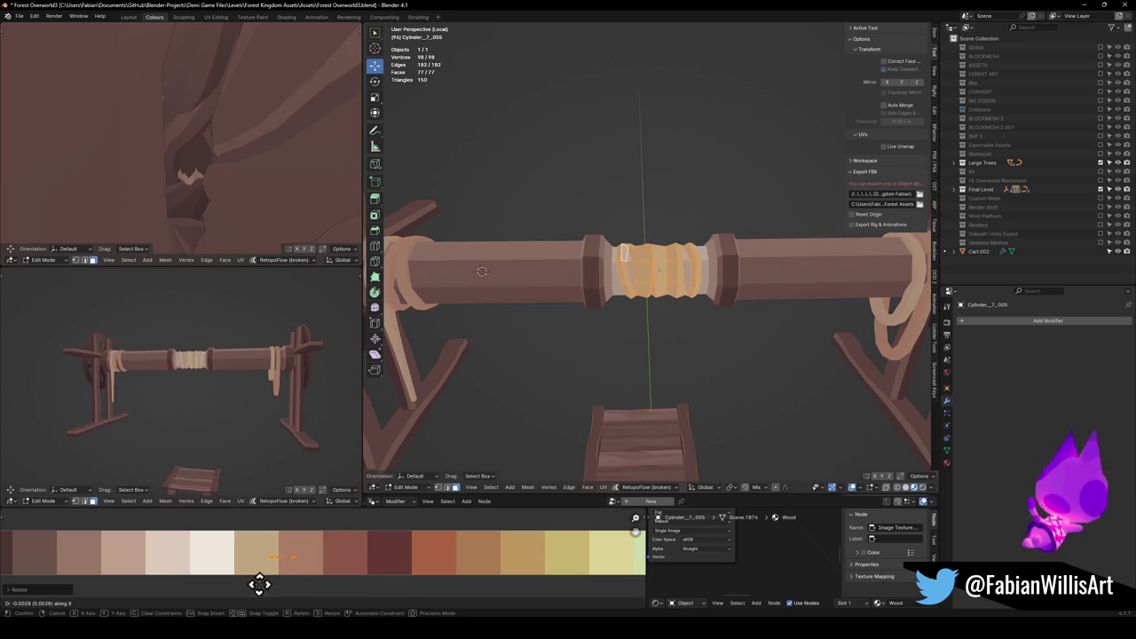
pyautogui.click(266, 586)
pyautogui.press('Tab')
# Move all UVs of the end ropes, Cylinder_7_006, onto a new palette shade.
pyautogui.click(896, 340)
pyautogui.press('Tab')
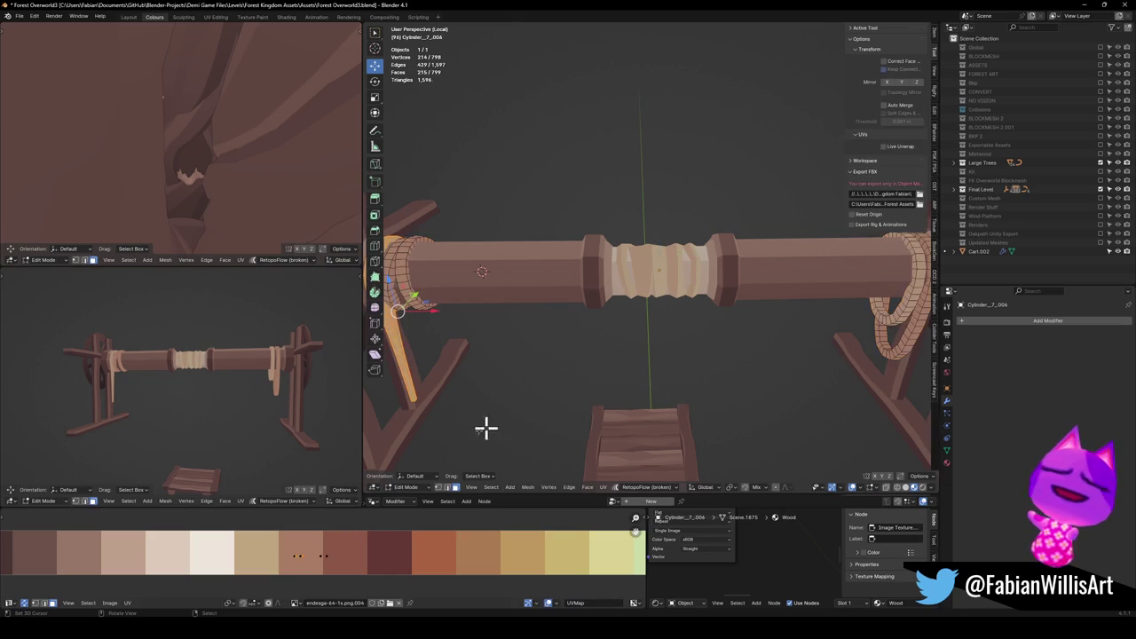
pyautogui.press('a')
pyautogui.press('g')
pyautogui.press('x')
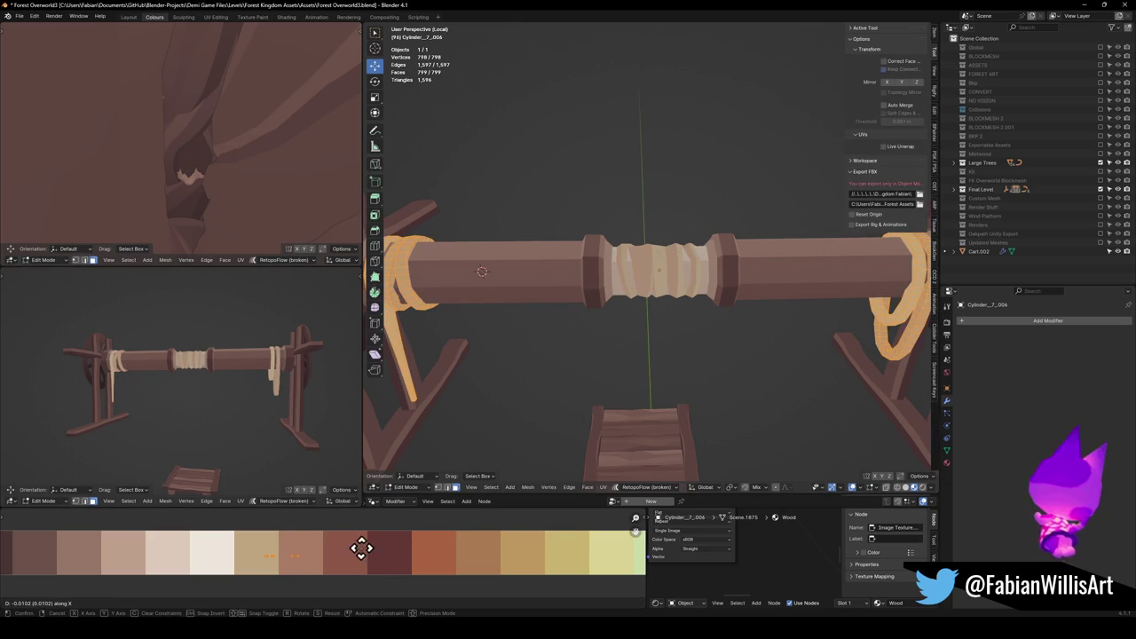
pyautogui.click(378, 549)
# Save Forest Overworld3.blend and return to Object Mode.
pyautogui.scroll(-5, 187, 373)
pyautogui.scroll(6, 274, 360)
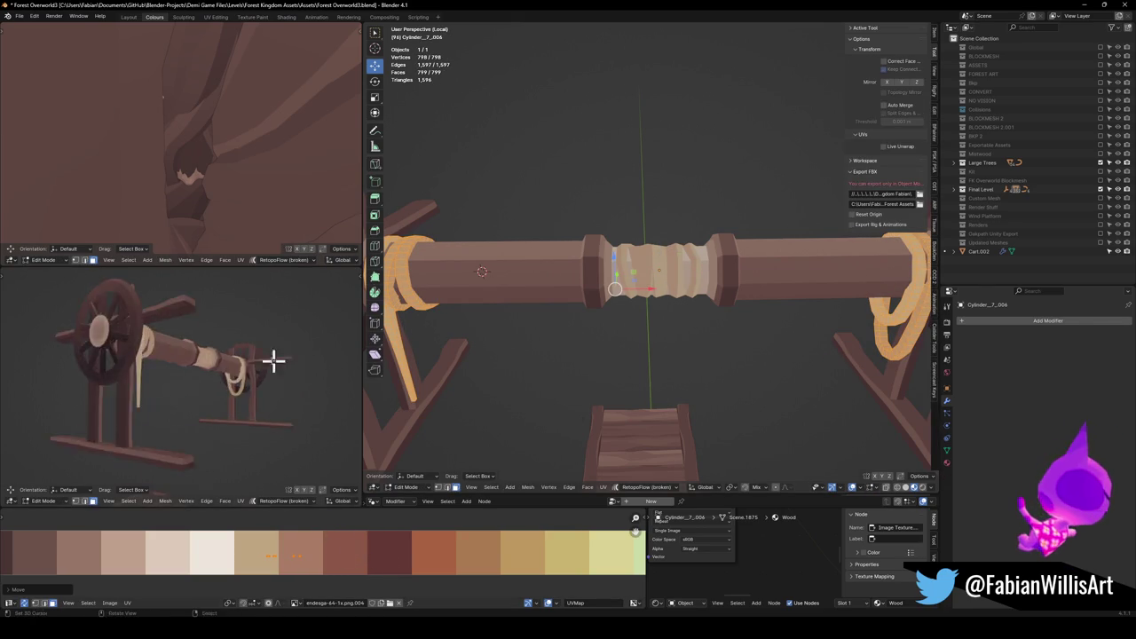
pyautogui.hotkey('ctrl', 's')
pyautogui.moveTo(278, 375)
pyautogui.mouseDown()
pyautogui.moveTo(198, 423)
pyautogui.moveTo(197, 375)
pyautogui.moveTo(148, 366)
pyautogui.moveTo(236, 368)
pyautogui.mouseUp()
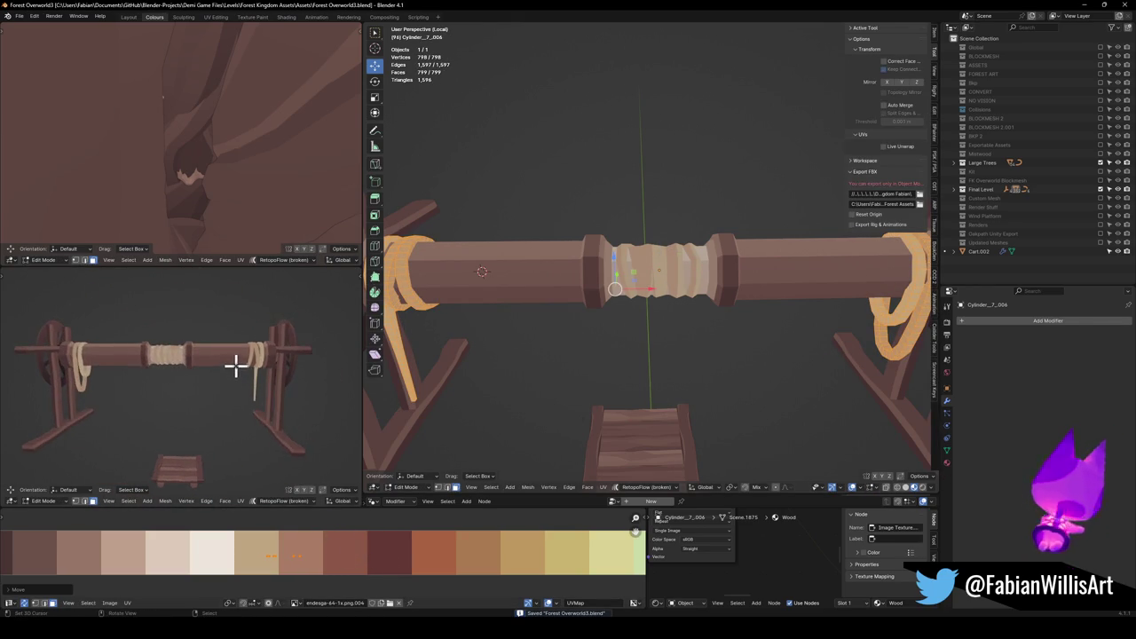
pyautogui.scroll(-5, 653, 363)
pyautogui.moveTo(669, 302); pyautogui.dragTo(740, 279)
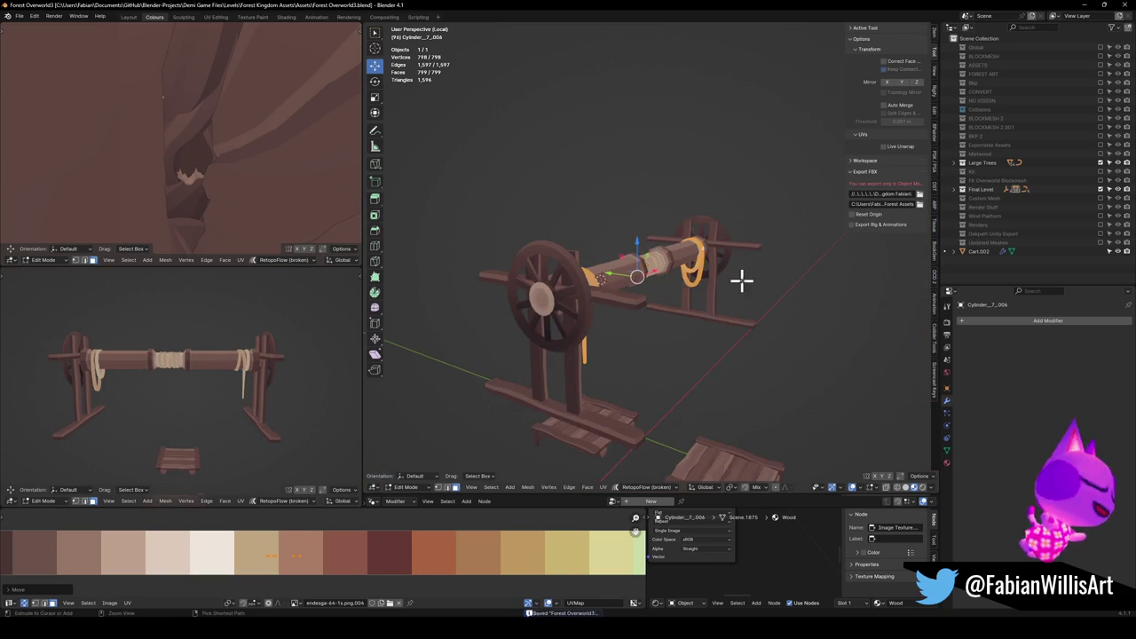
pyautogui.press('Tab')
pyautogui.scroll(3, 695, 297)
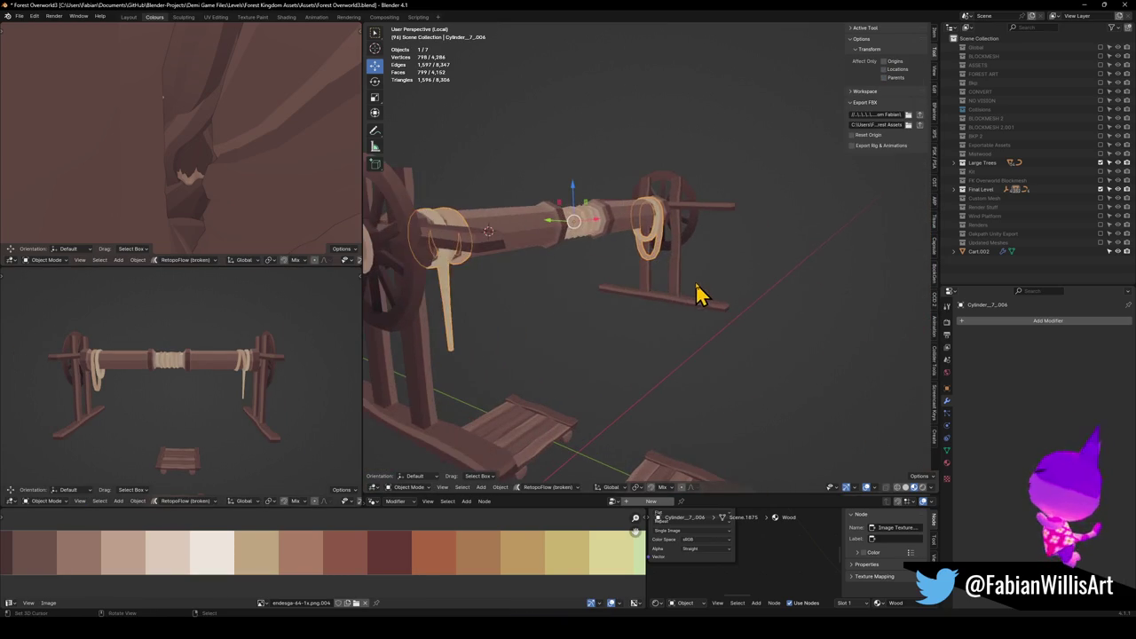
# Save the file and briefly select the crossbar Cube.141 before clearing the selection.
pyautogui.moveTo(654, 278)
pyautogui.mouseDown()
pyautogui.moveTo(613, 296)
pyautogui.moveTo(736, 283)
pyautogui.mouseUp()
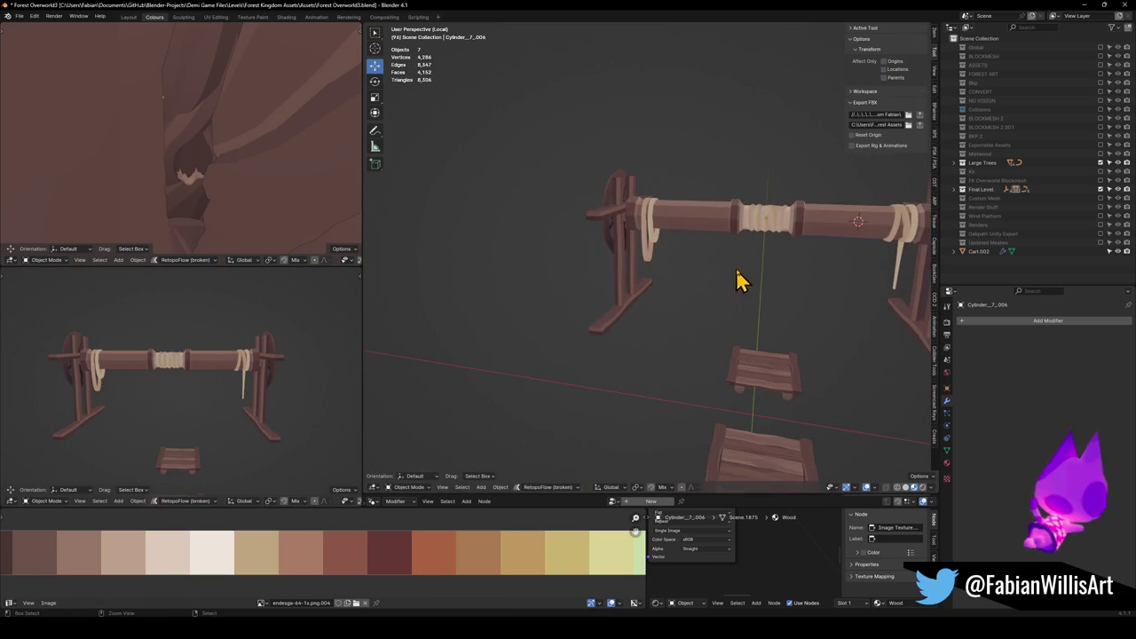
pyautogui.hotkey('ctrl', 's')
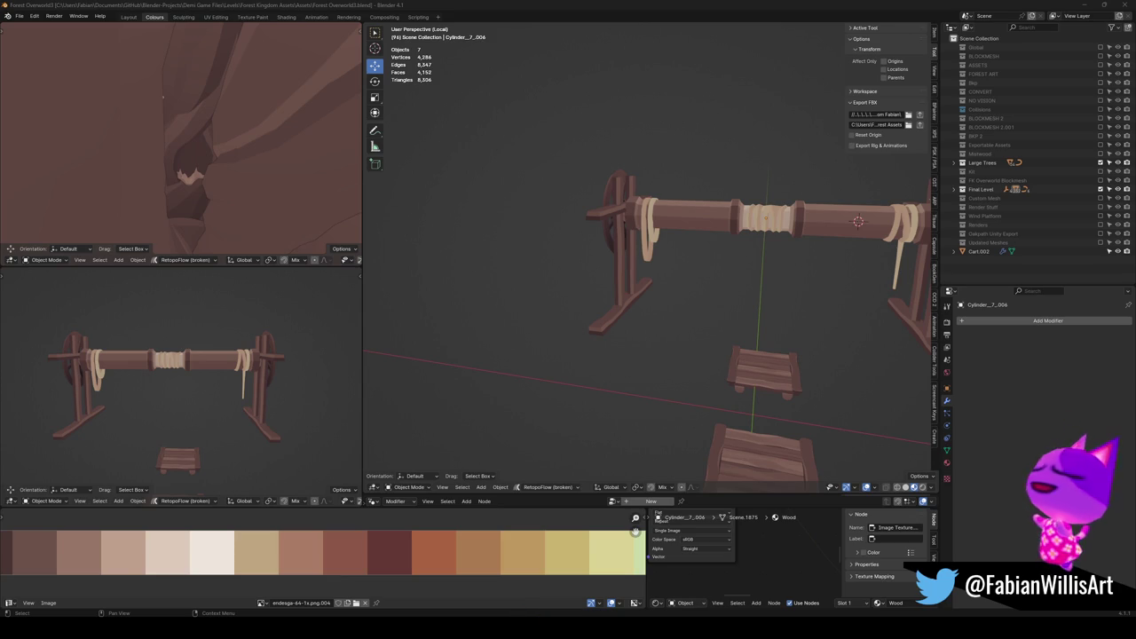
pyautogui.moveTo(701, 261)
pyautogui.mouseDown()
pyautogui.moveTo(689, 297)
pyautogui.moveTo(638, 287)
pyautogui.moveTo(676, 249)
pyautogui.moveTo(698, 271)
pyautogui.mouseUp()
pyautogui.click(678, 244)
pyautogui.click(661, 231)
pyautogui.hotkey('ctrl', 's')
# Delete the two loose plank pieces beneath the axle.
pyautogui.moveTo(603, 330); pyautogui.dragTo(595, 380)
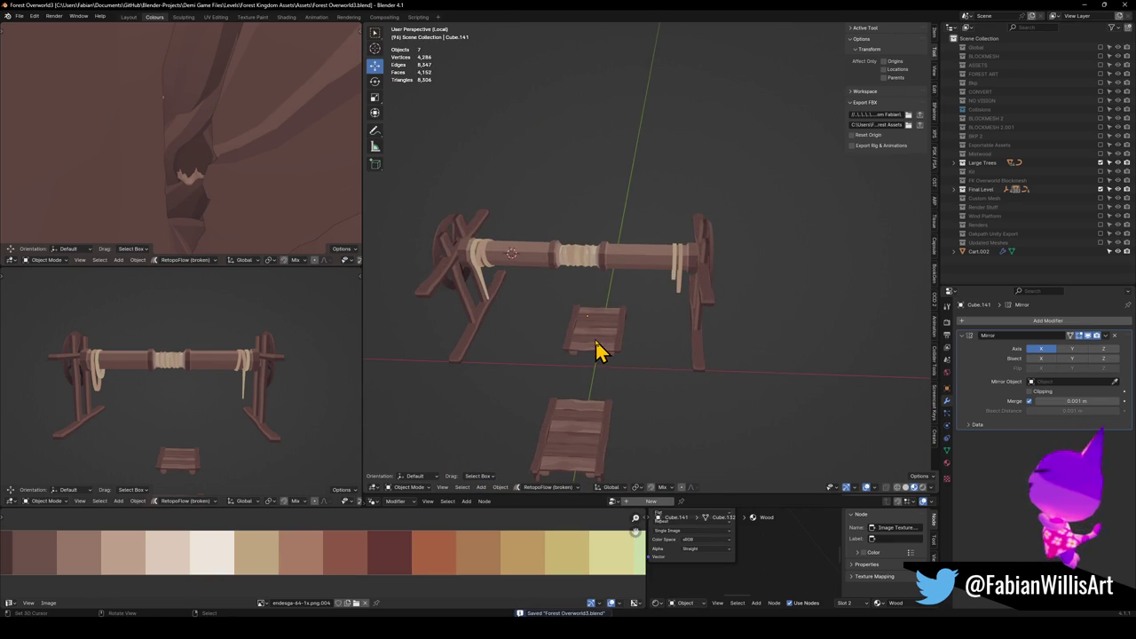
pyautogui.click(596, 351)
pyautogui.press('Delete')
pyautogui.click(578, 443)
pyautogui.press('Delete')
pyautogui.click(597, 266)
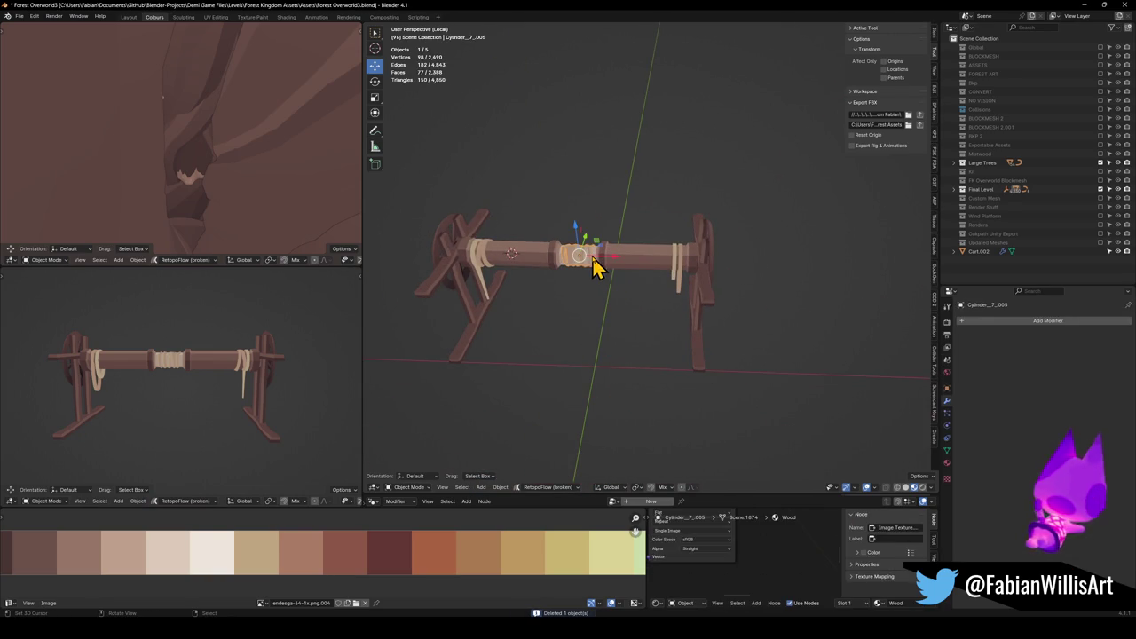
# Select all five cart objects and set their origin to the 3D cursor.
pyautogui.keyDown('shift'); pyautogui.click(533, 263); pyautogui.keyUp('shift')
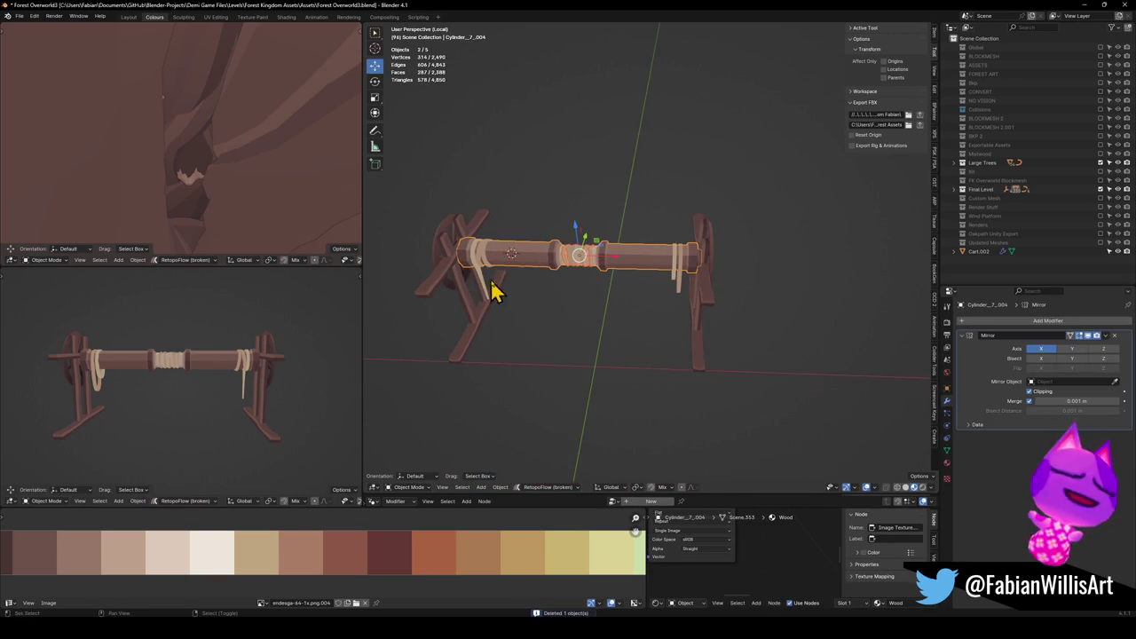
pyautogui.press('a')
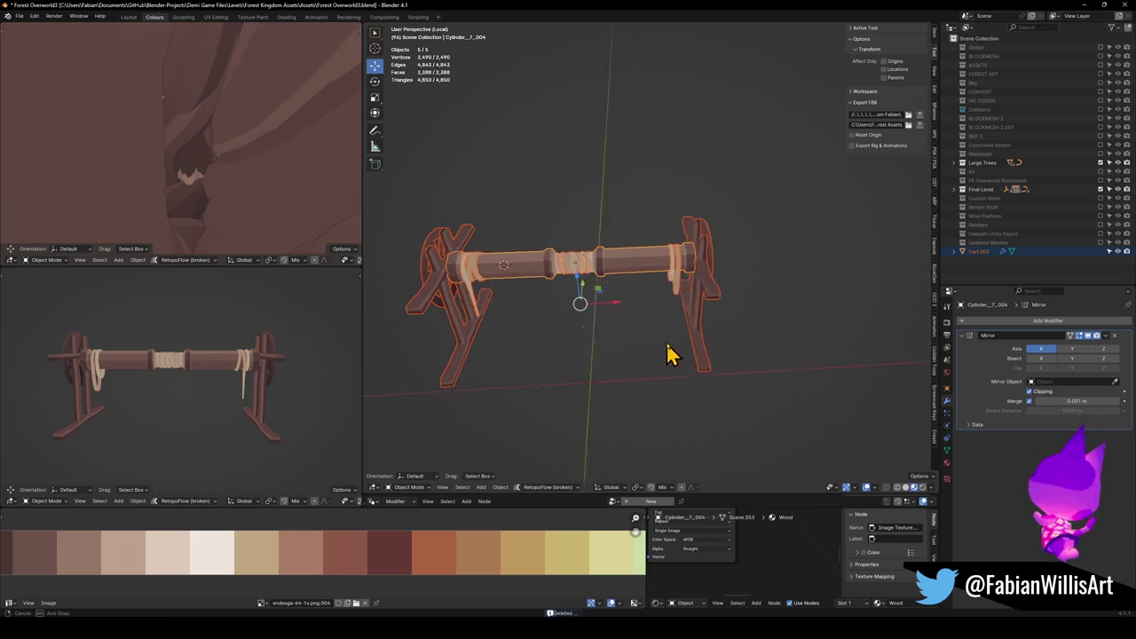
pyautogui.click(612, 290)
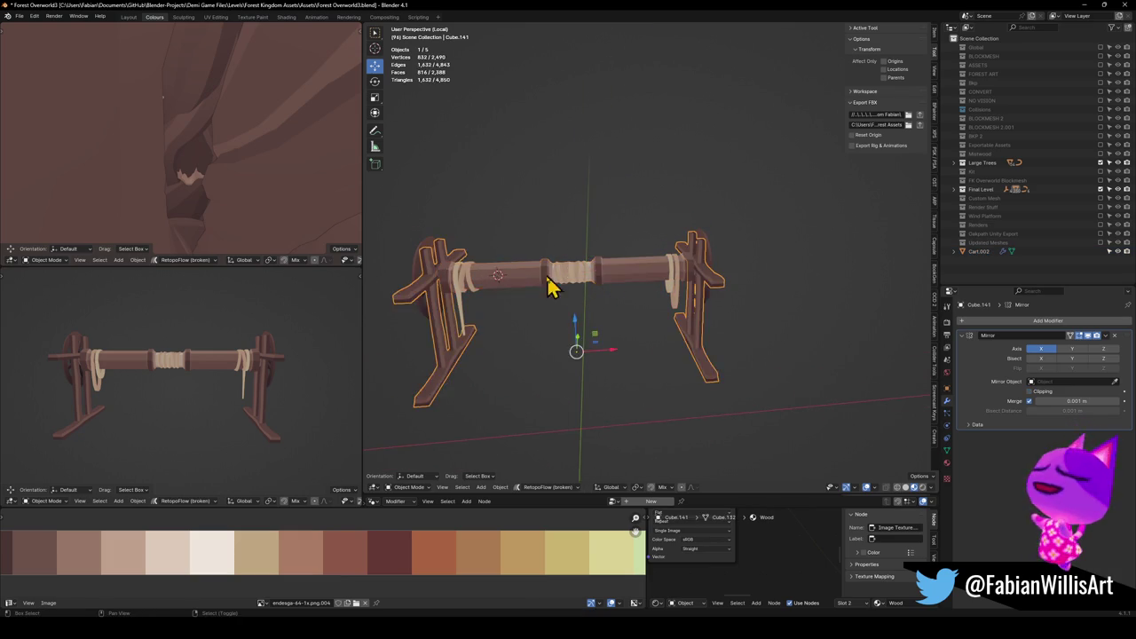
pyautogui.press('a')
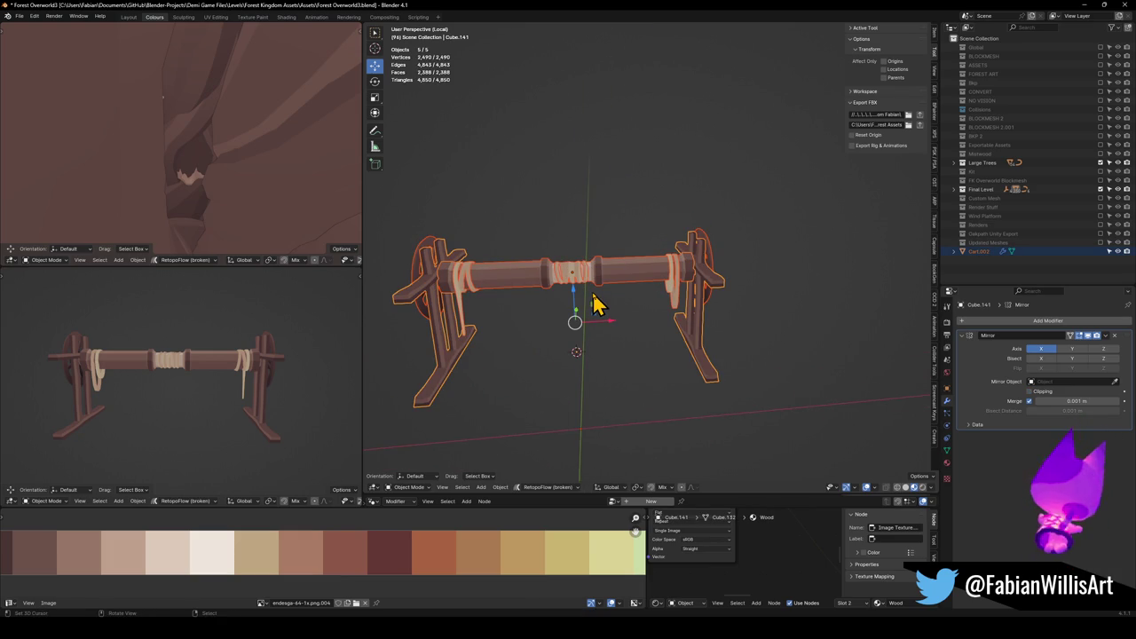
pyautogui.rightClick(596, 305)
pyautogui.click(588, 275)
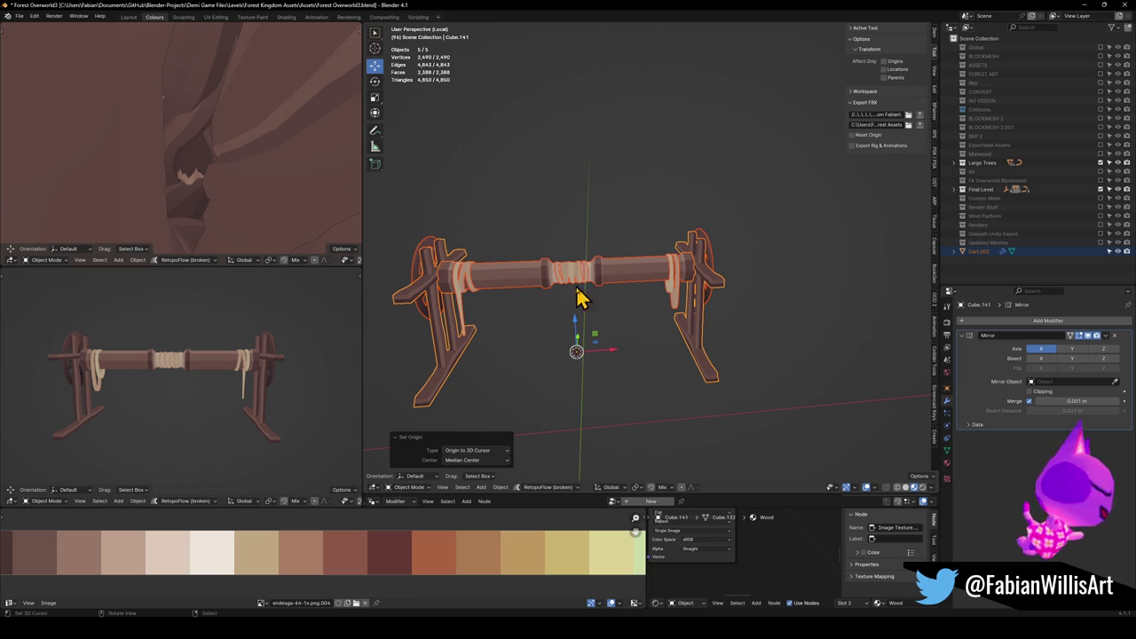
# Duplicate the five cart parts in place and move the copy into the Bkp collection.
pyautogui.hotkey('shift', 'd')
pyautogui.press('Escape')
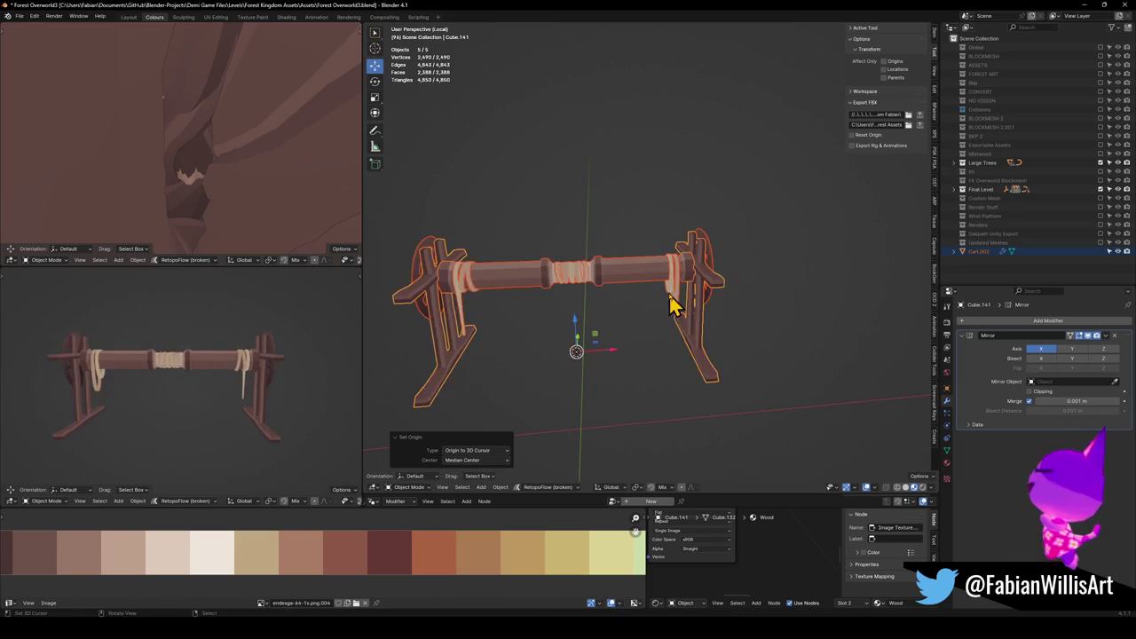
pyautogui.press('m')
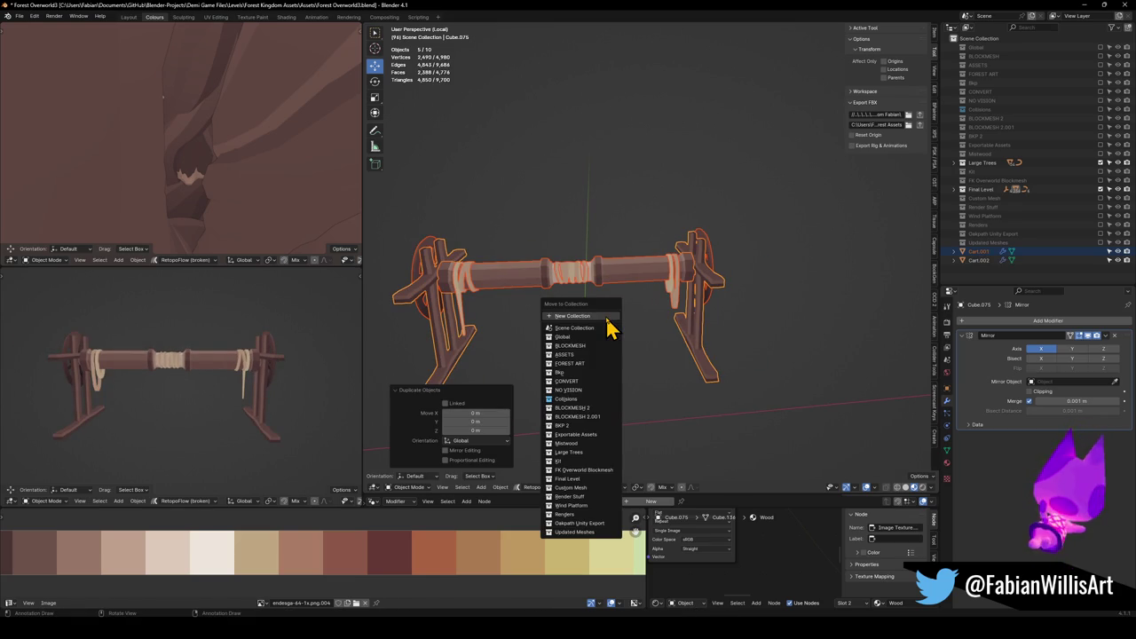
pyautogui.click(569, 372)
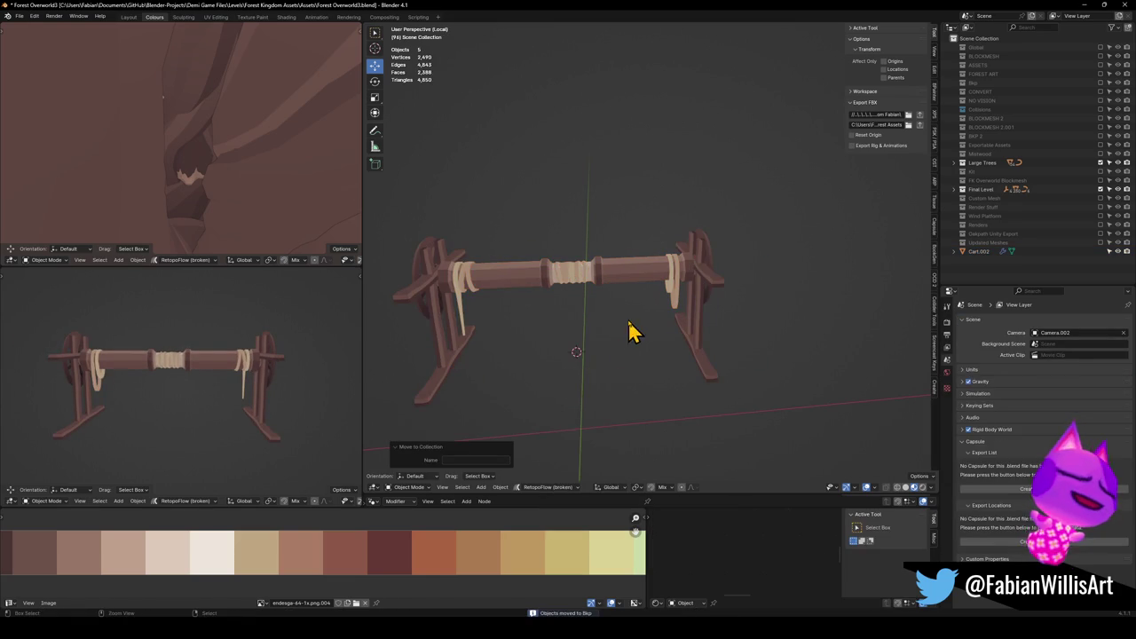
# Save the file and convert the selected cart parts to mesh.
pyautogui.hotkey('ctrl', 's')
pyautogui.press('a')
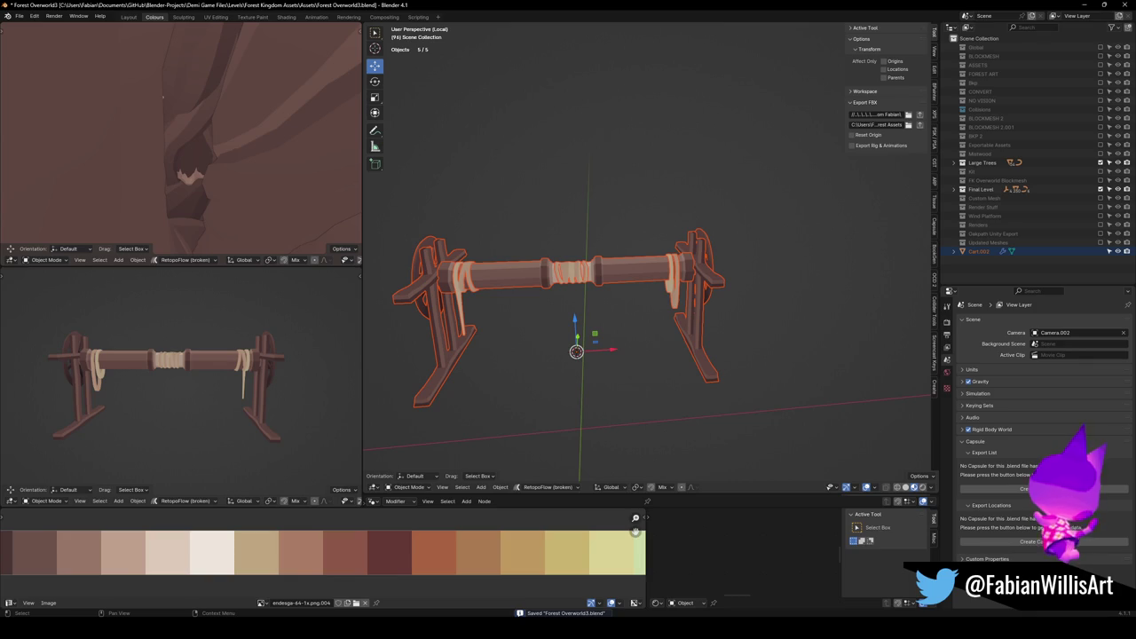
pyautogui.hotkey('ctrl', 's')
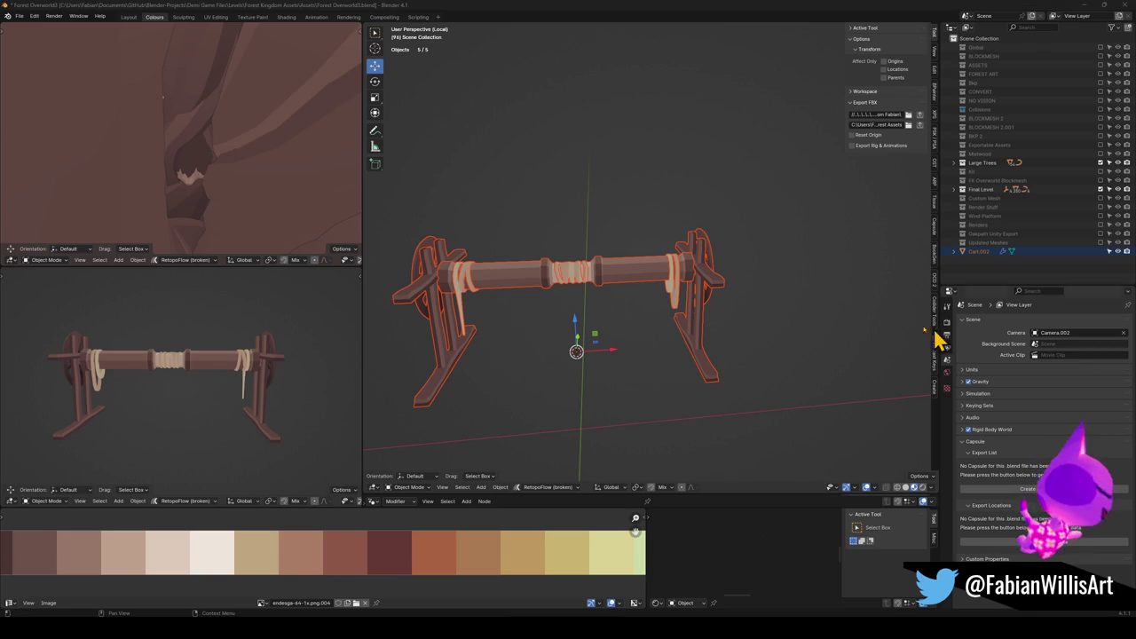
pyautogui.moveTo(666, 304); pyautogui.dragTo(717, 299)
pyautogui.press('q')
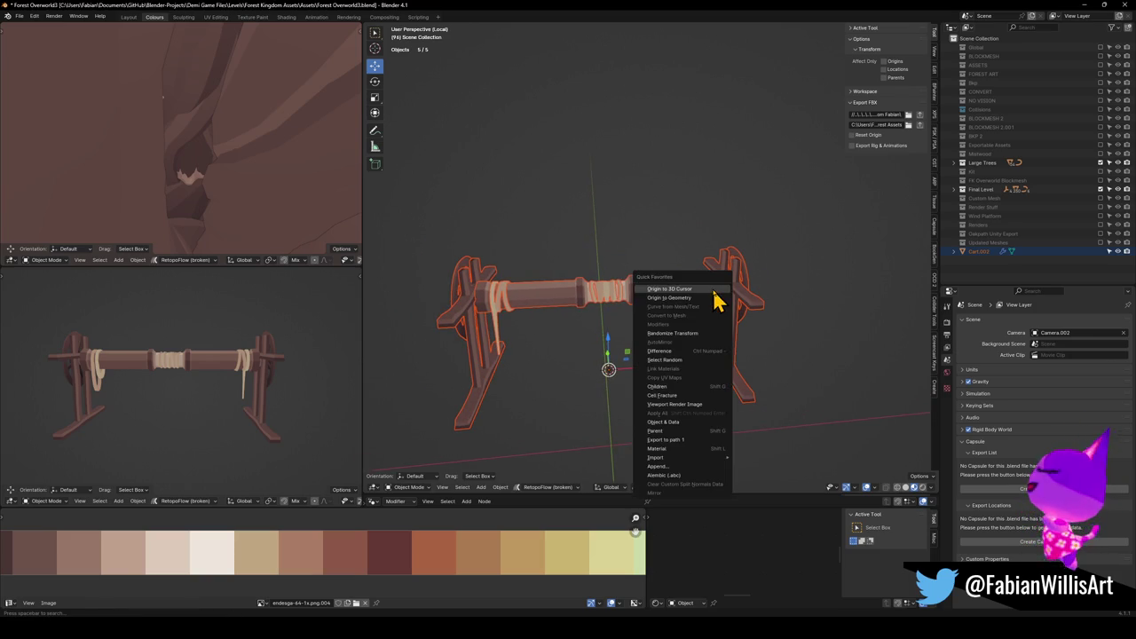
pyautogui.click(684, 298)
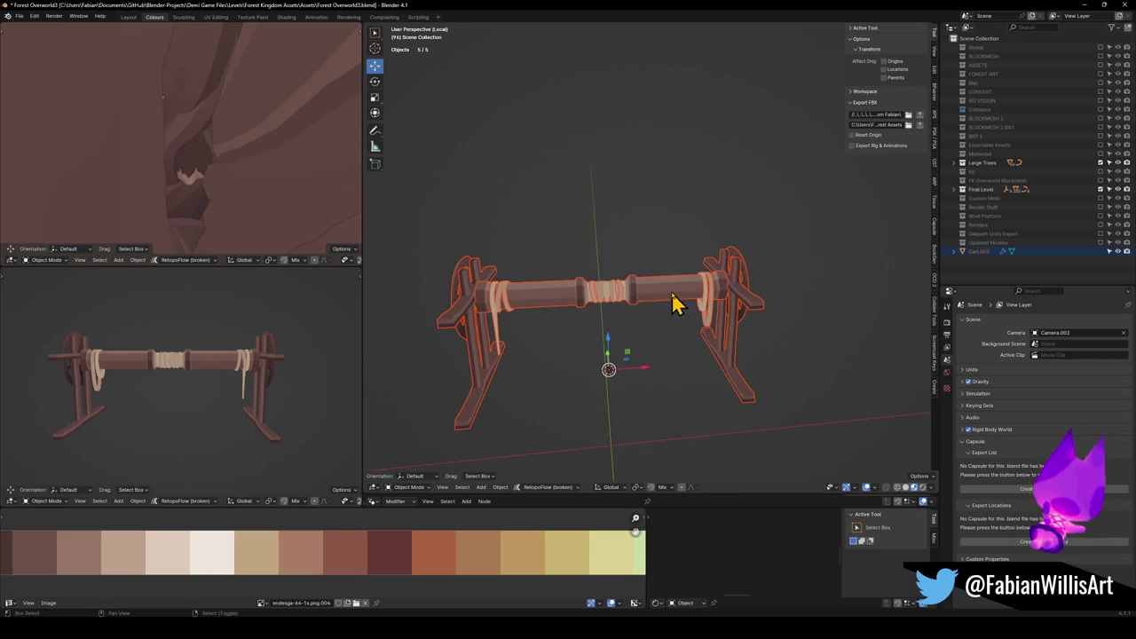
pyautogui.rightClick(674, 304)
pyautogui.click(649, 327)
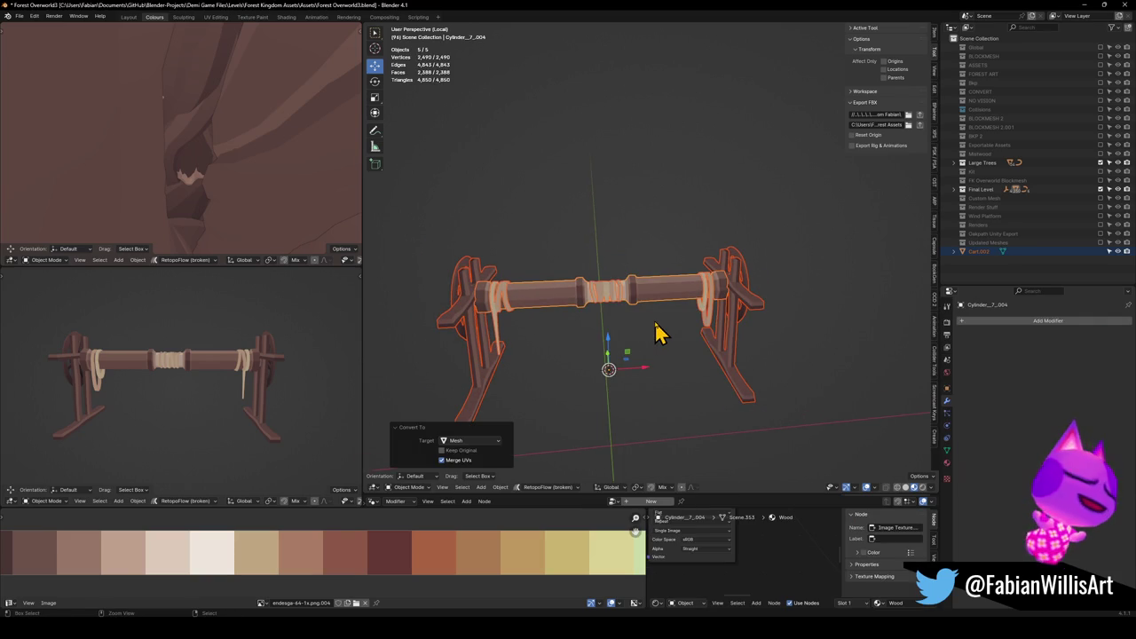
# Try joining the cart parts, undoing and checking individual parts' mesh data.
pyautogui.hotkey('ctrl', 'j')
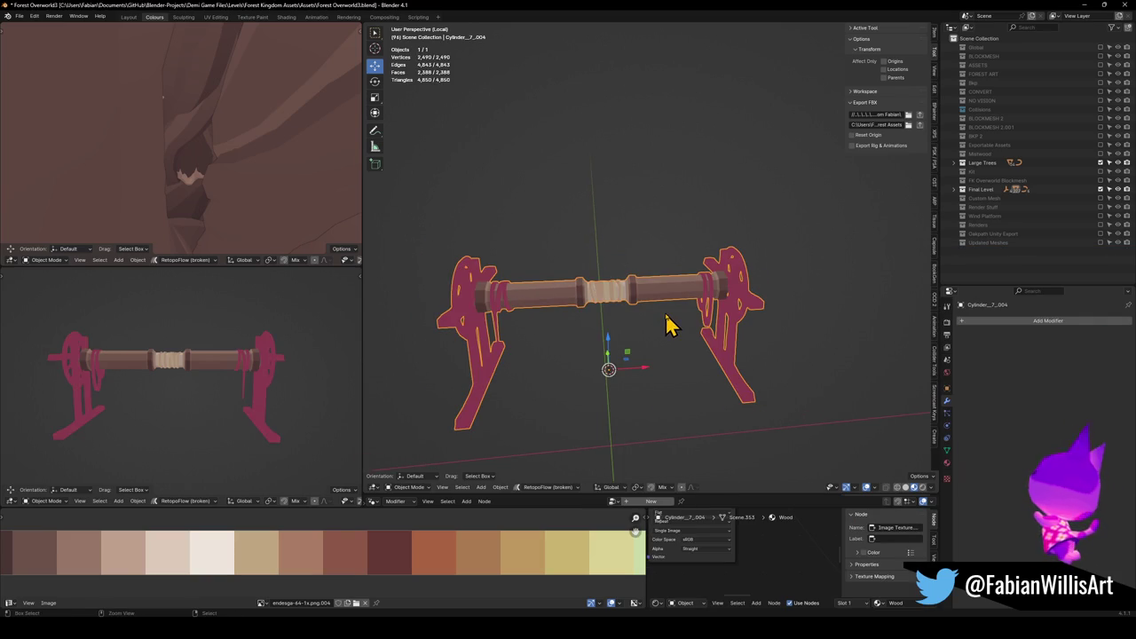
pyautogui.hotkey('ctrl', 'z')
pyautogui.hotkey('ctrl', 'z')
pyautogui.click(733, 341)
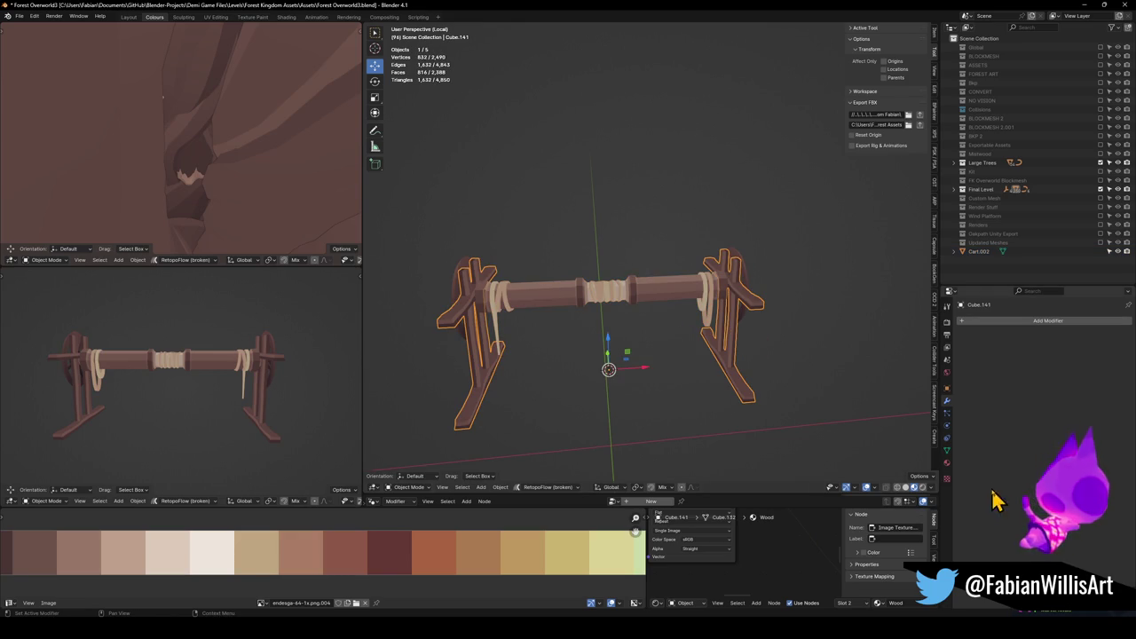
pyautogui.click(947, 450)
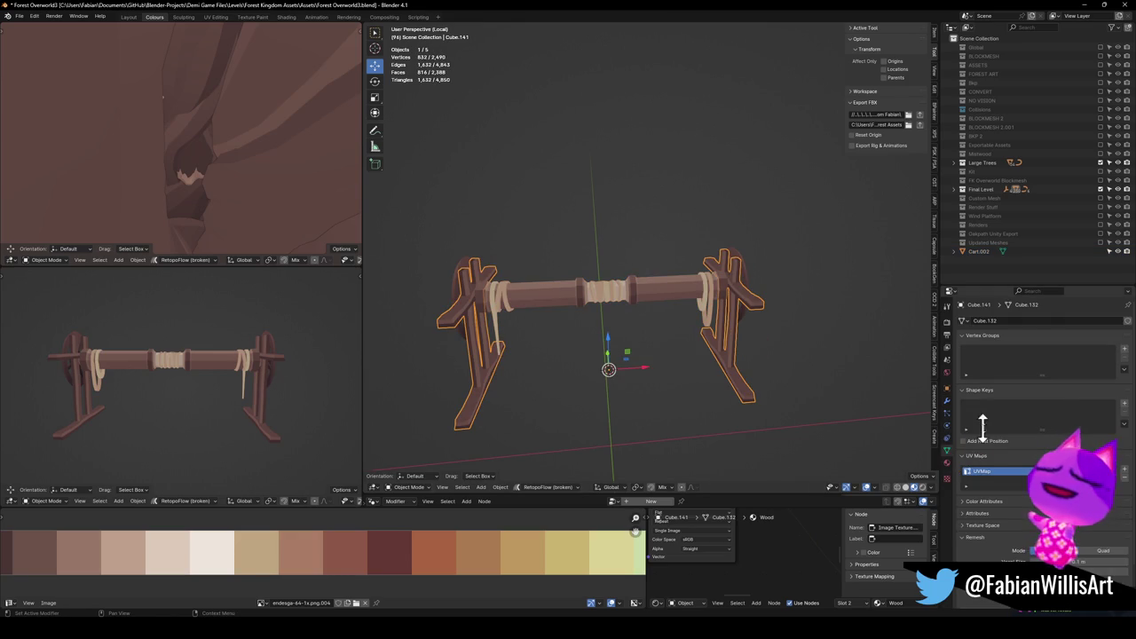
pyautogui.click(686, 300)
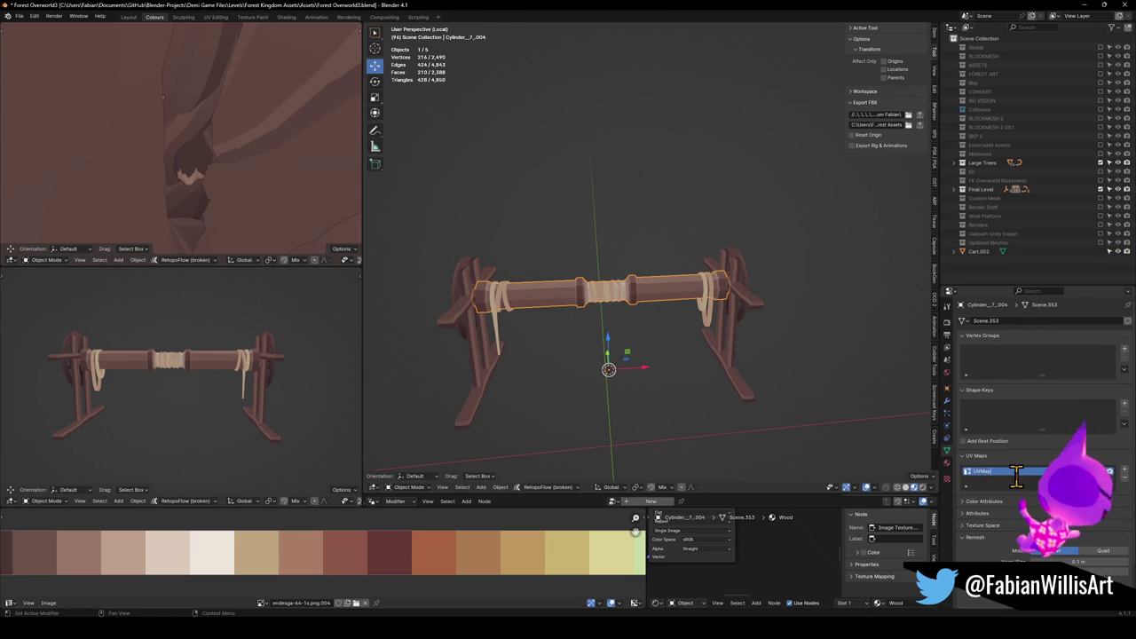
pyautogui.press('a')
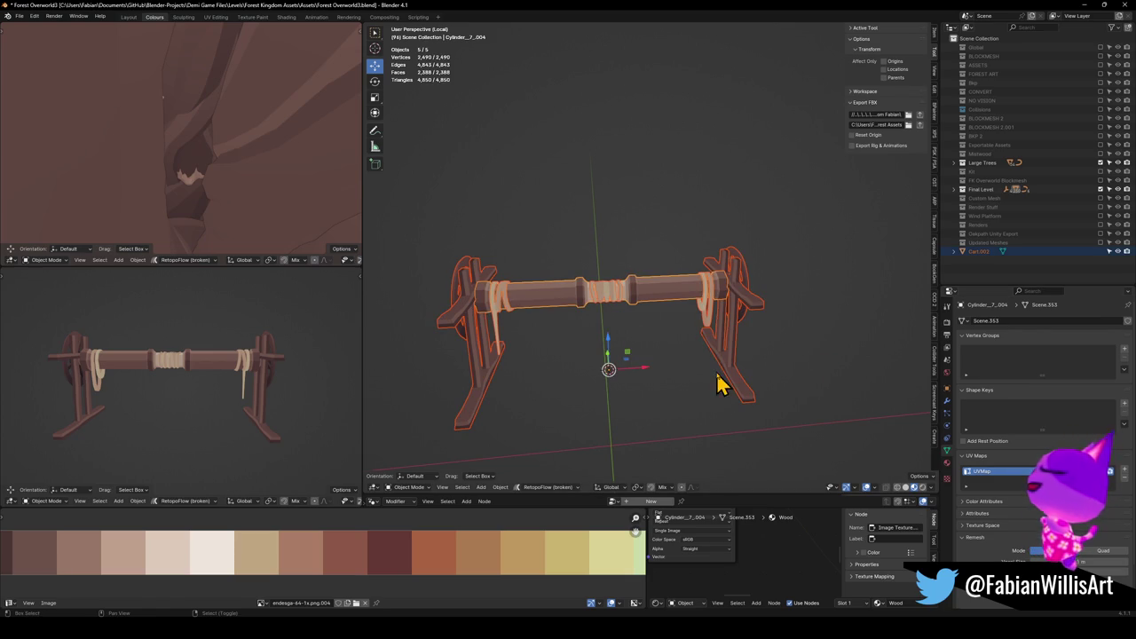
pyautogui.click(709, 317)
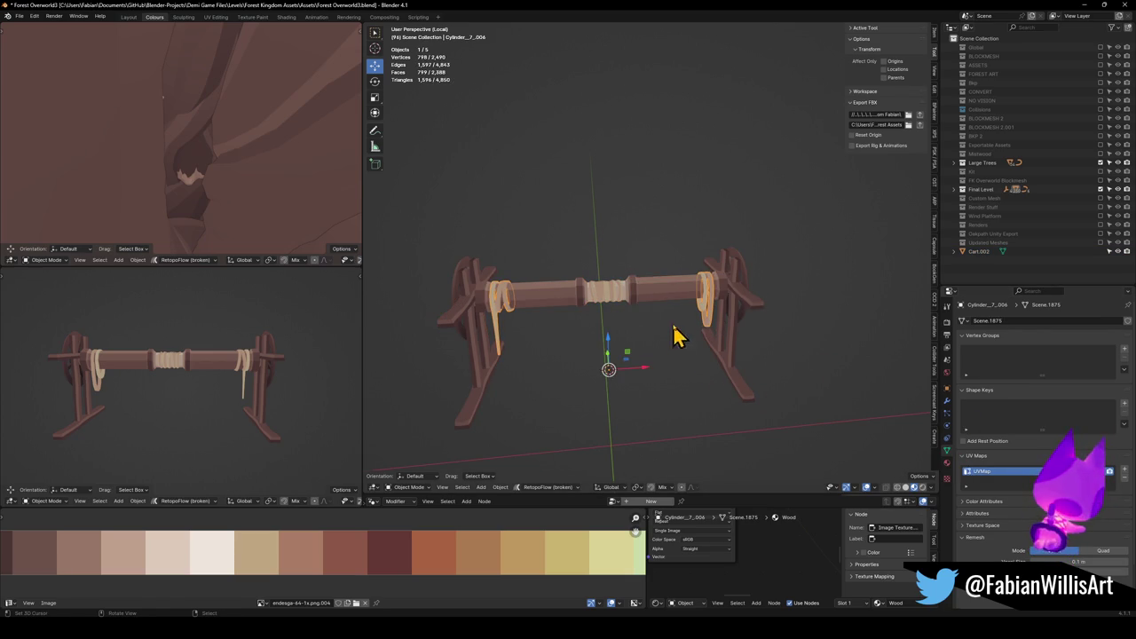
pyautogui.click(736, 309)
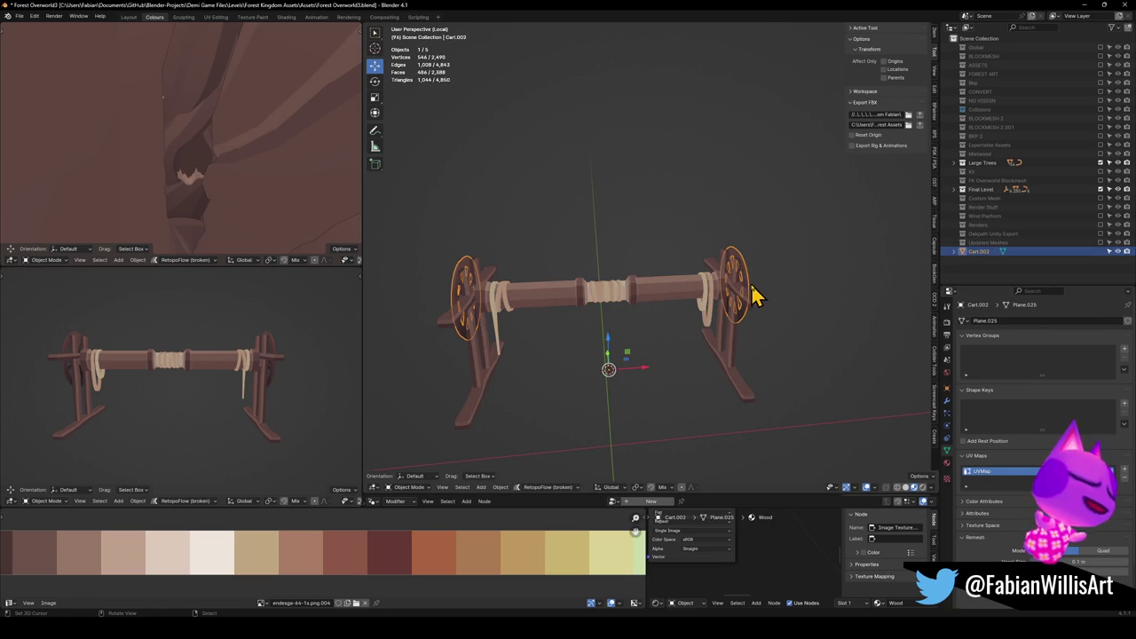
pyautogui.press('a')
pyautogui.hotkey('ctrl', 'j')
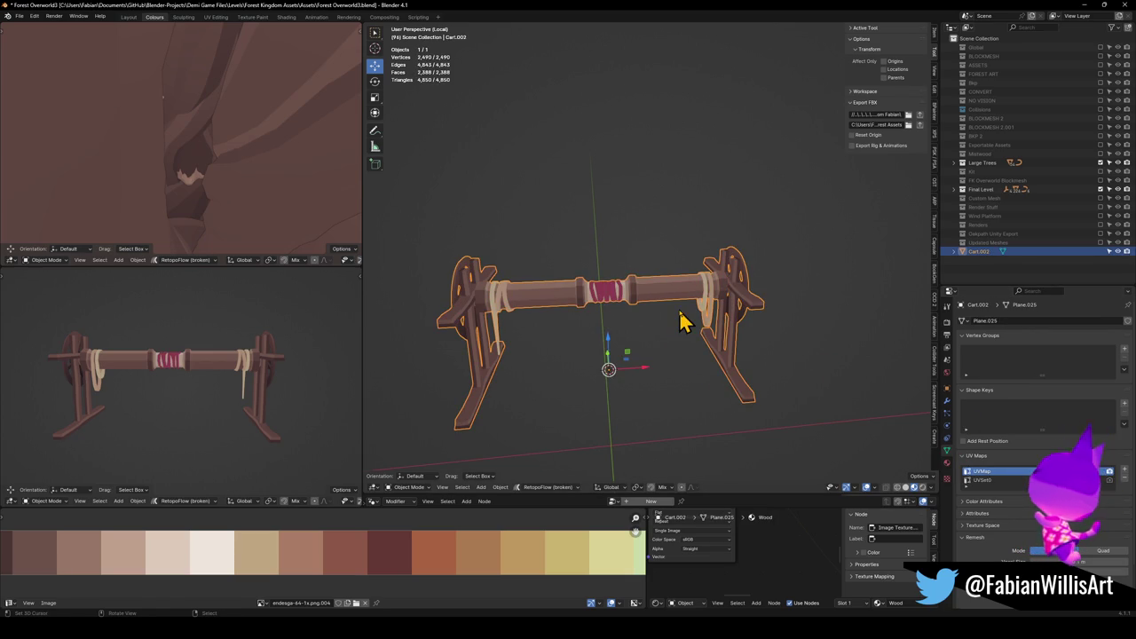
pyautogui.hotkey('ctrl', 'z')
pyautogui.hotkey('ctrl', 'z')
pyautogui.hotkey('ctrl', 'z')
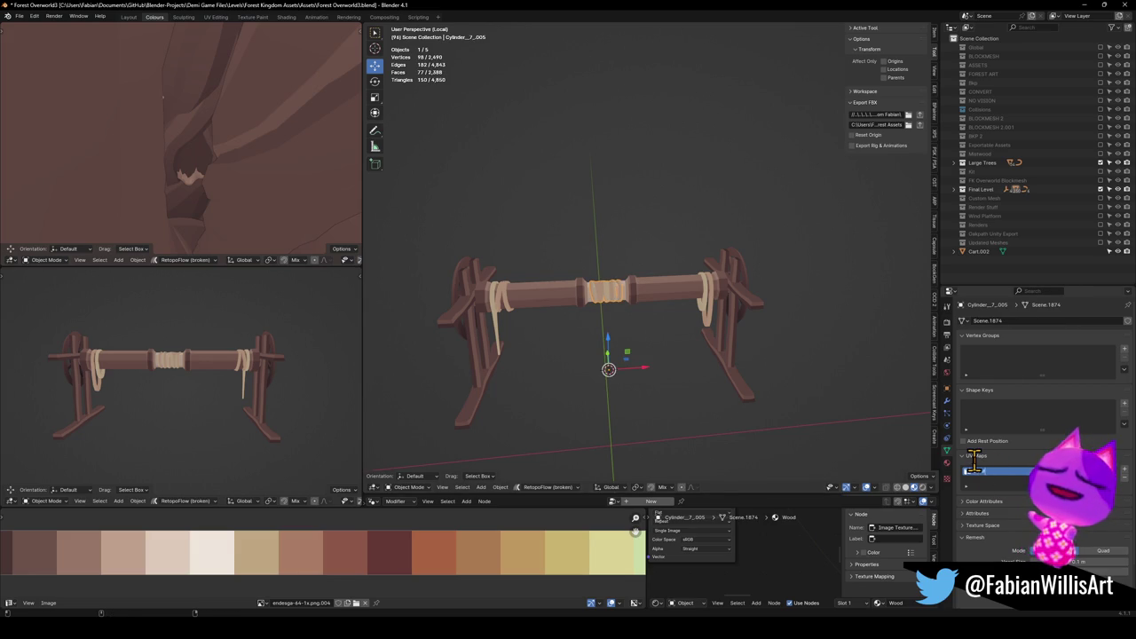
# Join all five cart parts into one 2,490-vertex mesh, save, and start renaming it.
pyautogui.press('a')
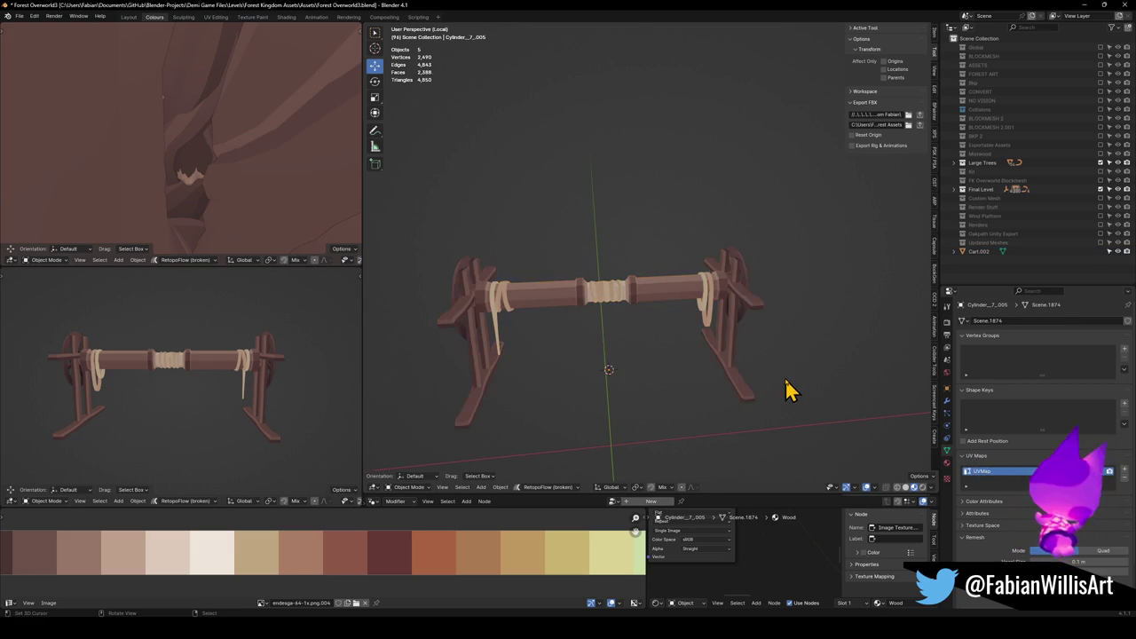
pyautogui.hotkey('ctrl', 'j')
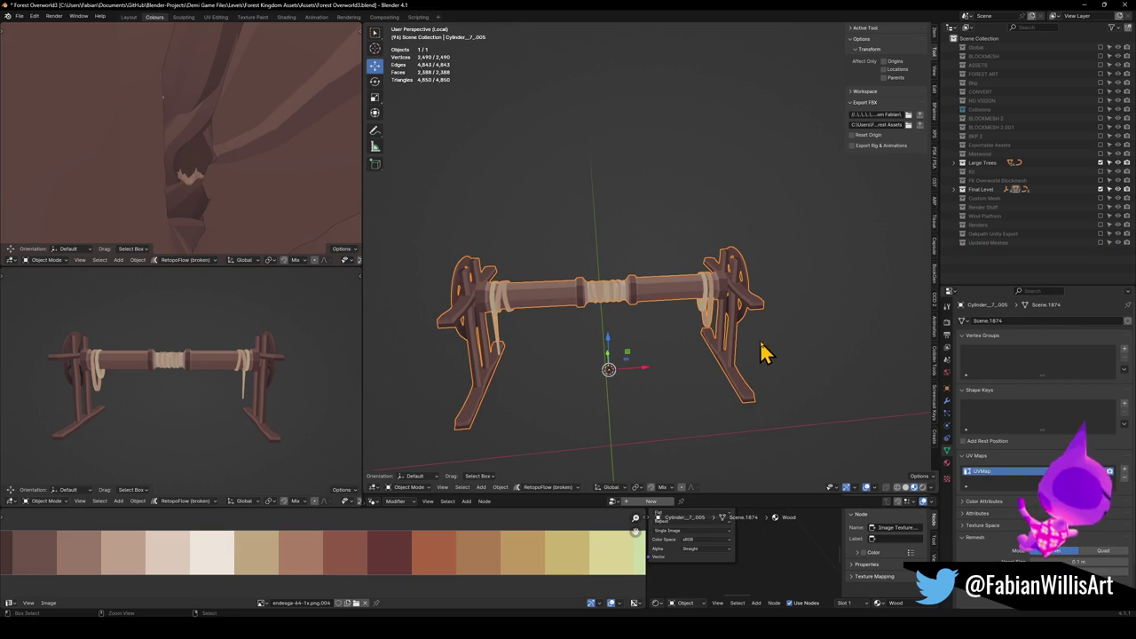
pyautogui.hotkey('ctrl', 'z')
pyautogui.hotkey('ctrl', 'j')
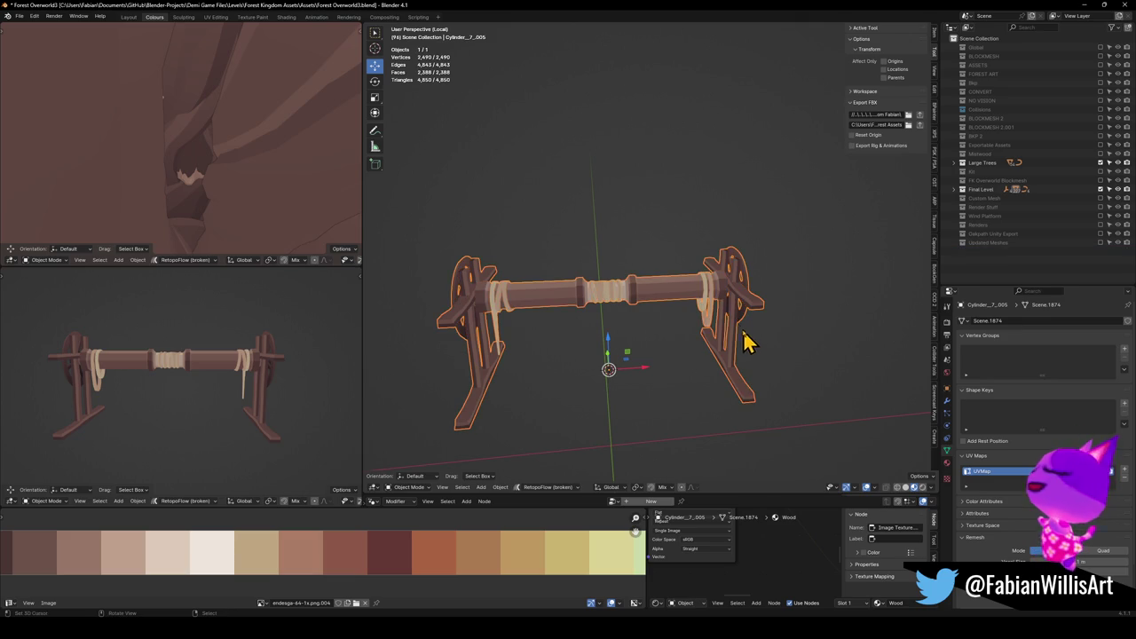
pyautogui.hotkey('ctrl', 's')
pyautogui.moveTo(533, 316); pyautogui.dragTo(572, 312)
pyautogui.press('F2')
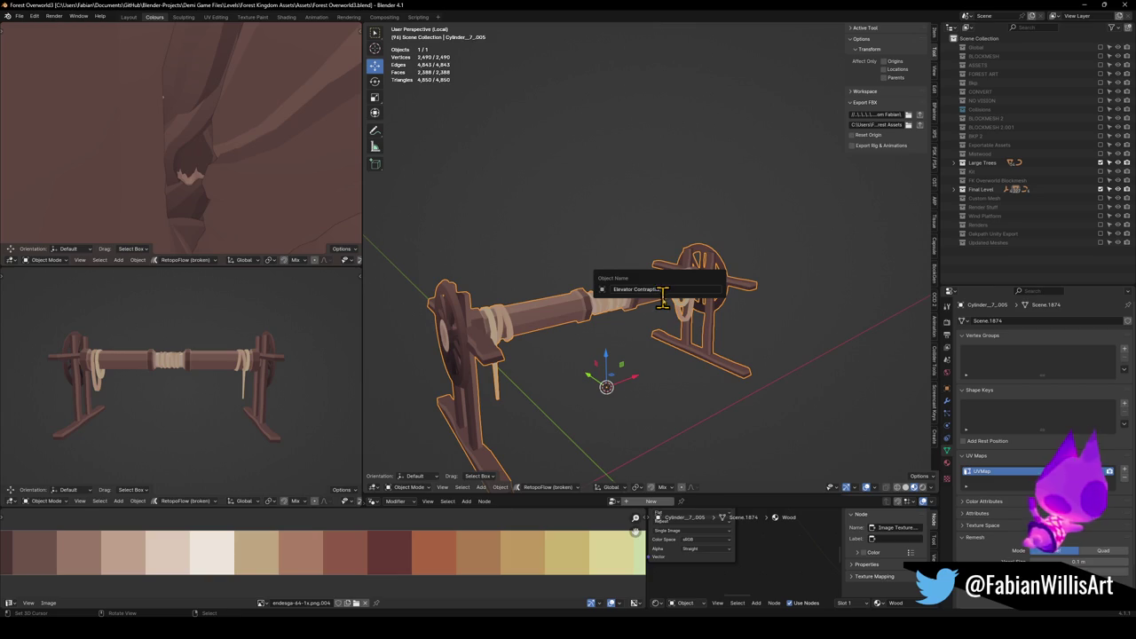
# Name the object 'Elevator Contraption', clear its rotation and leave local view.
pyautogui.write('on')
pyautogui.press('Return')
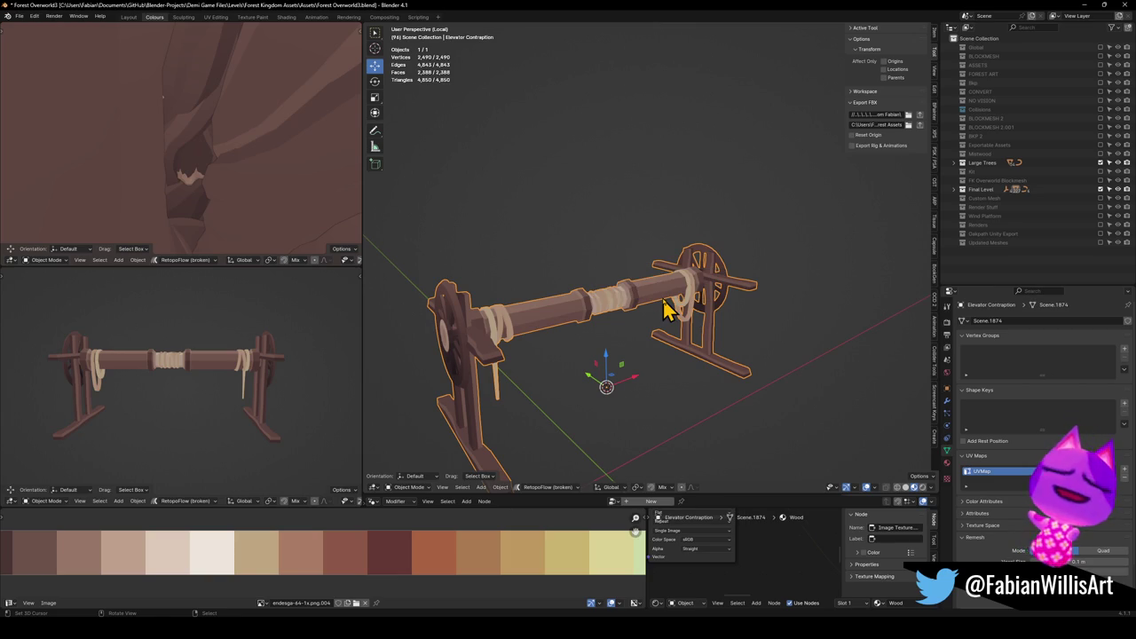
pyautogui.hotkey('alt', 'r')
pyautogui.press('KP_Divide')
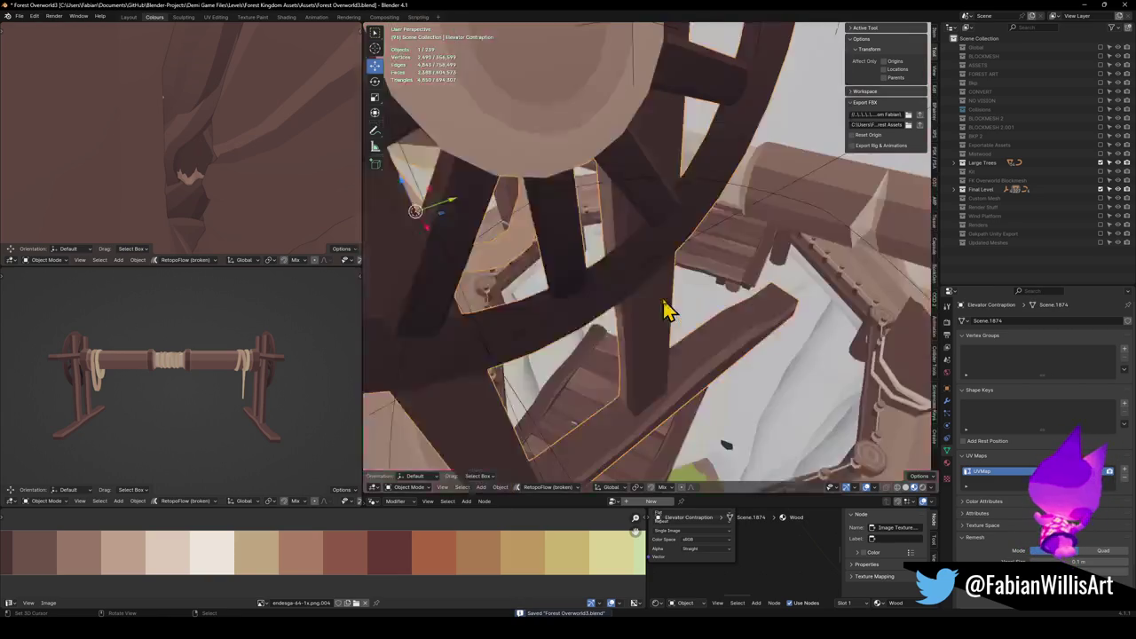
pyautogui.scroll(5, 680, 292)
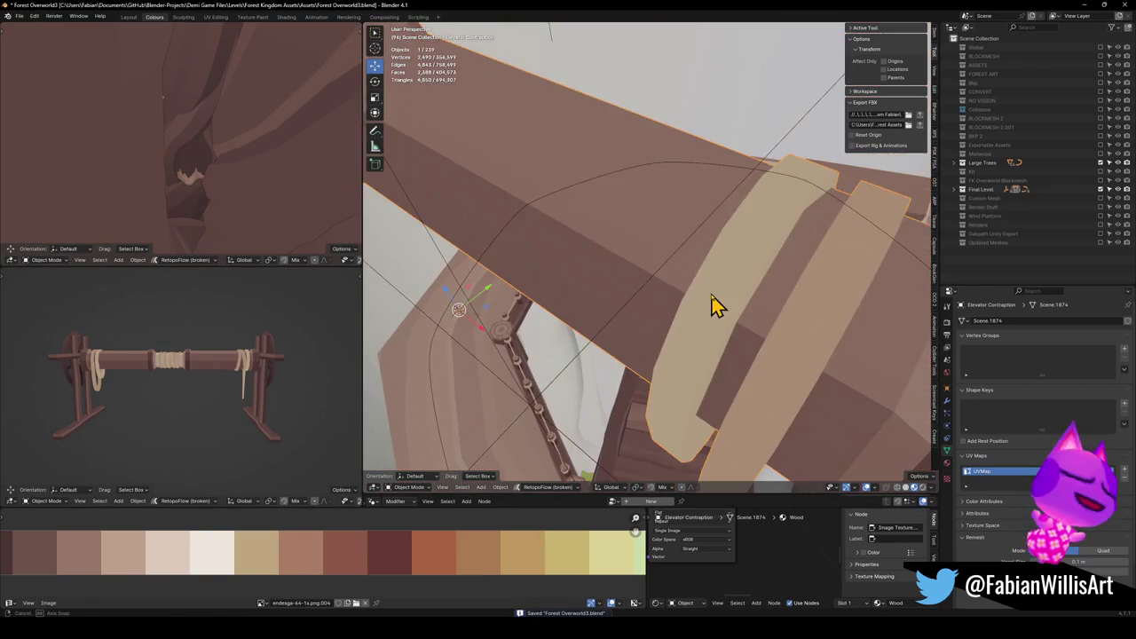
pyautogui.scroll(-5, 717, 304)
# Snap the Elevator Contraption to the 3D cursor placed at the elevator ladder.
pyautogui.keyDown('shift'); pyautogui.rightClick(695, 381); pyautogui.keyUp('shift')
pyautogui.hotkey('shift', 's')
pyautogui.click(739, 348)
pyautogui.click(749, 196)
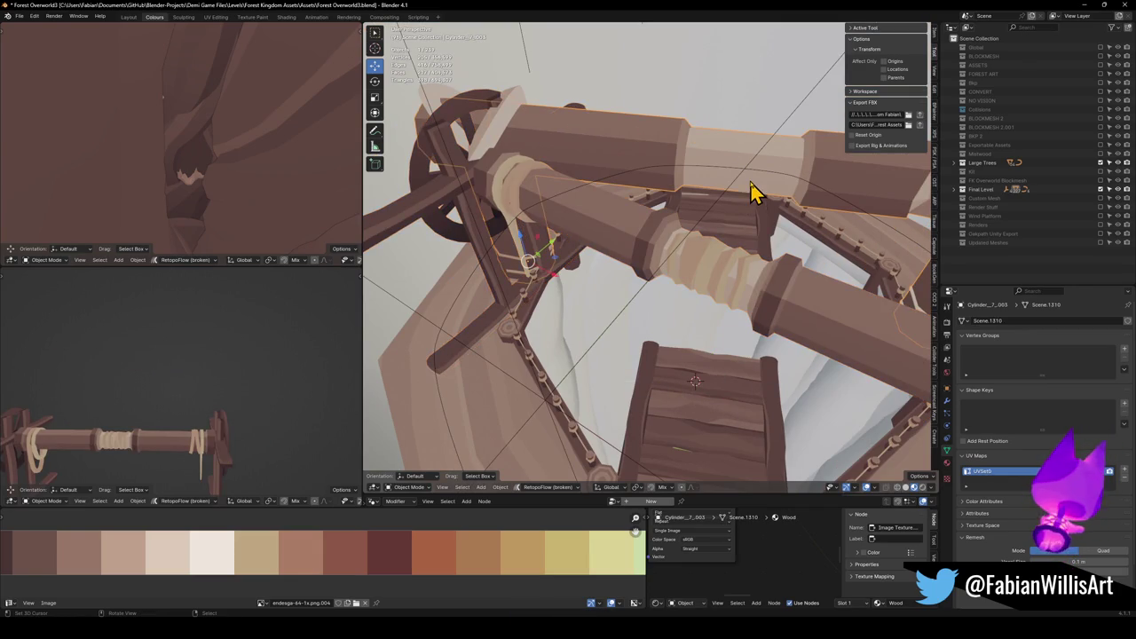
pyautogui.scroll(4, 717, 228)
pyautogui.scroll(-4, 717, 231)
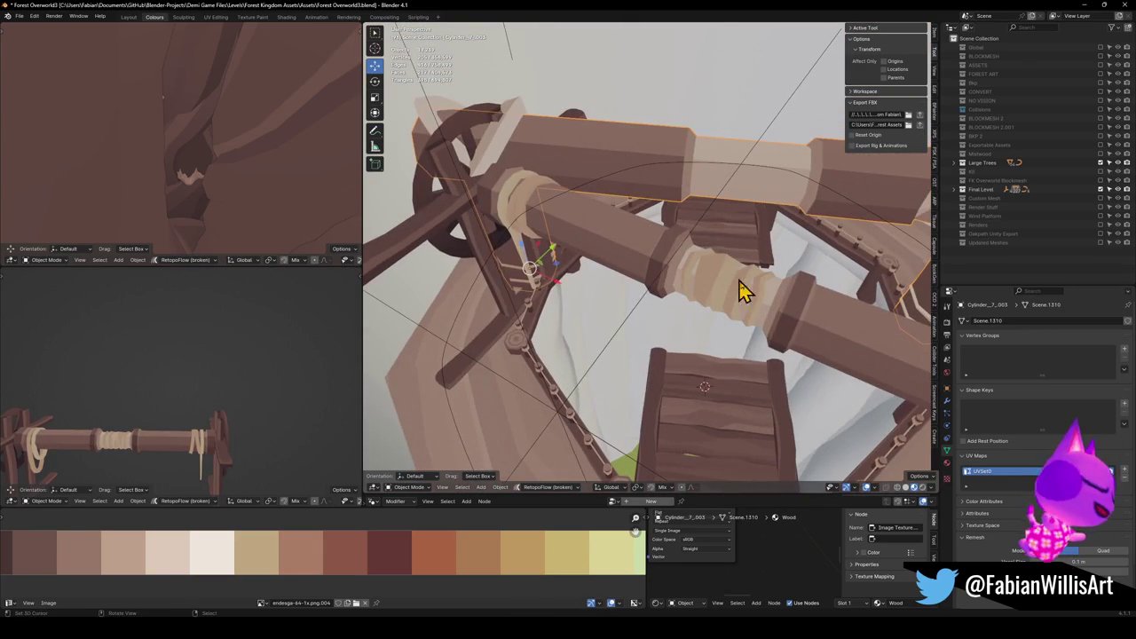
pyautogui.click(769, 344)
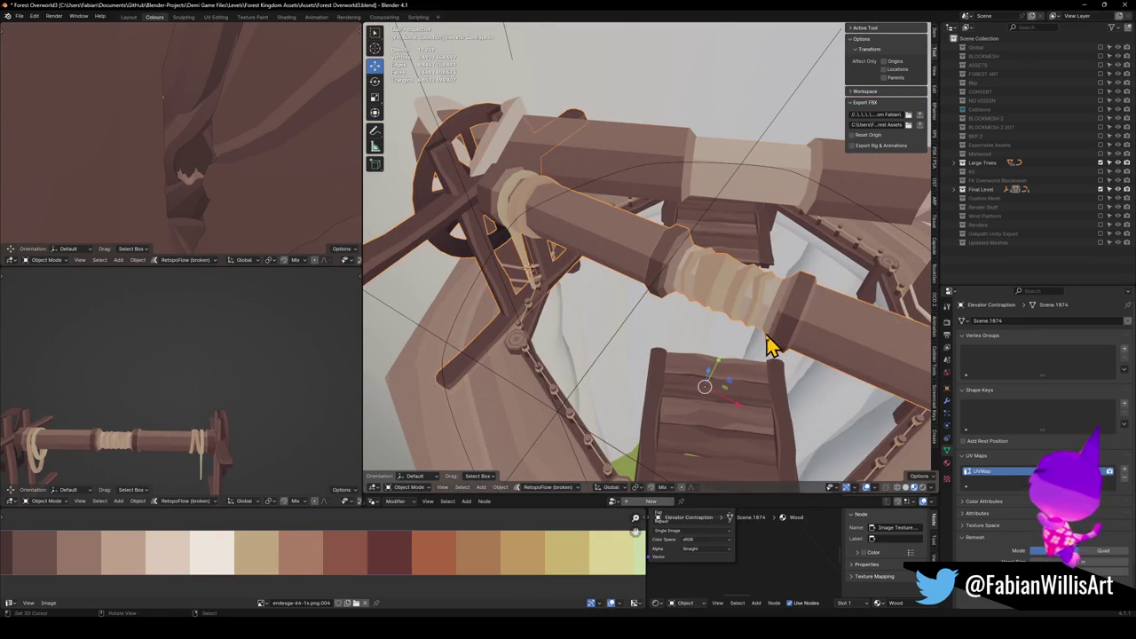
pyautogui.press('KP_Decimal')
# Rotate the contraption 25° around Z and adjust its height.
pyautogui.press('r')
pyautogui.press('z')
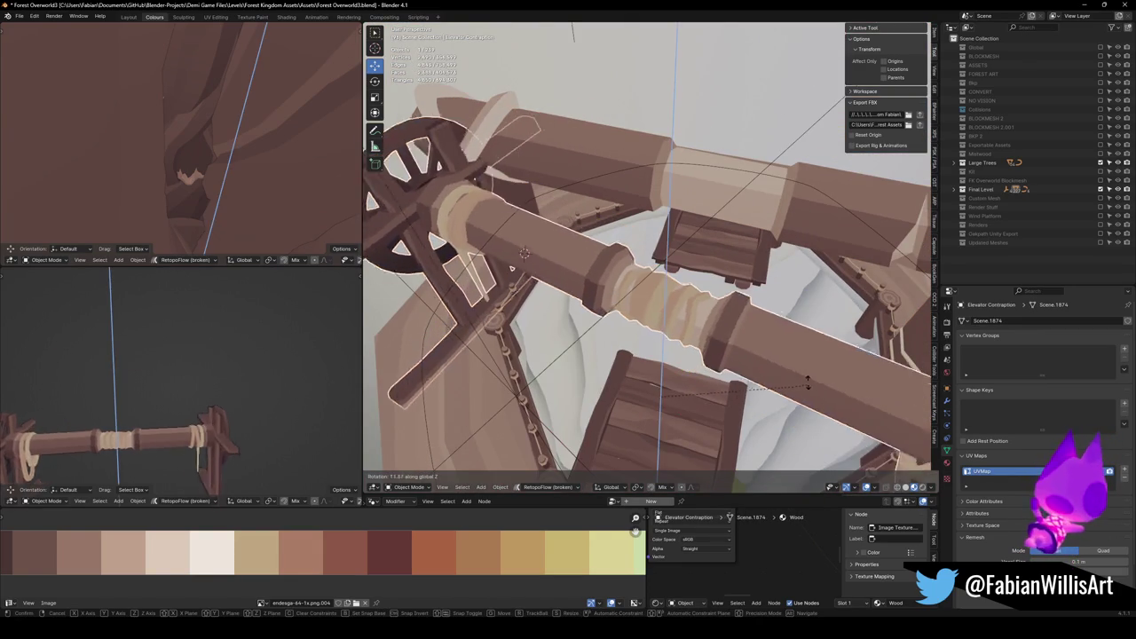
pyautogui.press('2')
pyautogui.press('5')
pyautogui.press('Return')
pyautogui.press('g')
pyautogui.press('z')
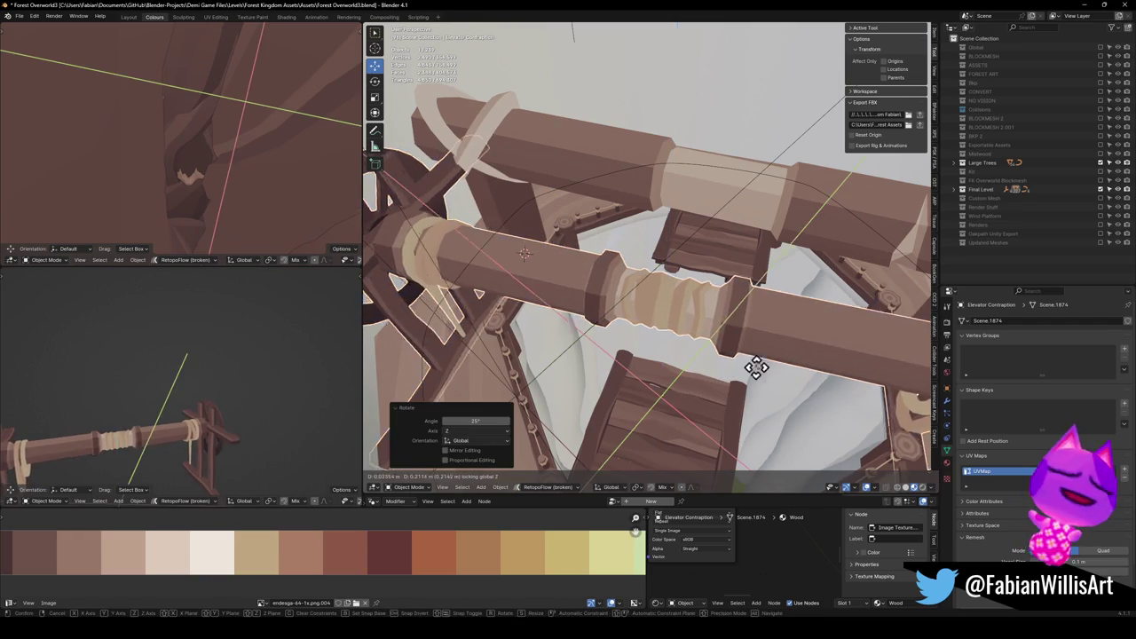
pyautogui.click(777, 291)
# Fine-tune the contraption's position with its height locked, from a low side view.
pyautogui.click(683, 225)
pyautogui.moveTo(743, 221)
pyautogui.mouseDown()
pyautogui.moveTo(728, 236)
pyautogui.moveTo(642, 257)
pyautogui.moveTo(639, 246)
pyautogui.moveTo(745, 233)
pyautogui.moveTo(806, 243)
pyautogui.moveTo(792, 272)
pyautogui.moveTo(641, 278)
pyautogui.mouseUp()
pyautogui.click(647, 299)
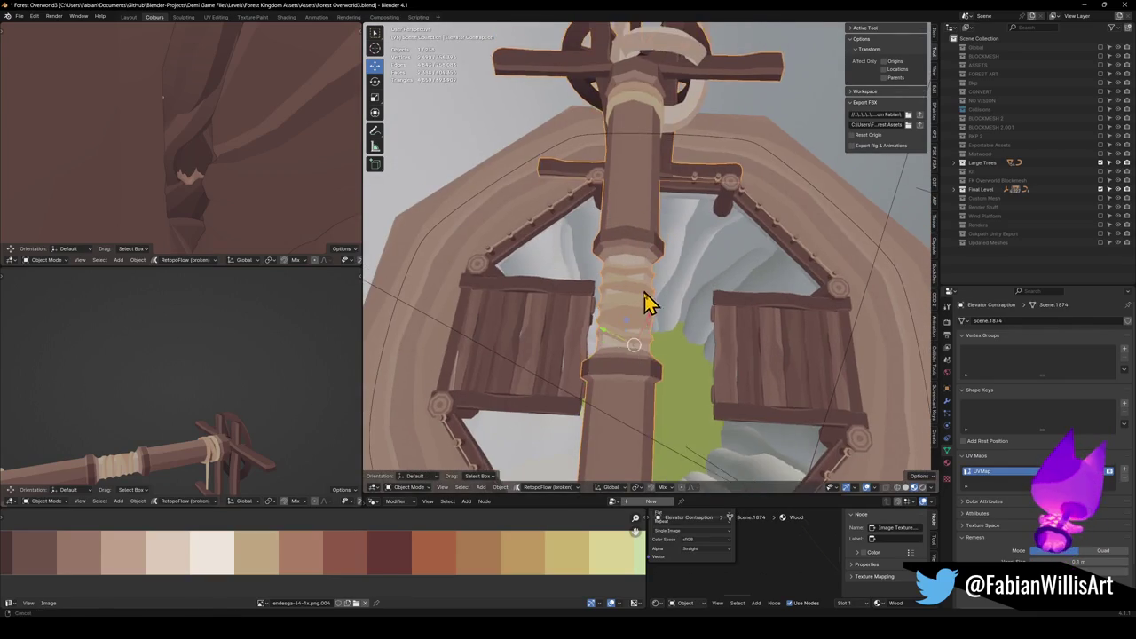
pyautogui.press('g')
pyautogui.hotkey('shift', 'z')
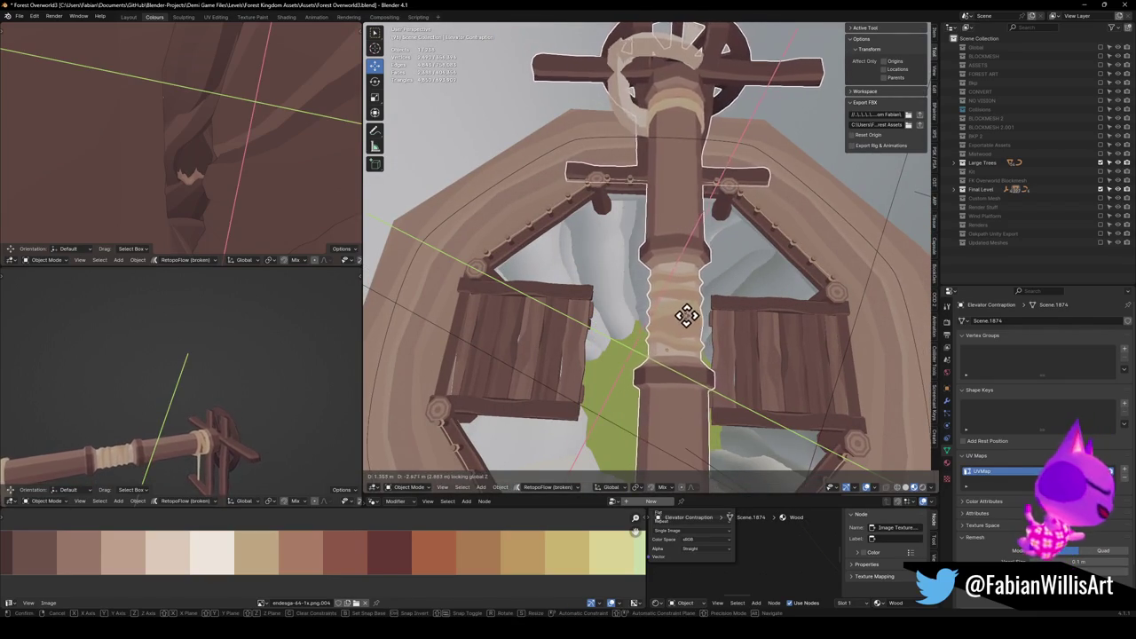
pyautogui.click(684, 316)
# Delete one rope ring above the elevator shaft.
pyautogui.click(630, 124)
pyautogui.press('Delete')
pyautogui.moveTo(627, 126)
pyautogui.mouseDown()
pyautogui.moveTo(689, 216)
pyautogui.moveTo(494, 221)
pyautogui.moveTo(606, 246)
pyautogui.moveTo(627, 216)
pyautogui.moveTo(659, 271)
pyautogui.moveTo(626, 211)
pyautogui.moveTo(671, 279)
pyautogui.moveTo(661, 263)
pyautogui.moveTo(601, 292)
pyautogui.moveTo(697, 284)
pyautogui.moveTo(720, 263)
pyautogui.moveTo(710, 279)
pyautogui.mouseUp()
pyautogui.scroll(-1, 710, 278)
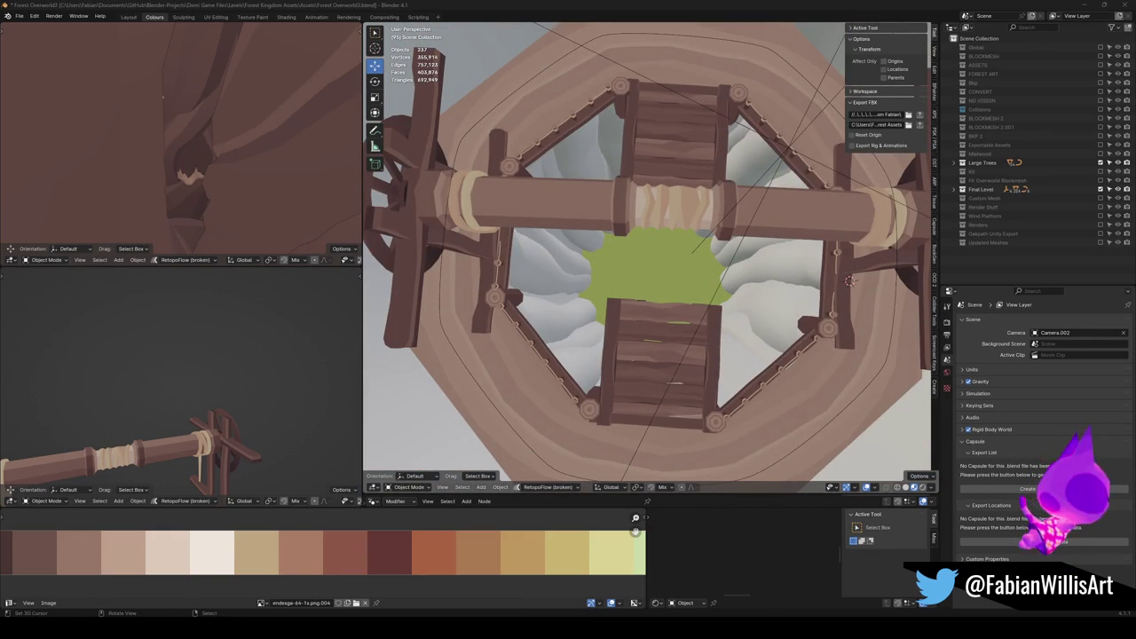
# Isolate the upper beam above the axle in local view.
pyautogui.moveTo(548, 283)
pyautogui.mouseDown()
pyautogui.moveTo(545, 305)
pyautogui.moveTo(717, 275)
pyautogui.mouseUp()
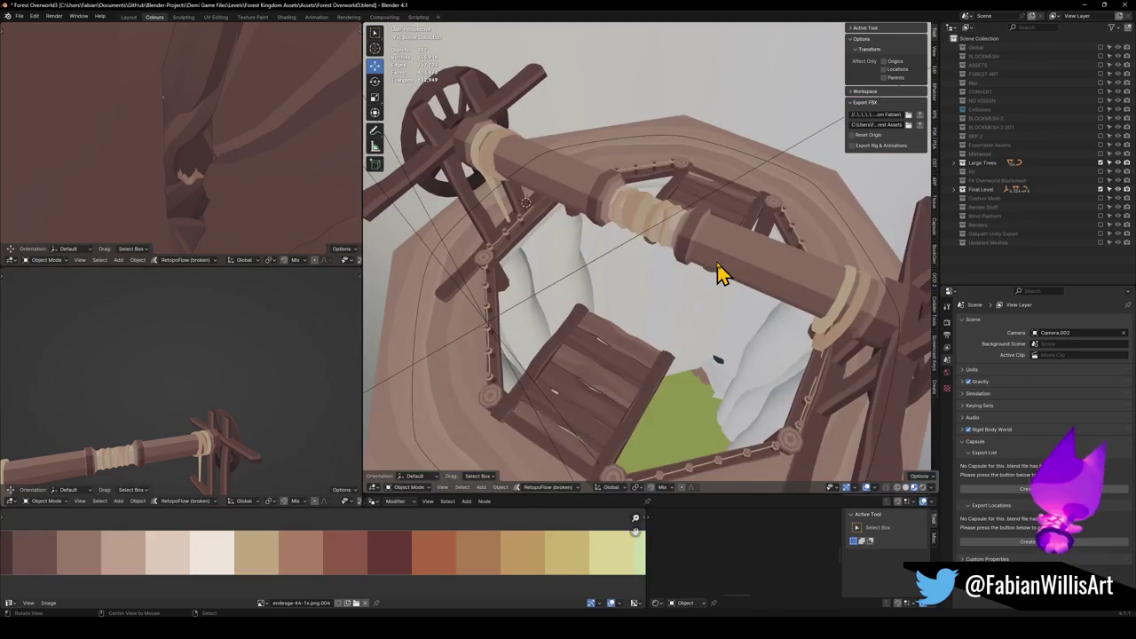
pyautogui.hotkey('ctrl', 'z')
pyautogui.click(752, 244)
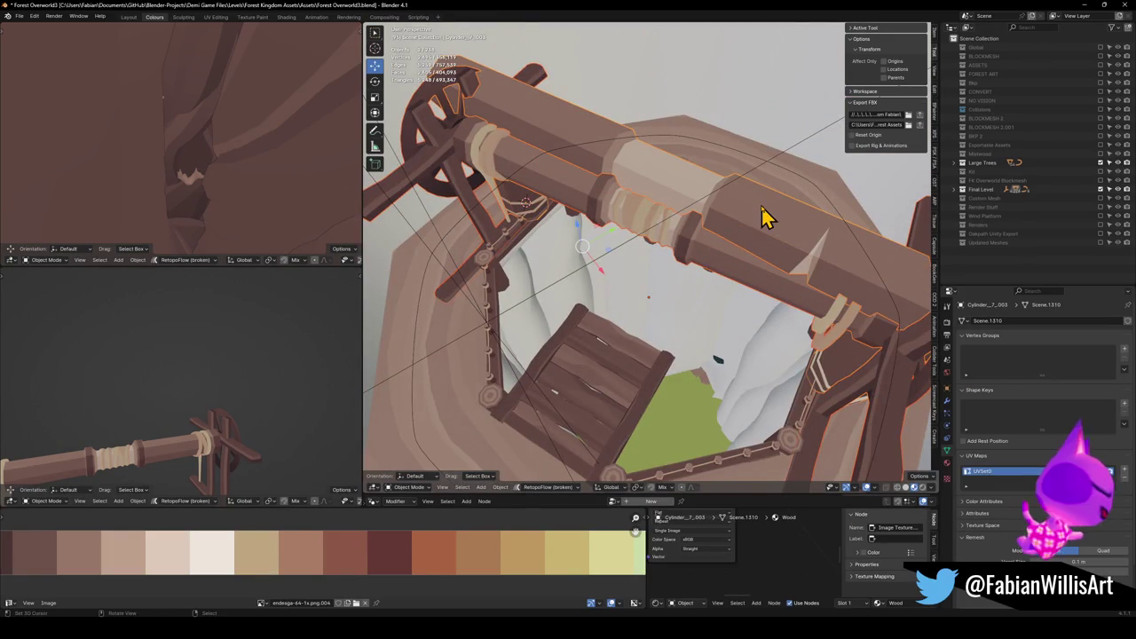
pyautogui.press('KP_Divide')
pyautogui.moveTo(760, 221)
pyautogui.mouseDown()
pyautogui.moveTo(710, 284)
pyautogui.moveTo(697, 241)
pyautogui.mouseUp()
pyautogui.scroll(3, 683, 262)
pyautogui.scroll(-4, 683, 261)
# Nudge the Elevator Contraption horizontally, undo the last change, and save the file.
pyautogui.click(689, 246)
pyautogui.press('g')
pyautogui.hotkey('shift', 'z')
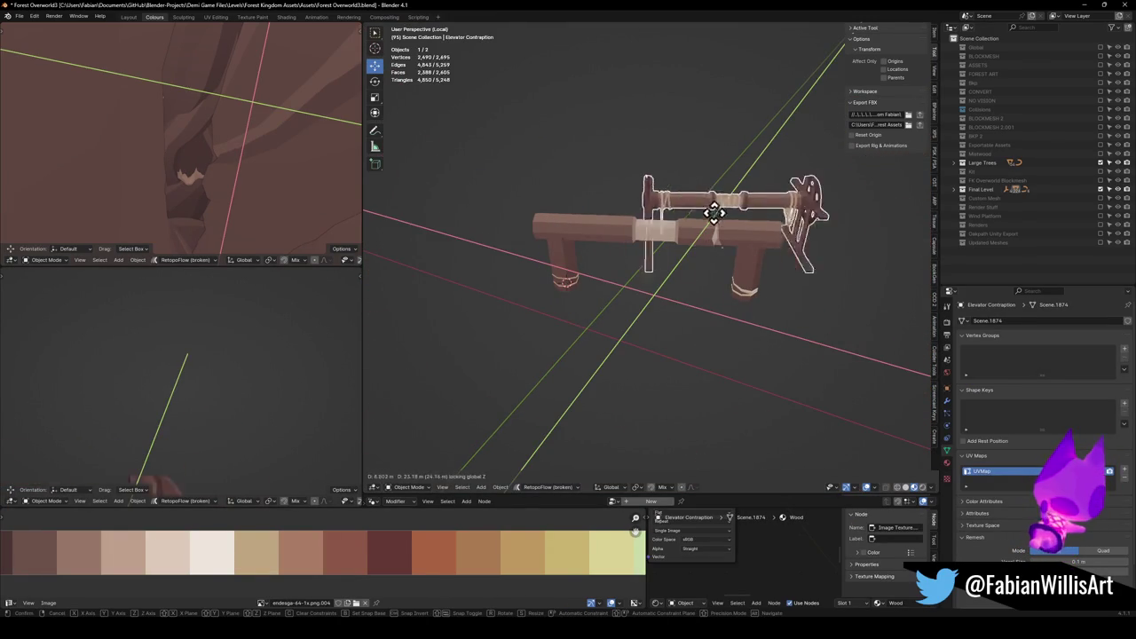
pyautogui.click(861, 236)
pyautogui.scroll(3, 798, 241)
pyautogui.moveTo(761, 244)
pyautogui.mouseDown()
pyautogui.moveTo(672, 264)
pyautogui.moveTo(742, 299)
pyautogui.moveTo(692, 233)
pyautogui.moveTo(435, 266)
pyautogui.mouseUp()
pyautogui.scroll(3, 648, 266)
pyautogui.moveTo(674, 269)
pyautogui.mouseDown()
pyautogui.moveTo(546, 284)
pyautogui.moveTo(497, 261)
pyautogui.moveTo(520, 278)
pyautogui.moveTo(704, 284)
pyautogui.moveTo(648, 304)
pyautogui.moveTo(667, 281)
pyautogui.mouseUp()
pyautogui.click(654, 275)
pyautogui.hotkey('ctrl', 'z')
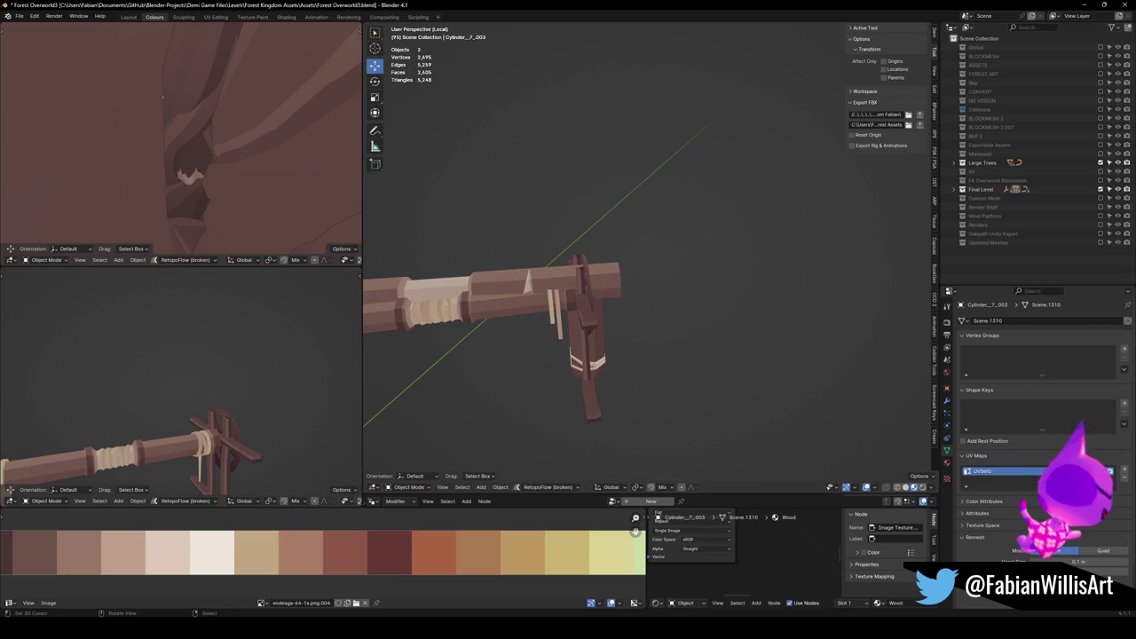
pyautogui.hotkey('ctrl', 's')
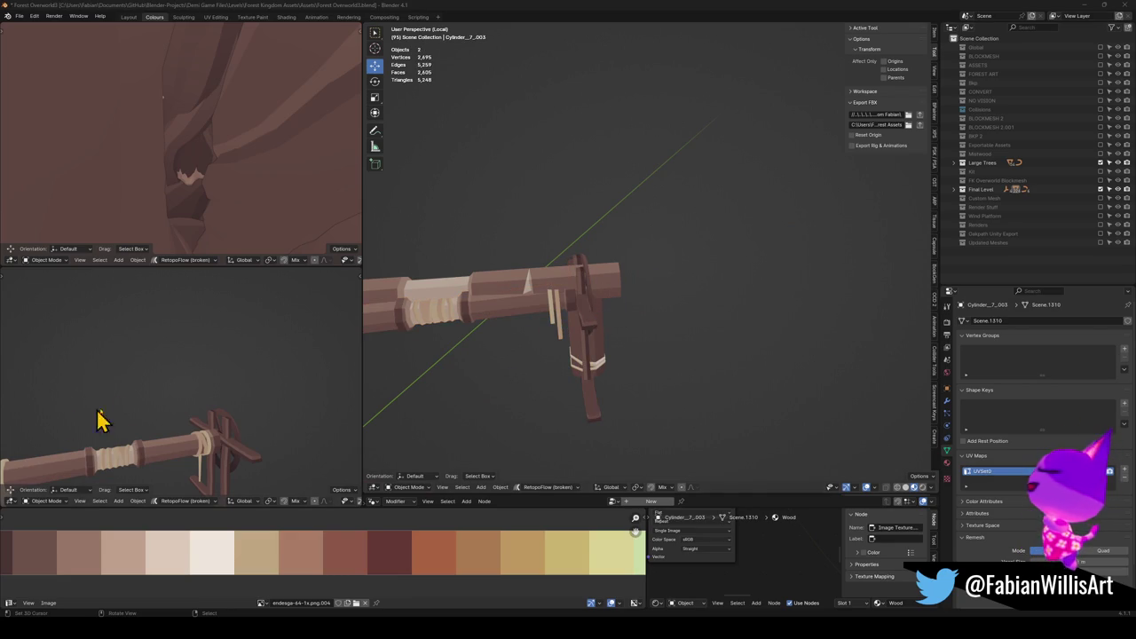
# Delete the old duplicate beam with its supports and return to the full scene.
pyautogui.moveTo(517, 370); pyautogui.dragTo(550, 347)
pyautogui.click(593, 275)
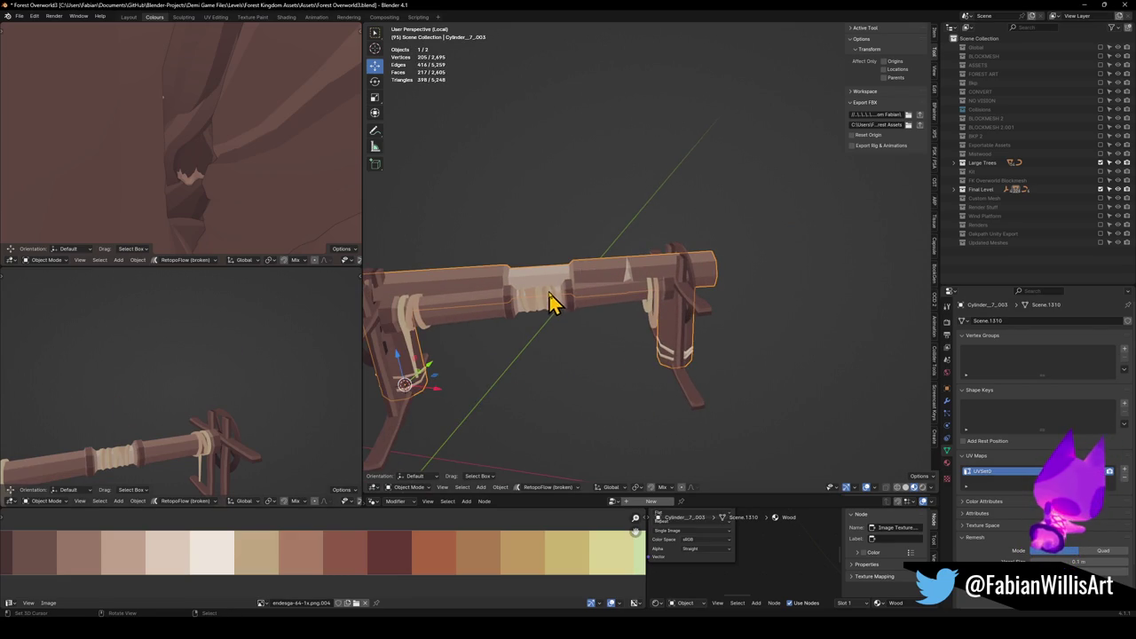
pyautogui.press('Delete')
pyautogui.press('KP_Divide')
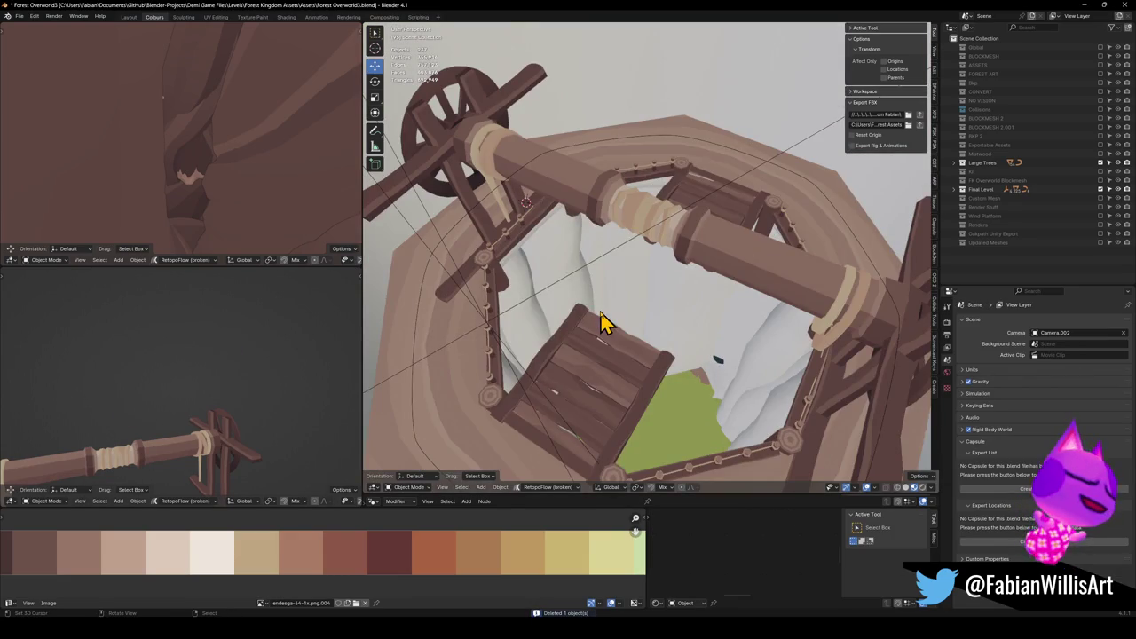
pyautogui.moveTo(632, 249)
pyautogui.mouseDown()
pyautogui.moveTo(565, 261)
pyautogui.moveTo(672, 261)
pyautogui.moveTo(697, 204)
pyautogui.moveTo(732, 218)
pyautogui.moveTo(710, 274)
pyautogui.moveTo(786, 299)
pyautogui.moveTo(690, 272)
pyautogui.moveTo(742, 291)
pyautogui.moveTo(722, 319)
pyautogui.moveTo(760, 292)
pyautogui.mouseUp()
pyautogui.click(684, 273)
# Raise the railing rope arrays to 3 and 4 posts, deleting the extra right rope segment.
pyautogui.click(702, 282)
pyautogui.click(581, 285)
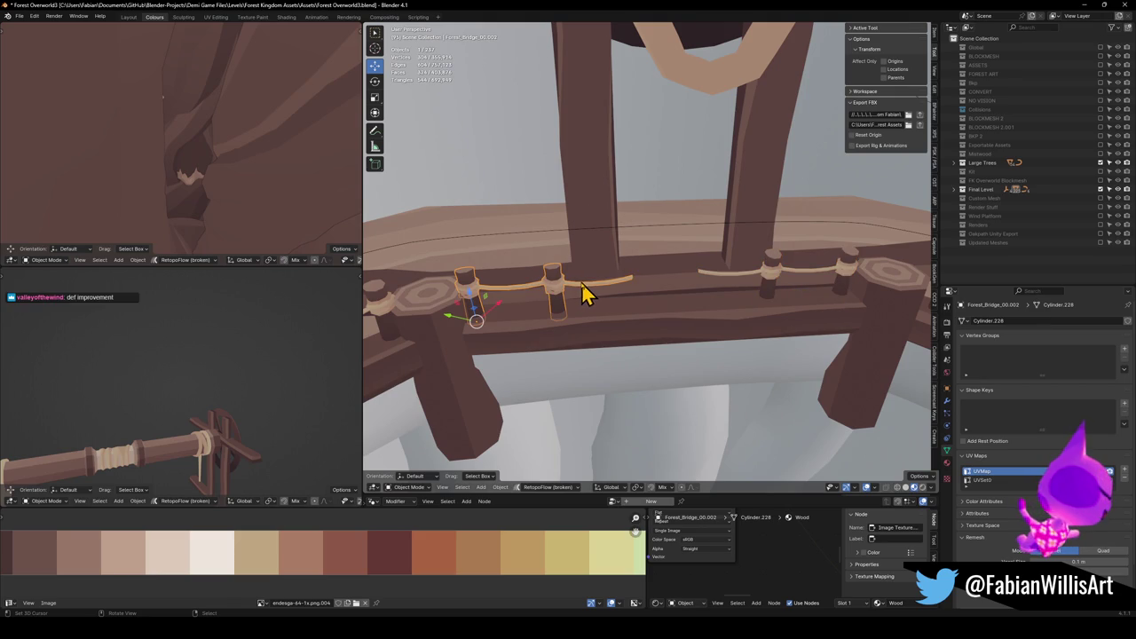
pyautogui.click(946, 401)
pyautogui.click(1116, 360)
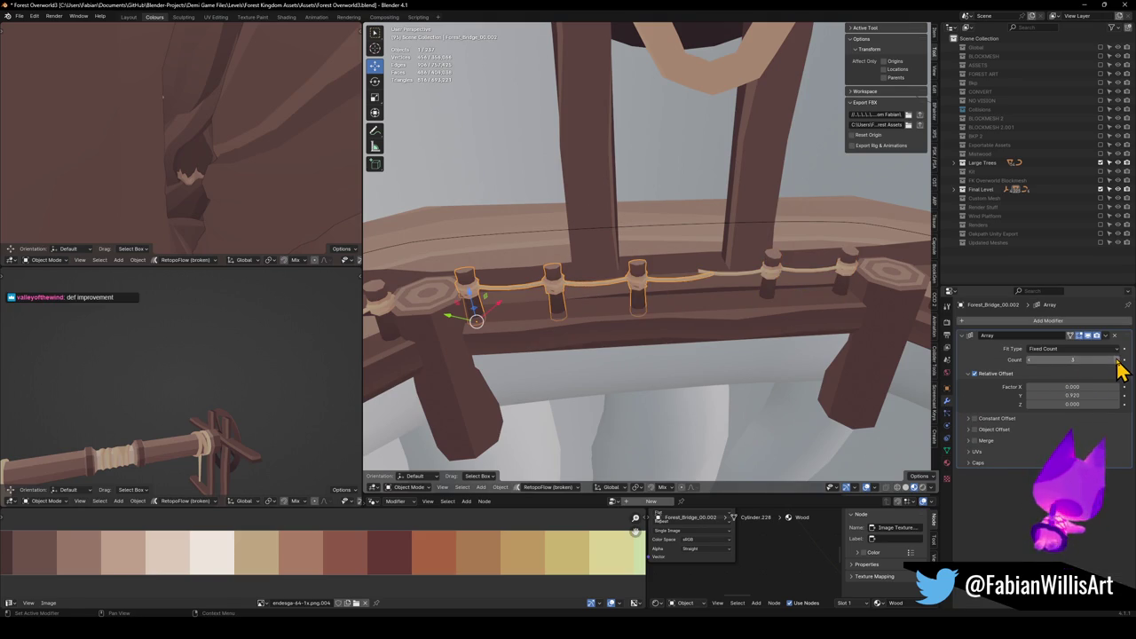
pyautogui.click(773, 279)
pyautogui.press('Delete')
pyautogui.click(660, 293)
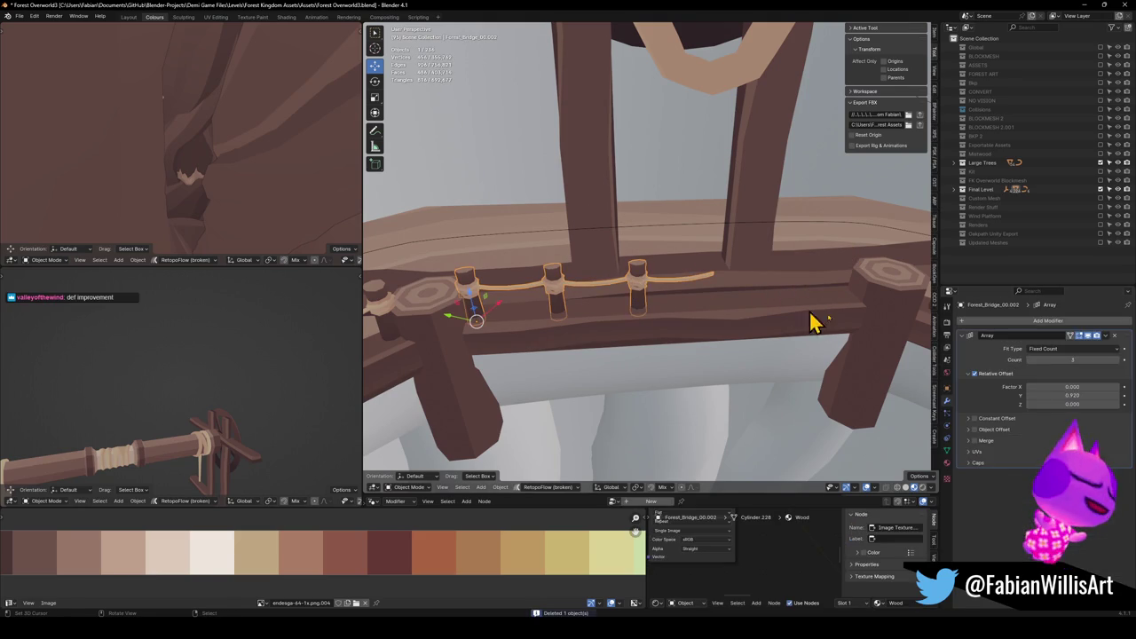
pyautogui.click(1117, 360)
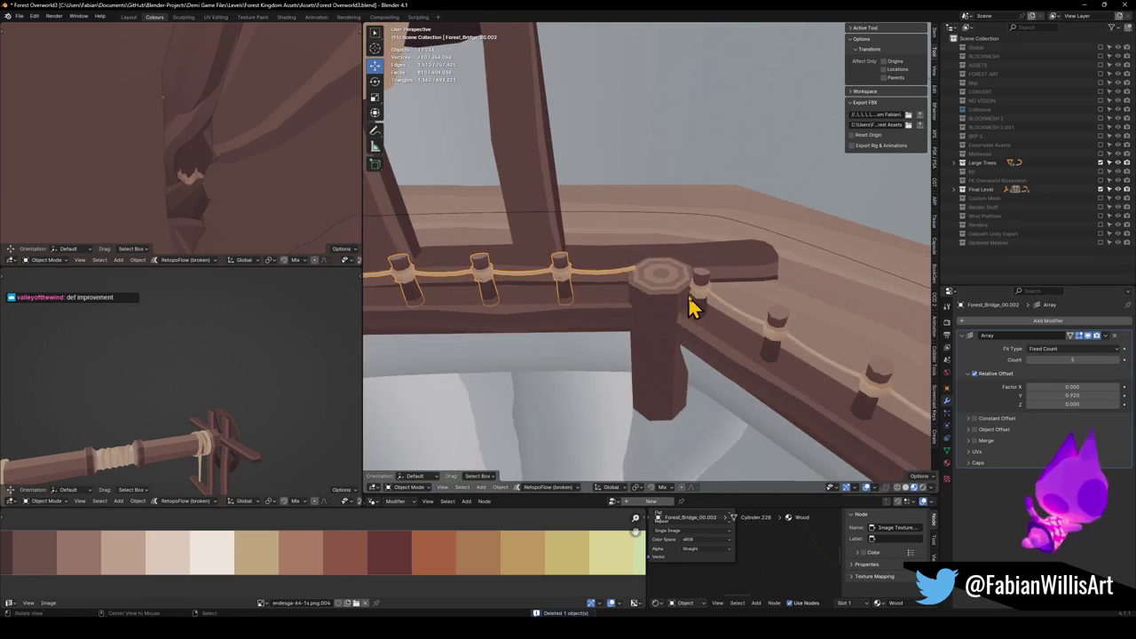
# Duplicate a corner post and reposition another post array along the rail.
pyautogui.click(695, 298)
pyautogui.hotkey('shift', 'd')
pyautogui.hotkey('shift', 'z')
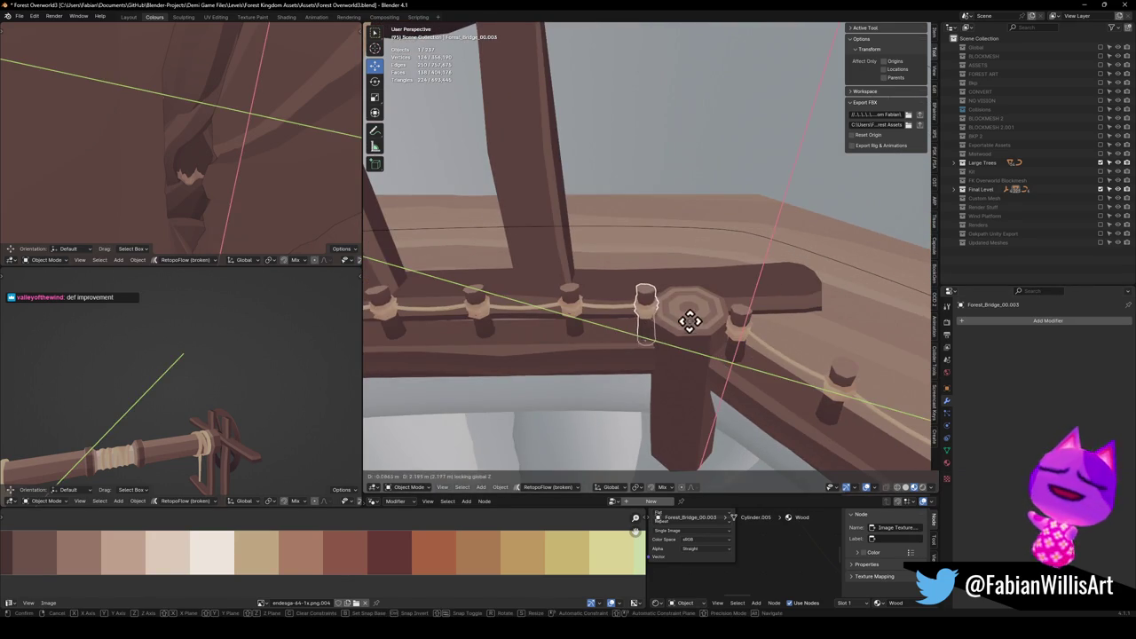
pyautogui.click(605, 326)
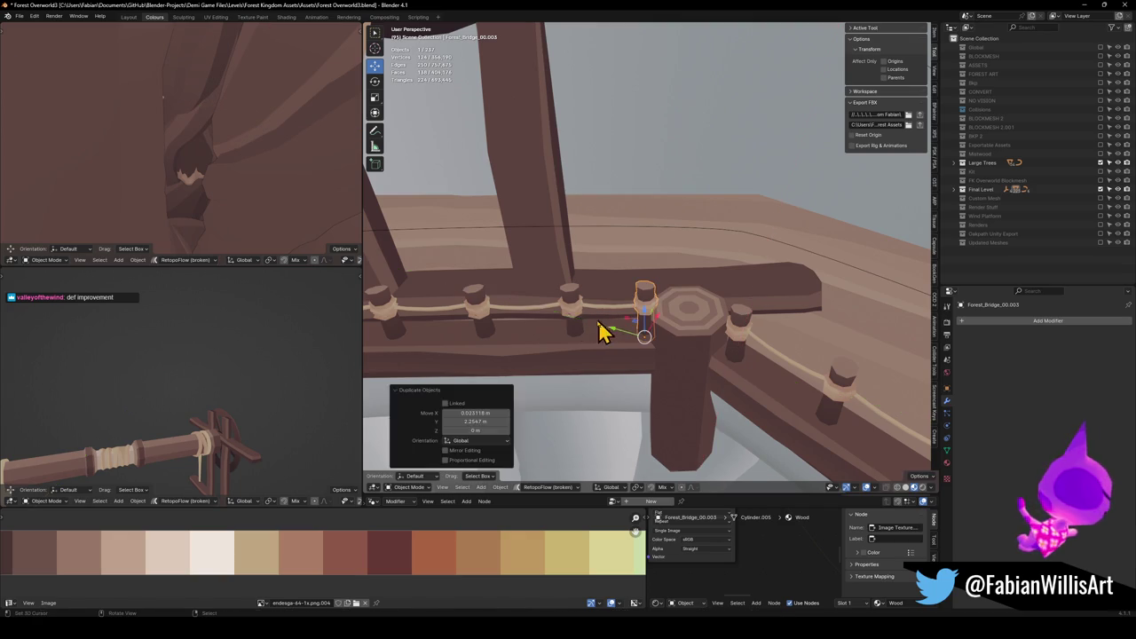
pyautogui.click(710, 332)
pyautogui.press('r')
pyautogui.press('z')
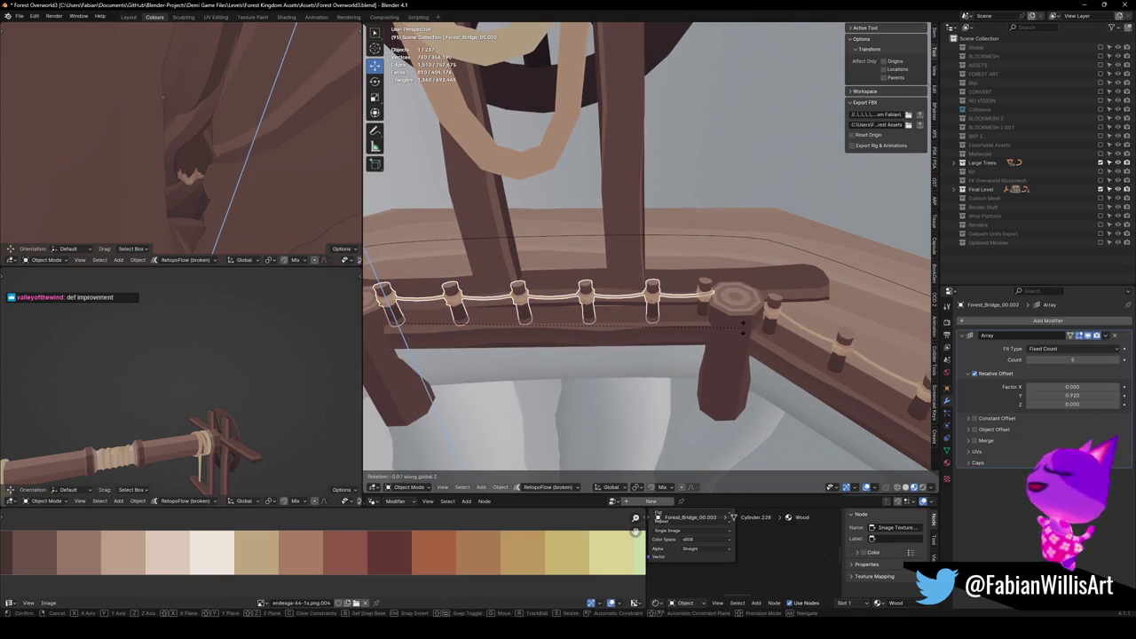
pyautogui.press('g')
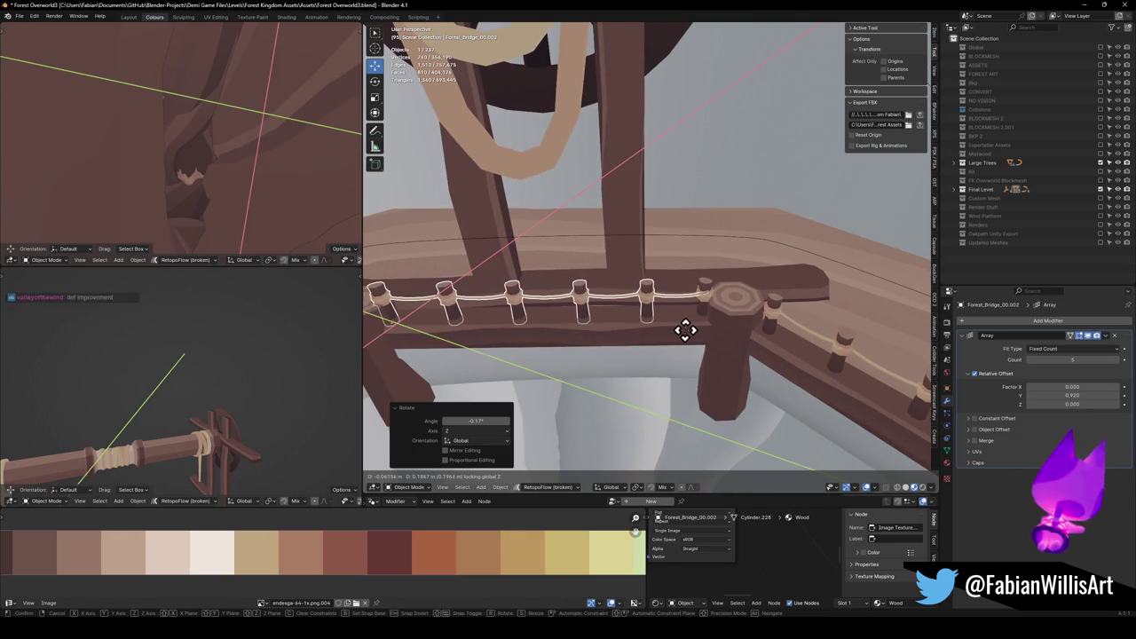
pyautogui.click(692, 342)
pyautogui.moveTo(692, 341)
pyautogui.mouseDown()
pyautogui.moveTo(647, 331)
pyautogui.moveTo(677, 325)
pyautogui.moveTo(685, 334)
pyautogui.moveTo(677, 342)
pyautogui.moveTo(648, 317)
pyautogui.moveTo(544, 333)
pyautogui.moveTo(684, 304)
pyautogui.moveTo(535, 293)
pyautogui.mouseUp()
pyautogui.moveTo(763, 290)
pyautogui.mouseDown()
pyautogui.moveTo(684, 299)
pyautogui.moveTo(699, 264)
pyautogui.moveTo(742, 285)
pyautogui.mouseUp()
# Increase the rail's rope array count to 5 and delete a redundant post.
pyautogui.click(715, 267)
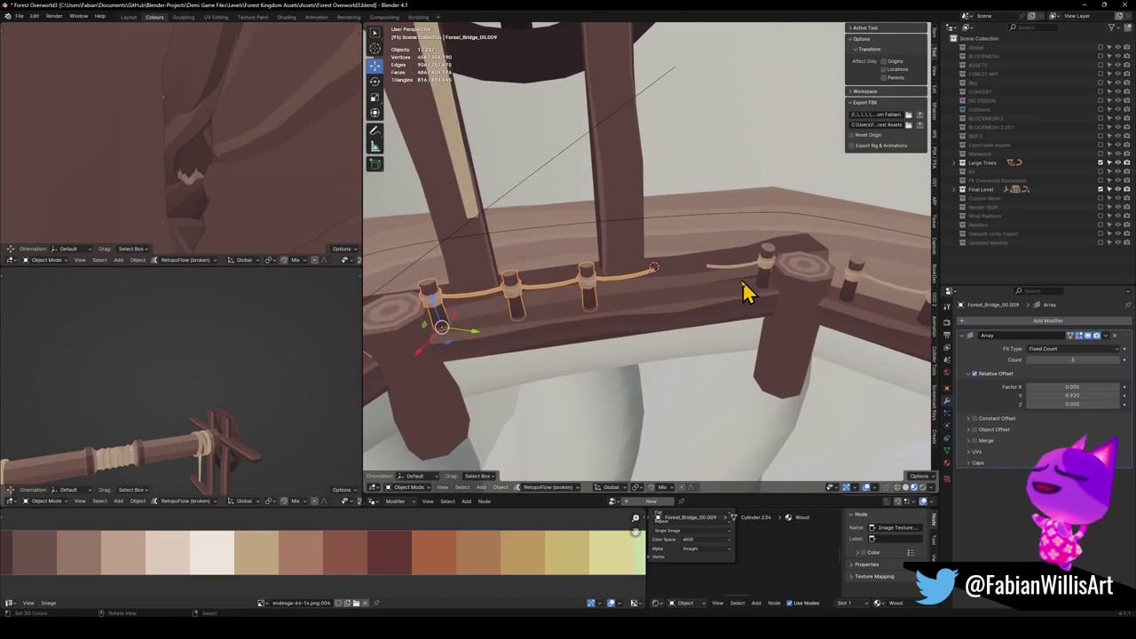
pyautogui.click(1113, 360)
pyautogui.click(1116, 360)
pyautogui.moveTo(849, 355); pyautogui.dragTo(716, 336)
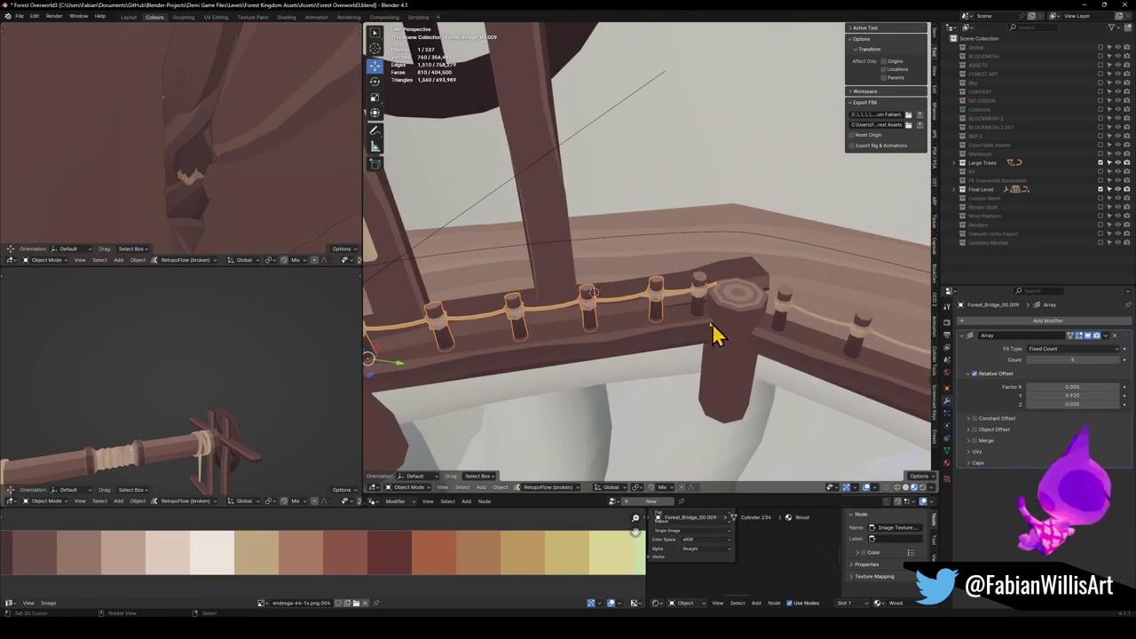
pyautogui.click(695, 293)
pyautogui.click(704, 303)
pyautogui.press('Delete')
# Duplicate another post and slightly shift and rotate the rope-and-posts array.
pyautogui.click(781, 325)
pyautogui.hotkey('shift', 'd')
pyautogui.hotkey('shift', 'z')
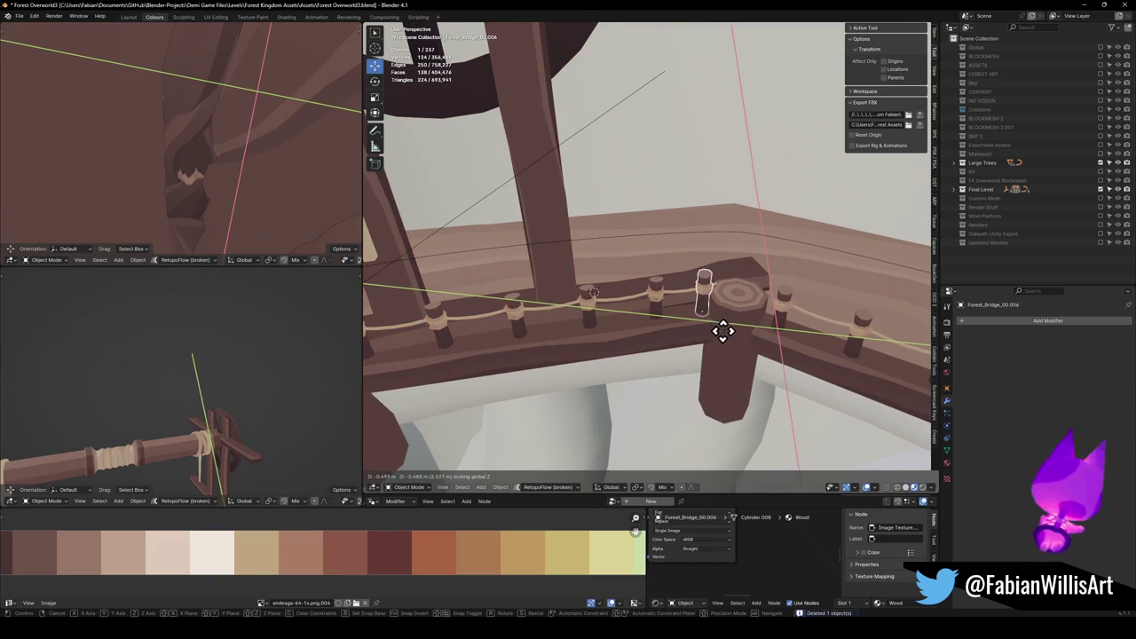
pyautogui.click(721, 328)
pyautogui.click(654, 325)
pyautogui.press('g')
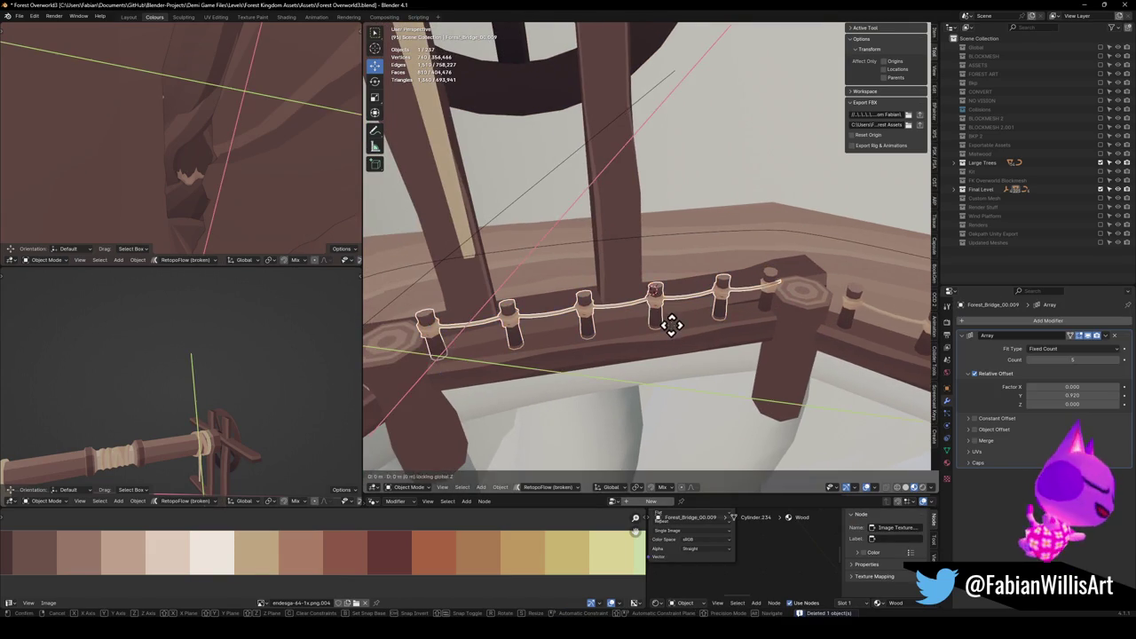
pyautogui.click(633, 341)
pyautogui.press('r')
pyautogui.press('z')
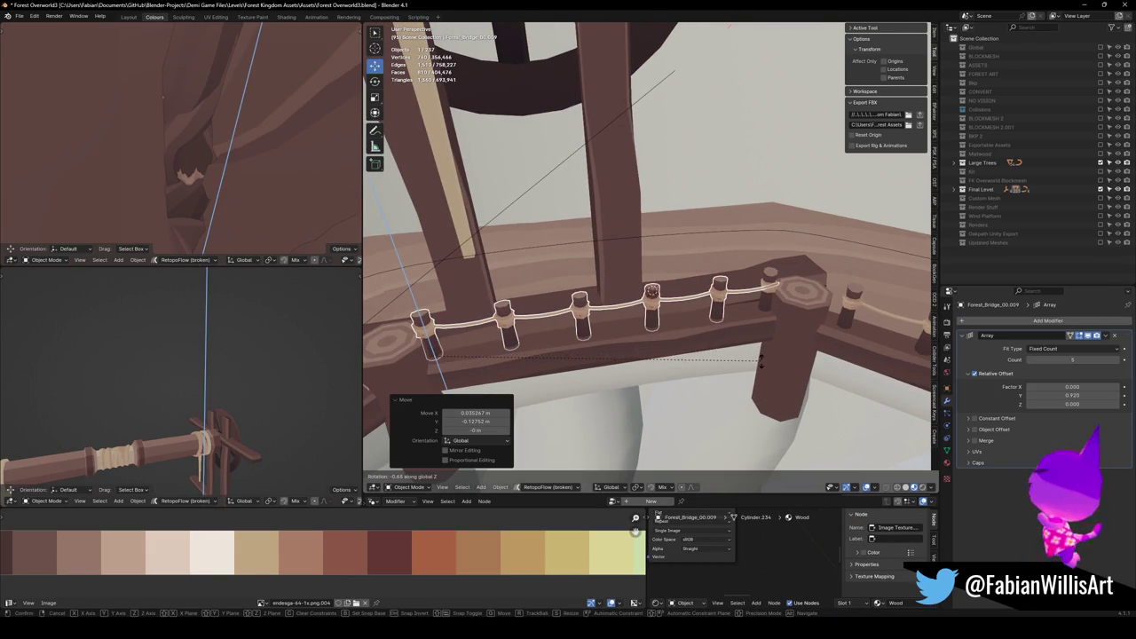
pyautogui.click(768, 363)
# Move the end post into place and rotate the neighbouring array around Z.
pyautogui.click(753, 345)
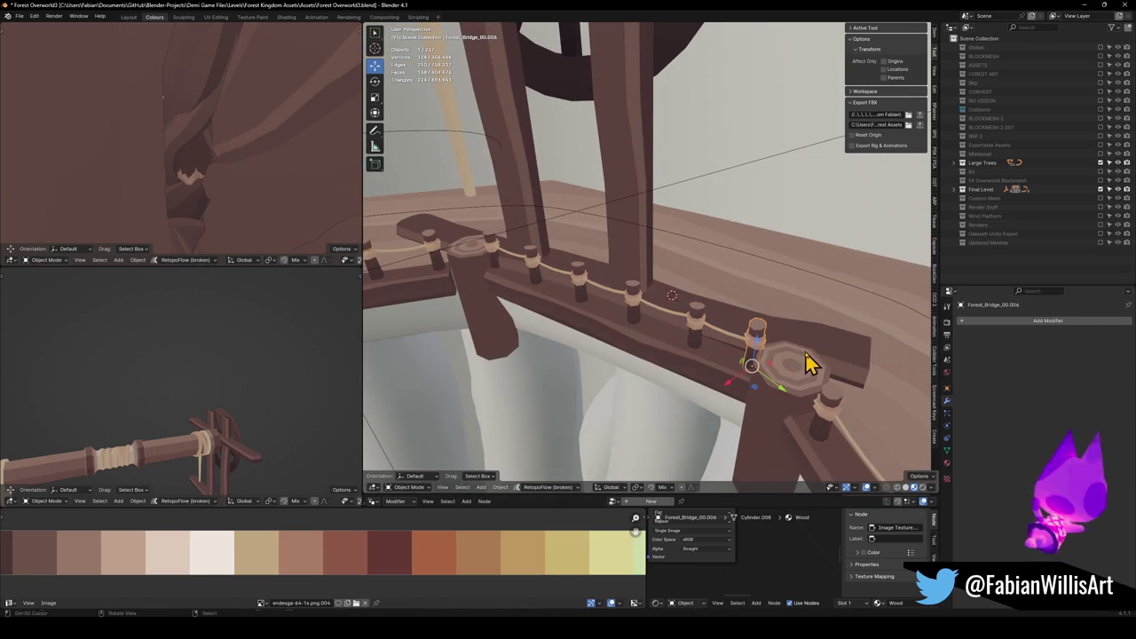
pyautogui.press('g')
pyautogui.hotkey('shift', 'z')
pyautogui.click(845, 358)
pyautogui.click(702, 334)
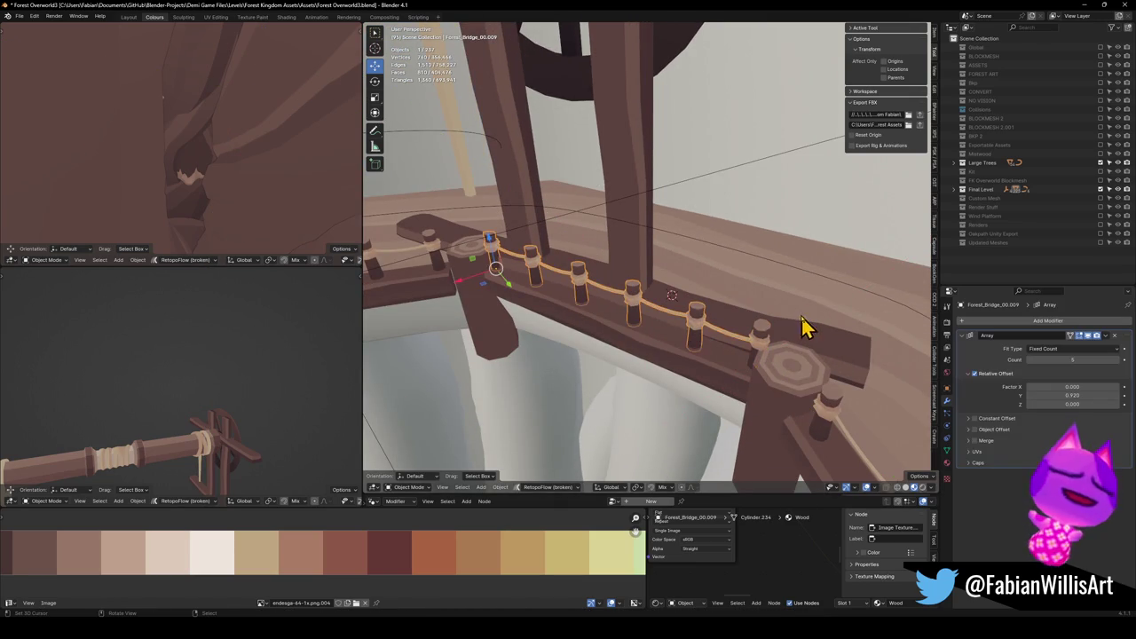
pyautogui.press('r')
pyautogui.press('z')
pyautogui.click(778, 343)
pyautogui.moveTo(777, 343)
pyautogui.mouseDown()
pyautogui.moveTo(718, 337)
pyautogui.moveTo(702, 314)
pyautogui.moveTo(753, 325)
pyautogui.moveTo(758, 339)
pyautogui.moveTo(651, 337)
pyautogui.moveTo(680, 320)
pyautogui.moveTo(697, 329)
pyautogui.moveTo(667, 328)
pyautogui.mouseUp()
pyautogui.moveTo(692, 306)
pyautogui.mouseDown()
pyautogui.moveTo(743, 324)
pyautogui.moveTo(712, 305)
pyautogui.moveTo(670, 306)
pyautogui.mouseUp()
pyautogui.click(657, 398)
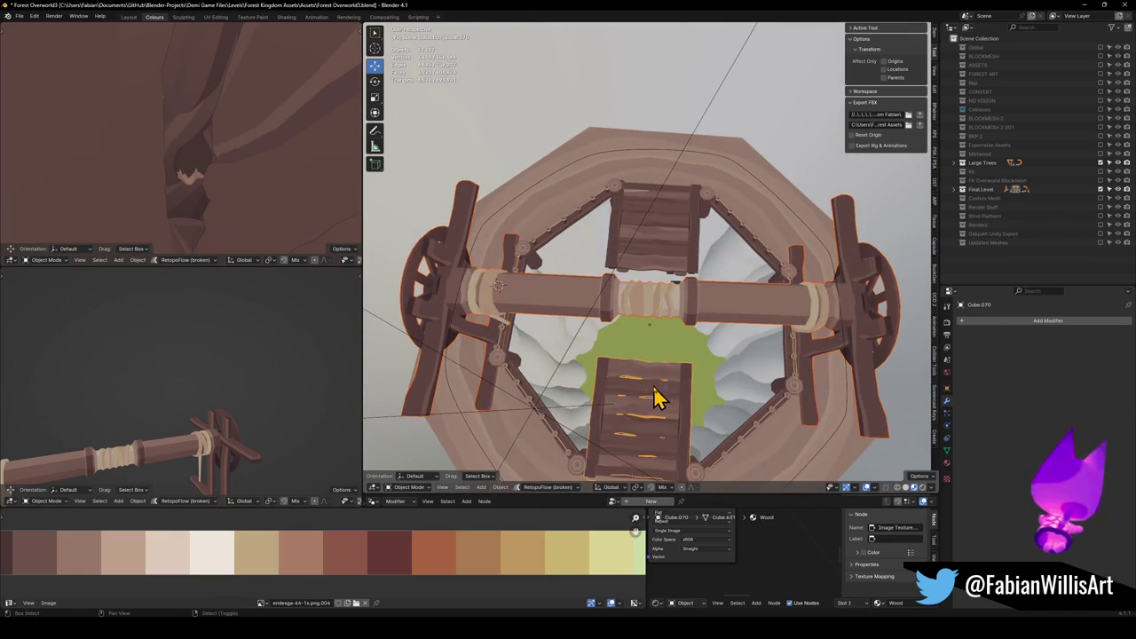
# In top local view, move the Elevator Contraption about −0.45 m X and 0.68 m Y between the platforms.
pyautogui.click(688, 289)
pyautogui.press('KP_Divide')
pyautogui.press('KP_7')
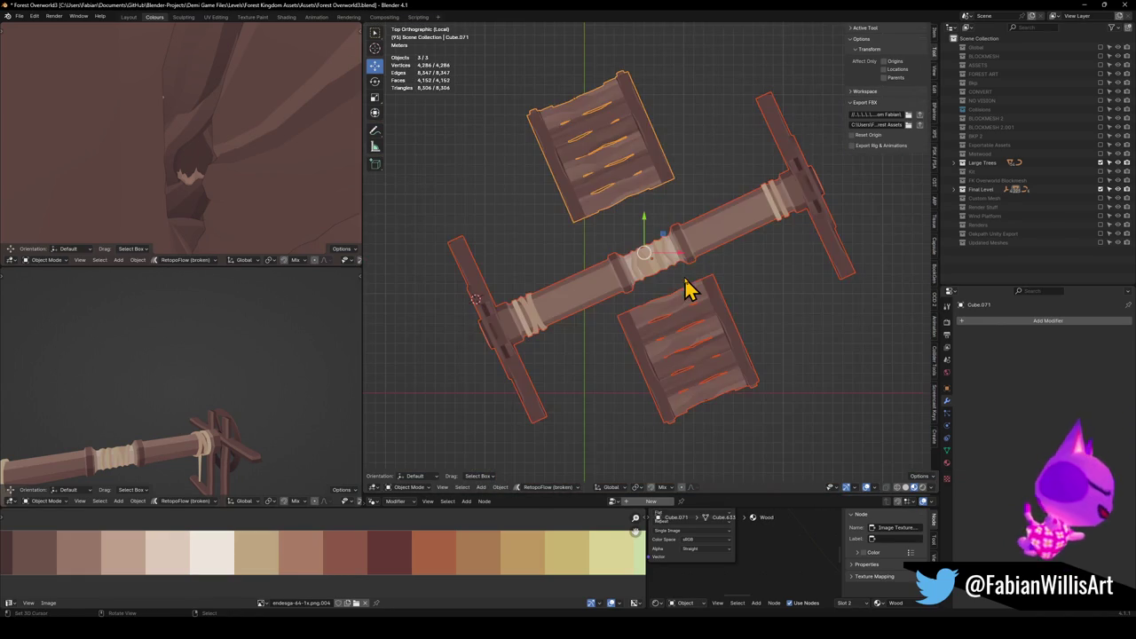
pyautogui.click(661, 282)
pyautogui.click(670, 273)
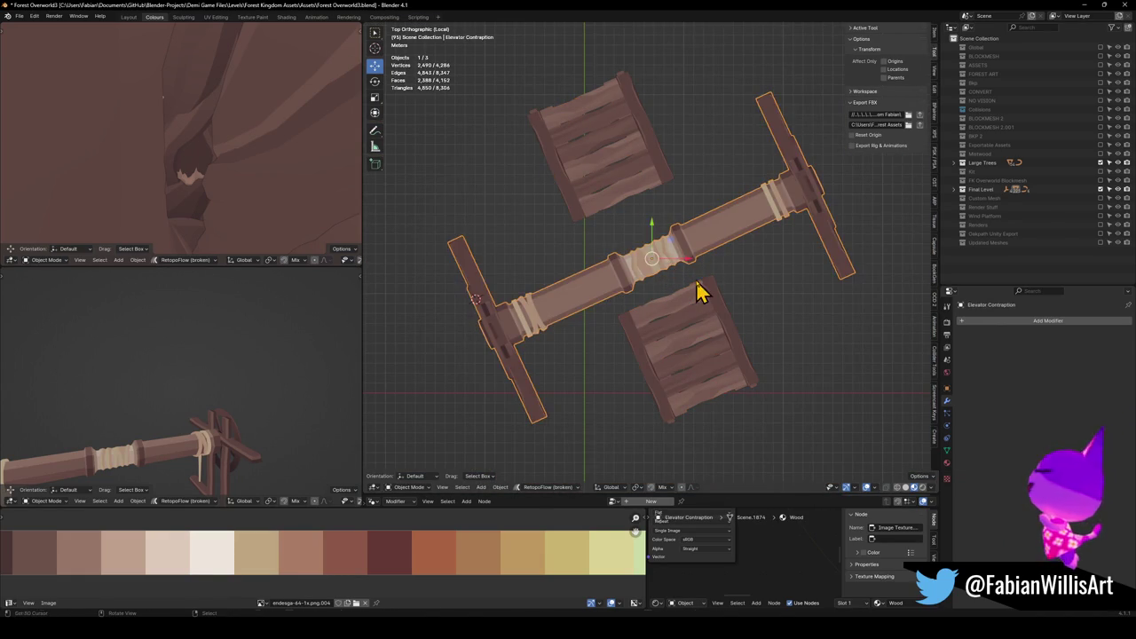
pyautogui.press('g')
pyautogui.hotkey('shift', 'z')
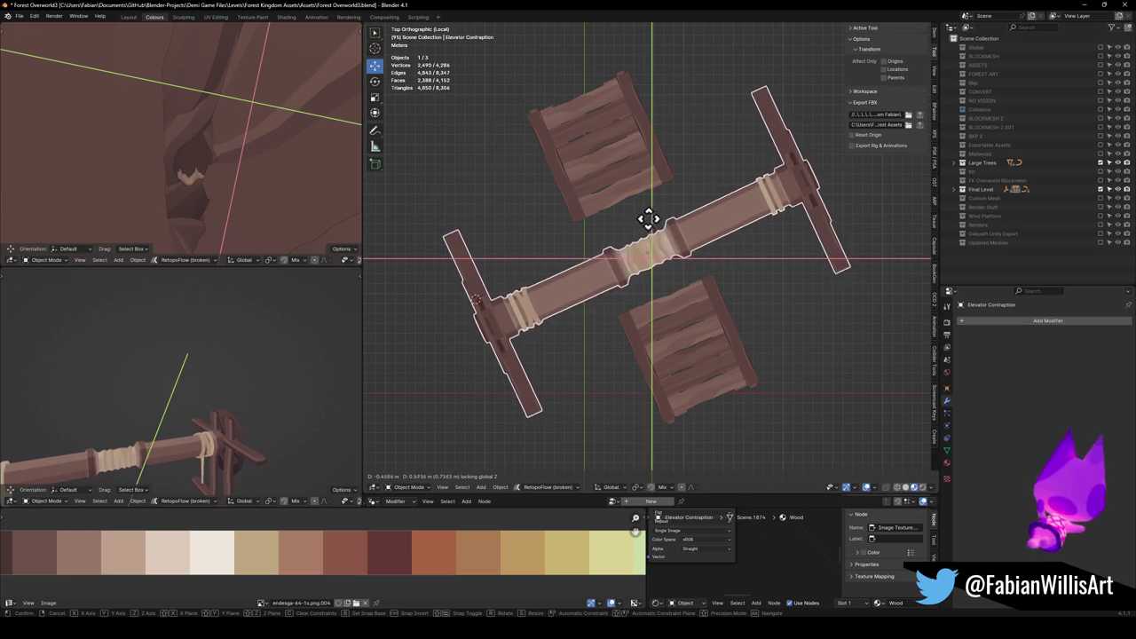
pyautogui.click(650, 211)
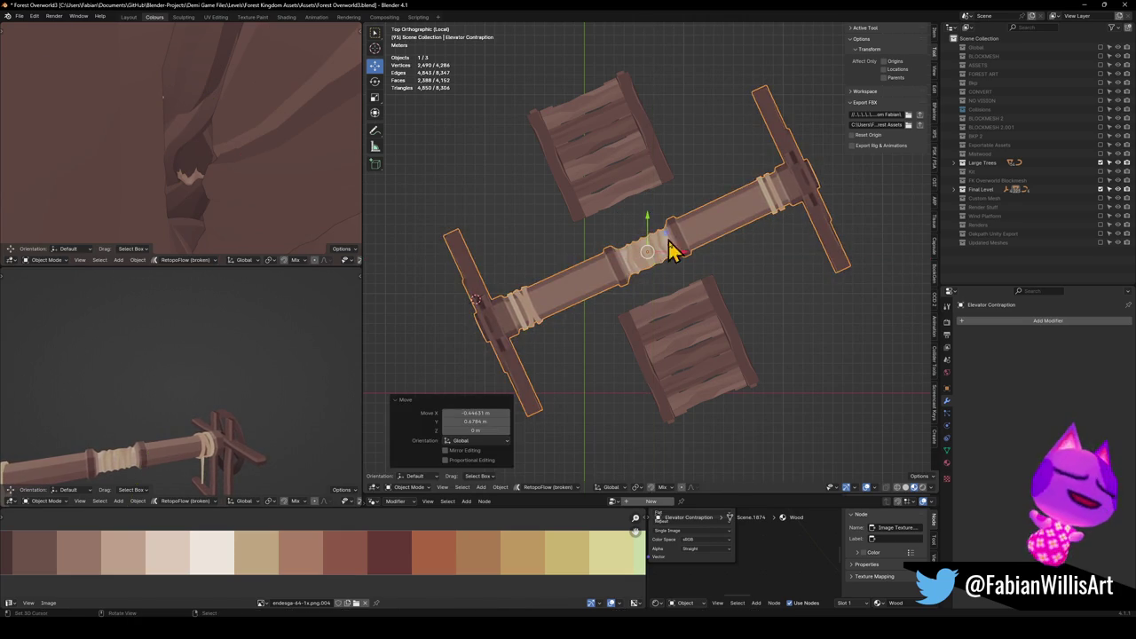
pyautogui.moveTo(661, 277)
pyautogui.mouseDown()
pyautogui.moveTo(639, 335)
pyautogui.moveTo(634, 317)
pyautogui.moveTo(665, 325)
pyautogui.moveTo(654, 285)
pyautogui.mouseUp()
pyautogui.scroll(4, 661, 293)
pyautogui.click(612, 182)
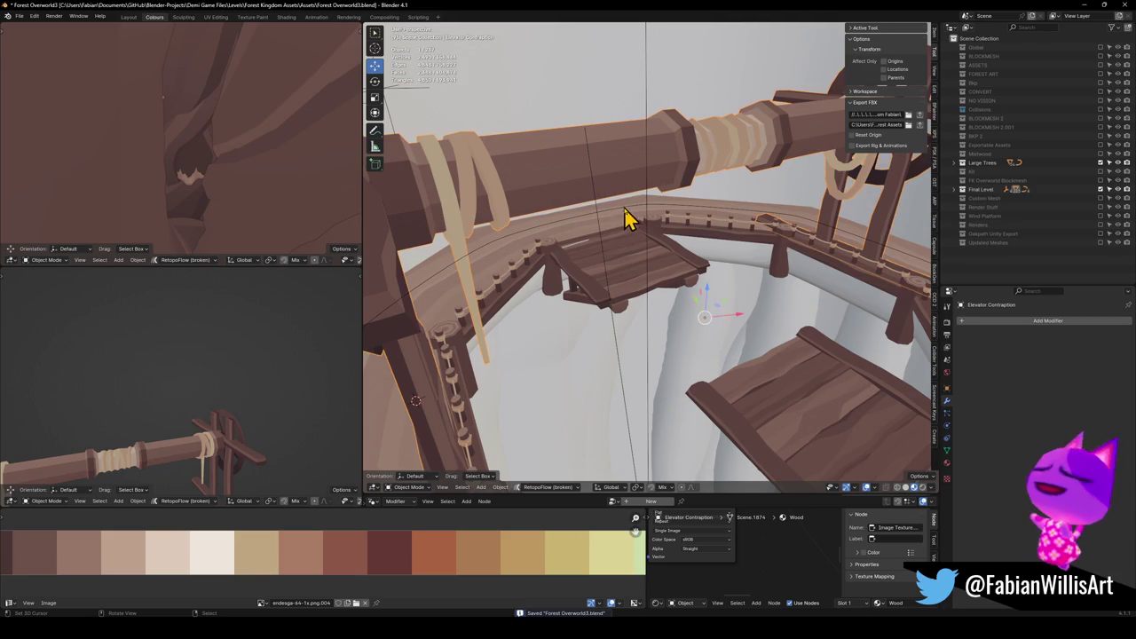
# Select the FK_OVERWORLD object and run the FBX export.
pyautogui.click(616, 337)
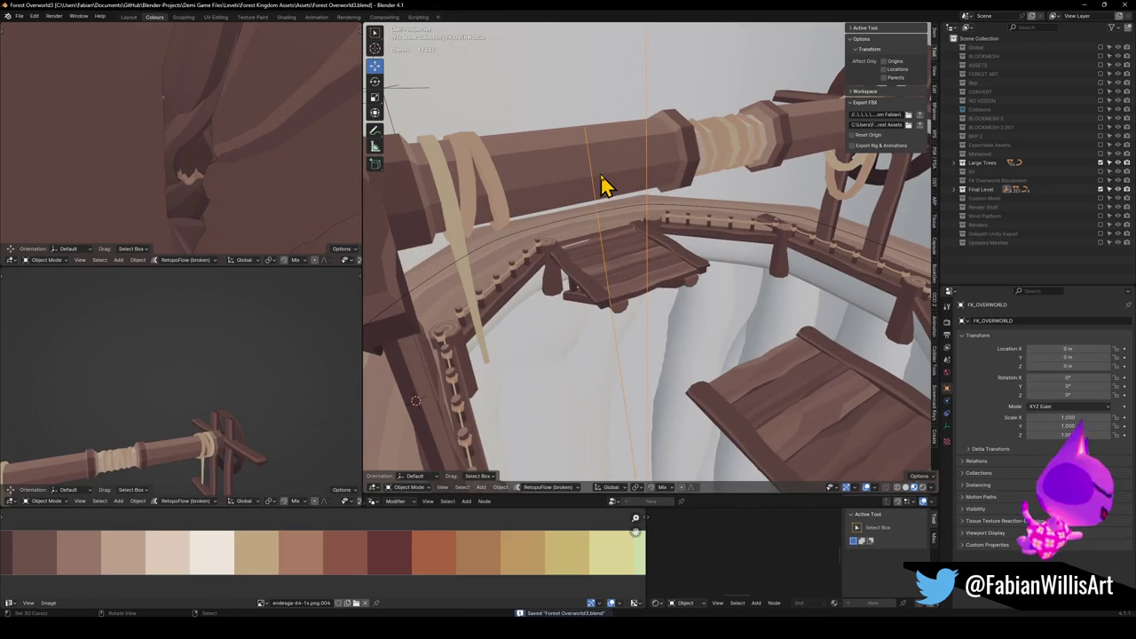
pyautogui.moveTo(633, 346); pyautogui.dragTo(906, 124)
pyautogui.click(920, 117)
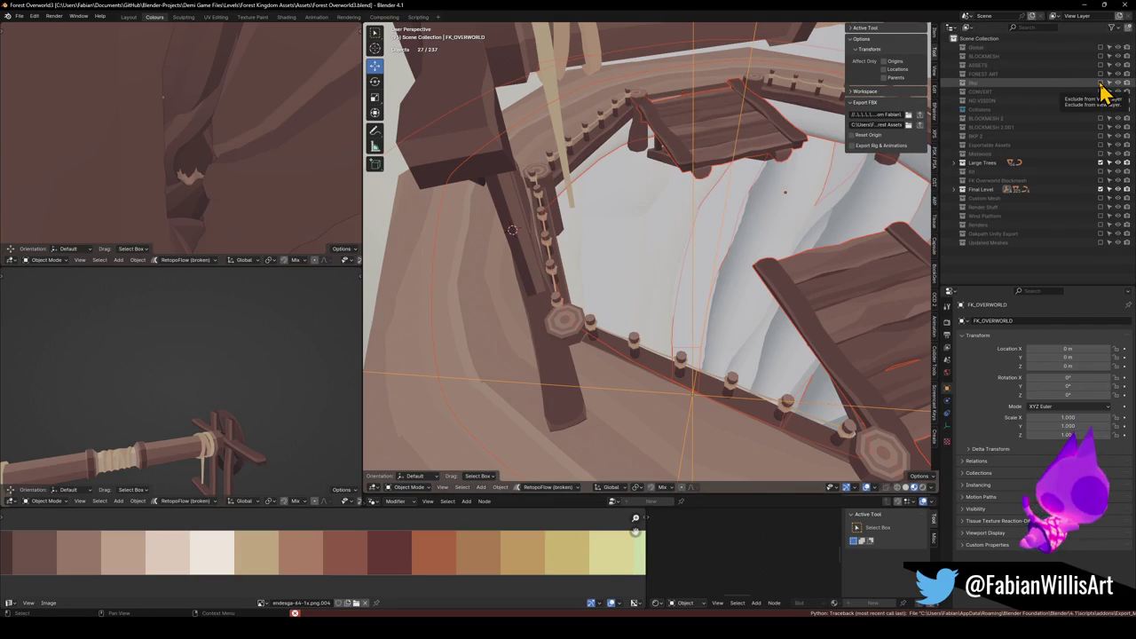
# Exclude the Final Level collection and re-include the Bkp collection, framing the selection.
pyautogui.click(1100, 190)
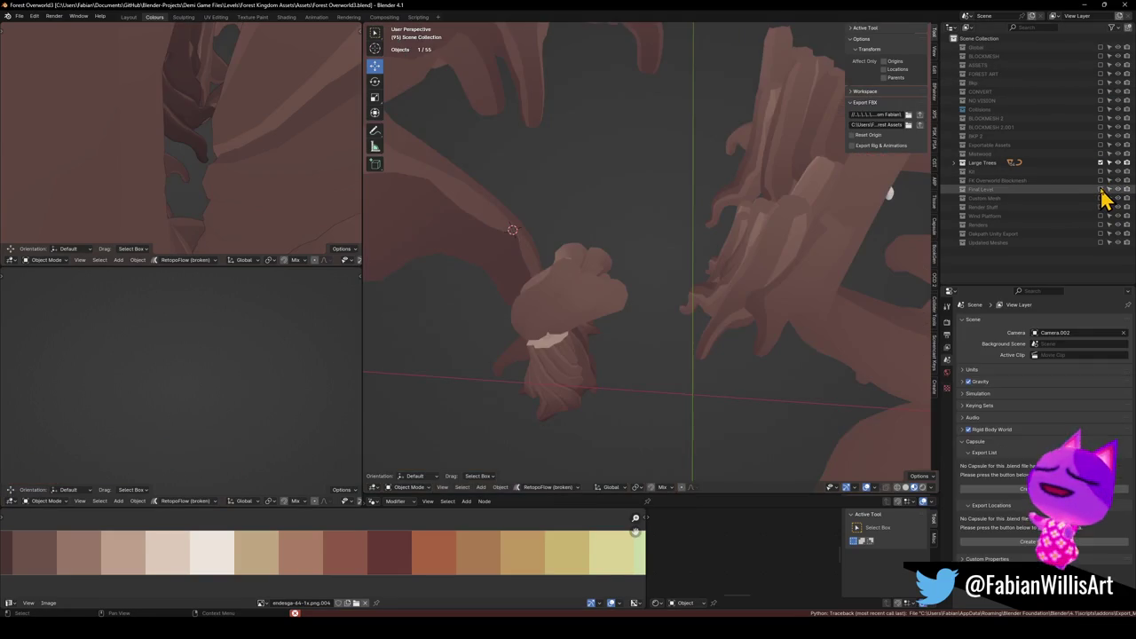
pyautogui.click(1100, 82)
pyautogui.press('KP_Decimal')
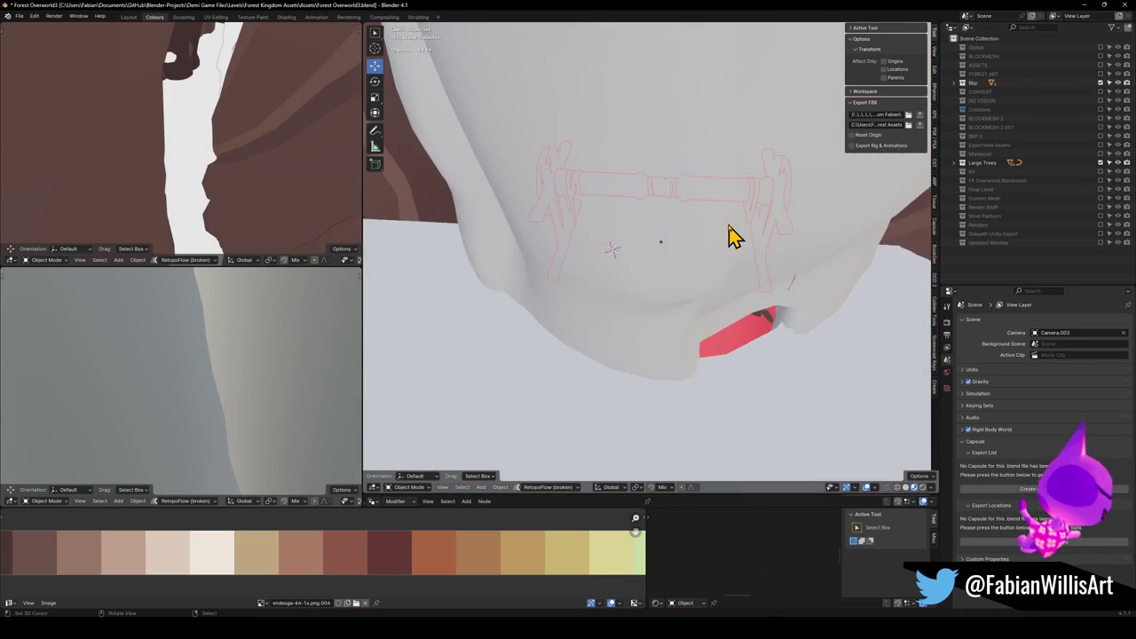
pyautogui.scroll(8, 733, 235)
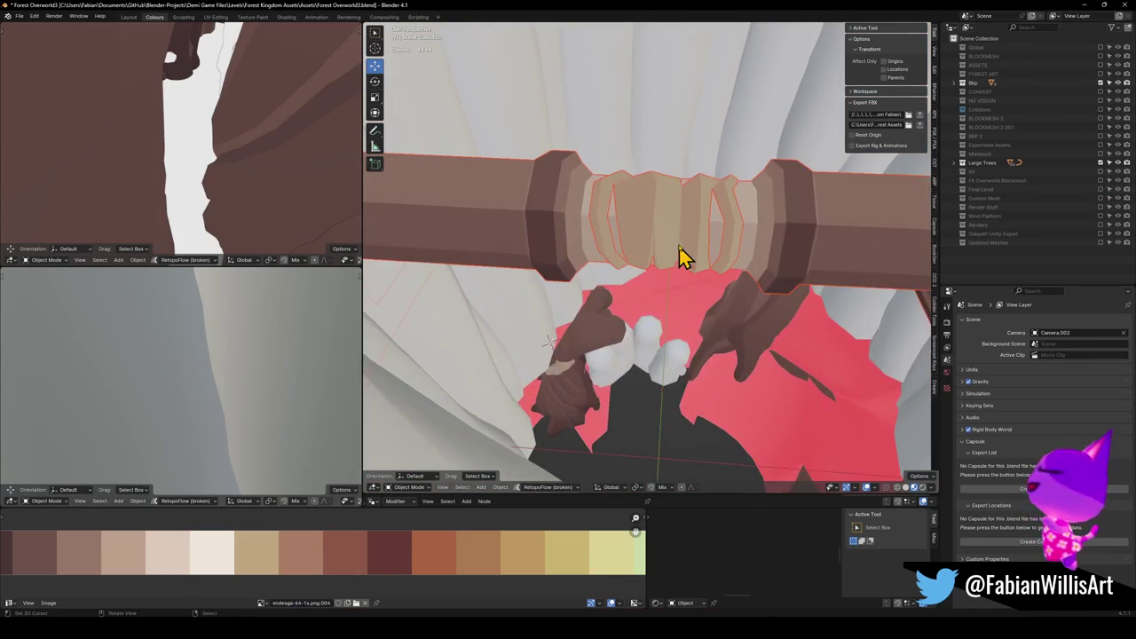
# Clear the parent of the wrapped grip and long rod, keeping their transformation.
pyautogui.click(680, 255)
pyautogui.press('KP_Decimal')
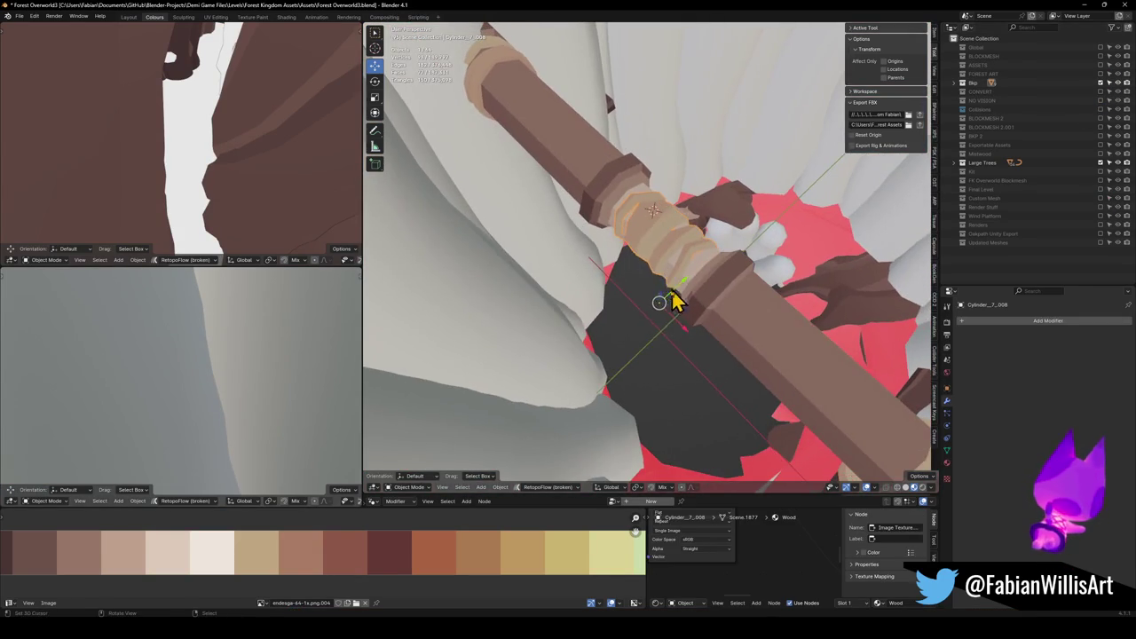
pyautogui.keyDown('shift'); pyautogui.click(762, 273); pyautogui.keyUp('shift')
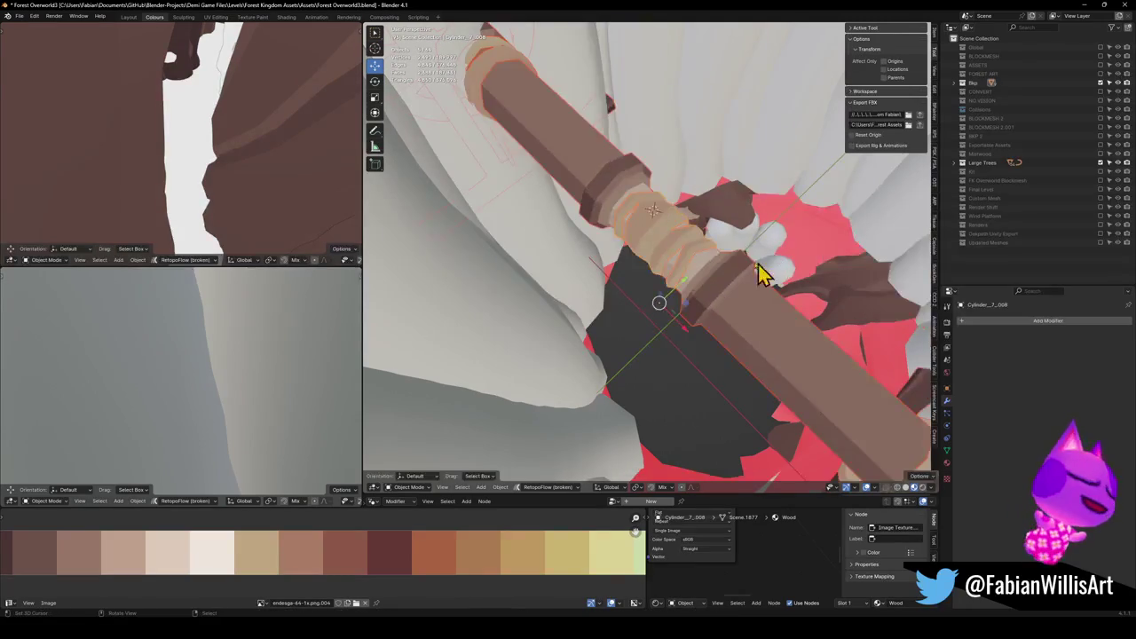
pyautogui.hotkey('alt', 'p')
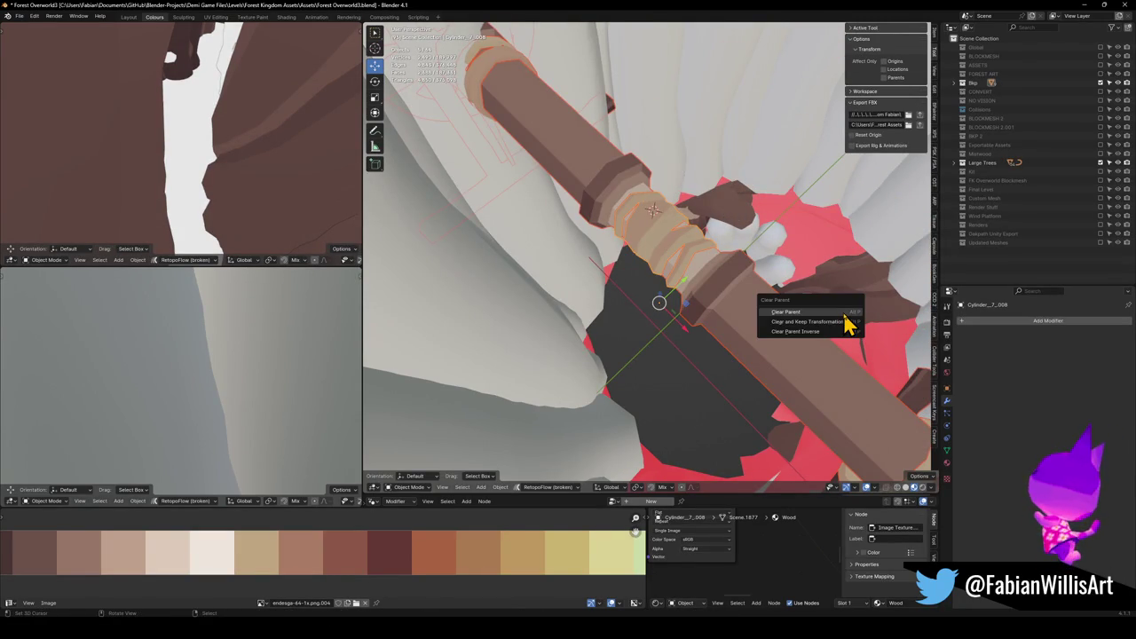
pyautogui.click(844, 325)
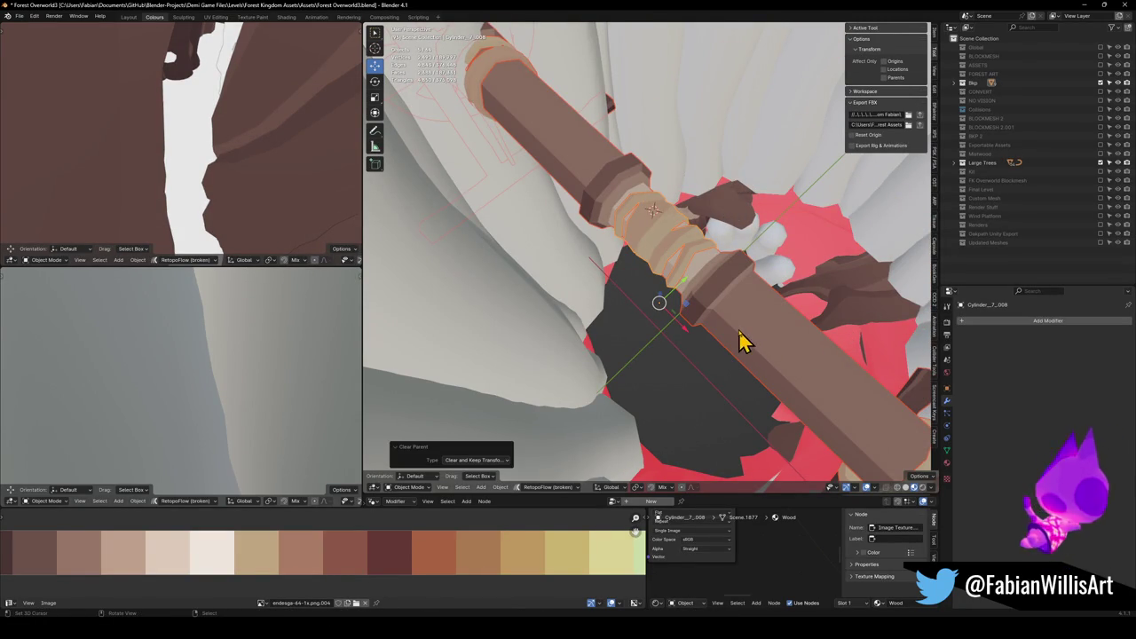
# Exclude Bkp, re-include Final Level, and select every object in the scene.
pyautogui.click(1100, 83)
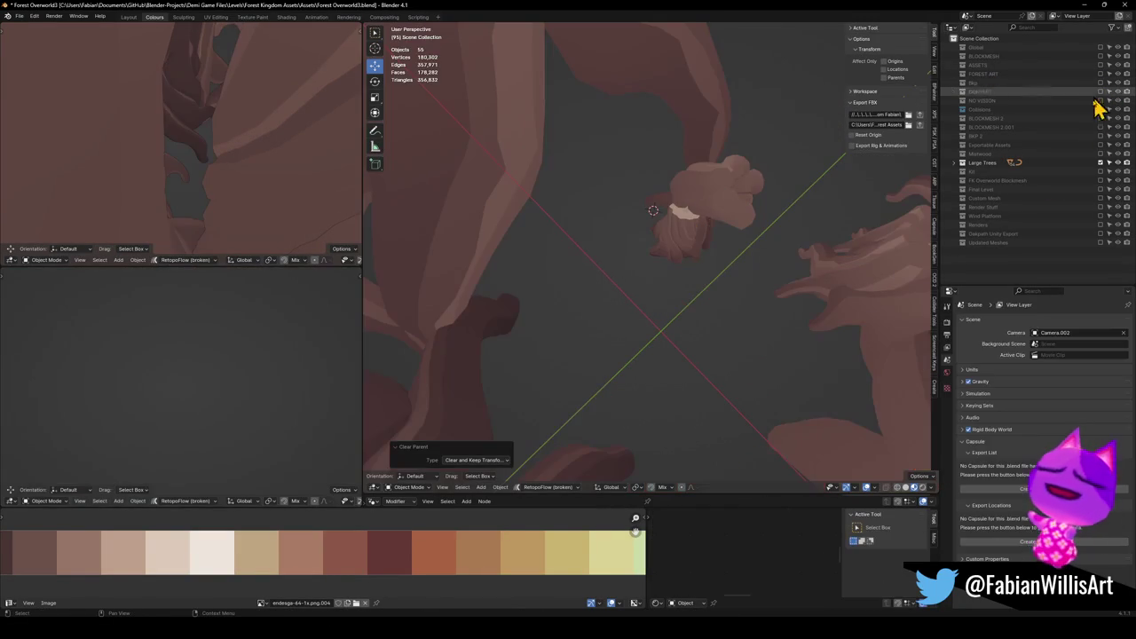
pyautogui.click(1100, 189)
pyautogui.click(670, 342)
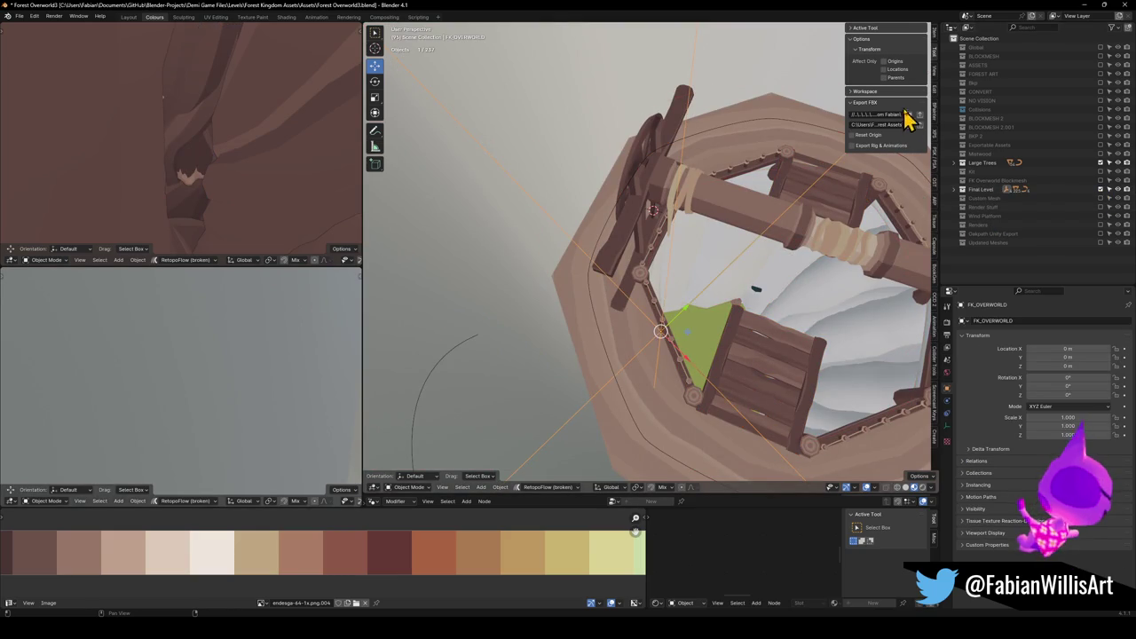
pyautogui.press('a')
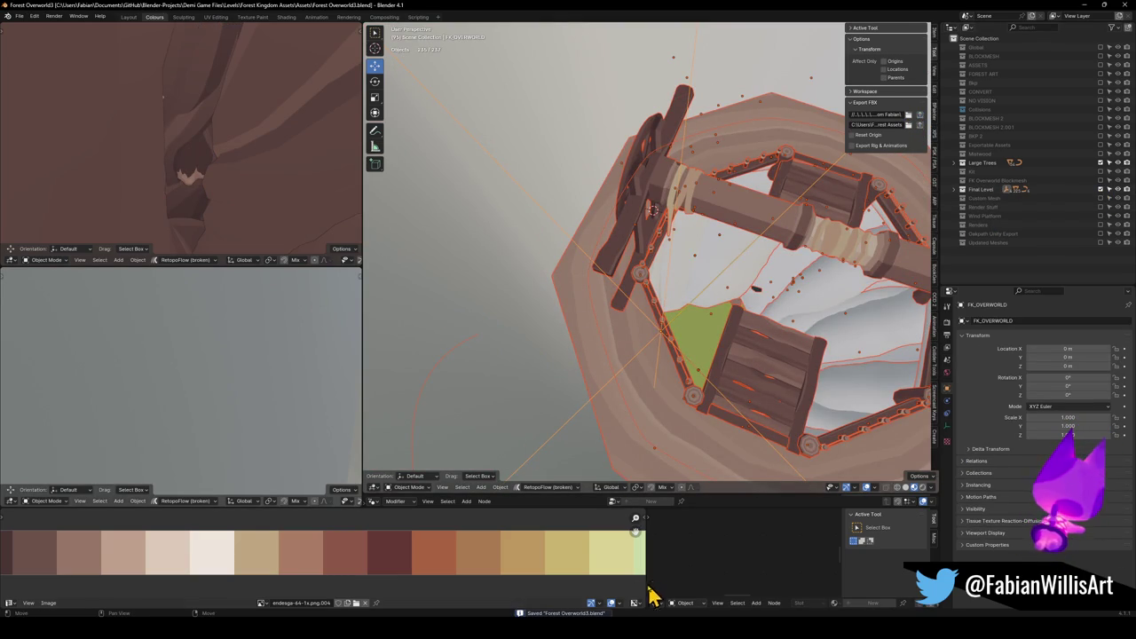
pyautogui.hotkey('alt', 'Tab')
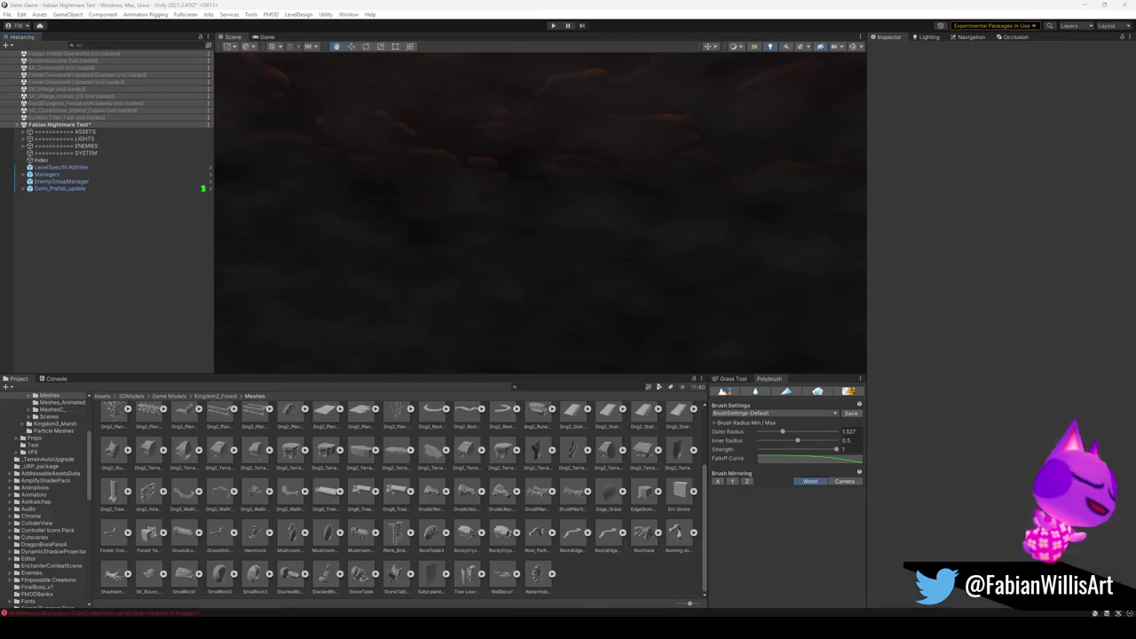
# Load the forest overworld scene and unload the nightmare test scene without saving.
pyautogui.rightClick(75, 64)
pyautogui.click(101, 83)
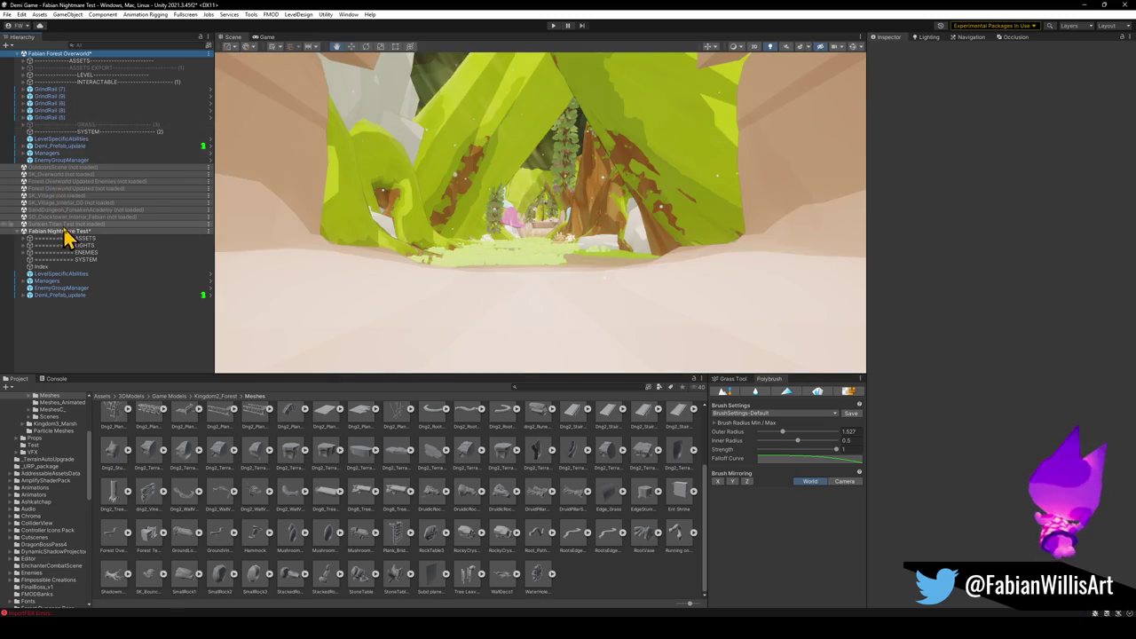
pyautogui.rightClick(65, 233)
pyautogui.click(106, 293)
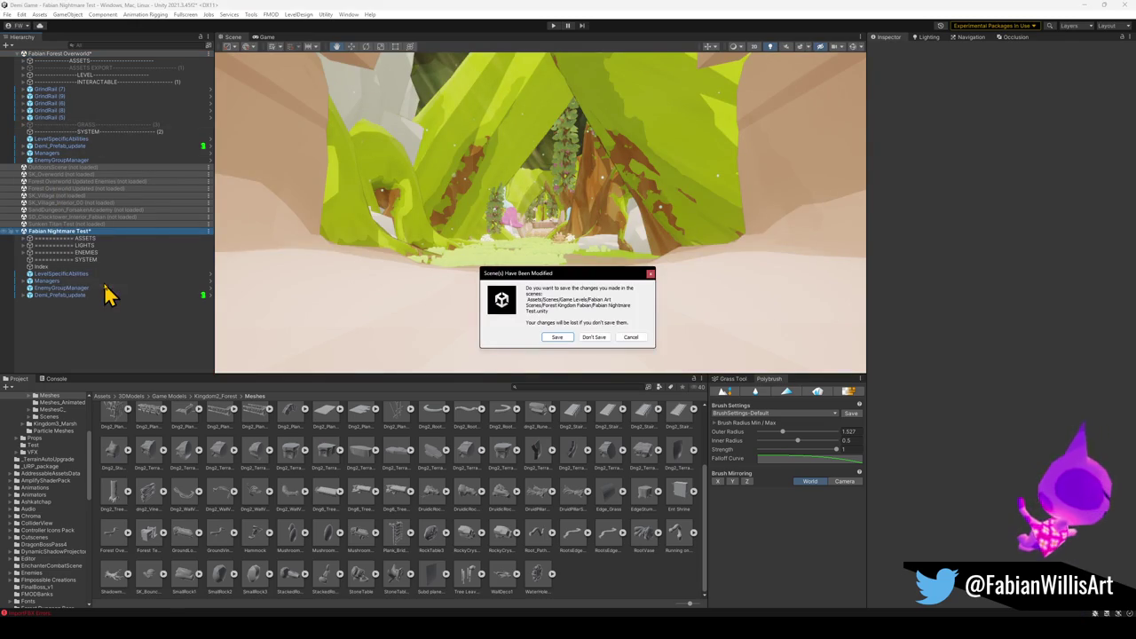
pyautogui.click(594, 337)
# Fly the scene view through the forest to the bridge, then return to Blender.
pyautogui.moveTo(591, 322)
pyautogui.mouseDown()
pyautogui.moveTo(558, 299)
pyautogui.moveTo(575, 282)
pyautogui.moveTo(602, 296)
pyautogui.moveTo(586, 165)
pyautogui.moveTo(577, 283)
pyautogui.moveTo(860, 340)
pyautogui.moveTo(735, 275)
pyautogui.moveTo(753, 263)
pyautogui.moveTo(559, 259)
pyautogui.moveTo(644, 271)
pyautogui.moveTo(580, 223)
pyautogui.moveTo(591, 226)
pyautogui.moveTo(515, 241)
pyautogui.moveTo(659, 254)
pyautogui.moveTo(599, 259)
pyautogui.mouseUp()
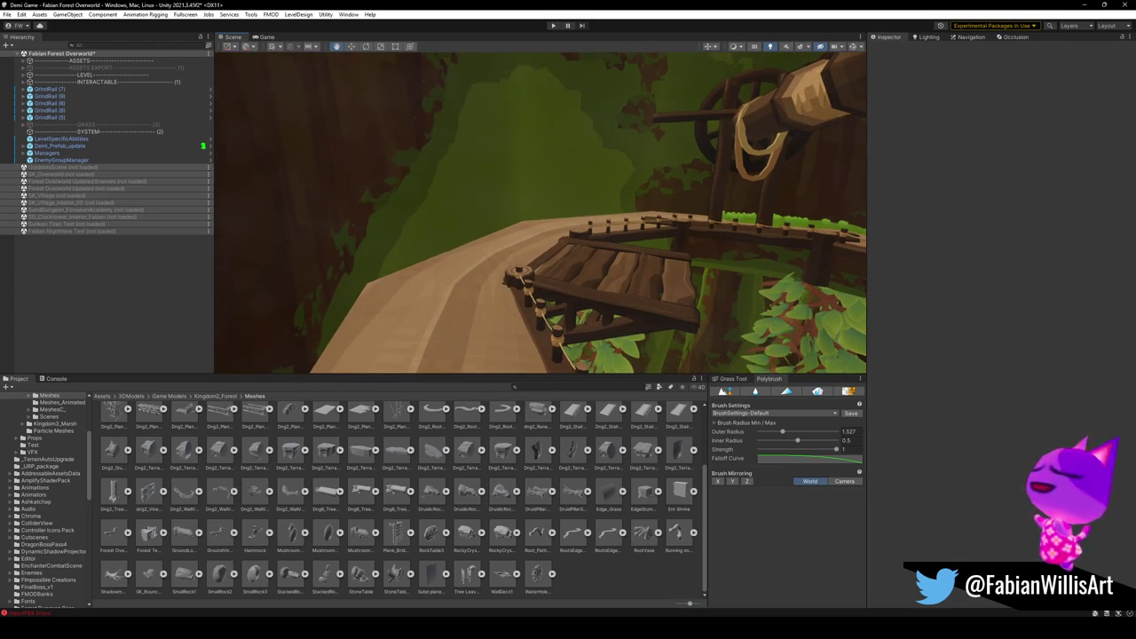
pyautogui.moveTo(683, 629)
pyautogui.click(770, 593)
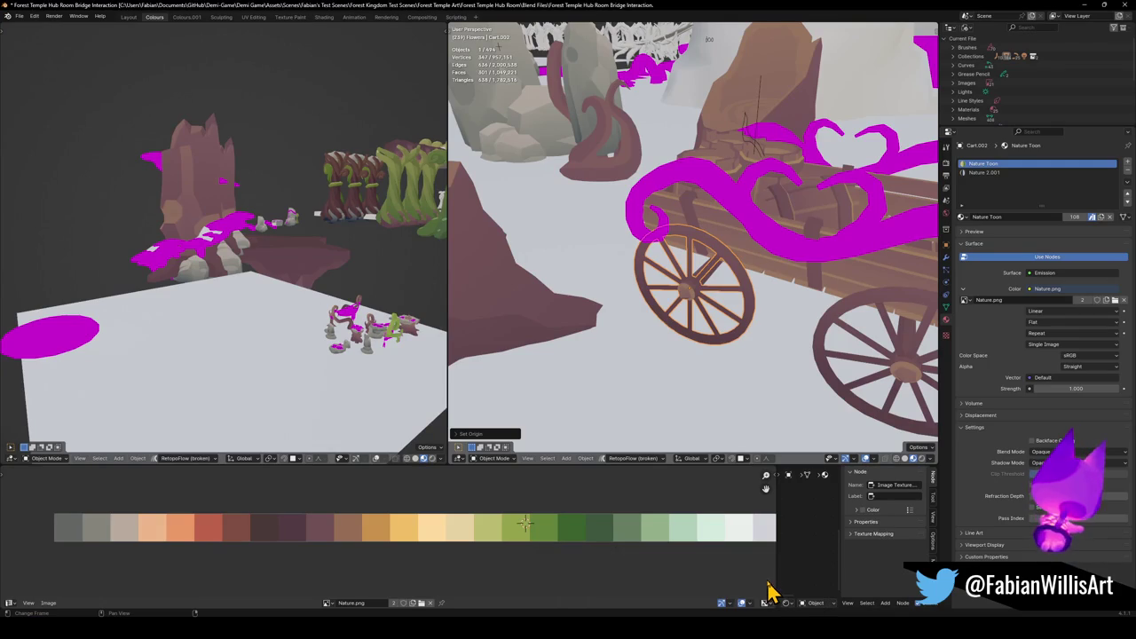
# Walk through the scene past the bridge and arches to the stairs and magenta gate.
pyautogui.hotkey('shift', '`')
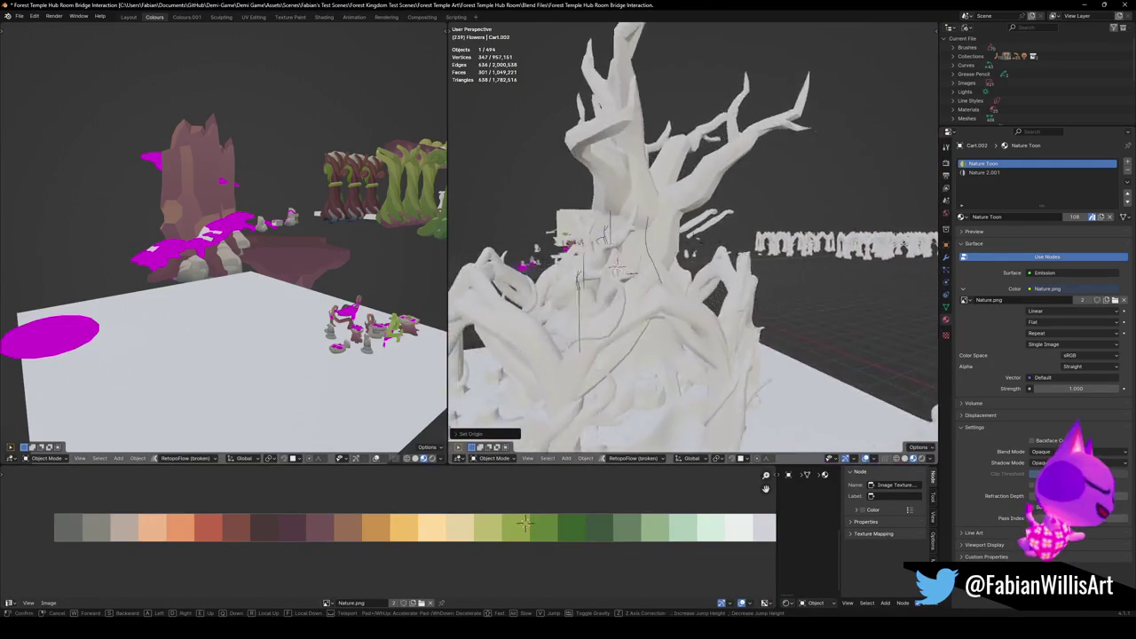
pyautogui.press('w')
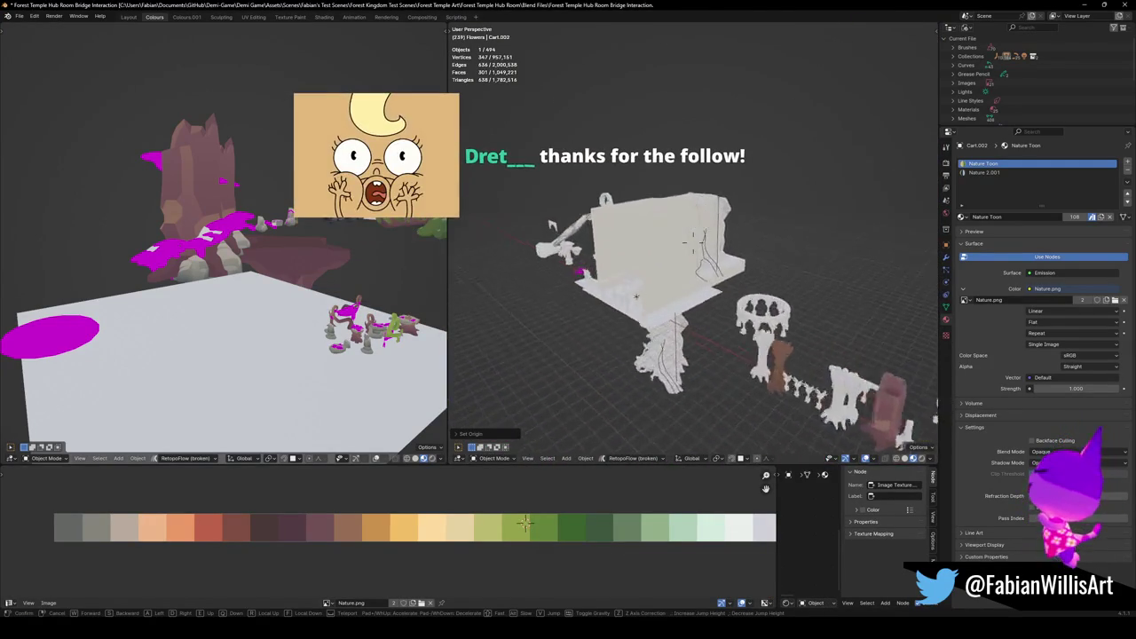
pyautogui.press('s')
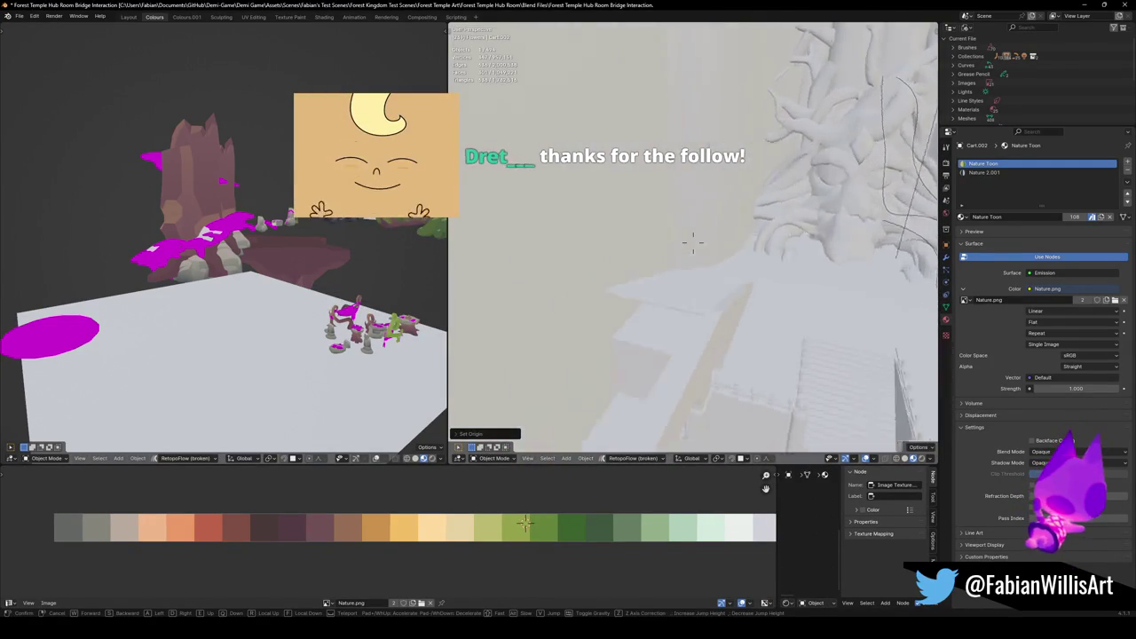
pyautogui.press('w')
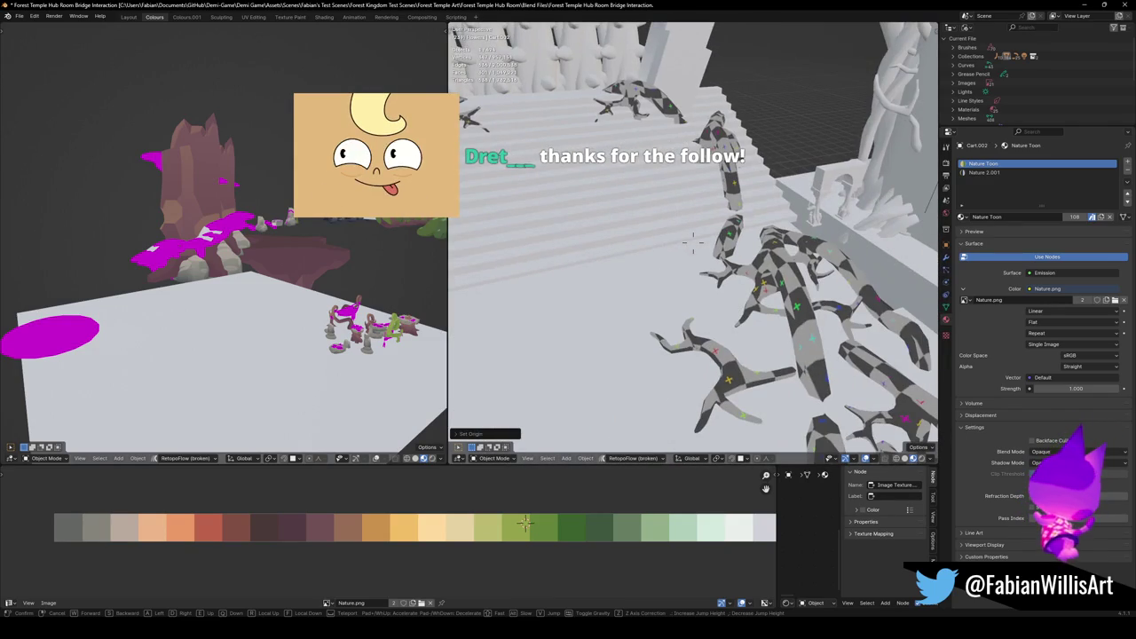
pyautogui.press('w')
pyautogui.press('s')
pyautogui.press('w')
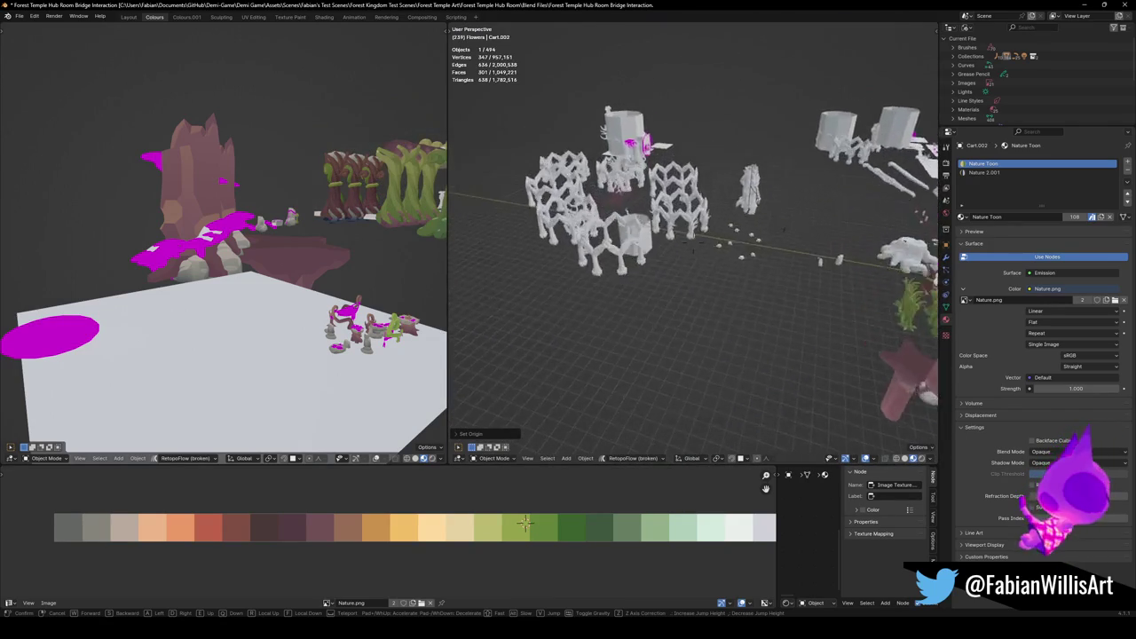
pyautogui.press('w')
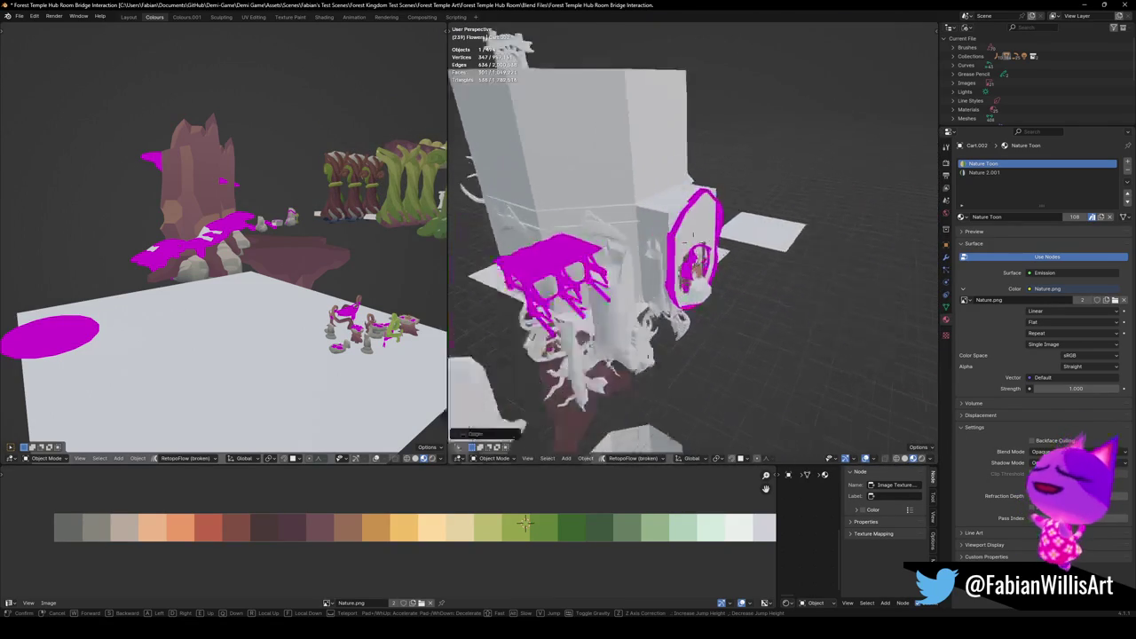
pyautogui.press('w')
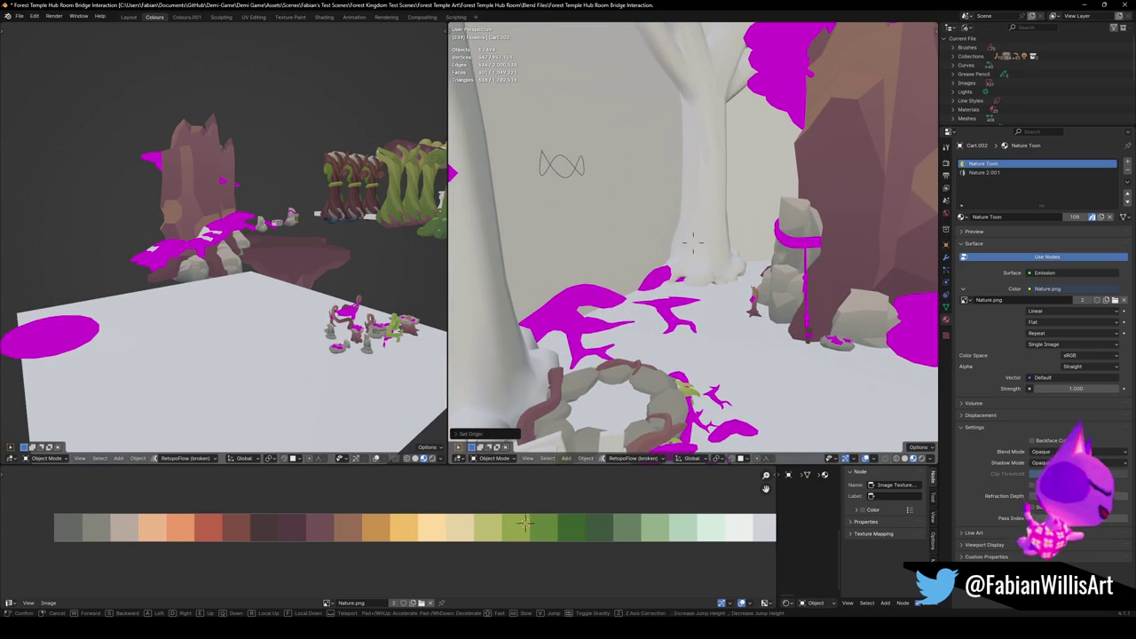
pyautogui.press('w')
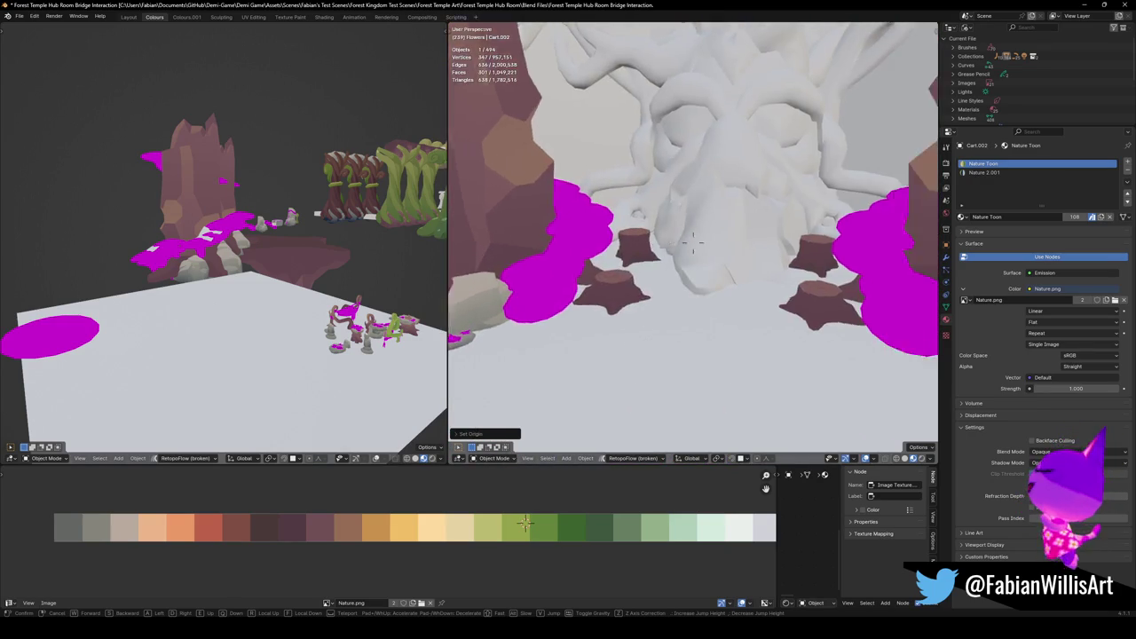
pyautogui.press('w')
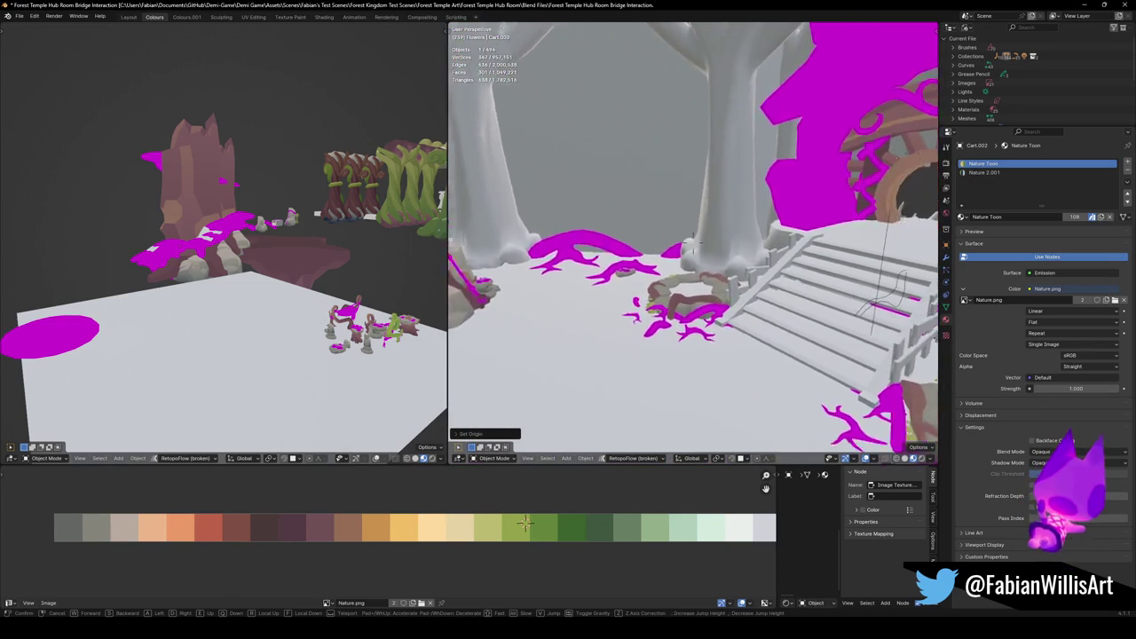
pyautogui.press('w')
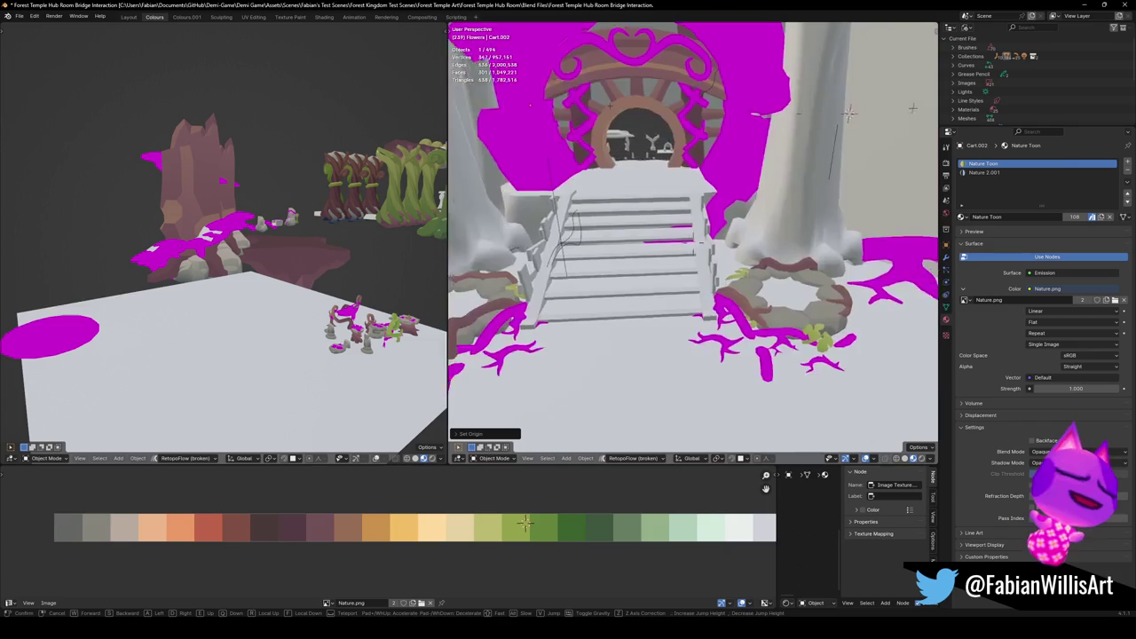
pyautogui.press('w')
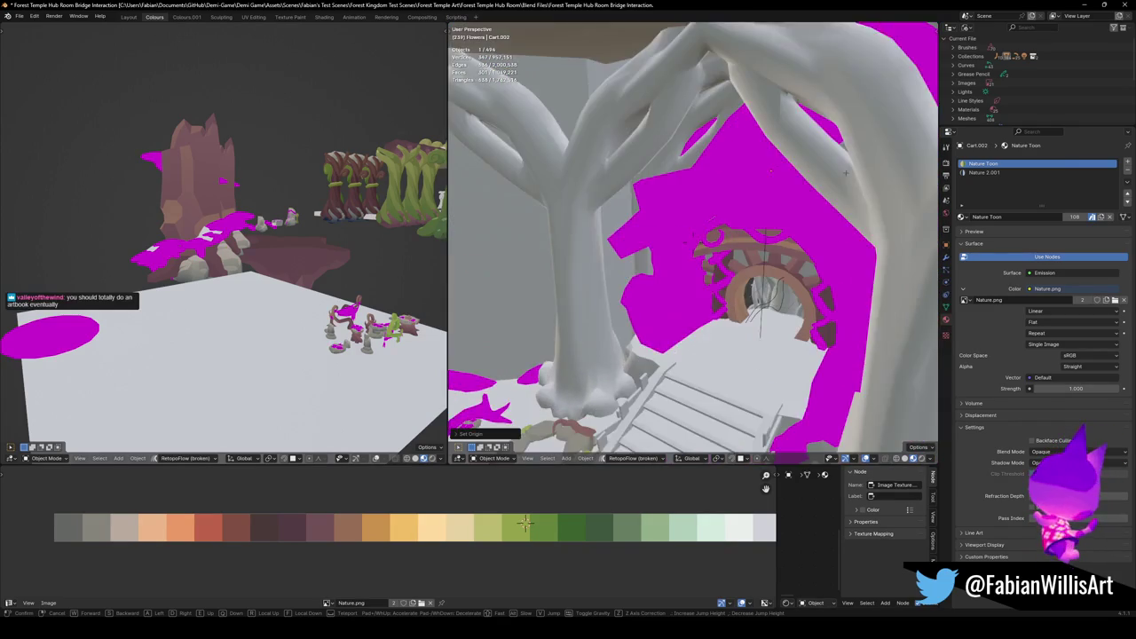
pyautogui.press('Return')
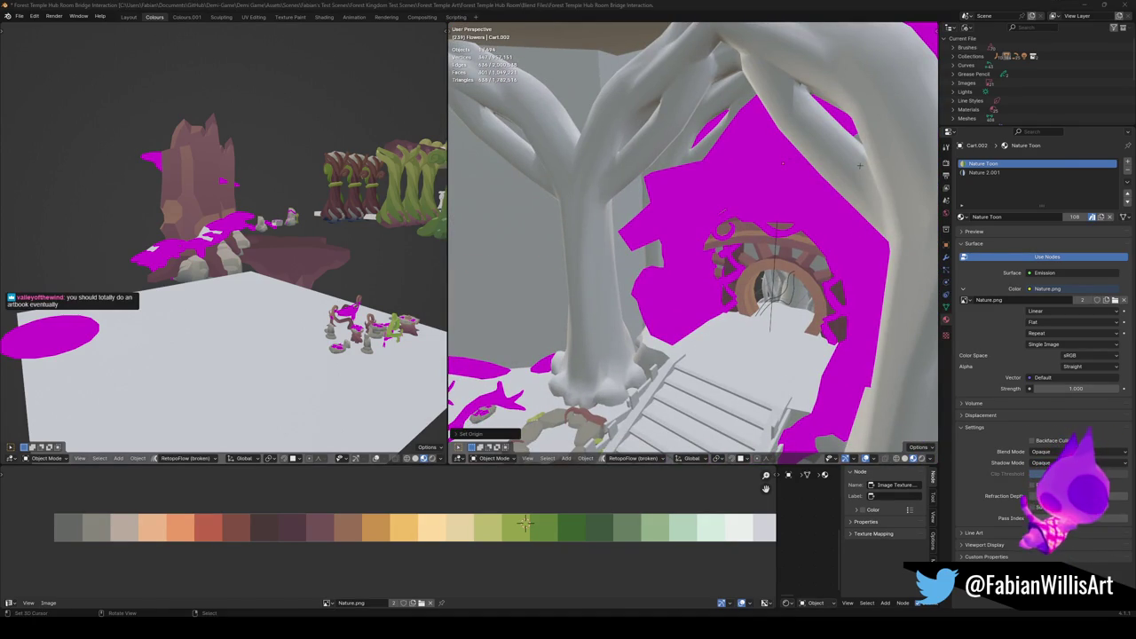
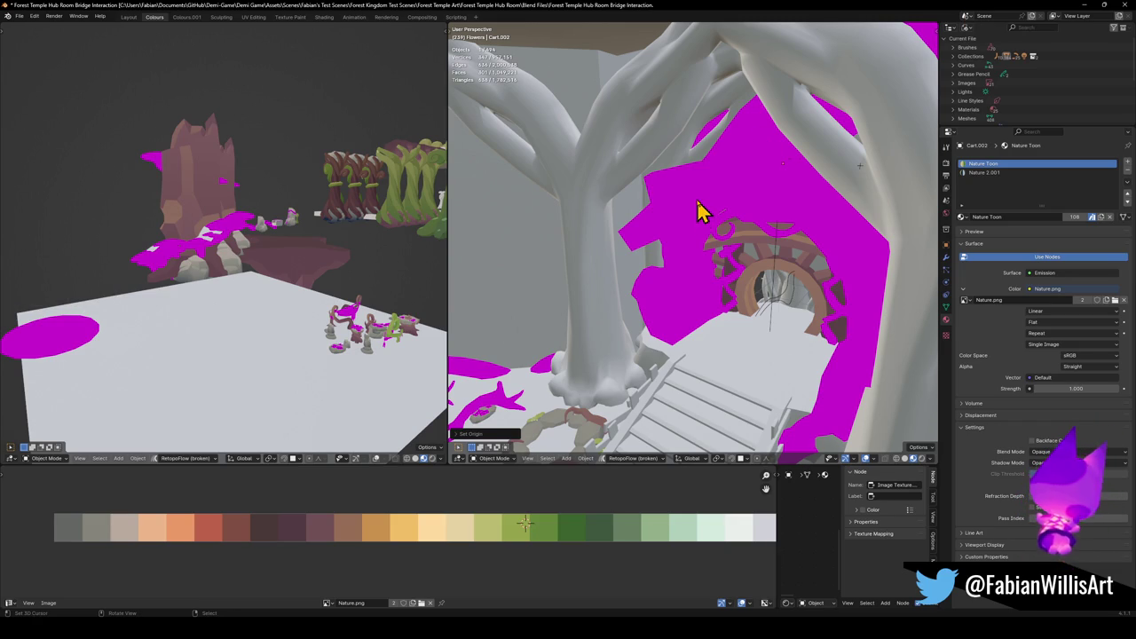
# Select the vine-wrapped tree Plane.105 to display its Nature with Shadows material.
pyautogui.click(335, 215)
pyautogui.moveTo(642, 231)
pyautogui.mouseDown()
pyautogui.moveTo(756, 252)
pyautogui.moveTo(633, 284)
pyautogui.moveTo(676, 226)
pyautogui.mouseUp()
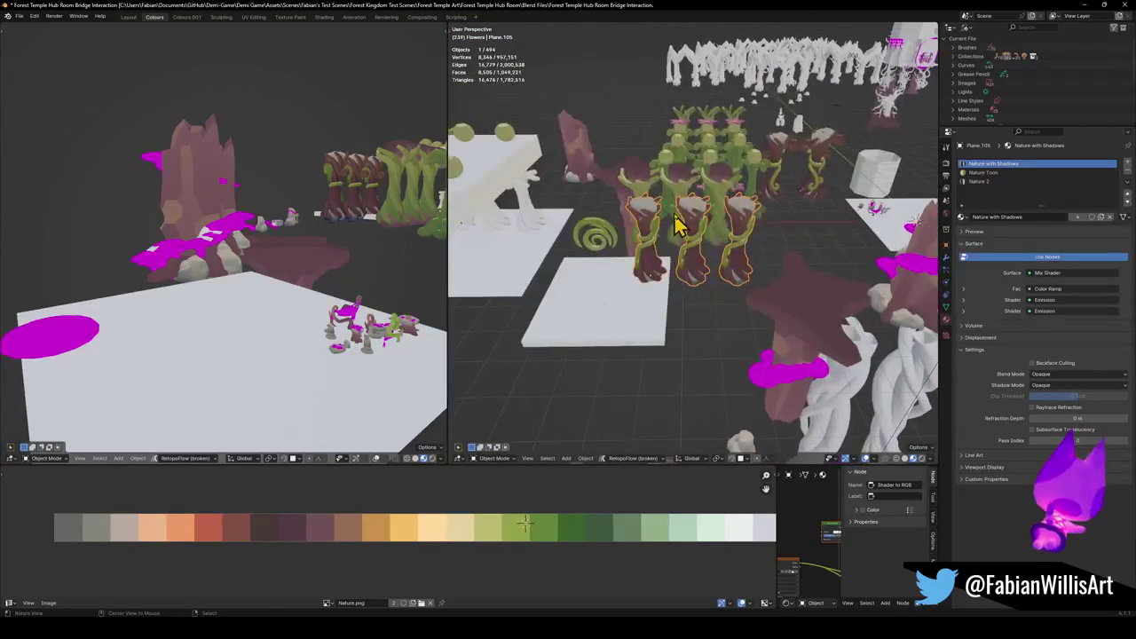
pyautogui.hotkey('alt', 'a')
pyautogui.scroll(8, 693, 184)
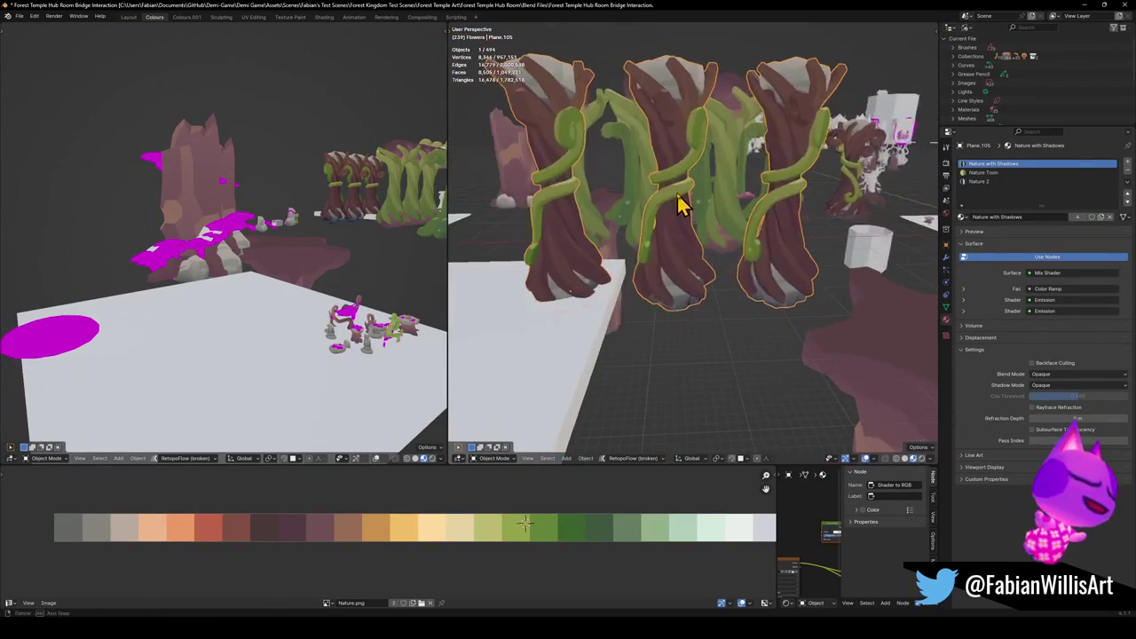
pyautogui.click(678, 218)
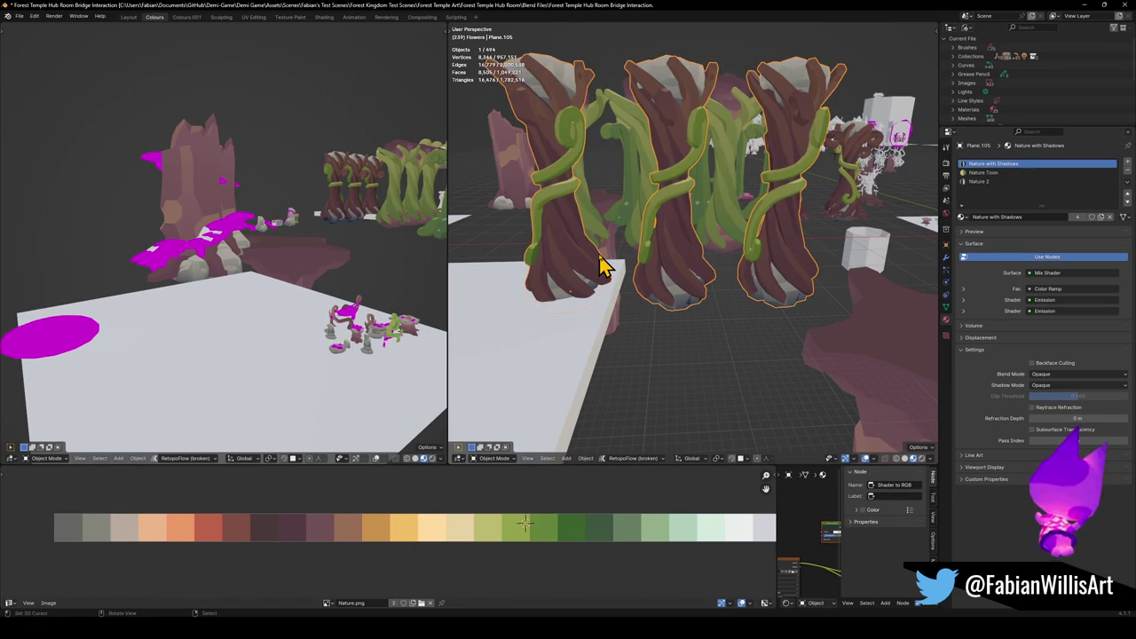
pyautogui.hotkey('shift', '`')
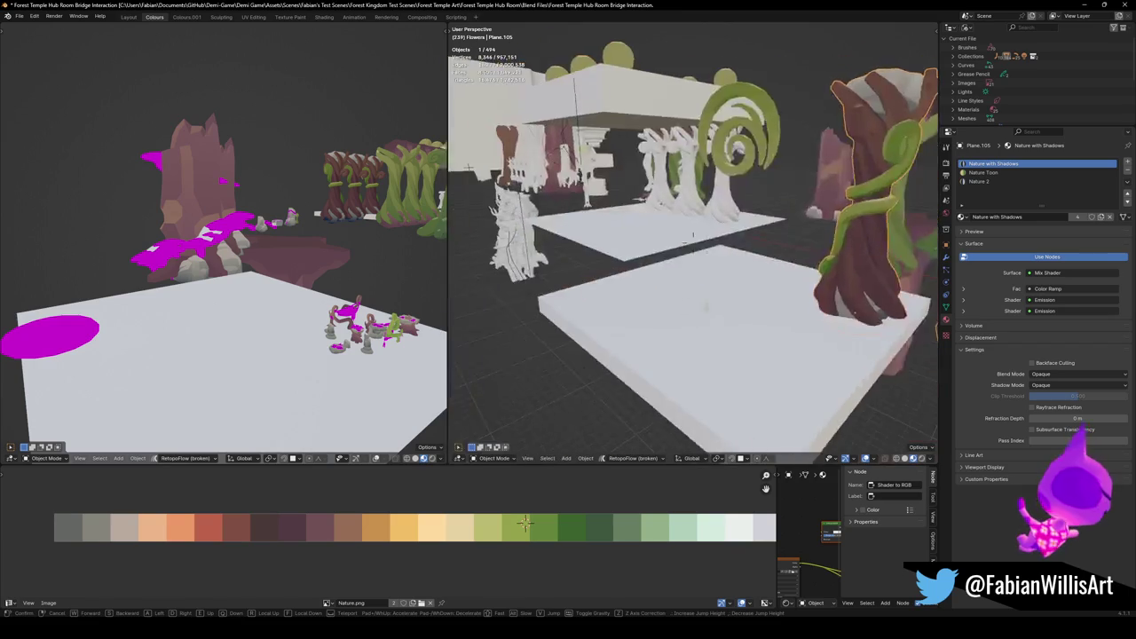
pyautogui.press('w')
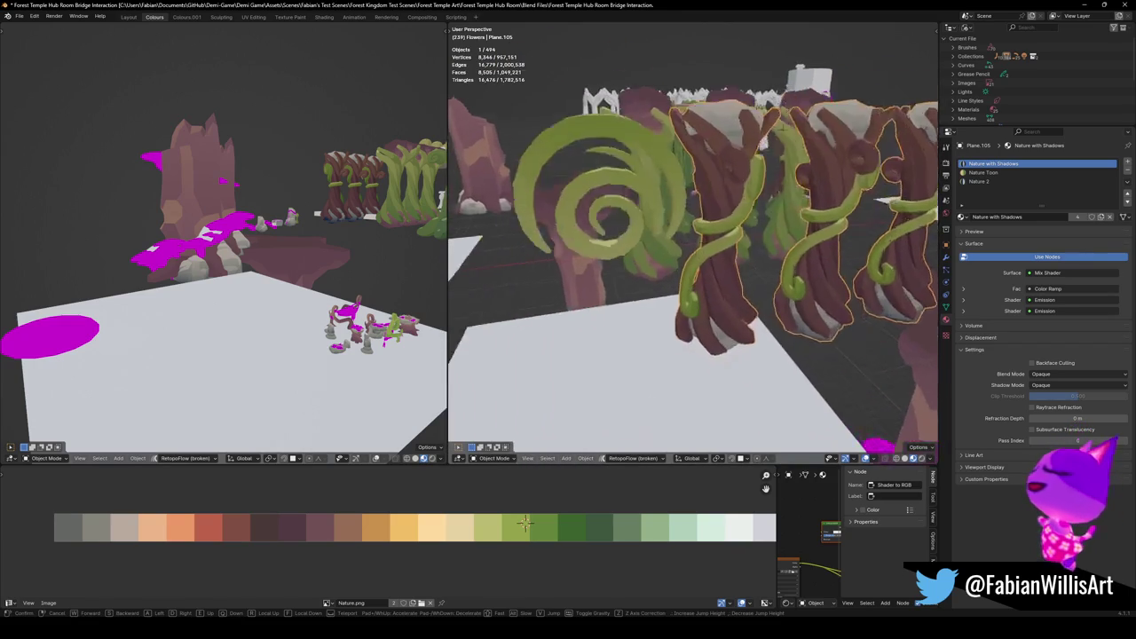
pyautogui.press('w')
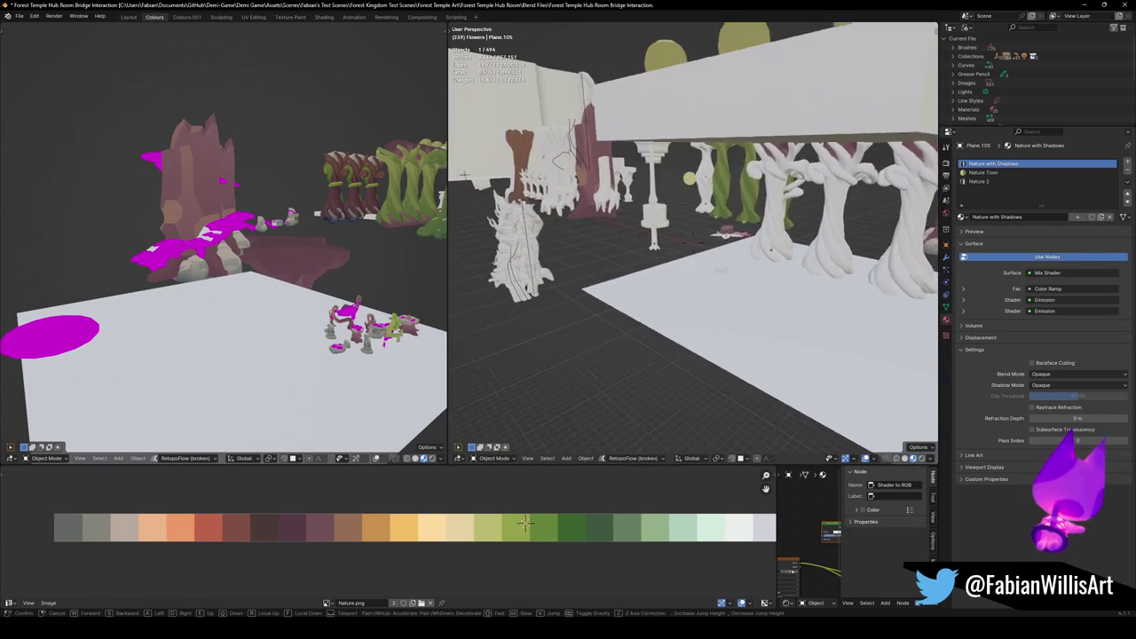
pyautogui.press('w')
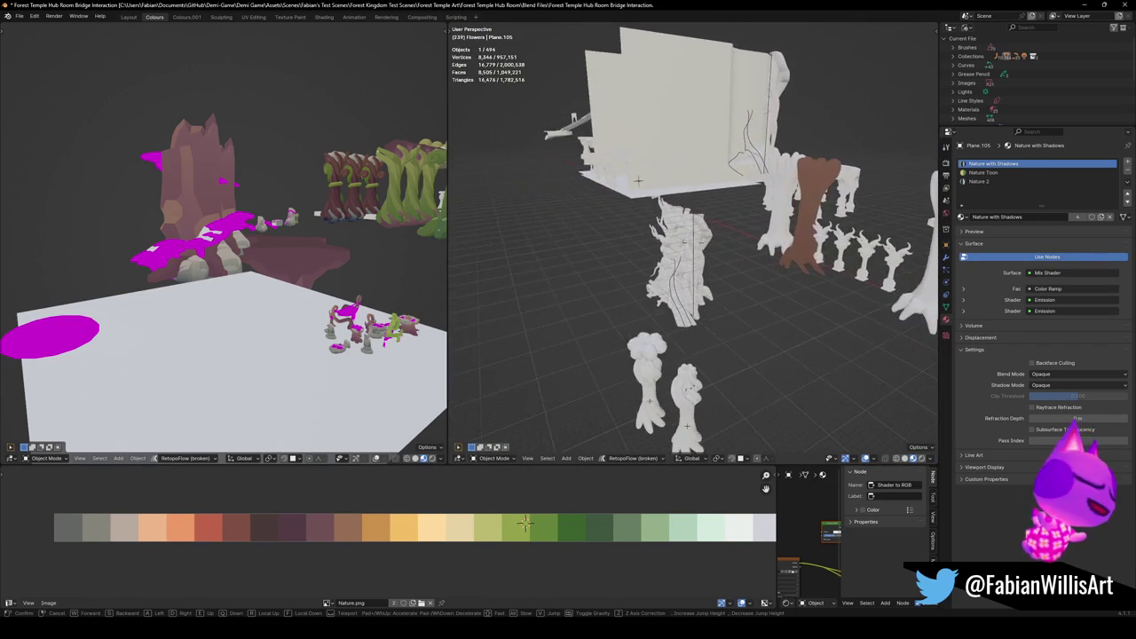
pyautogui.press('w')
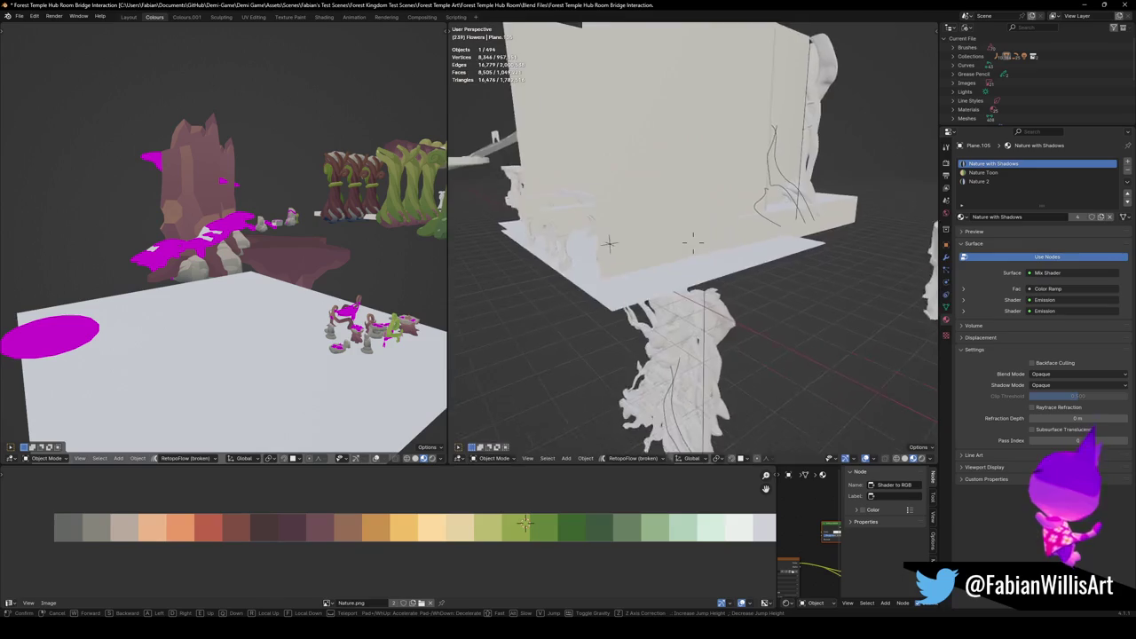
pyautogui.press('w')
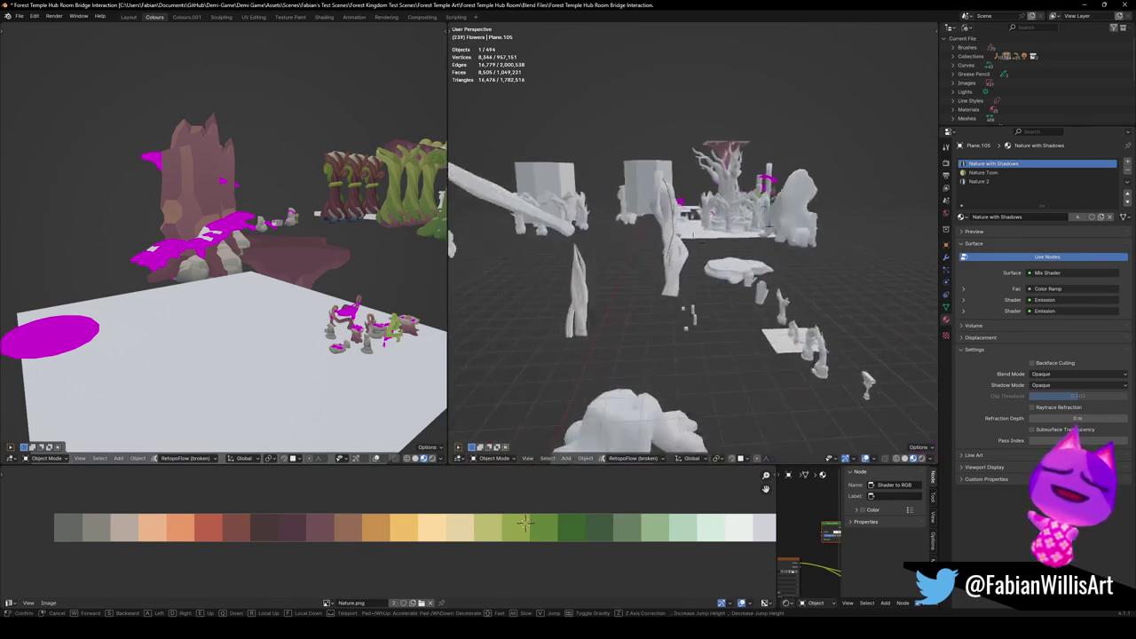
pyautogui.press('w')
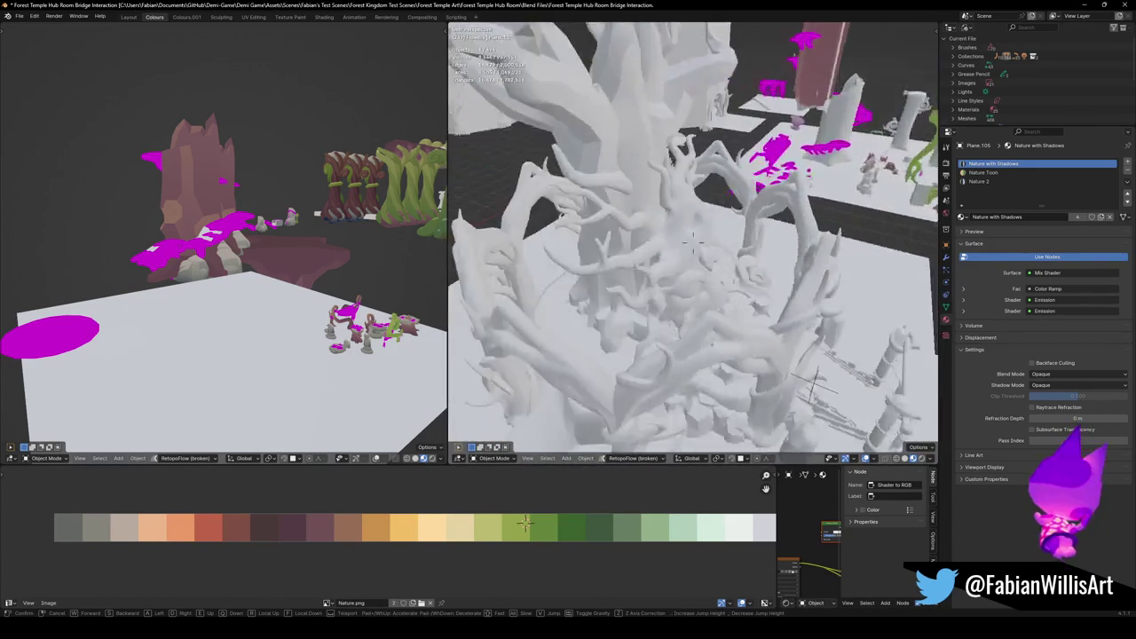
pyautogui.press('s')
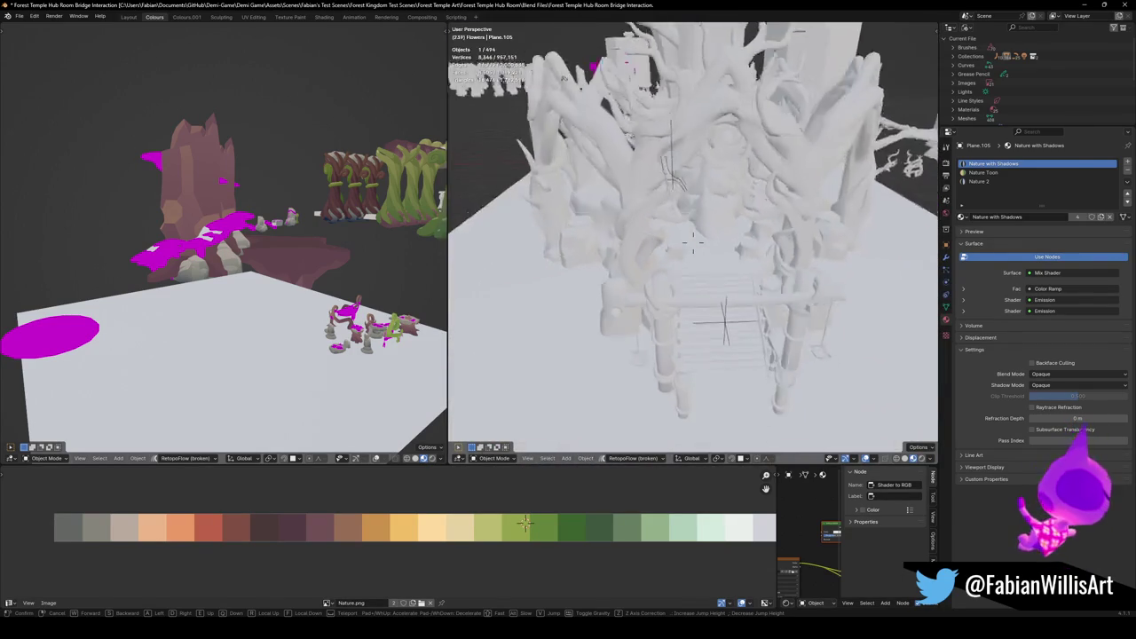
pyautogui.press('s')
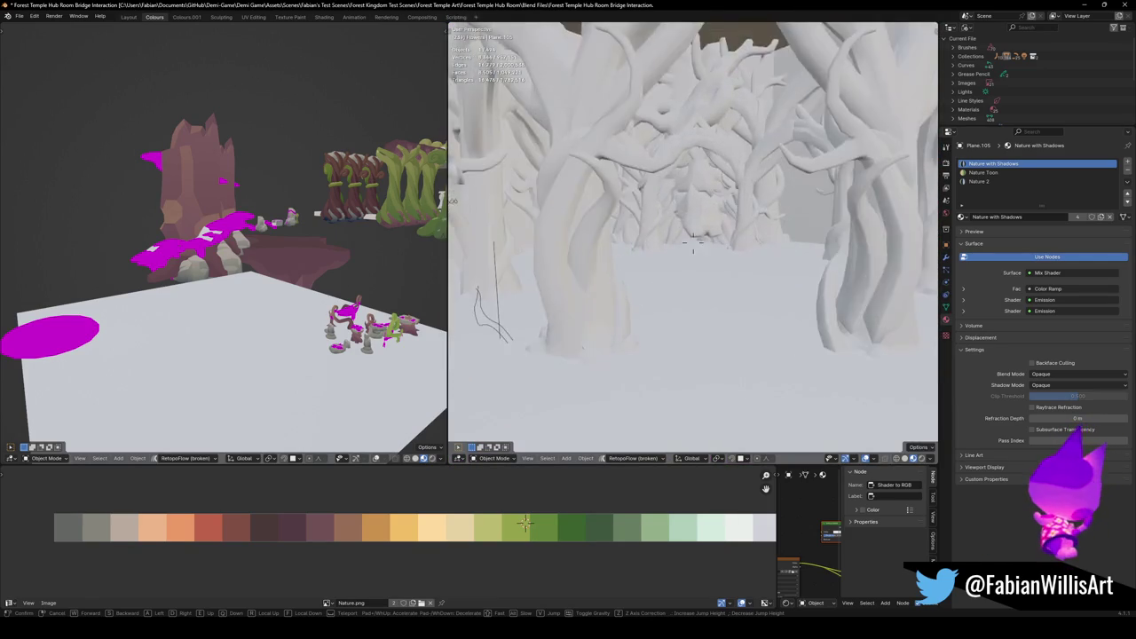
pyautogui.press('w')
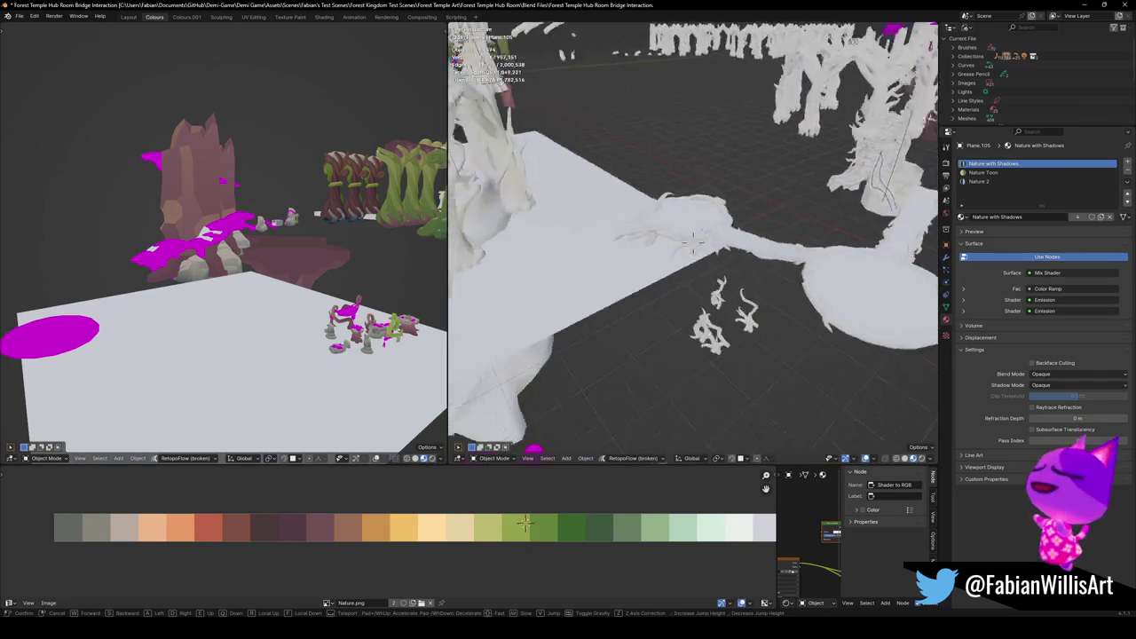
pyautogui.press('e')
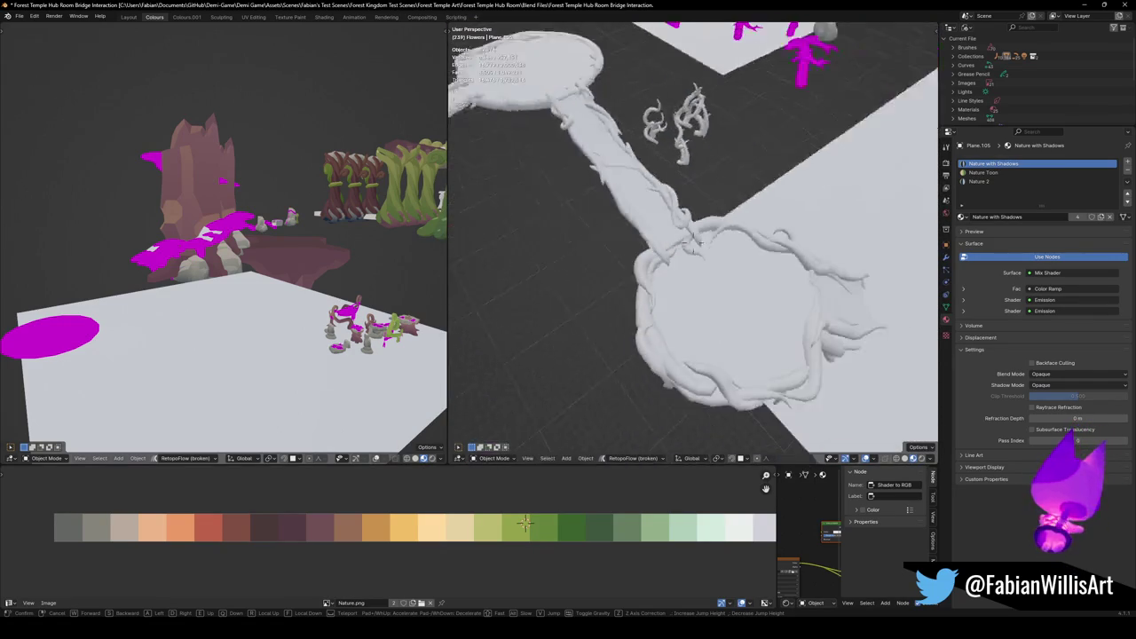
pyautogui.press('w')
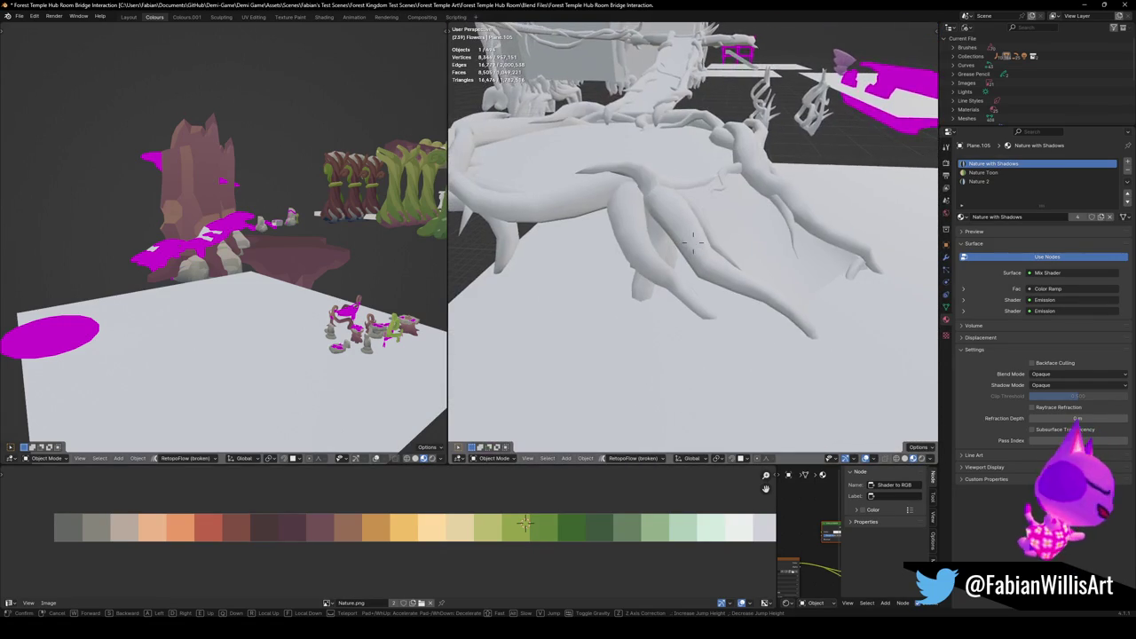
pyautogui.press('s')
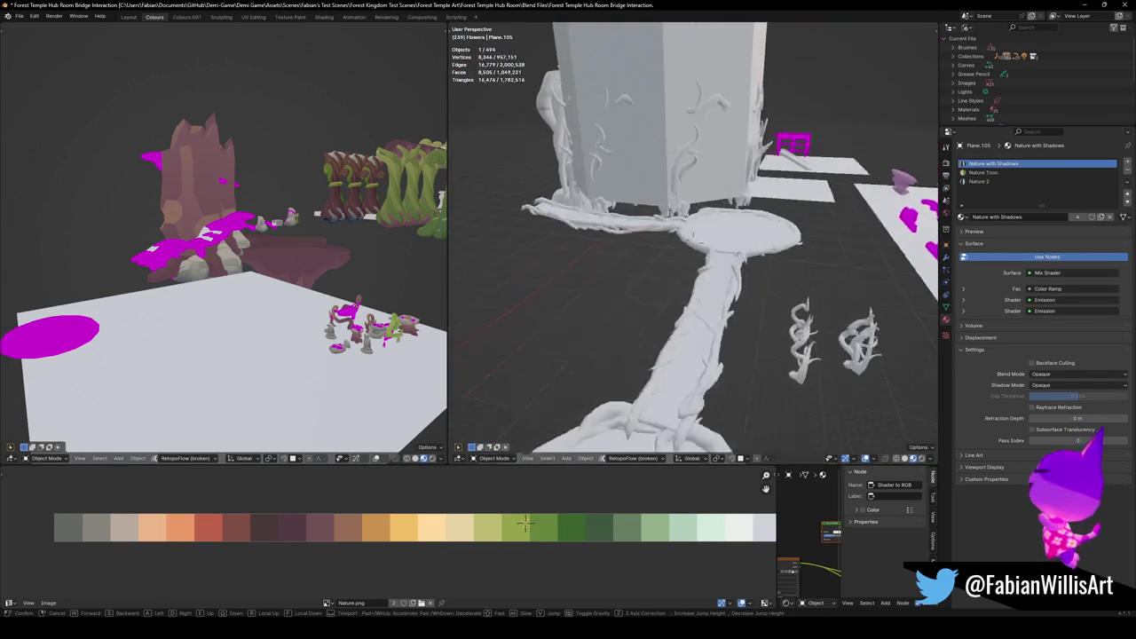
pyautogui.press('w')
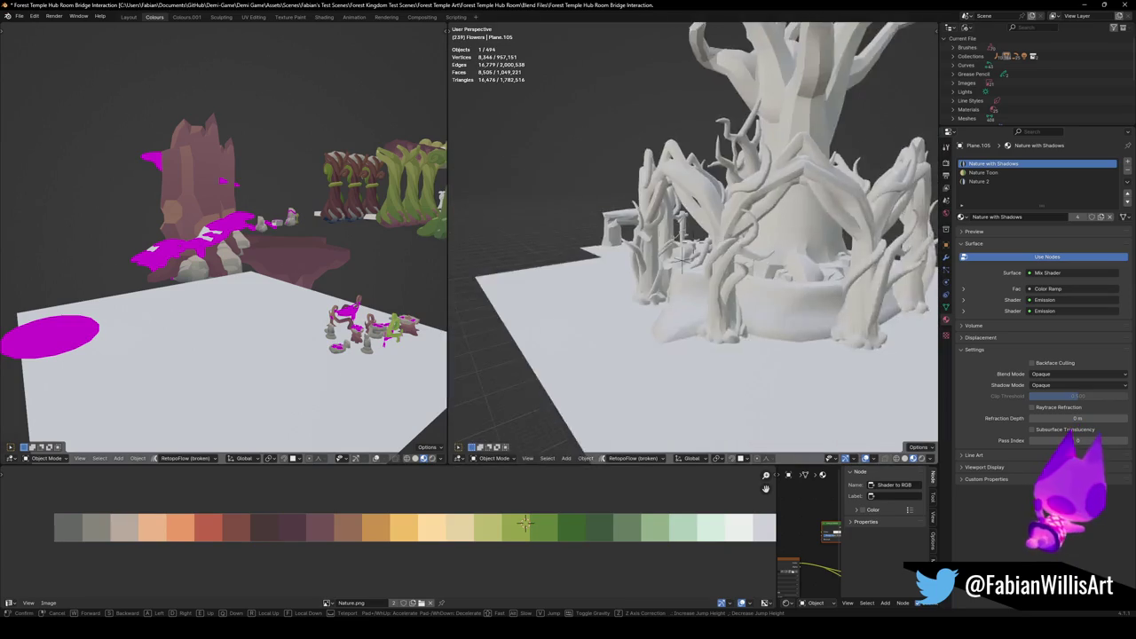
pyautogui.press('w')
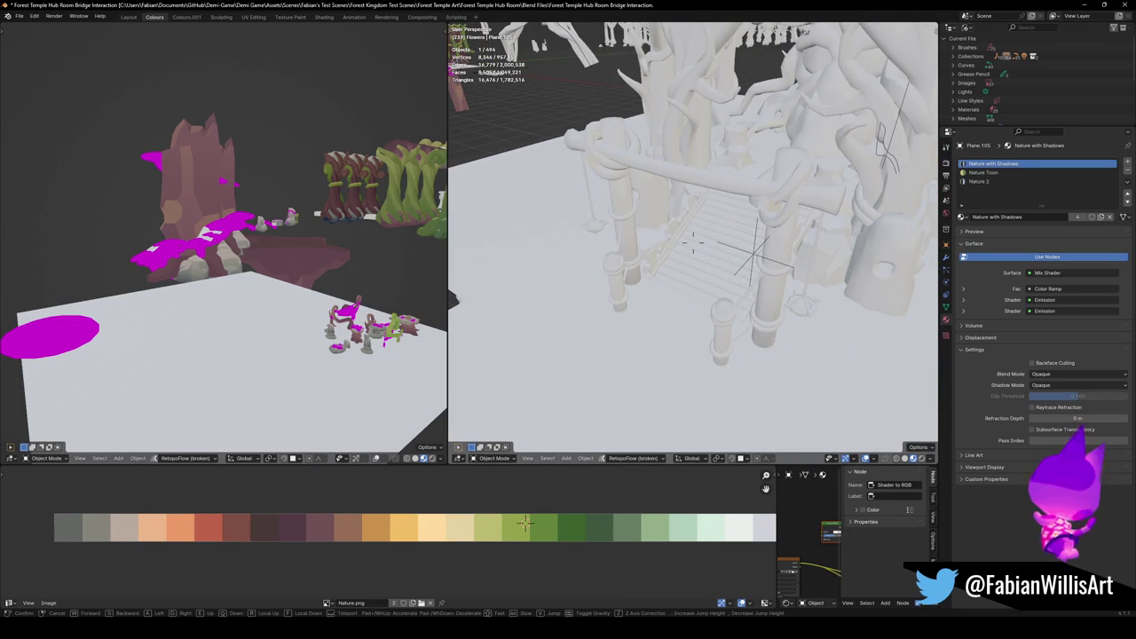
pyautogui.press('s')
pyautogui.click(796, 273)
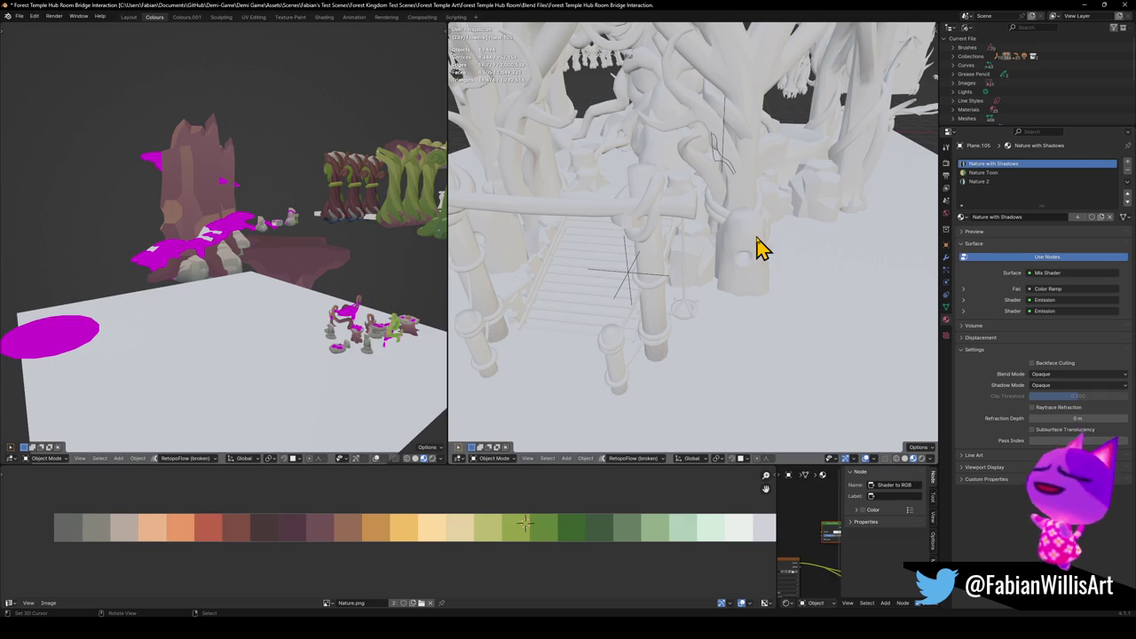
pyautogui.hotkey('shift', '`')
pyautogui.press('w')
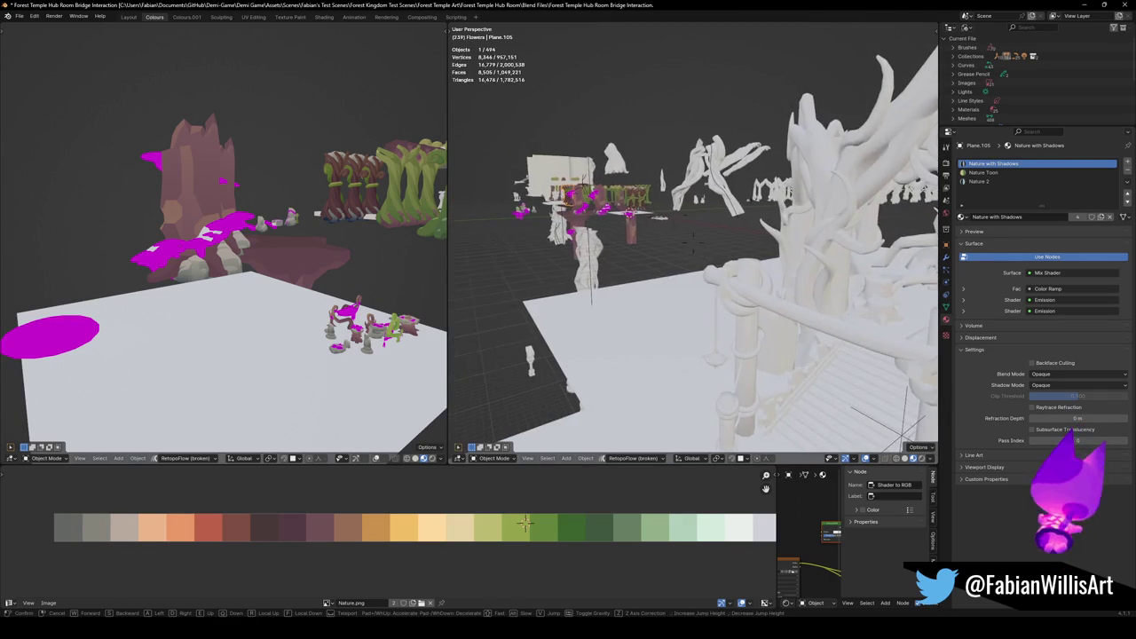
pyautogui.press('s')
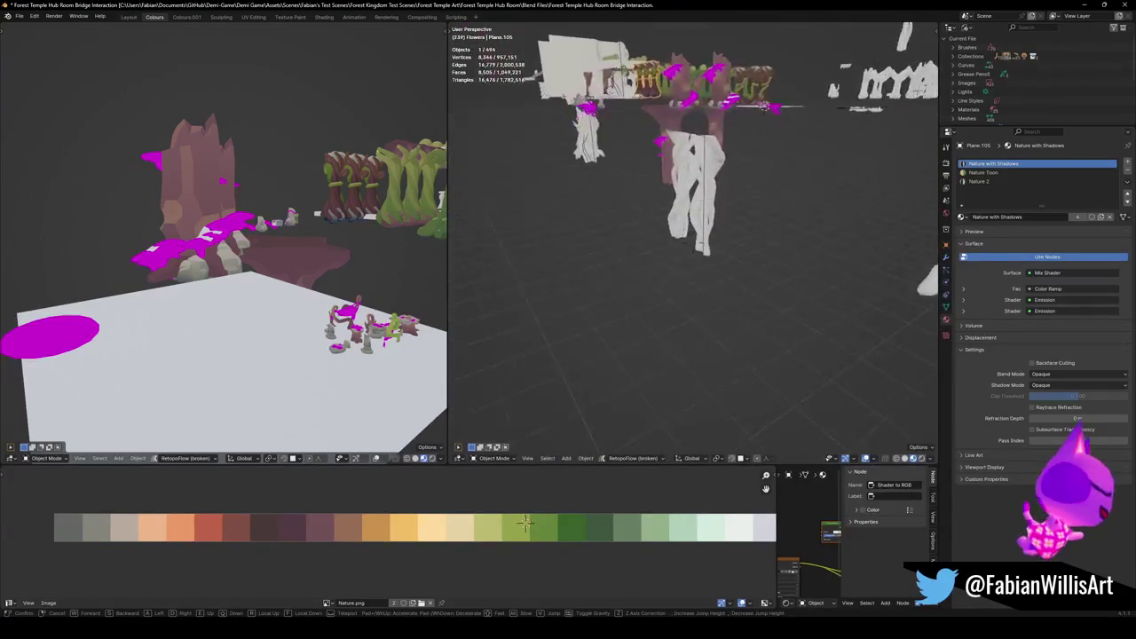
pyautogui.press('s')
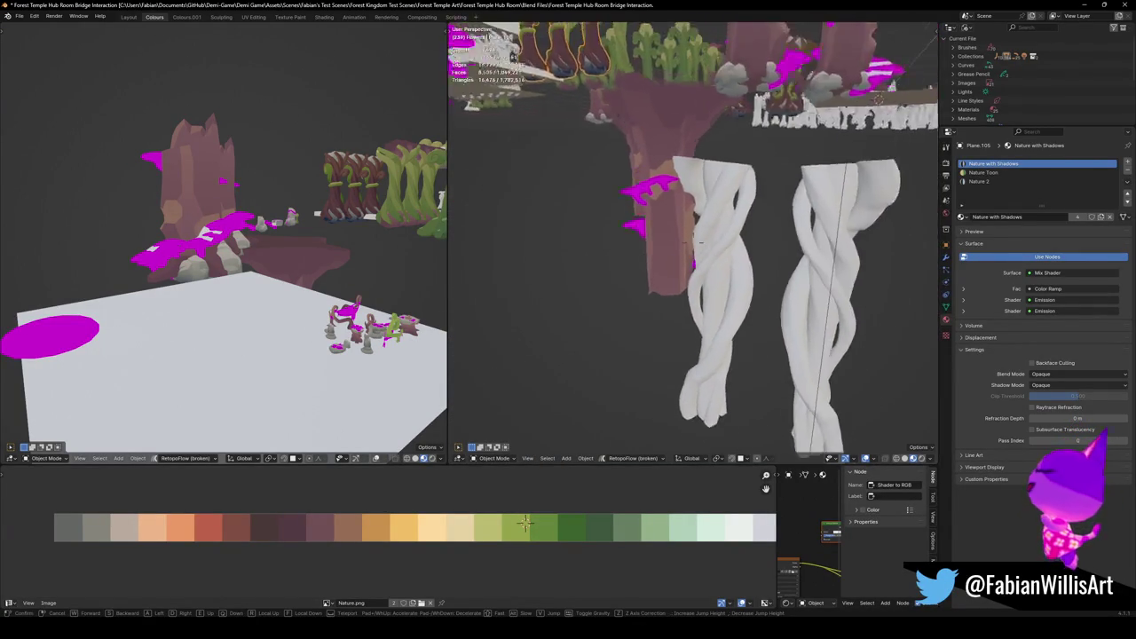
pyautogui.press('w')
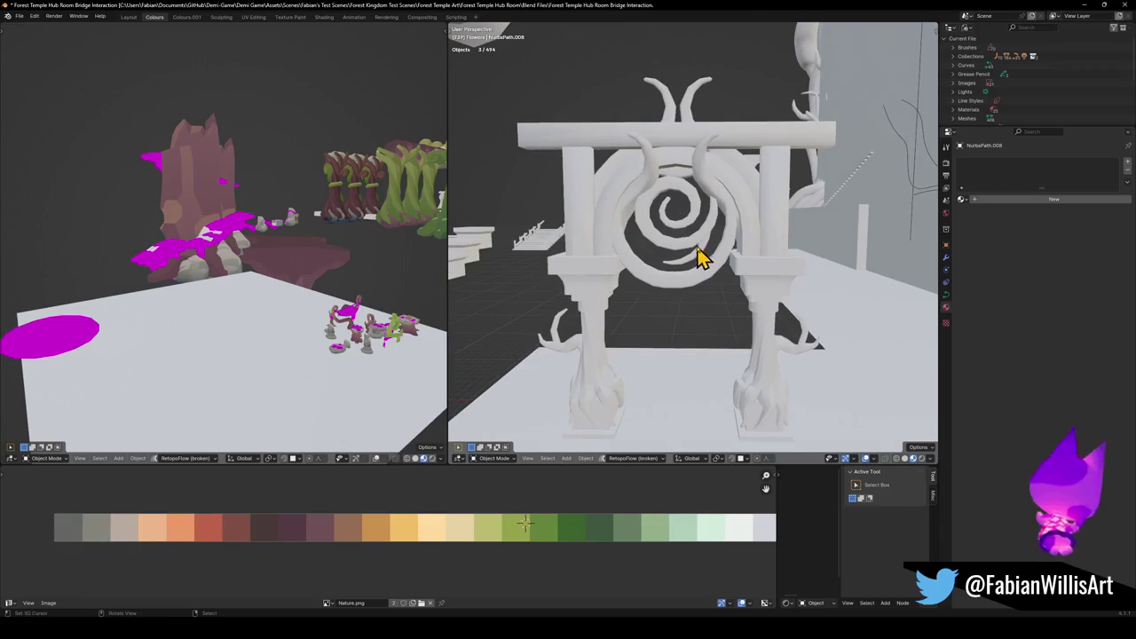
# Duplicate the gate's spiral in place, then fly across the scene to the green spiral.
pyautogui.hotkey('shift', 'd')
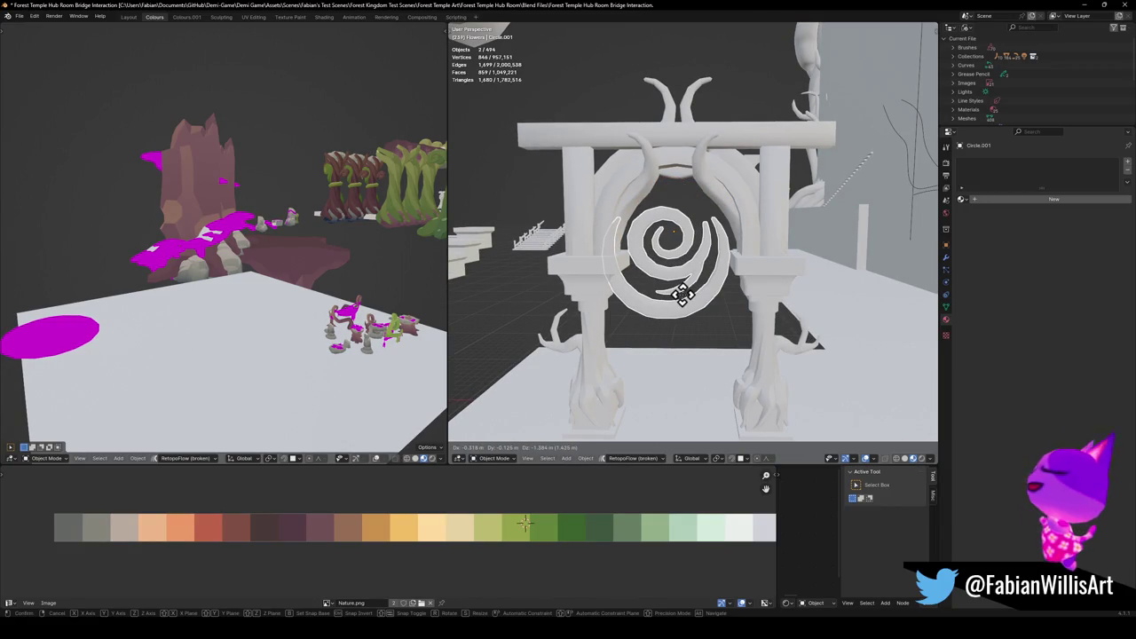
pyautogui.rightClick(774, 300)
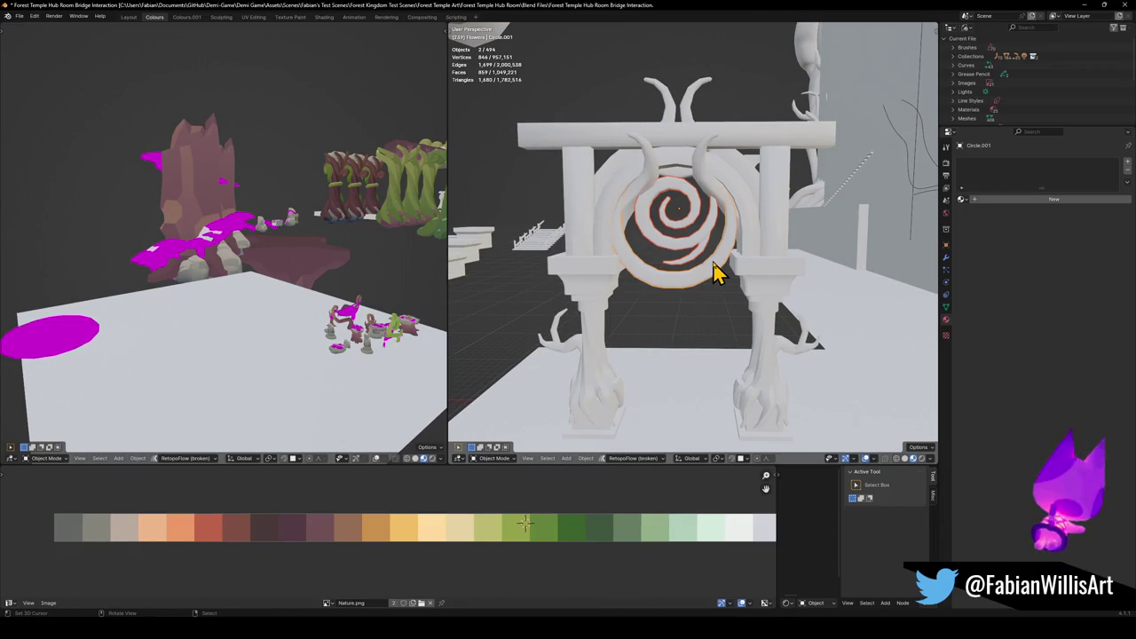
pyautogui.hotkey('shift', '`')
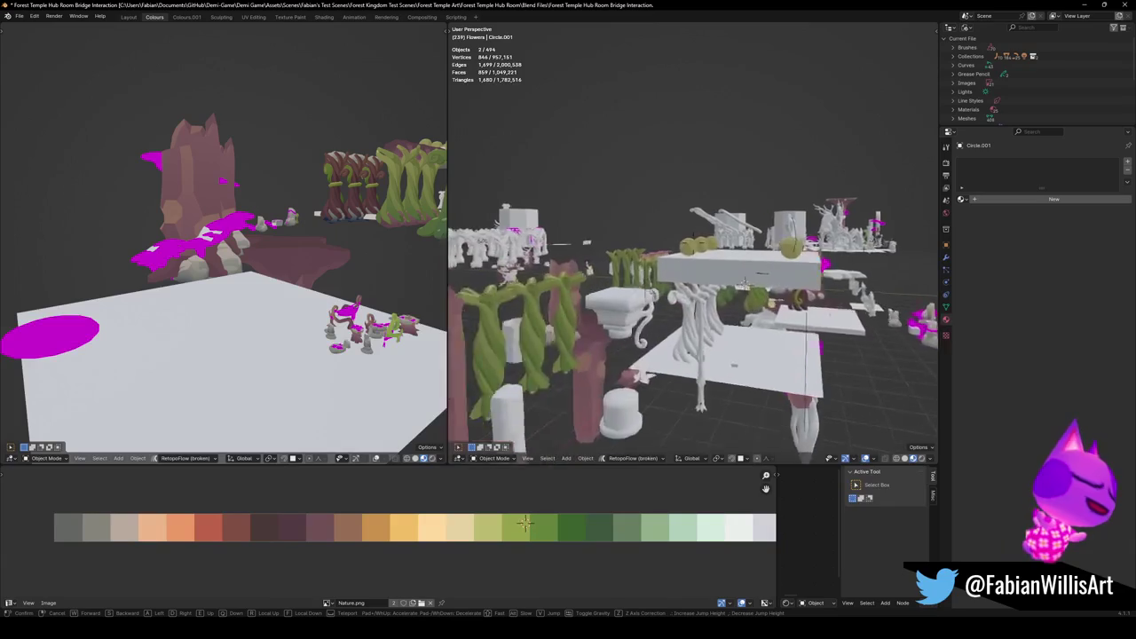
pyautogui.press('w')
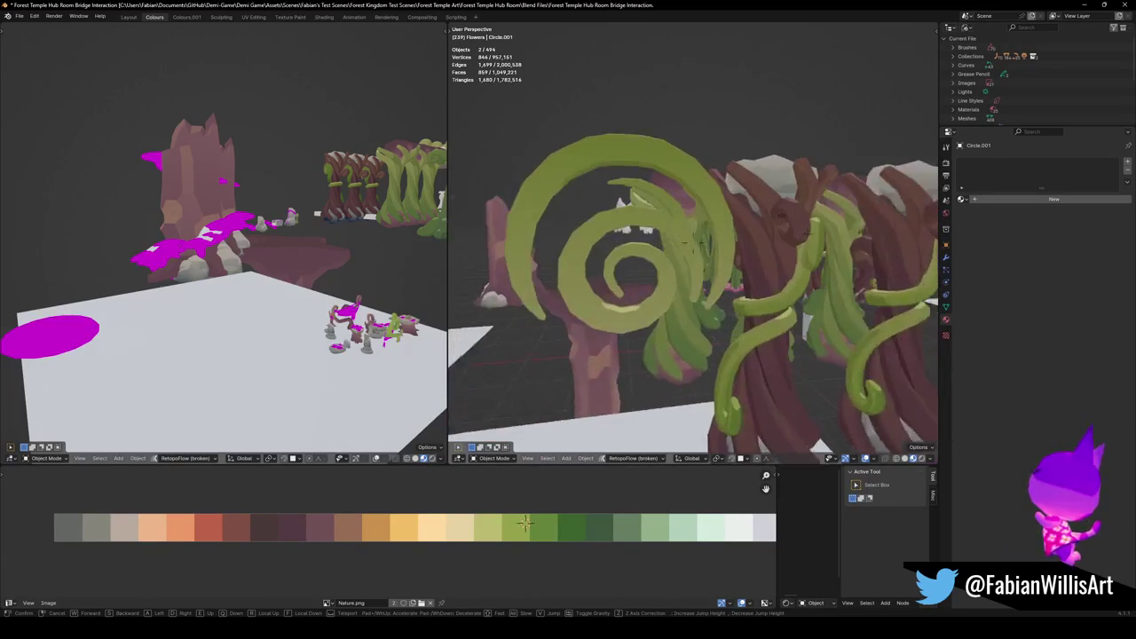
pyautogui.press('s')
# Select the green spiral to show its Nature with Shadows material, then fly back to the arches.
pyautogui.click(647, 287)
pyautogui.click(714, 246)
pyautogui.hotkey('shift', '`')
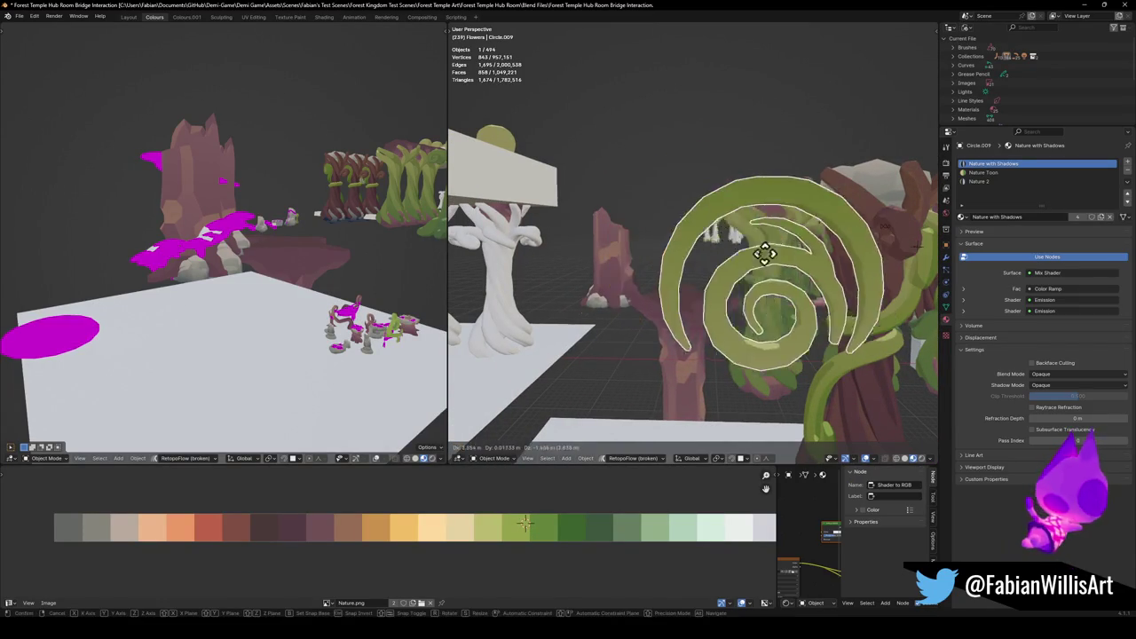
pyautogui.press('s')
pyautogui.press('w')
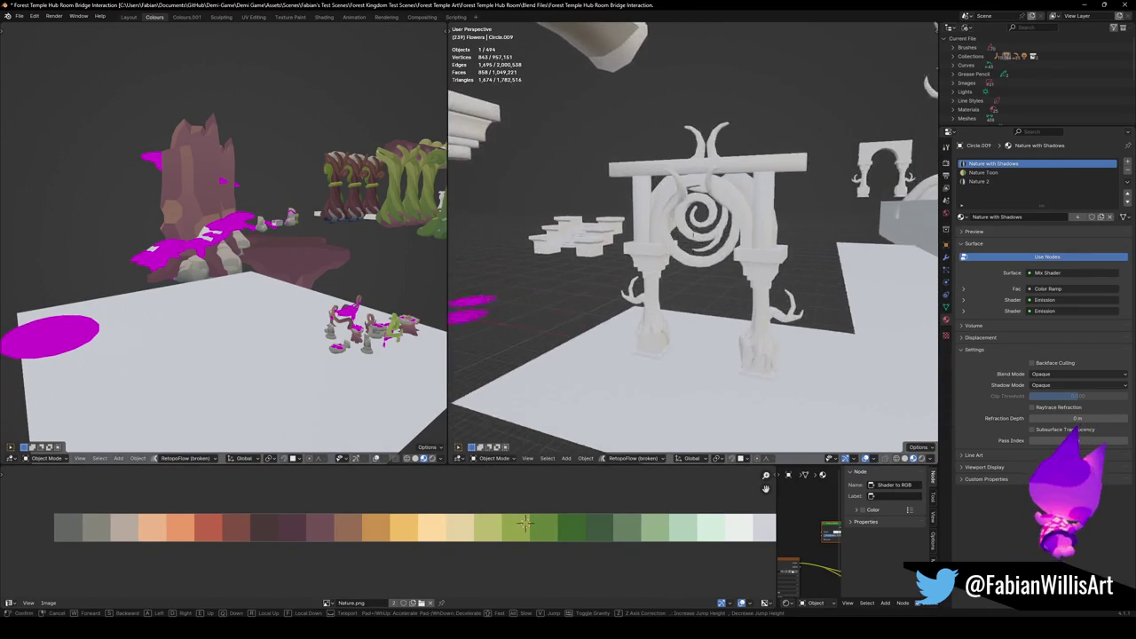
# Snap the spiral flower to the 3D cursor placed on the spiral arch.
pyautogui.click(778, 267)
pyautogui.hotkey('shift', 's')
pyautogui.click(741, 239)
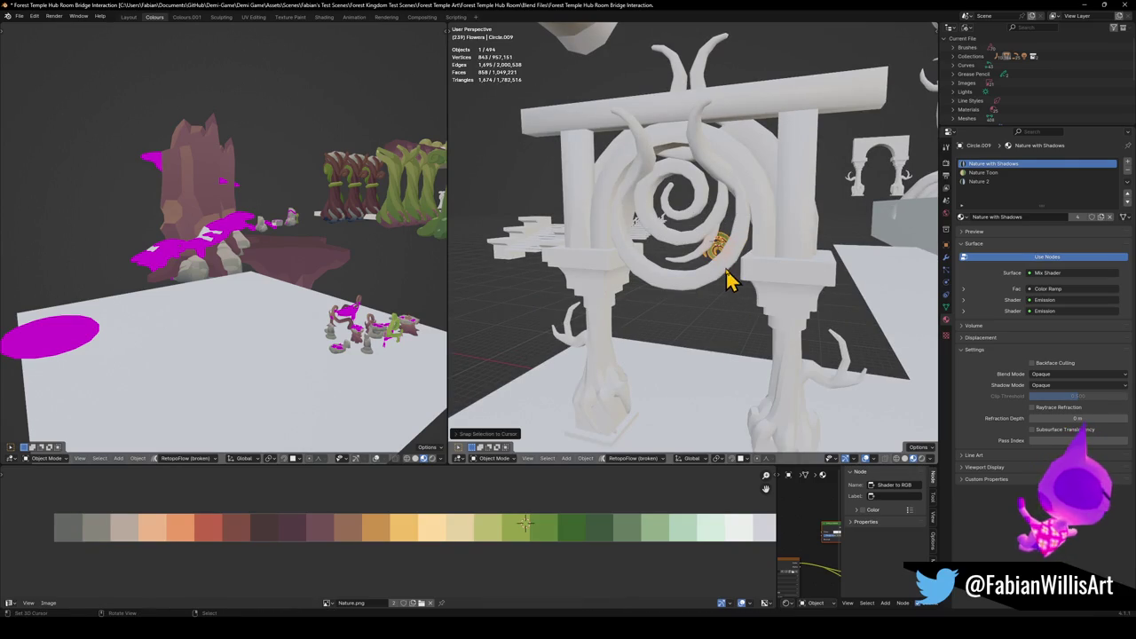
pyautogui.scroll(6, 735, 248)
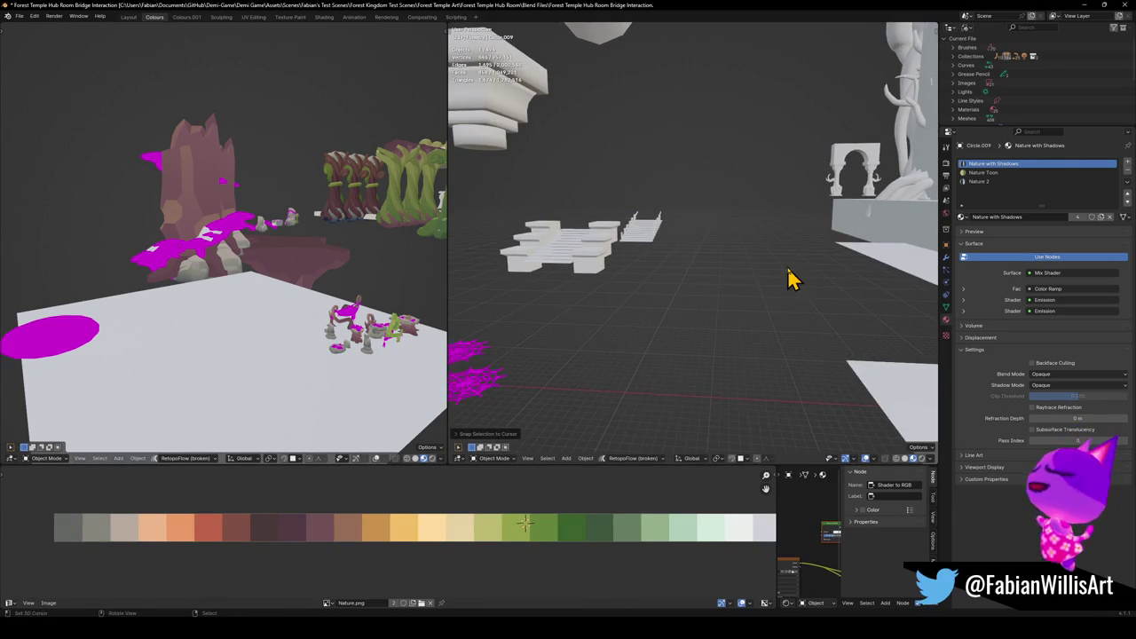
pyautogui.scroll(-6, 793, 279)
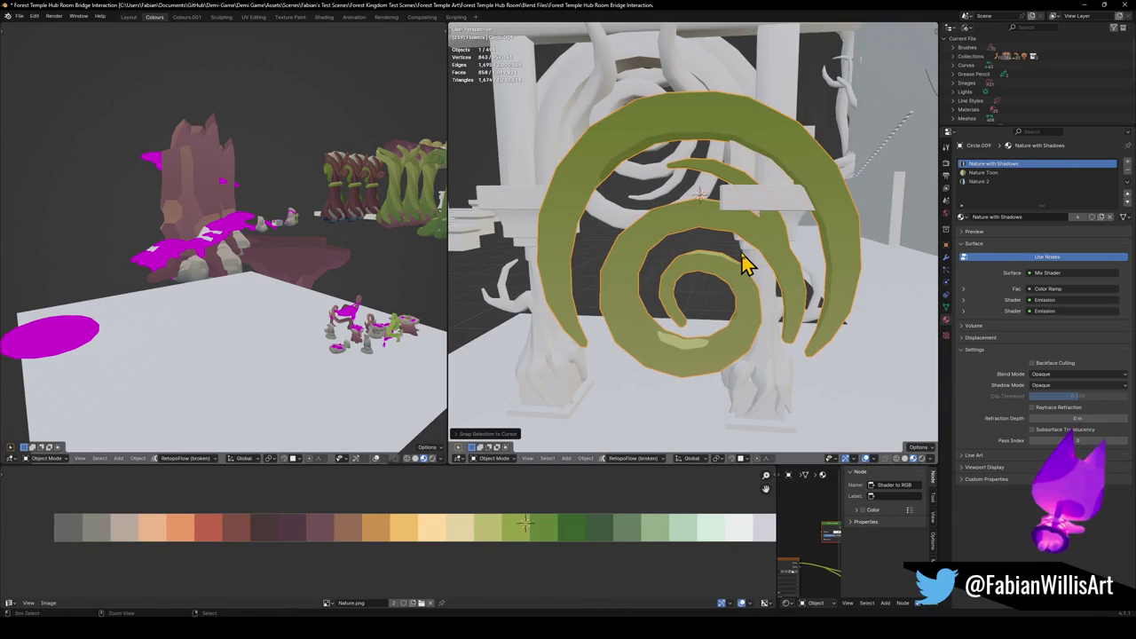
# Mirror the spiral flower with Ctrl+M, settling on the Z axis.
pyautogui.hotkey('ctrl', 'm')
pyautogui.press('x')
pyautogui.press('y')
pyautogui.press('z')
pyautogui.press('Return')
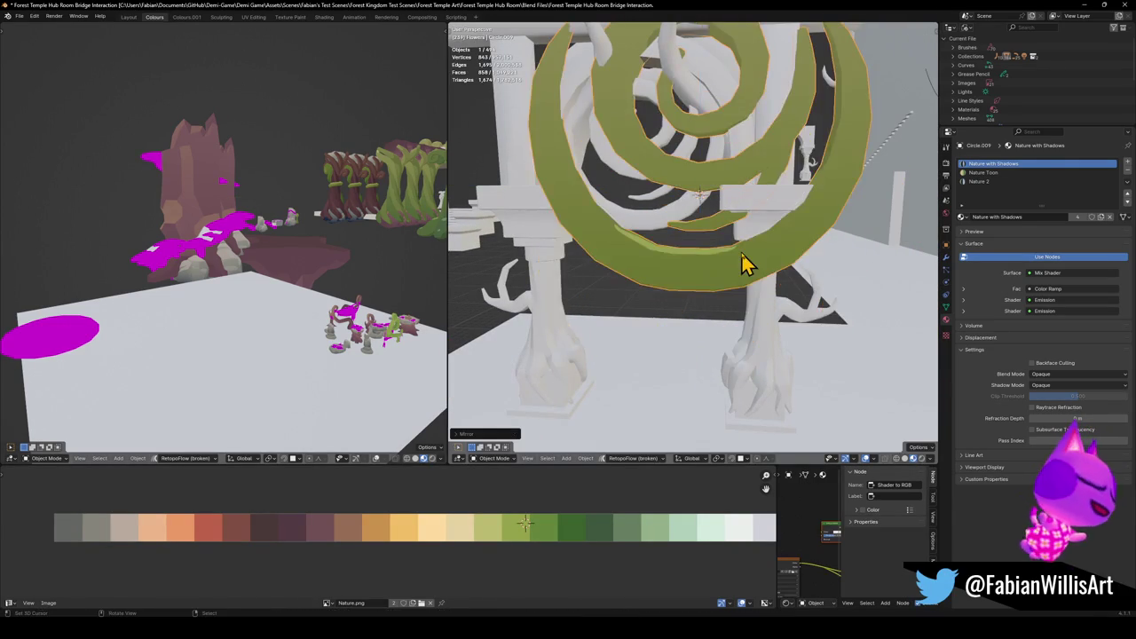
pyautogui.scroll(-3, 710, 186)
# Shrink the spiral flower and move it to the right of the arch.
pyautogui.press('s')
pyautogui.click(754, 218)
pyautogui.scroll(1, 755, 218)
pyautogui.press('g')
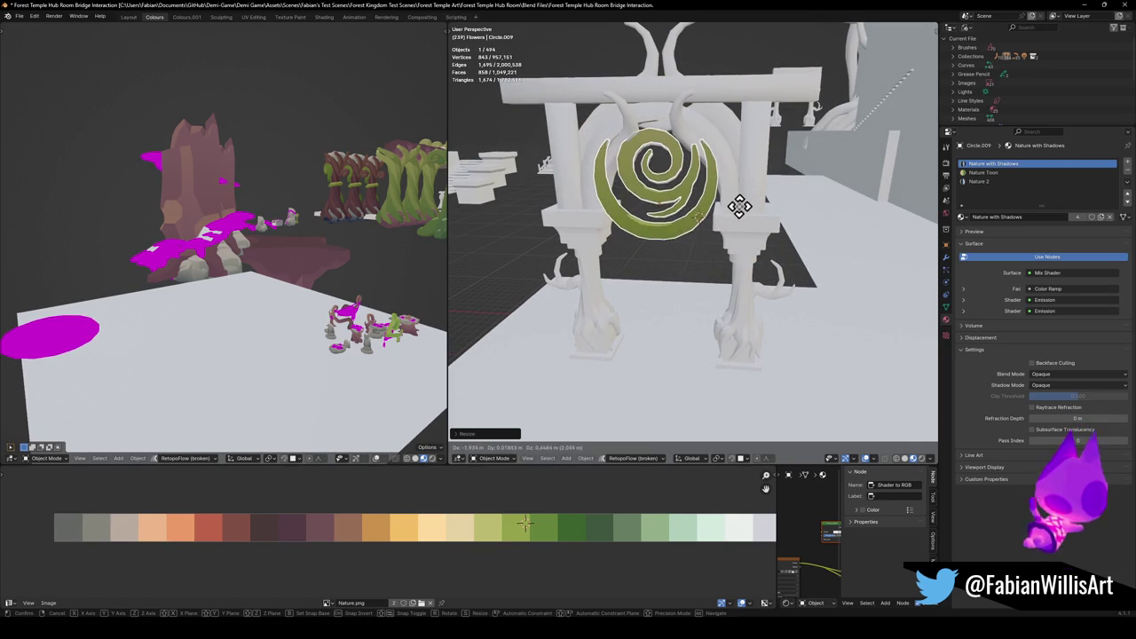
pyautogui.click(832, 222)
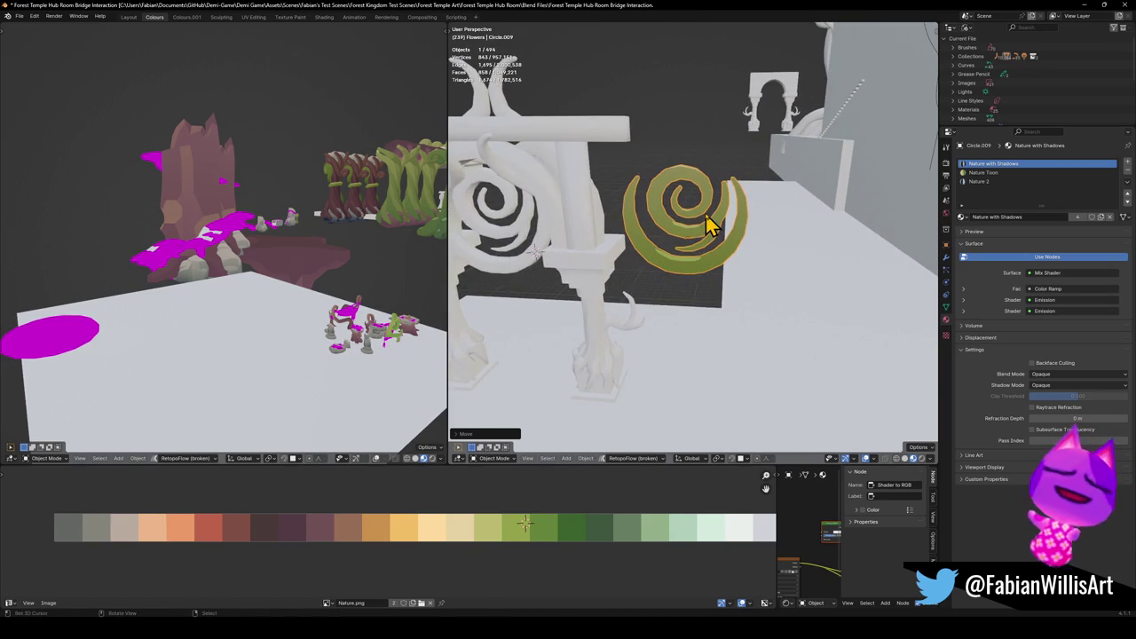
# Remove all three material slots from the spiral, copy it, and minimize Blender.
pyautogui.click(1127, 172)
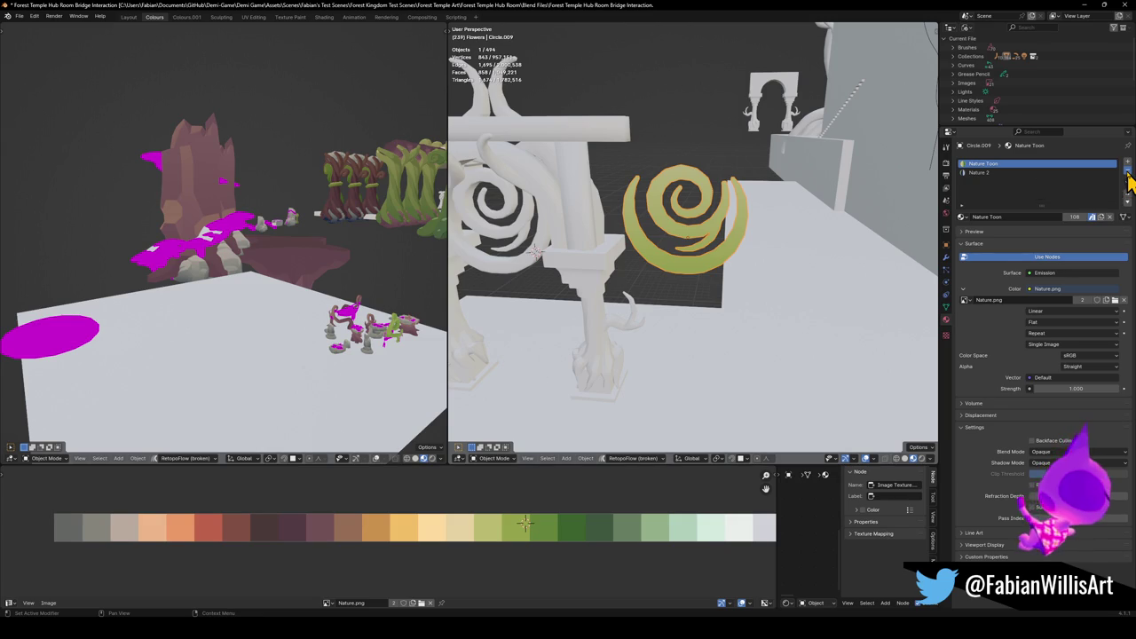
pyautogui.click(1127, 172)
pyautogui.click(1126, 172)
pyautogui.rightClick(697, 246)
pyautogui.hotkey('ctrl', 'c')
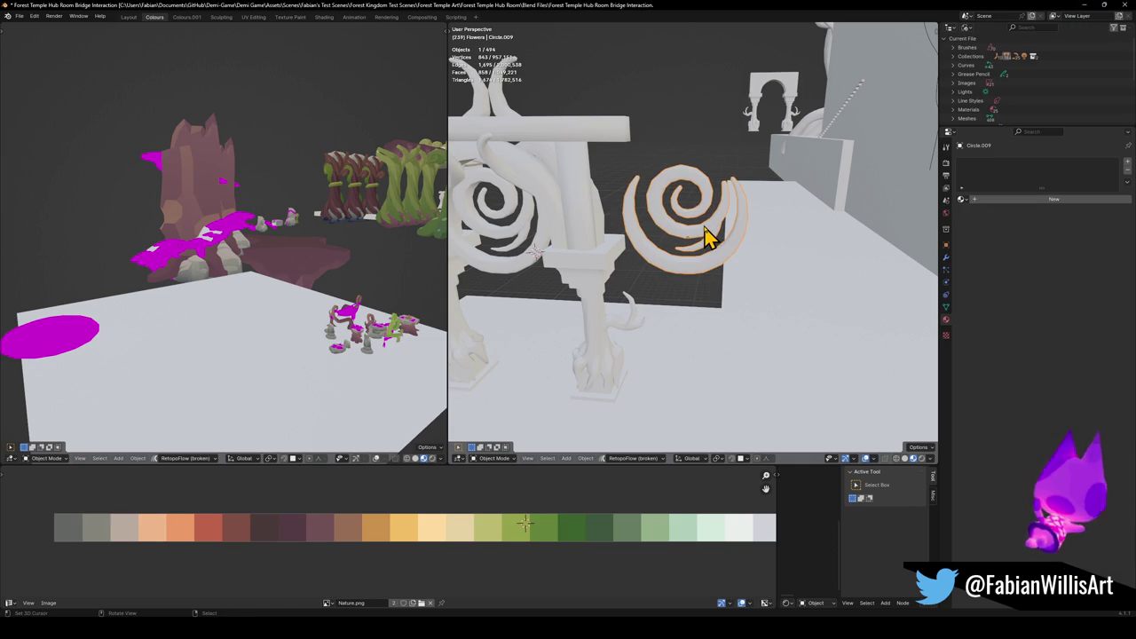
pyautogui.click(1084, 7)
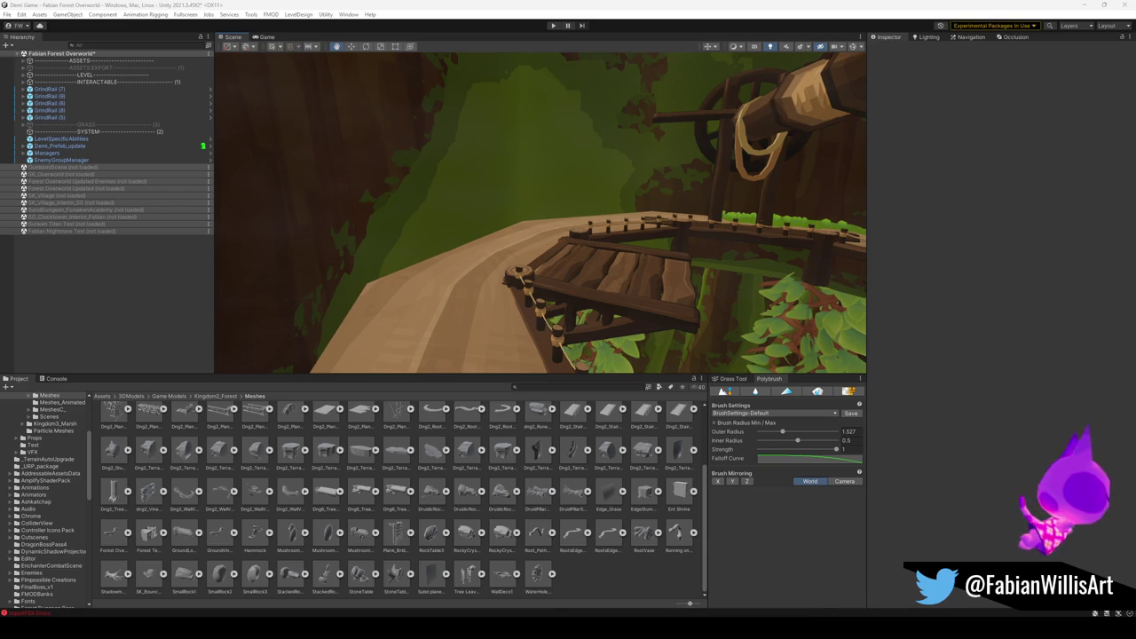
# Bring up the Forest Overworld3 window and fly past the tree trunks to the blue tunnel.
pyautogui.moveTo(684, 612)
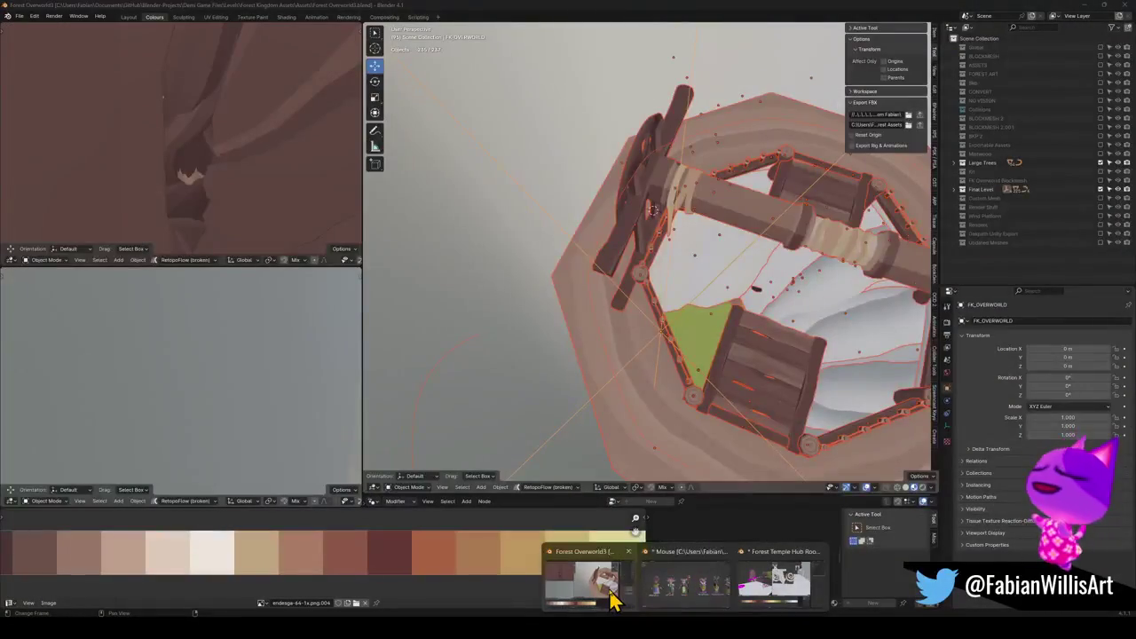
pyautogui.click(610, 601)
pyautogui.hotkey('shift', '`')
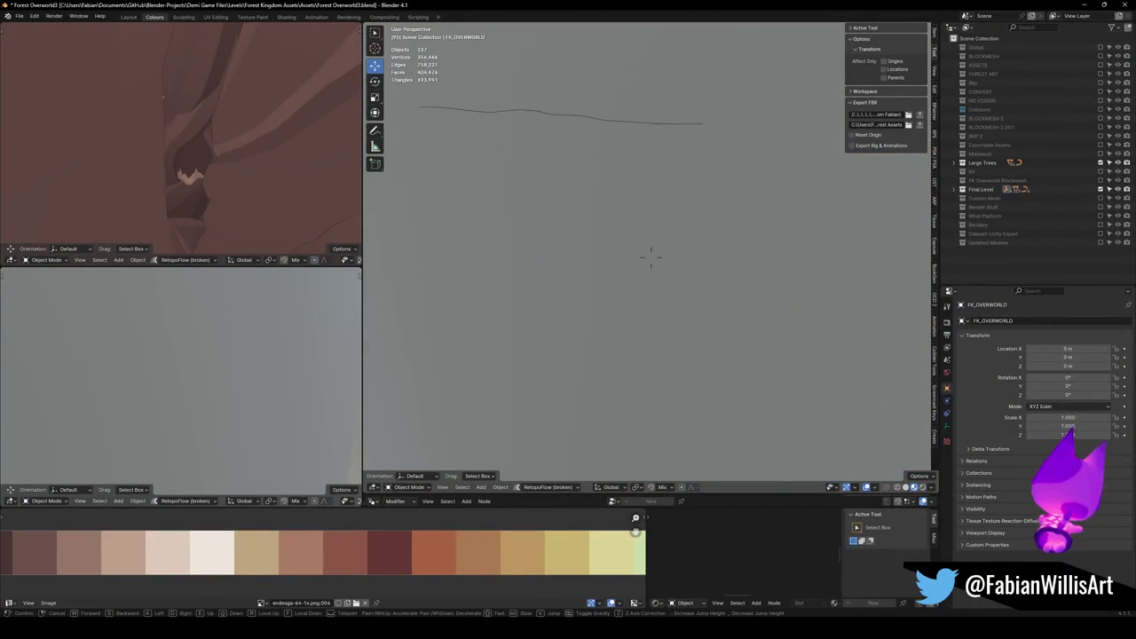
pyautogui.press('w')
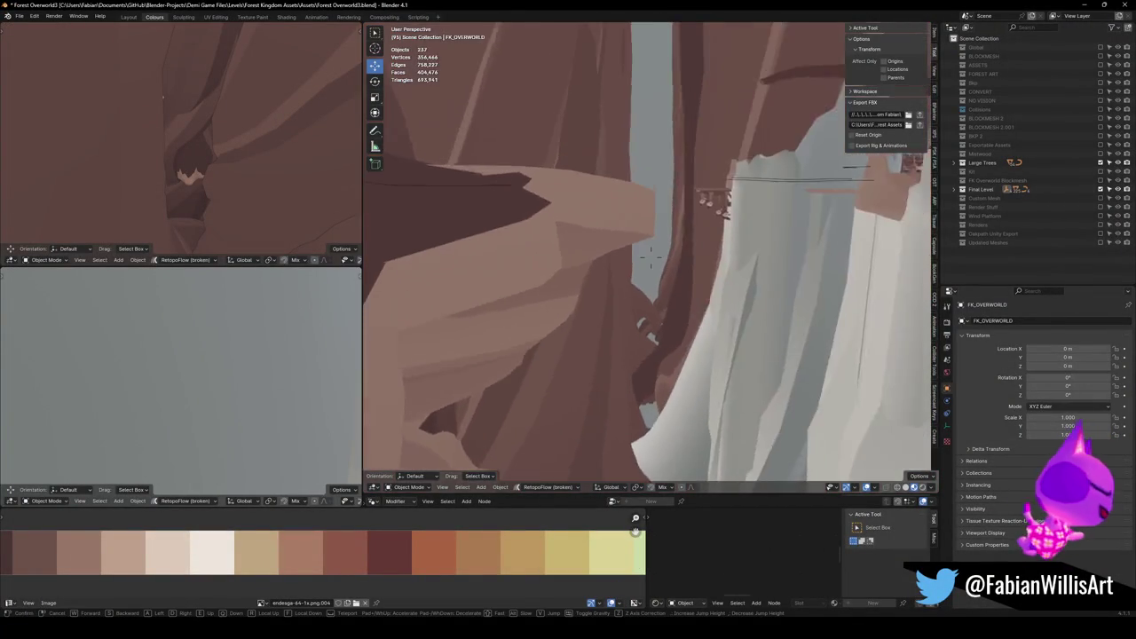
pyautogui.press('w')
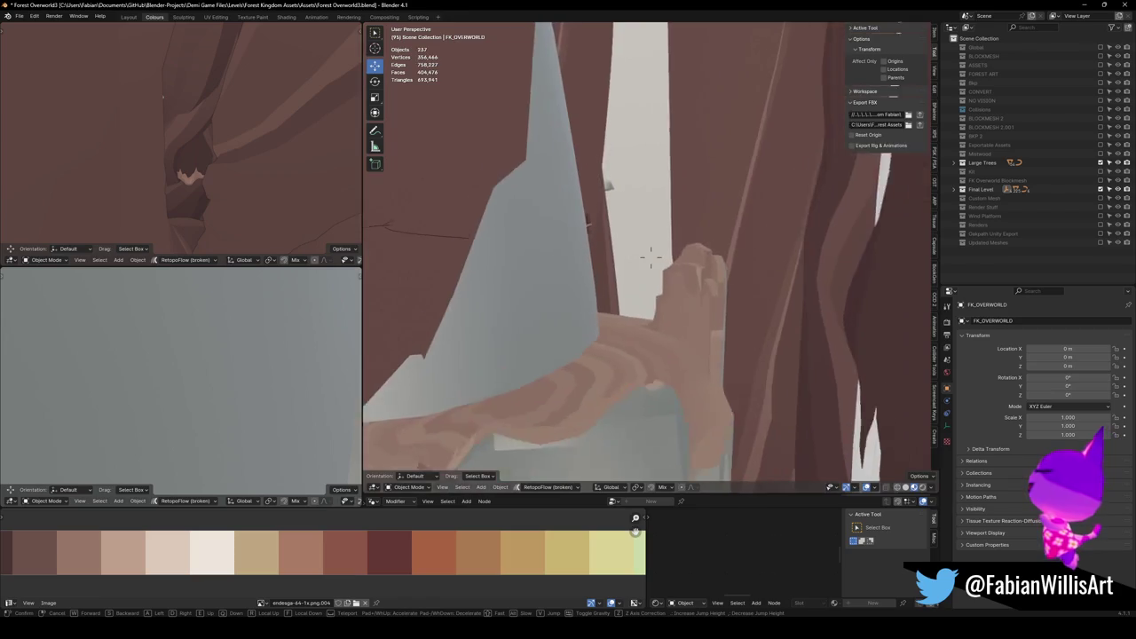
pyautogui.press('w')
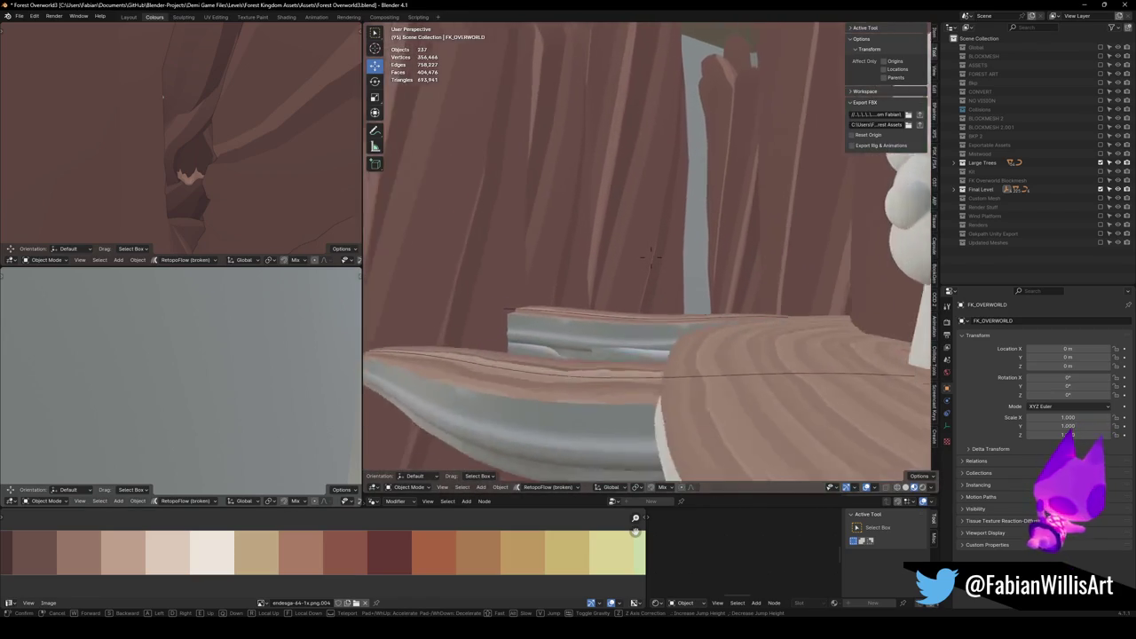
pyautogui.press('w')
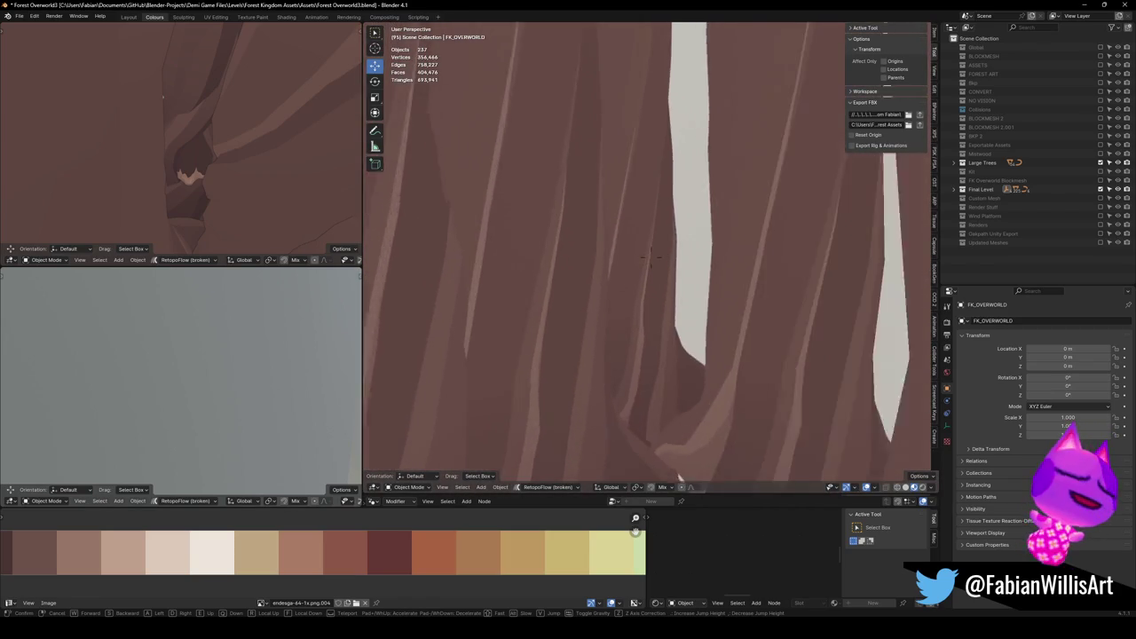
pyautogui.press('s')
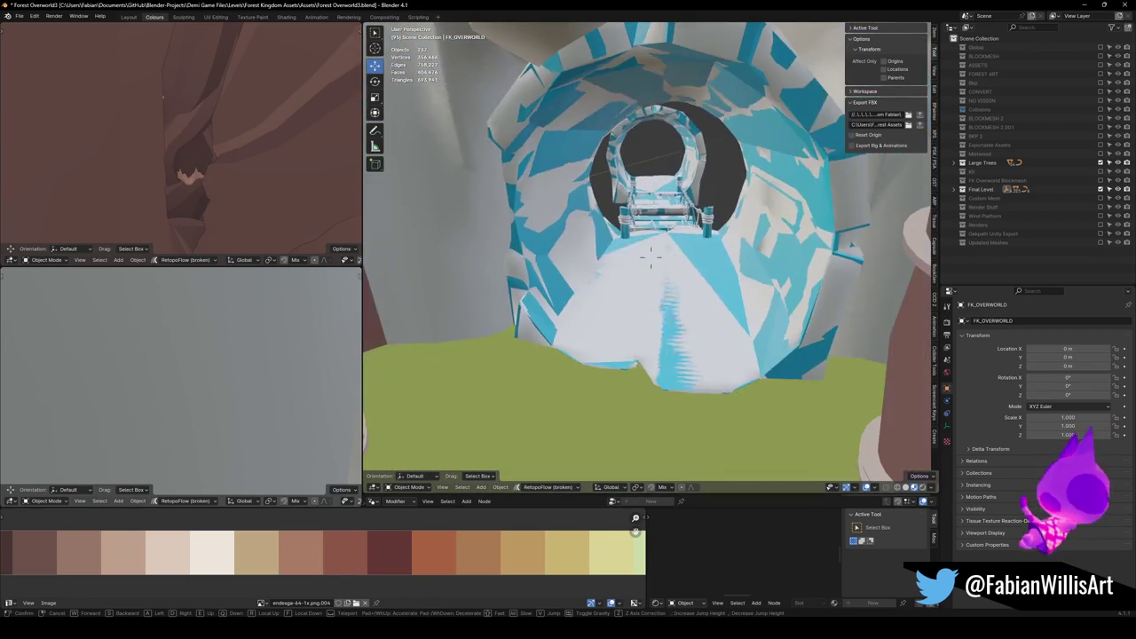
pyautogui.click(657, 350)
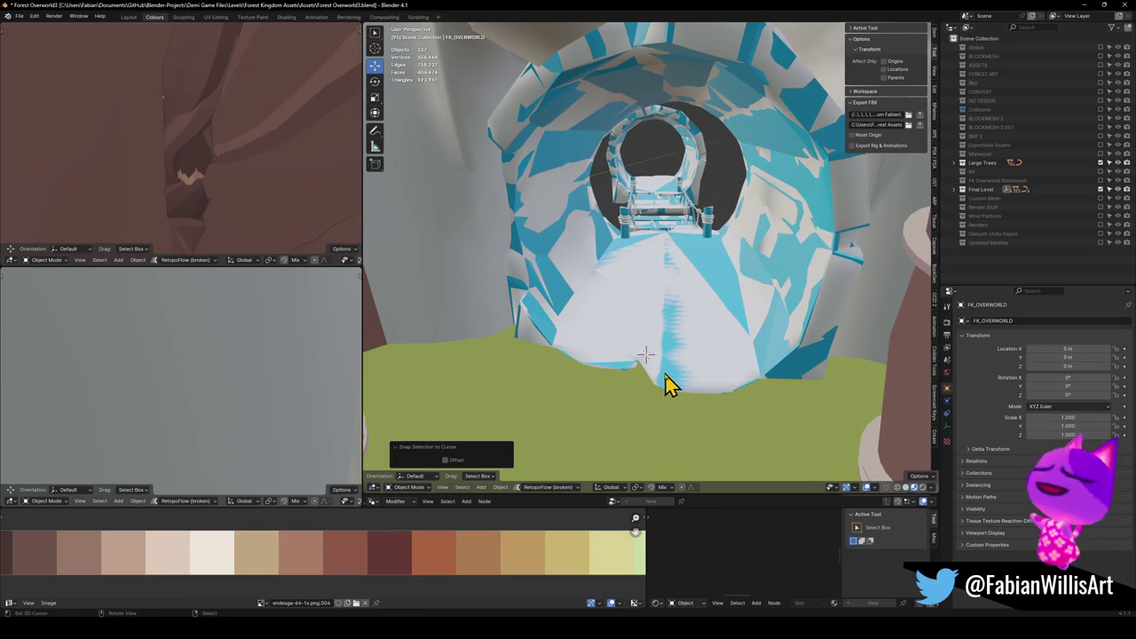
# Paste the copied spiral into the level, keeping it standing upright.
pyautogui.hotkey('ctrl', 'v')
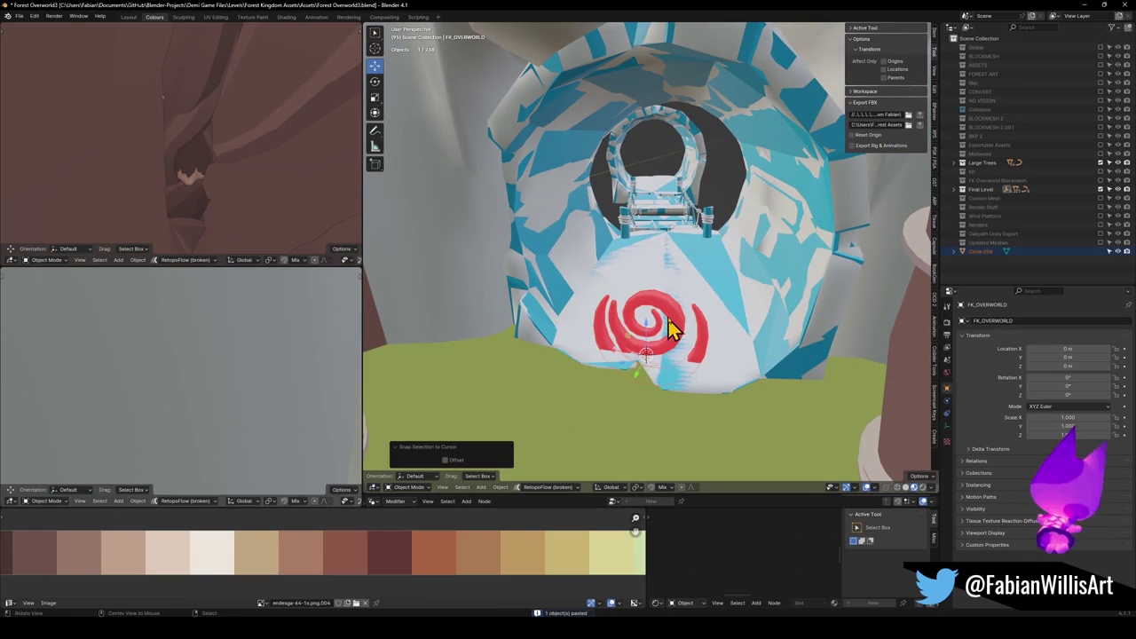
pyautogui.press('KP_Decimal')
pyautogui.hotkey('alt', 'r')
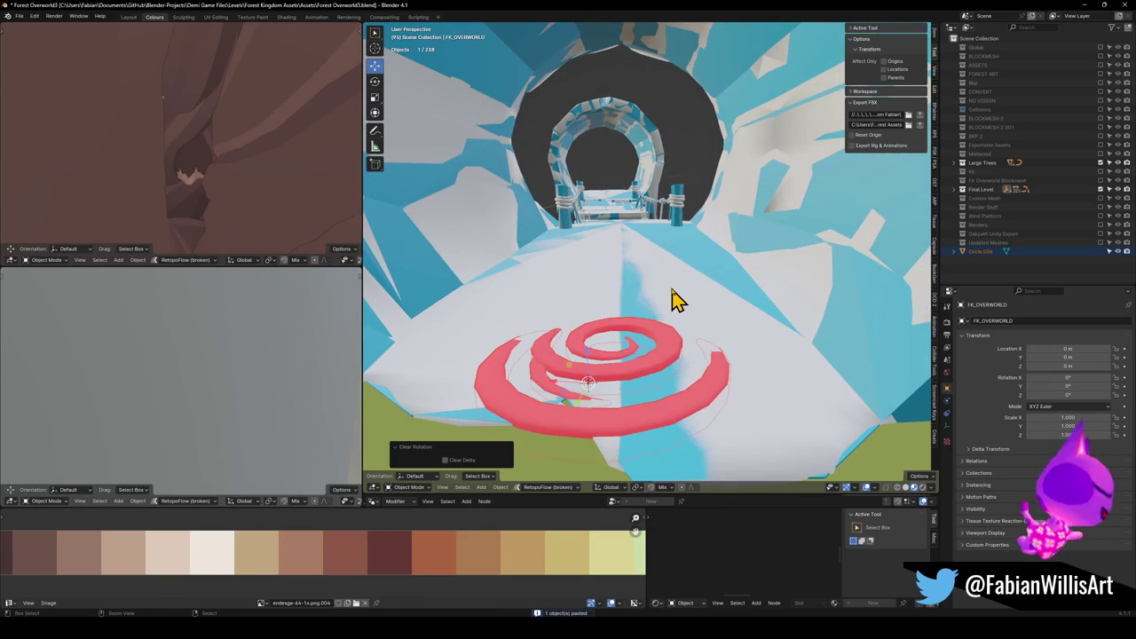
pyautogui.hotkey('ctrl', 'z')
pyautogui.scroll(-3, 671, 298)
# Raise the spiral 3.7853 m along Z and apply its rotation and scale.
pyautogui.press('g')
pyautogui.press('z')
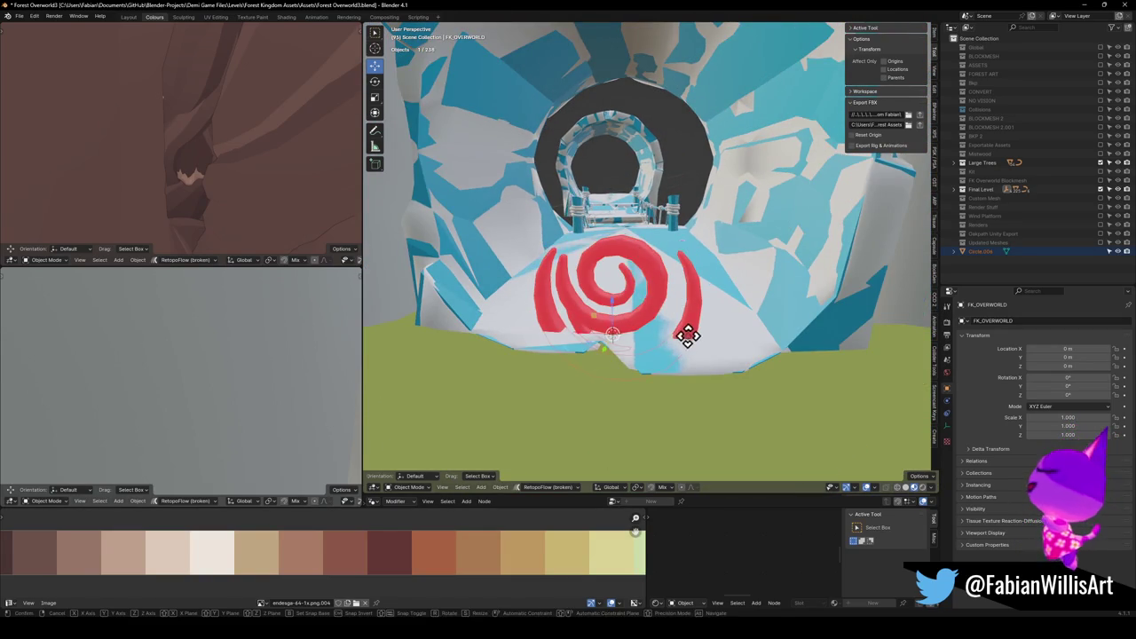
pyautogui.click(694, 228)
pyautogui.hotkey('ctrl', 'a')
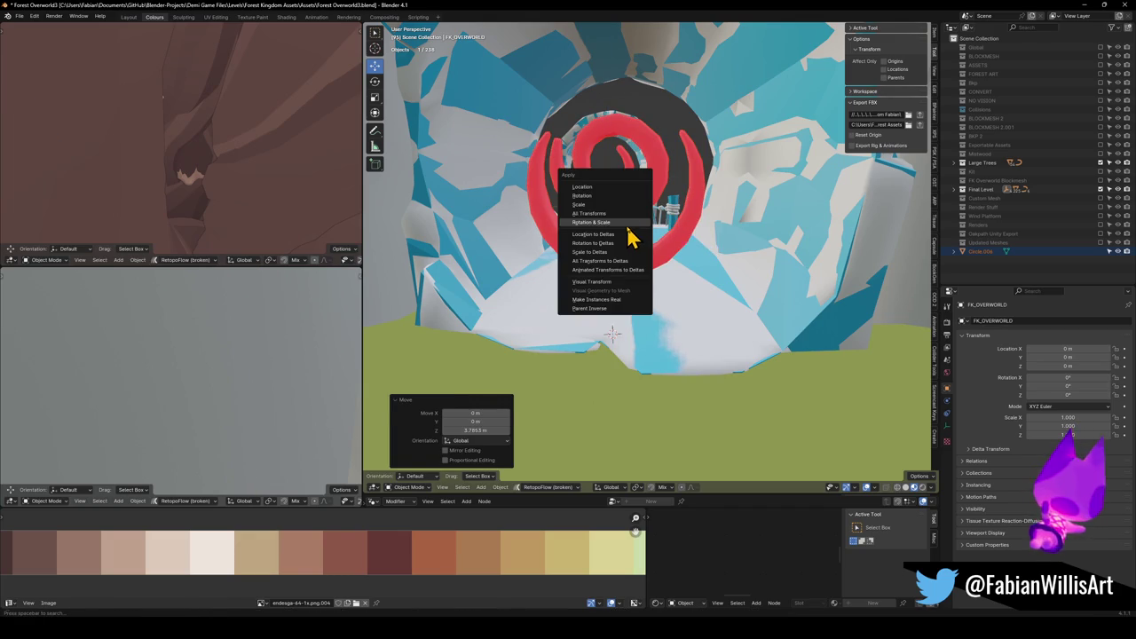
pyautogui.click(627, 233)
# Delete the treelog tunnel object and its teal collision copy.
pyautogui.click(647, 219)
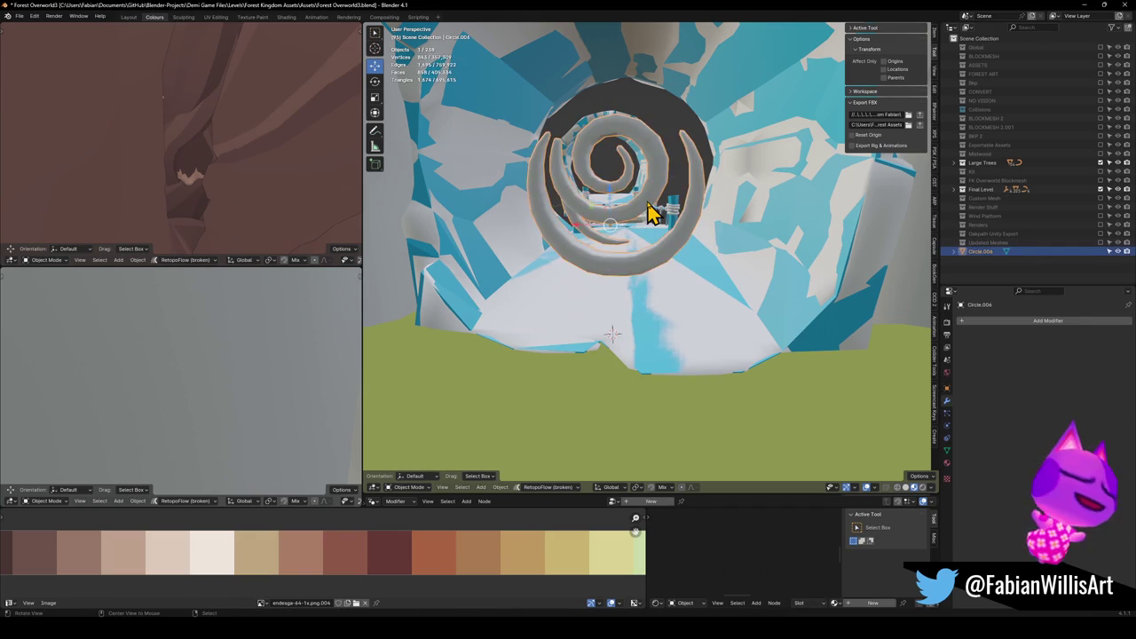
pyautogui.scroll(-3, 761, 293)
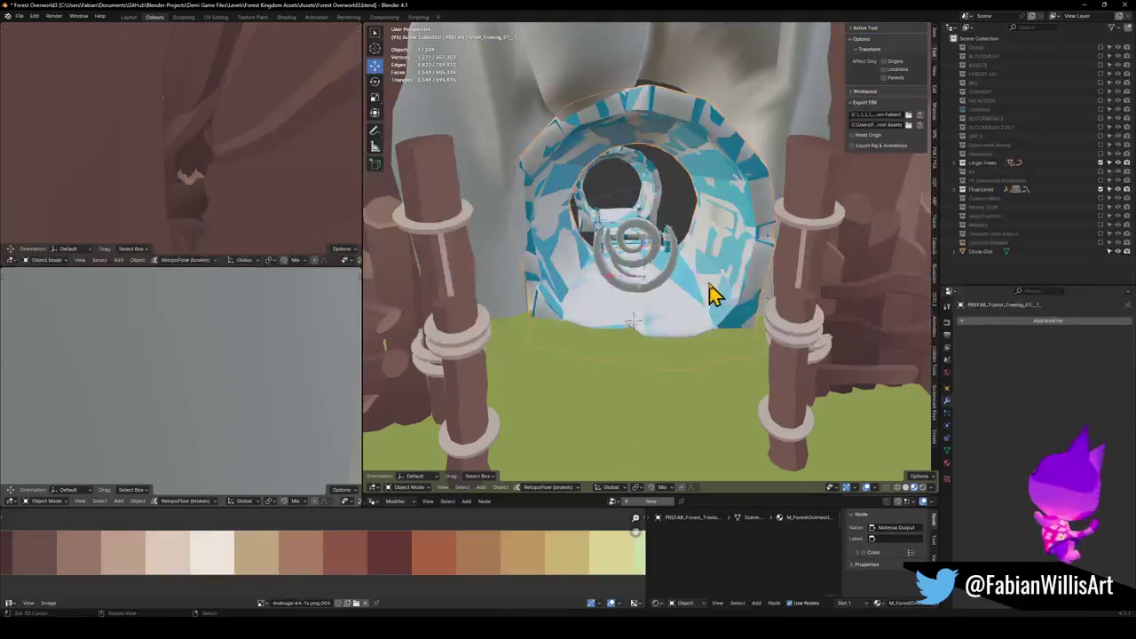
pyautogui.scroll(5, 710, 293)
pyautogui.press('Delete')
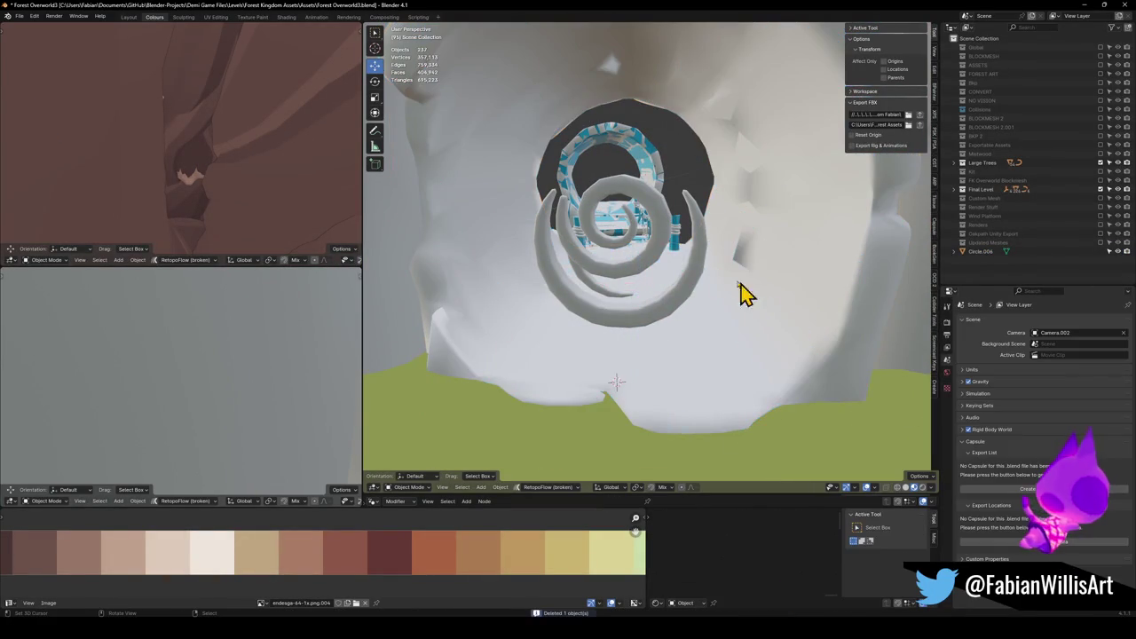
pyautogui.click(641, 177)
pyautogui.scroll(10, 674, 231)
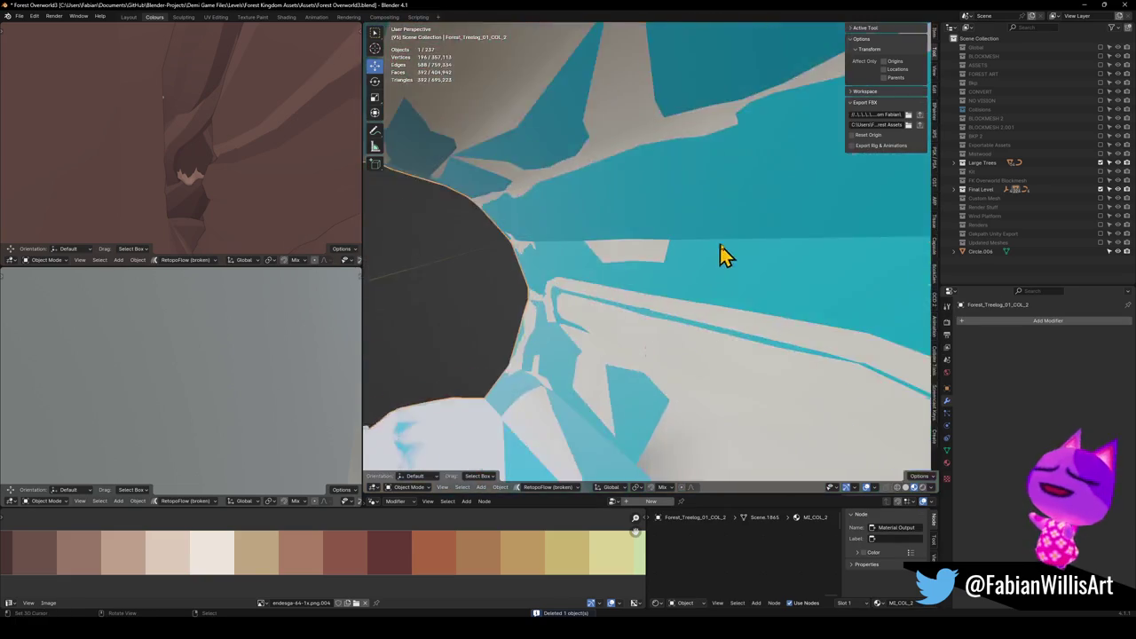
pyautogui.press('Delete')
pyautogui.scroll(-4, 747, 337)
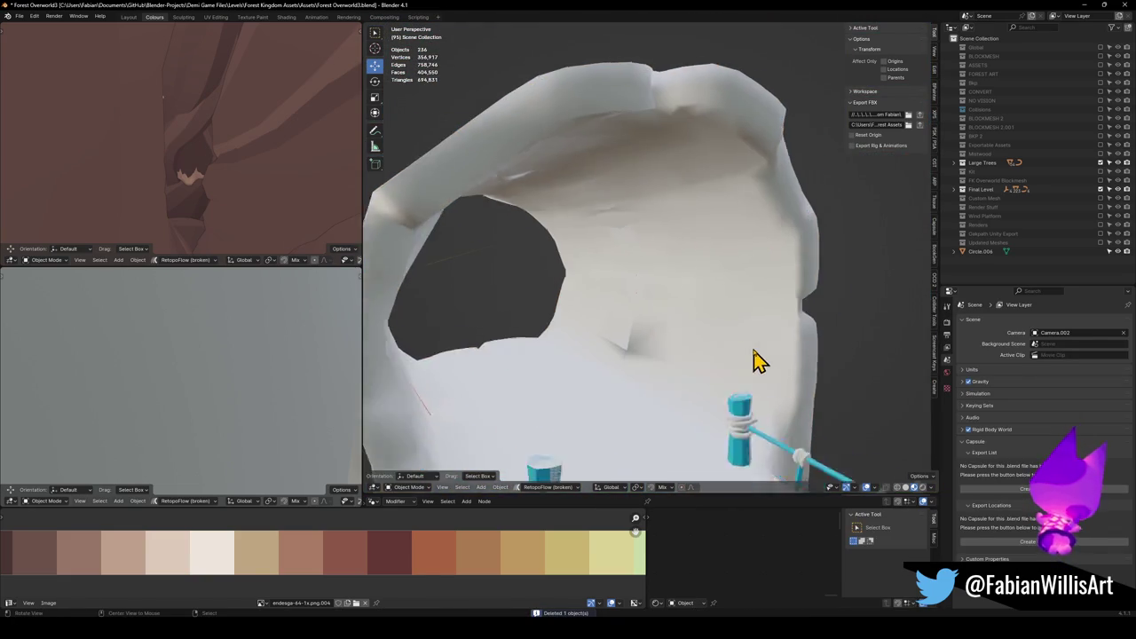
# Select the white tunnel mesh and enter Edit Mode.
pyautogui.click(568, 284)
pyautogui.scroll(10, 634, 284)
pyautogui.press('Tab')
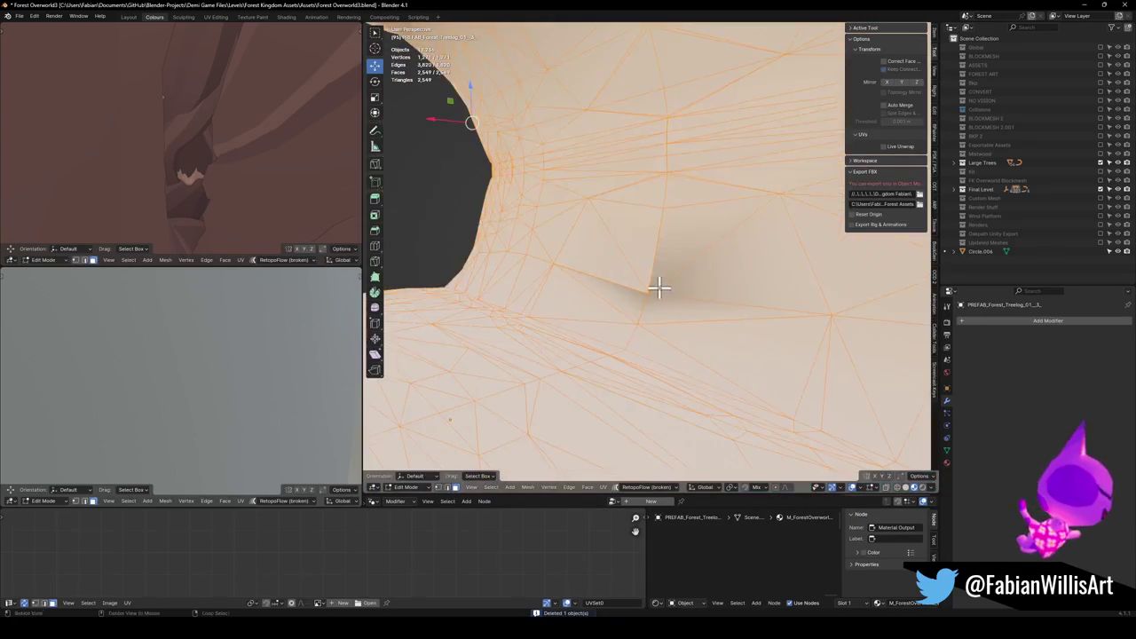
# Slide a stray vertex on the tunnel surface along its edge and nudge it.
pyautogui.click(681, 286)
pyautogui.press('g')
pyautogui.press('g')
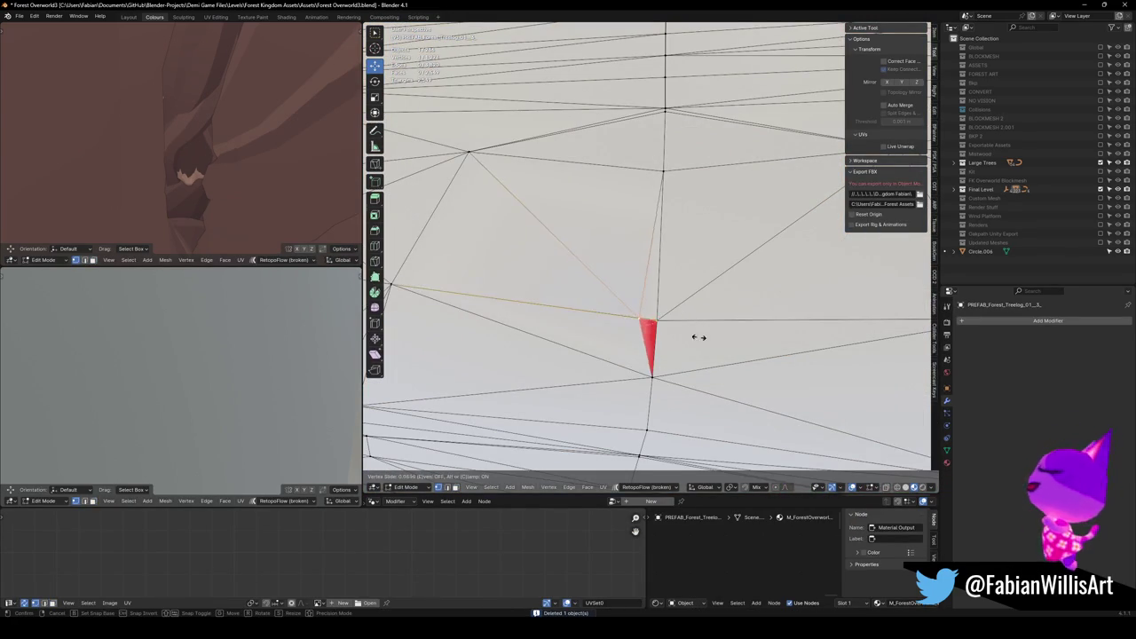
pyautogui.click(698, 337)
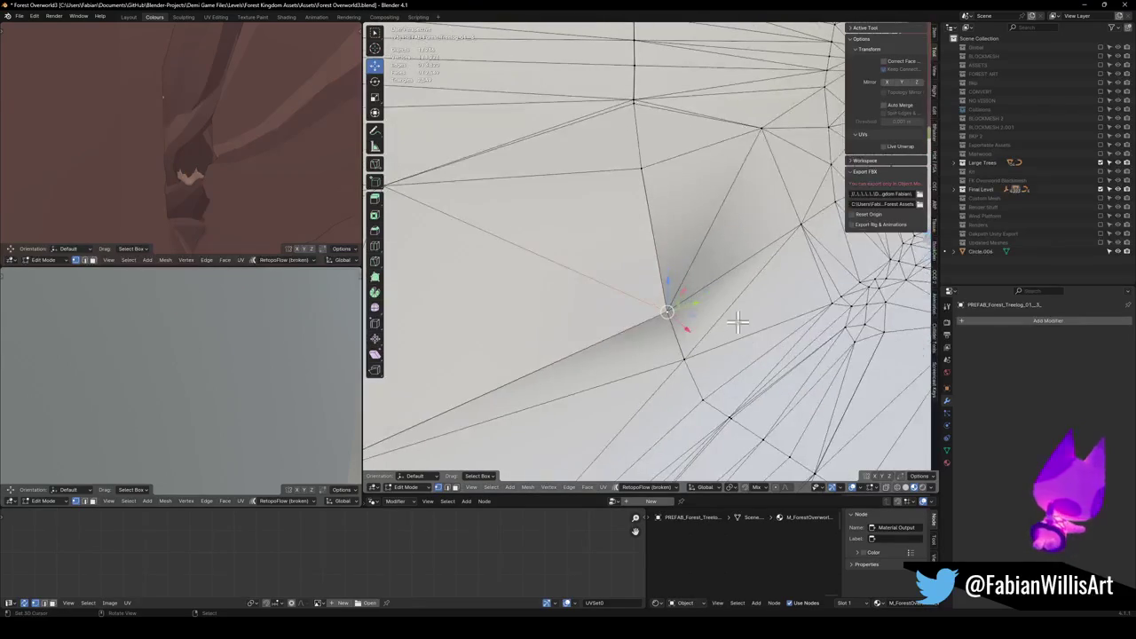
pyautogui.press('g')
pyautogui.press('g')
pyautogui.click(710, 325)
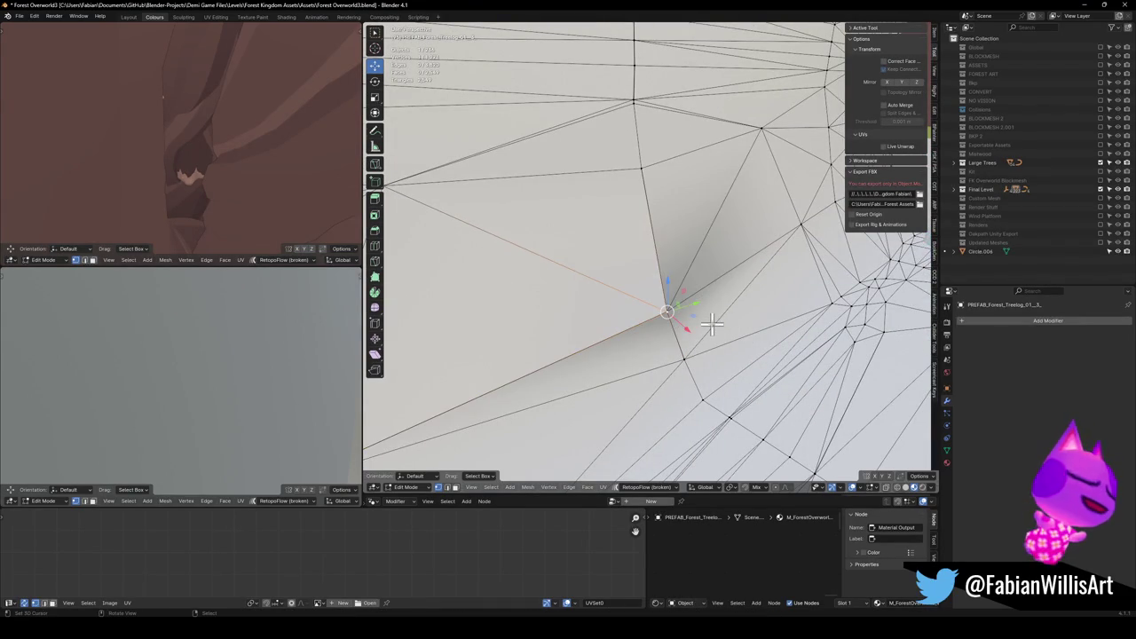
# Select the whole tree-log mesh and run Merge by Distance from Quick Favorites.
pyautogui.press('a')
pyautogui.press('q')
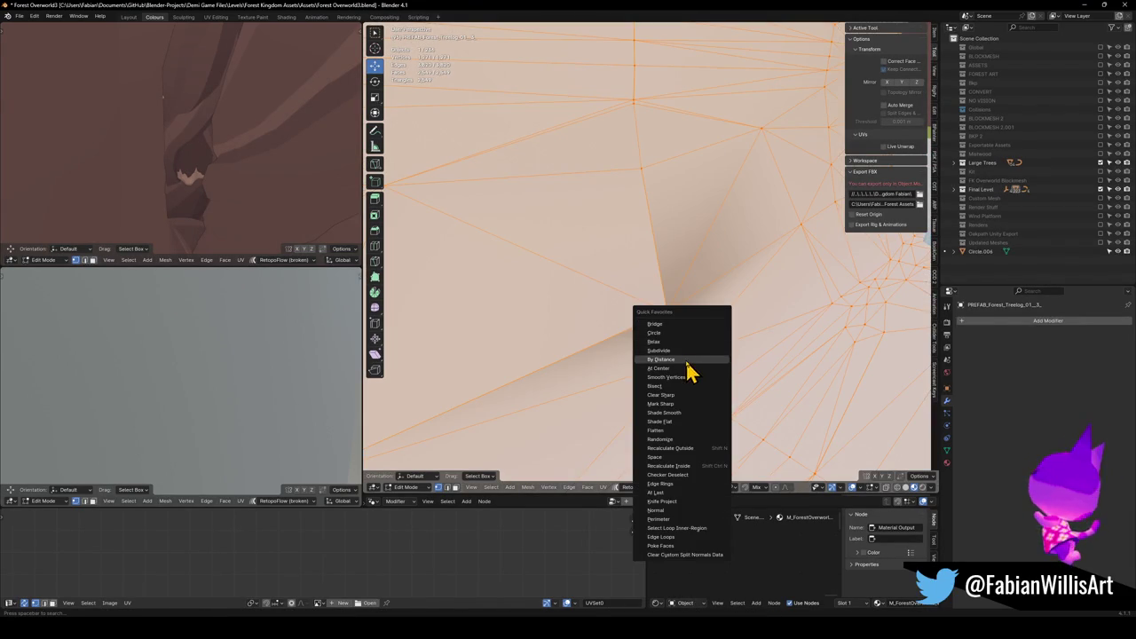
pyautogui.click(687, 359)
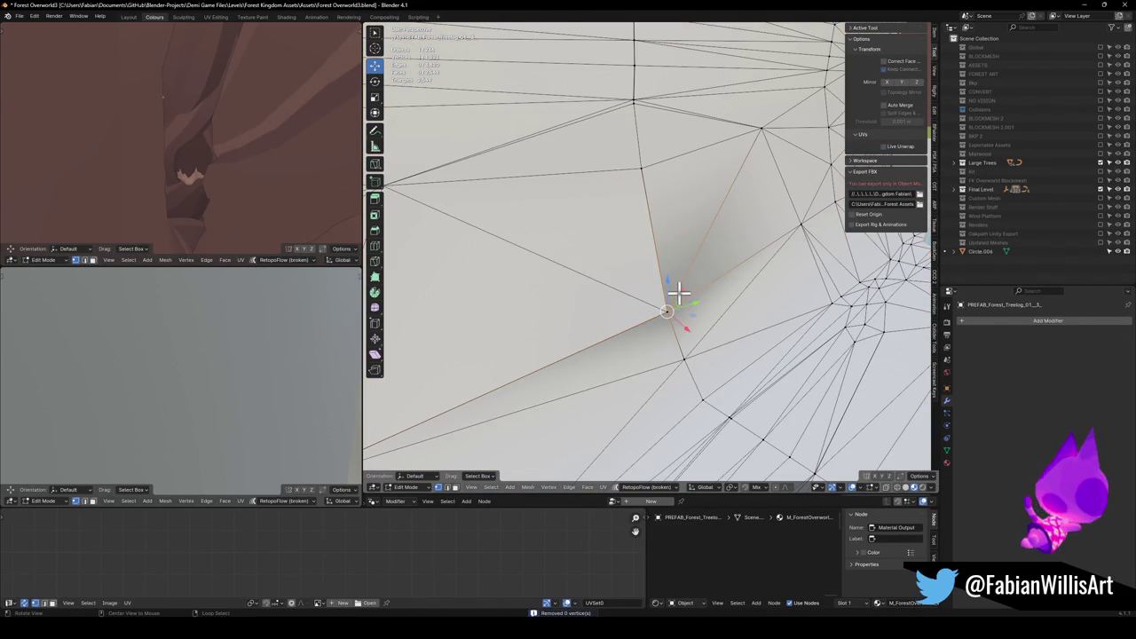
# Slide two more stray vertices onto neighbouring edges.
pyautogui.scroll(5, 678, 292)
pyautogui.press('g')
pyautogui.press('g')
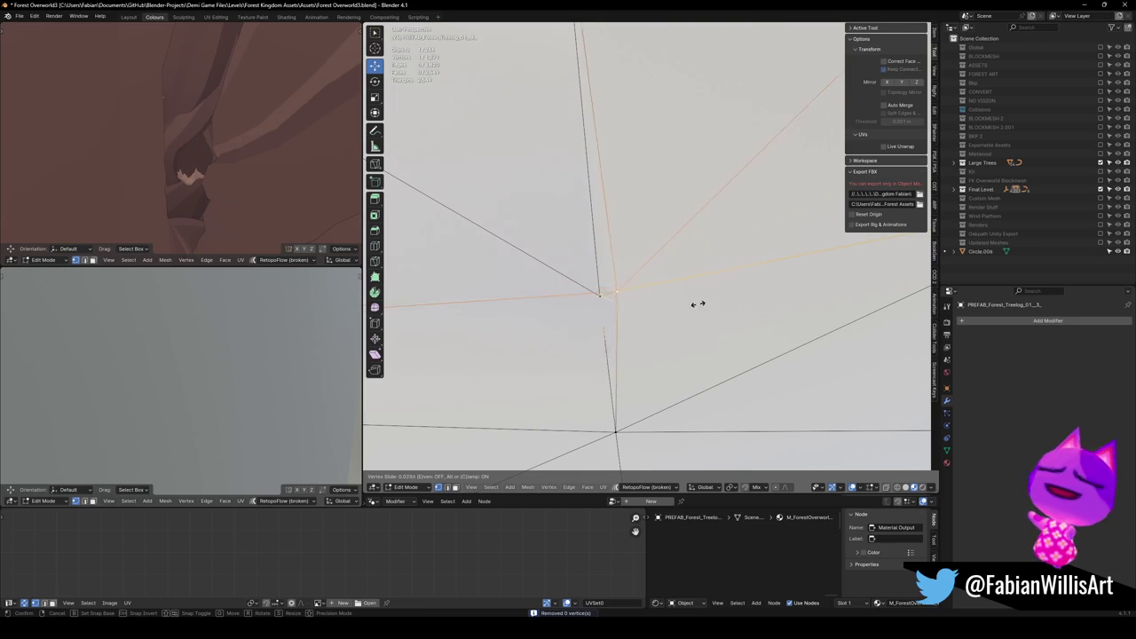
pyautogui.press('g')
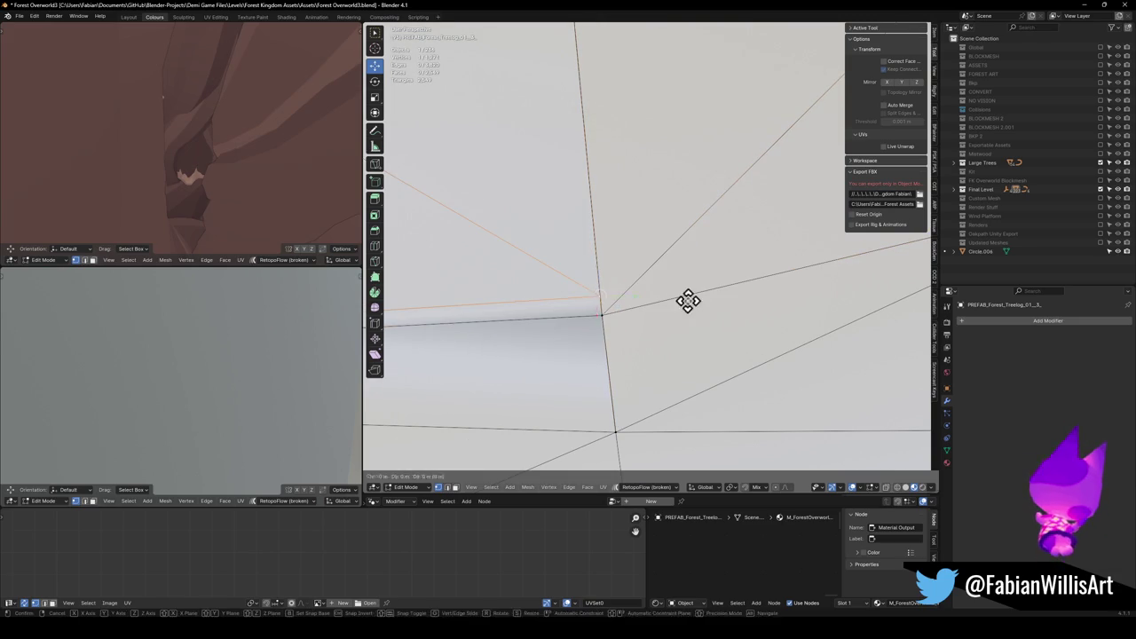
pyautogui.press('g')
pyautogui.click(613, 310)
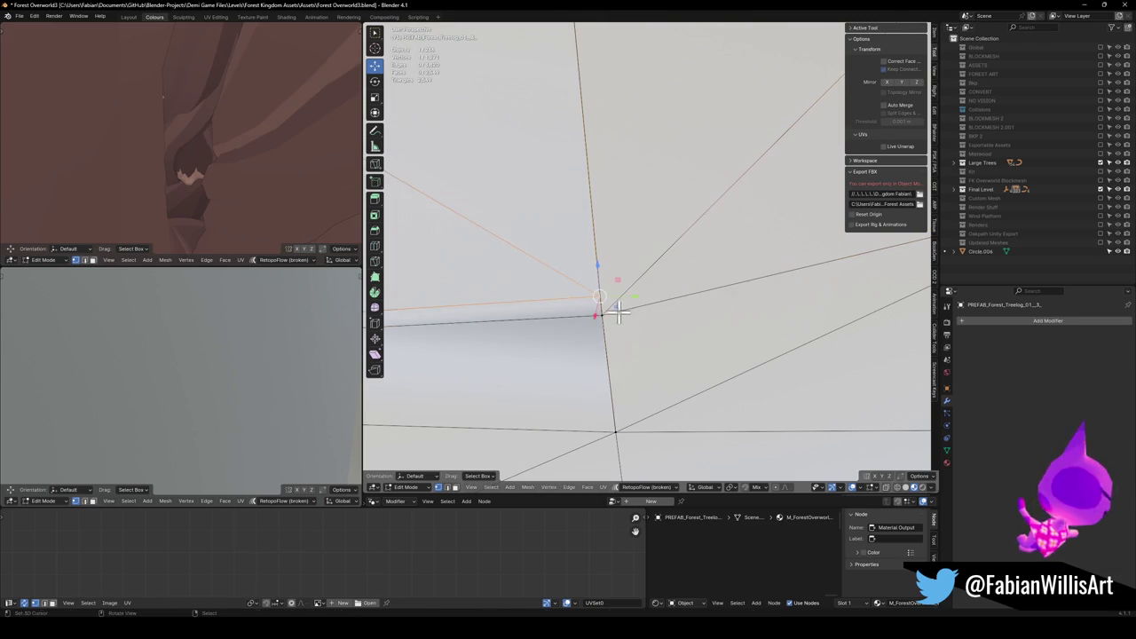
pyautogui.press('g')
pyautogui.press('g')
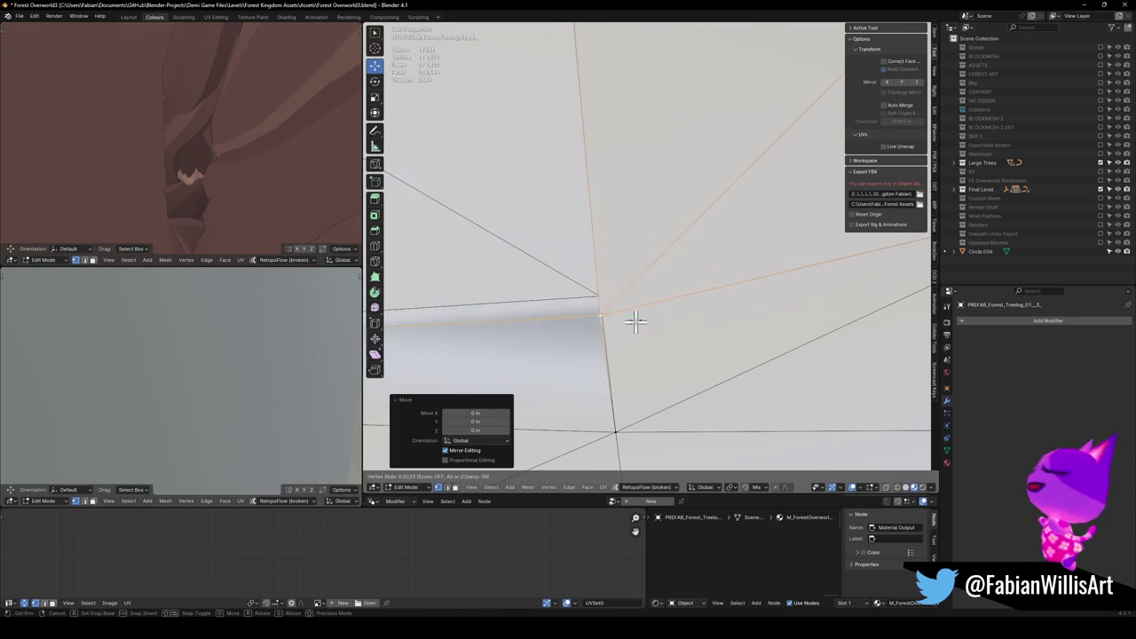
pyautogui.click(633, 322)
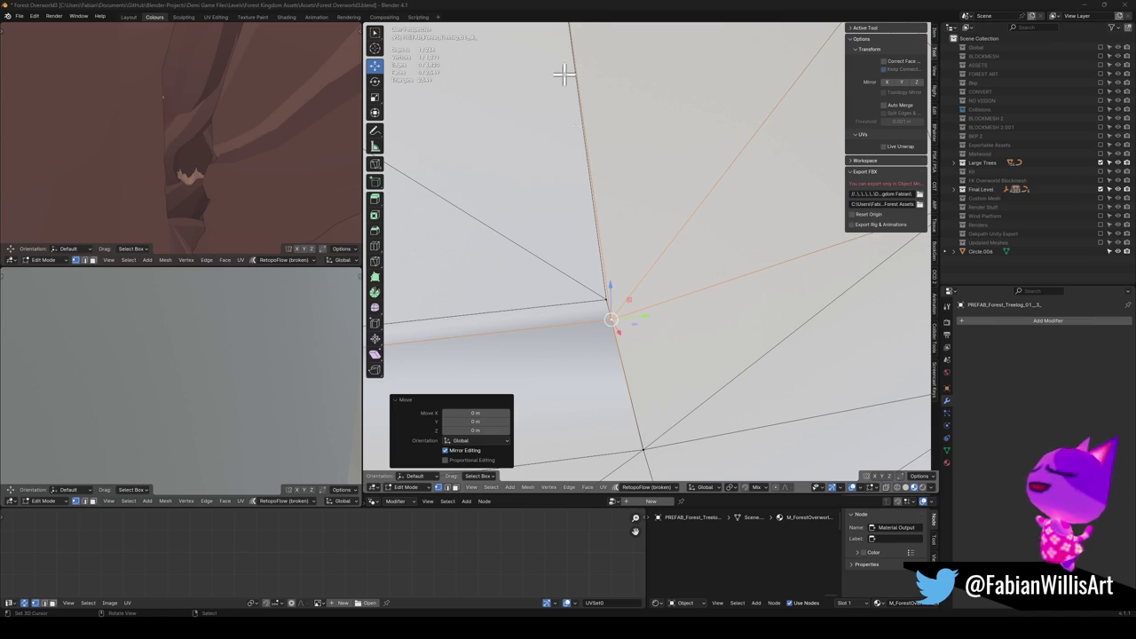
# Slide another vertex into place and clear the selection.
pyautogui.scroll(-3, 639, 266)
pyautogui.scroll(5, 670, 273)
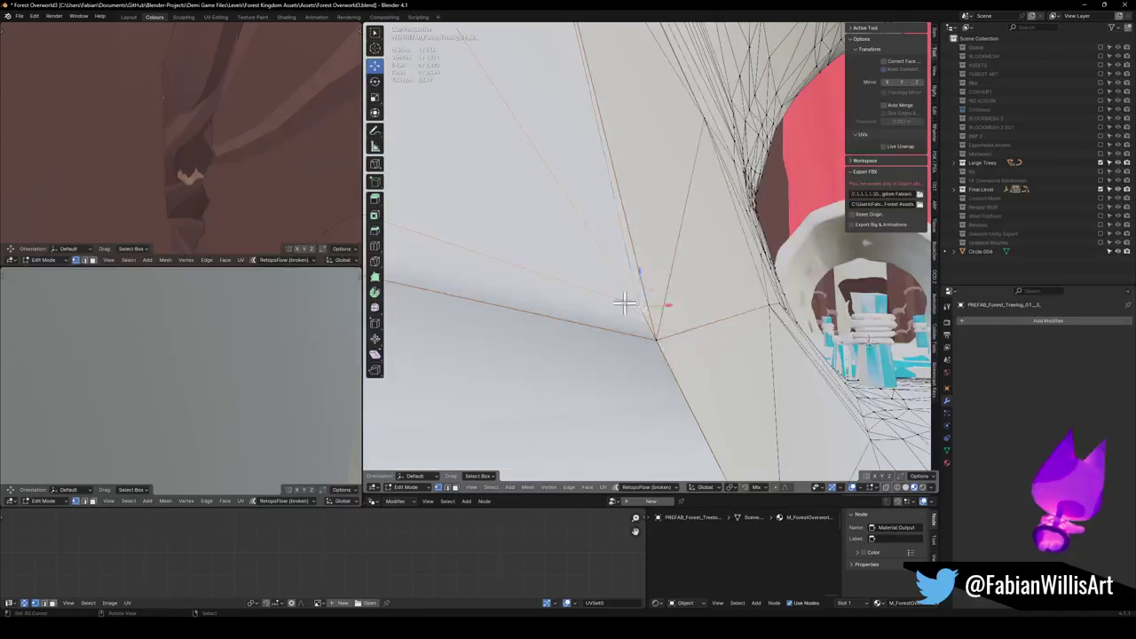
pyautogui.press('g')
pyautogui.press('g')
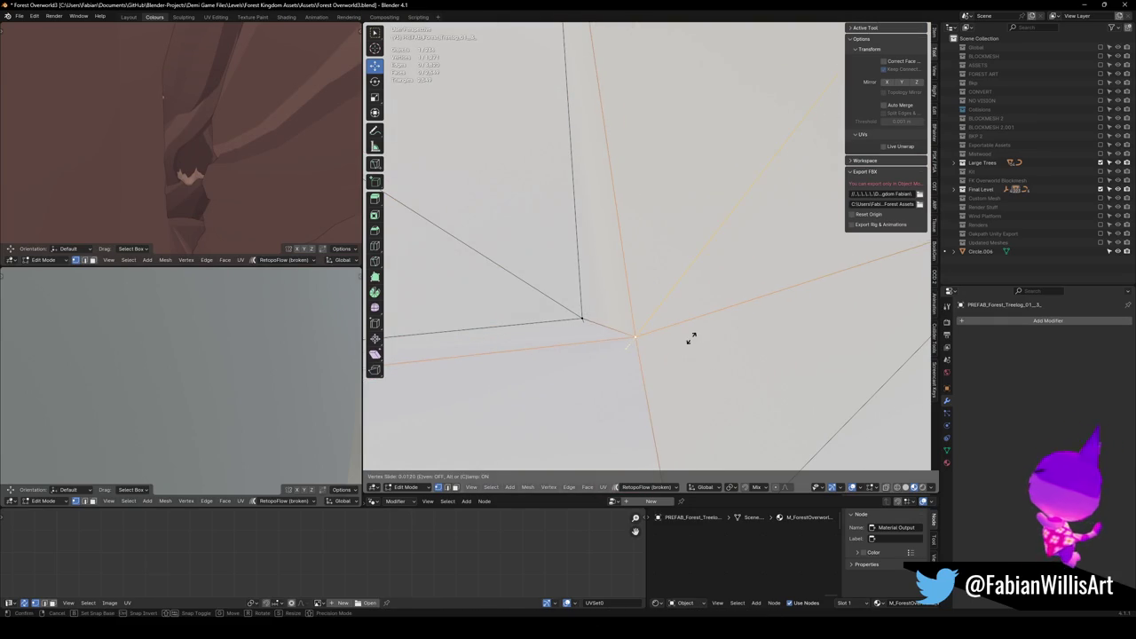
pyautogui.click(691, 338)
pyautogui.scroll(-6, 701, 335)
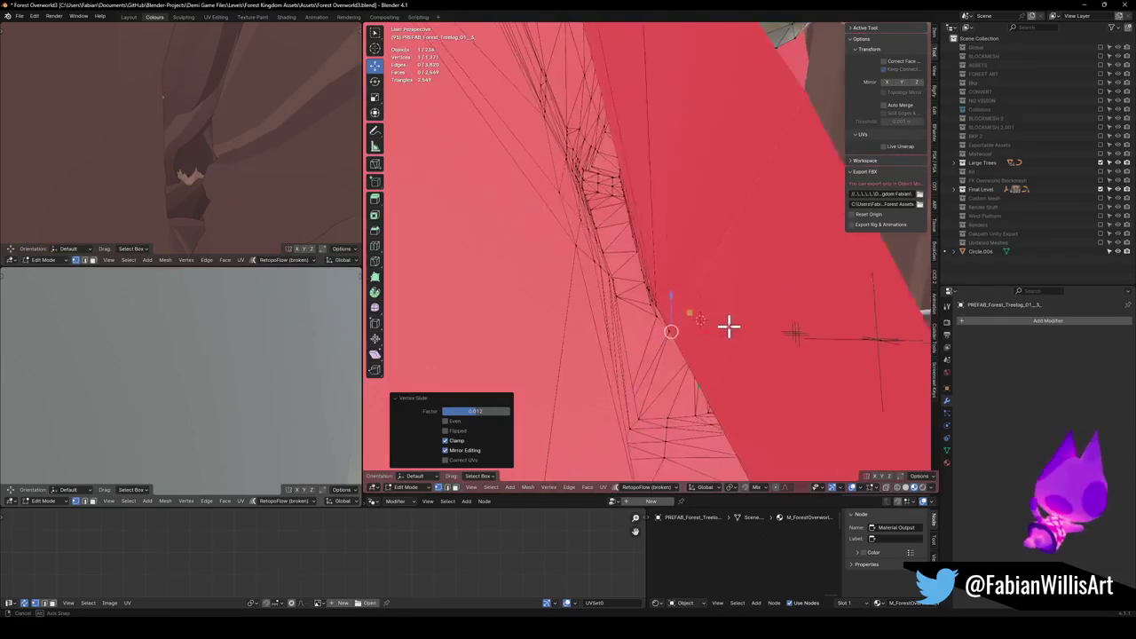
pyautogui.scroll(3, 728, 326)
pyautogui.click(690, 346)
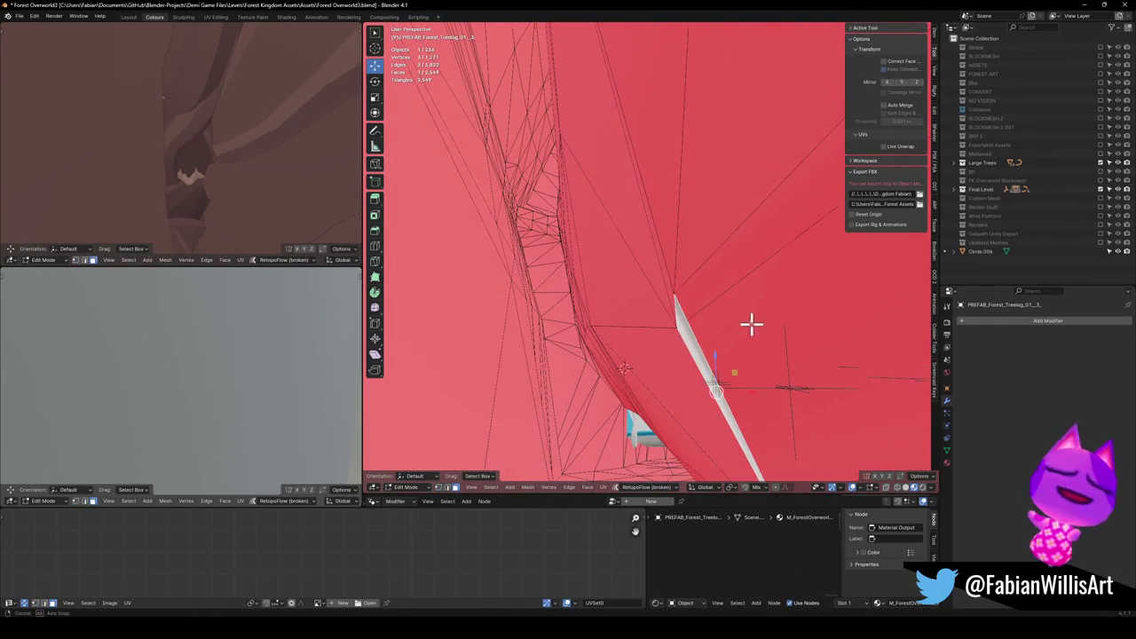
# Switch the mesh display from red to grey via the context menu.
pyautogui.scroll(3, 709, 337)
pyautogui.rightClick(675, 355)
pyautogui.click(676, 365)
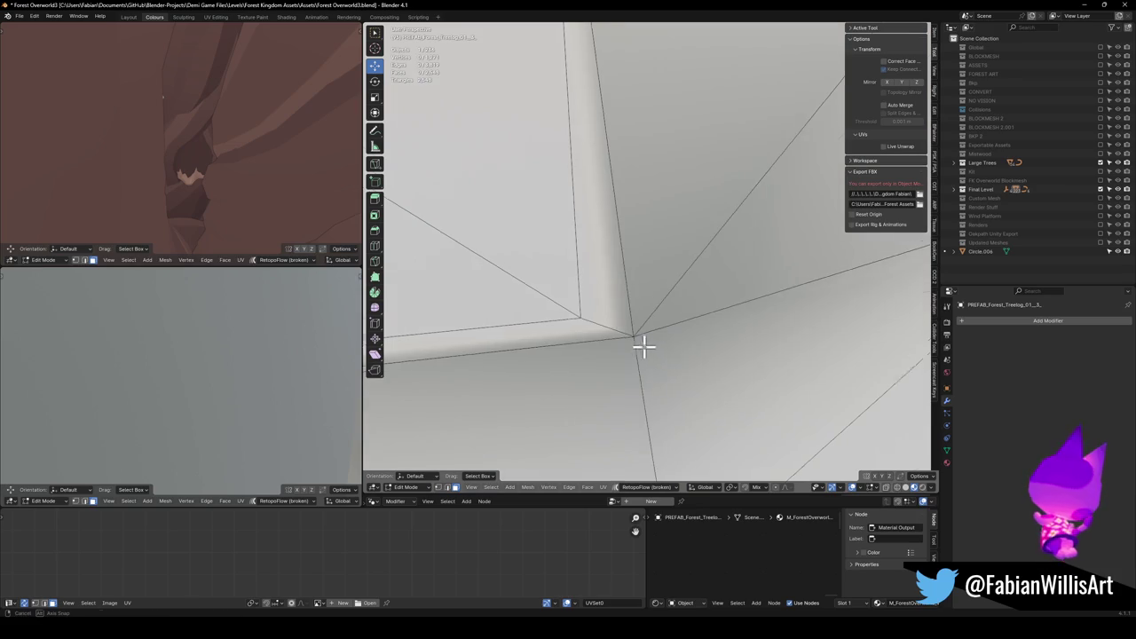
# Slide the corner vertex and its neighbour onto adjacent edges.
pyautogui.click(644, 347)
pyautogui.press('g')
pyautogui.press('g')
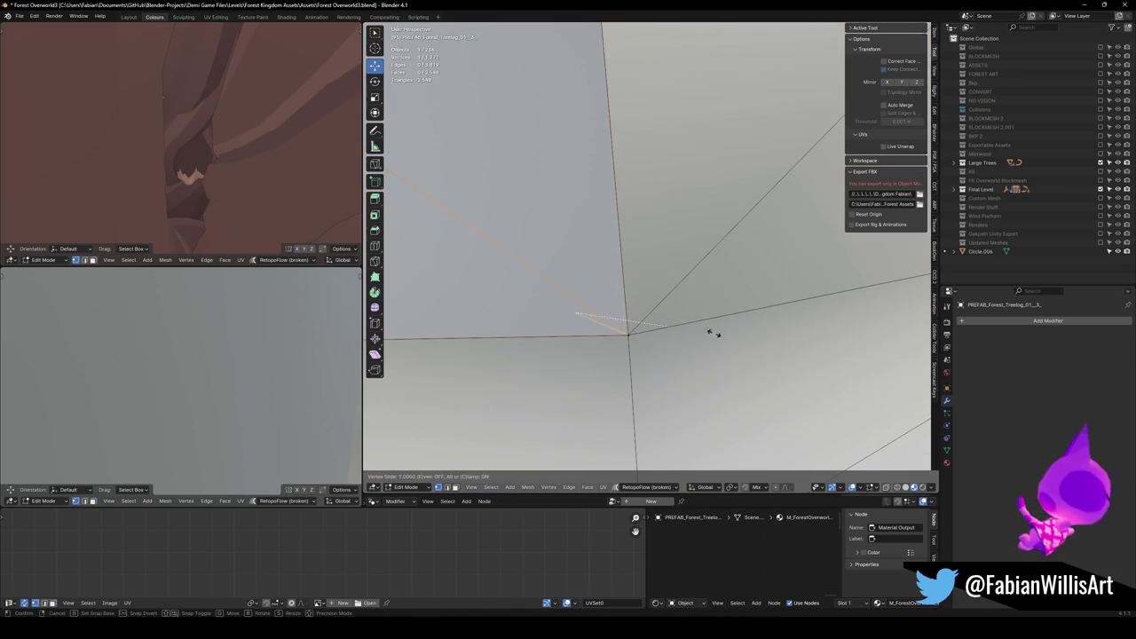
pyautogui.click(715, 333)
pyautogui.hotkey('ctrl', 'z')
pyautogui.click(672, 310)
pyautogui.press('g')
pyautogui.press('g')
pyautogui.click(647, 306)
pyautogui.scroll(-8, 639, 297)
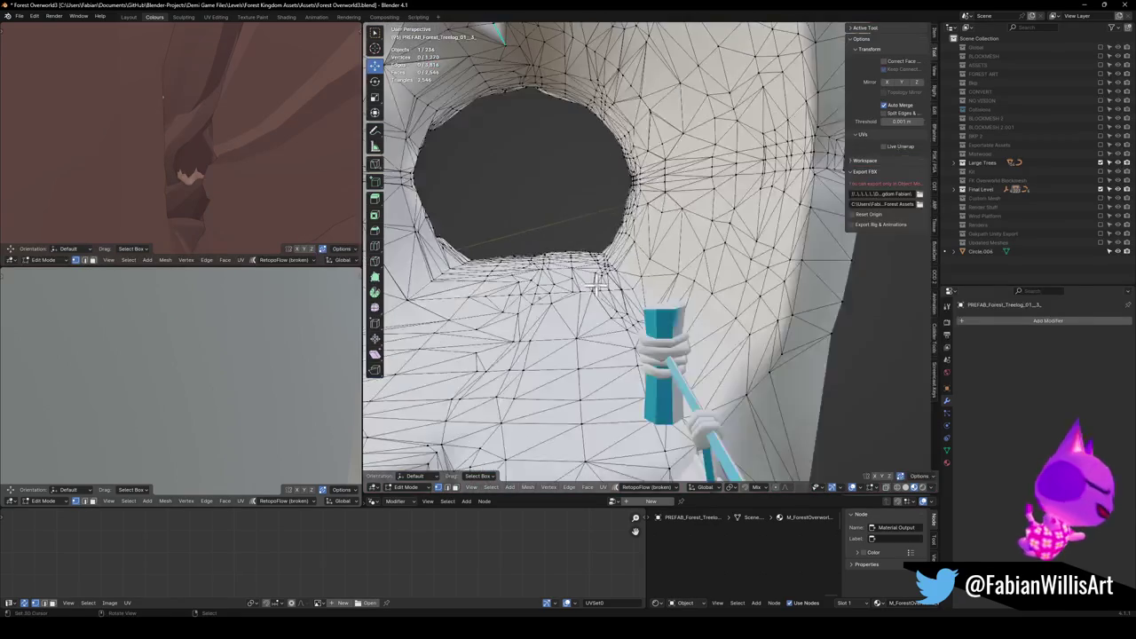
# Frame the selected edge and slide it onto its neighbour, collapsing it to one vertex.
pyautogui.scroll(-6, 596, 282)
pyautogui.press('KP_Decimal')
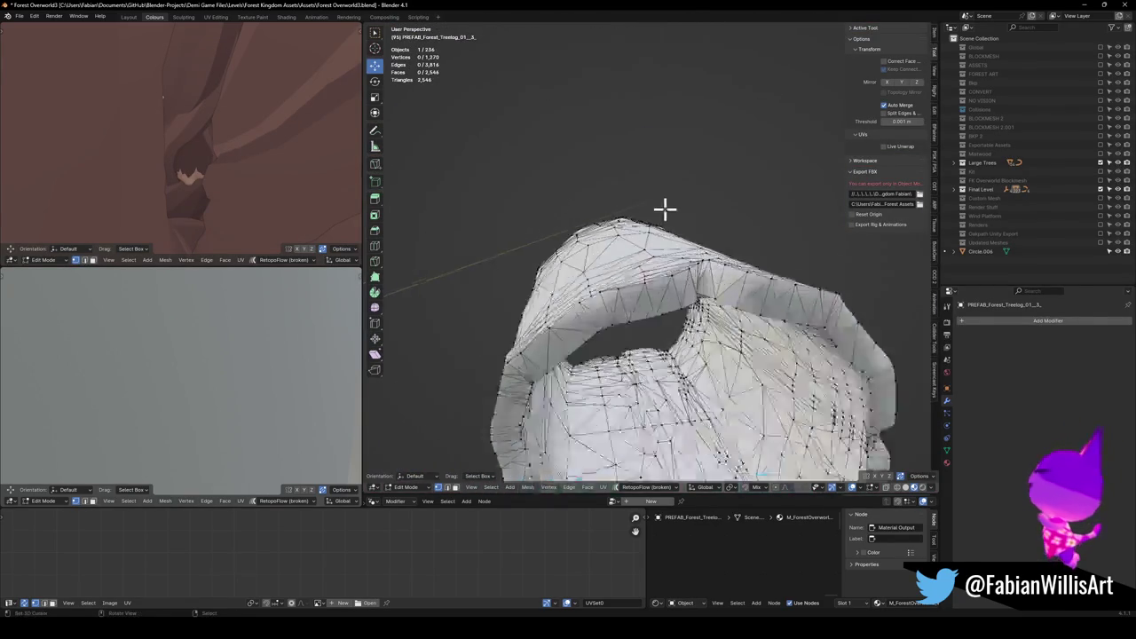
pyautogui.press('g')
pyautogui.press('g')
pyautogui.click(666, 337)
pyautogui.hotkey('ctrl', 'z')
pyautogui.press('g')
pyautogui.press('g')
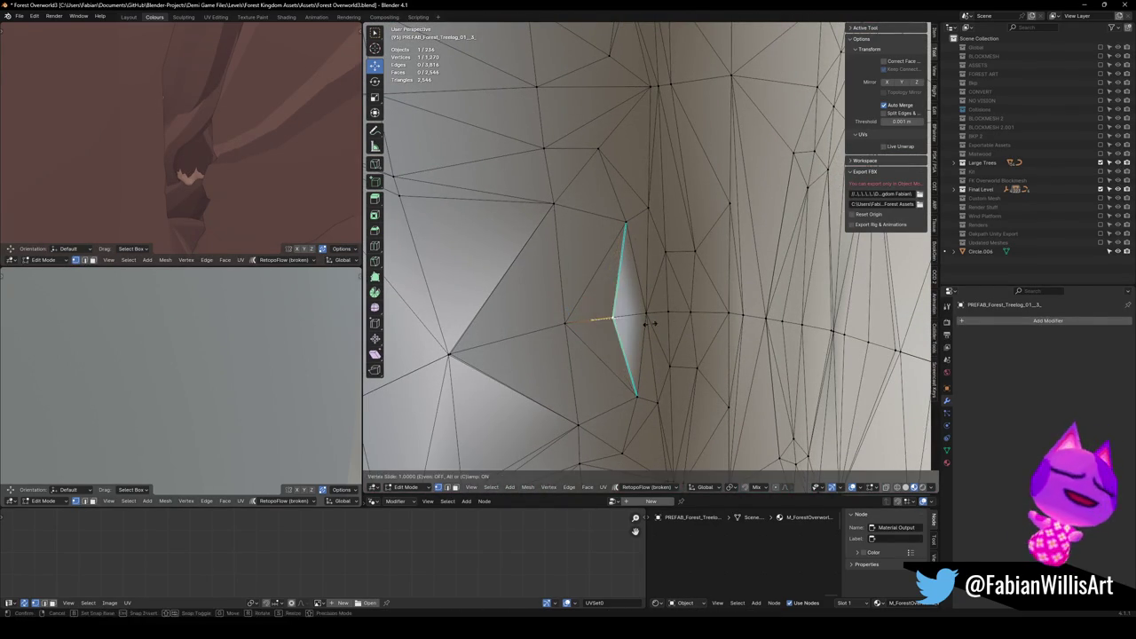
pyautogui.click(644, 332)
pyautogui.press('g')
pyautogui.press('g')
pyautogui.click(693, 331)
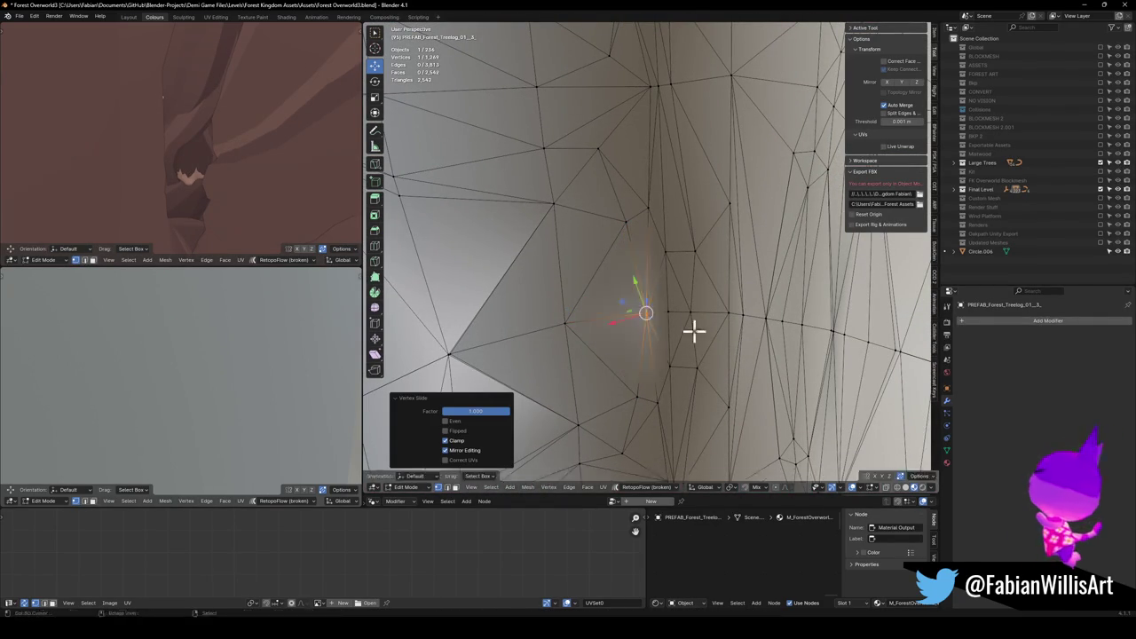
pyautogui.click(575, 318)
# Merge a stray vertex near the lower opening into its neighbour.
pyautogui.moveTo(639, 308); pyautogui.dragTo(581, 303)
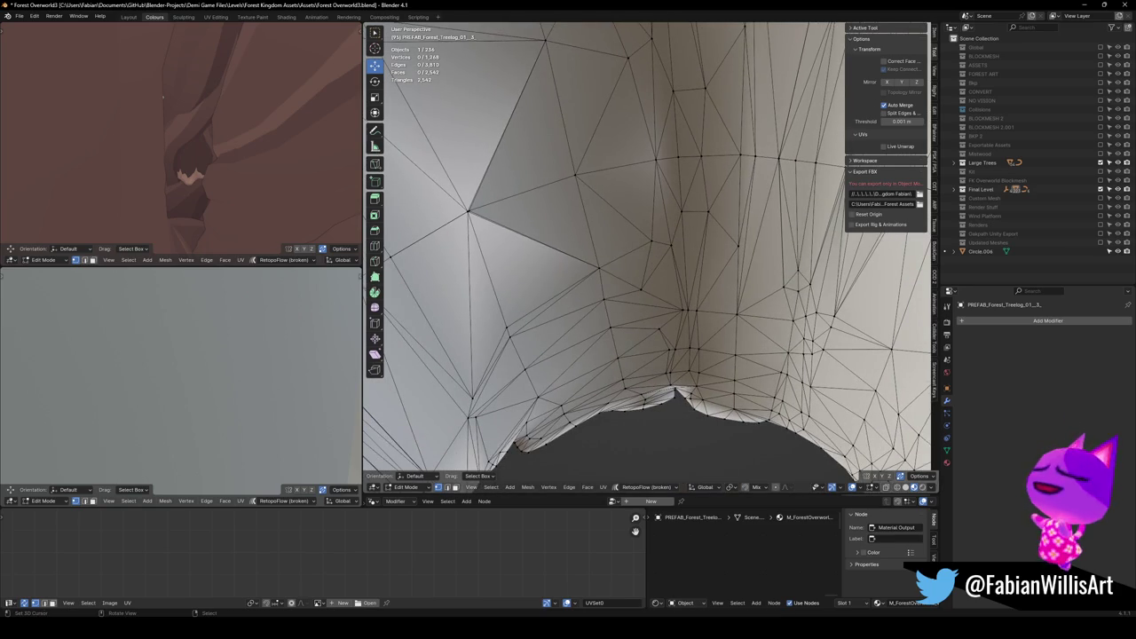
pyautogui.moveTo(639, 177)
pyautogui.mouseDown()
pyautogui.moveTo(625, 168)
pyautogui.moveTo(657, 153)
pyautogui.mouseUp()
pyautogui.click(605, 206)
pyautogui.hotkey('shift', 'v')
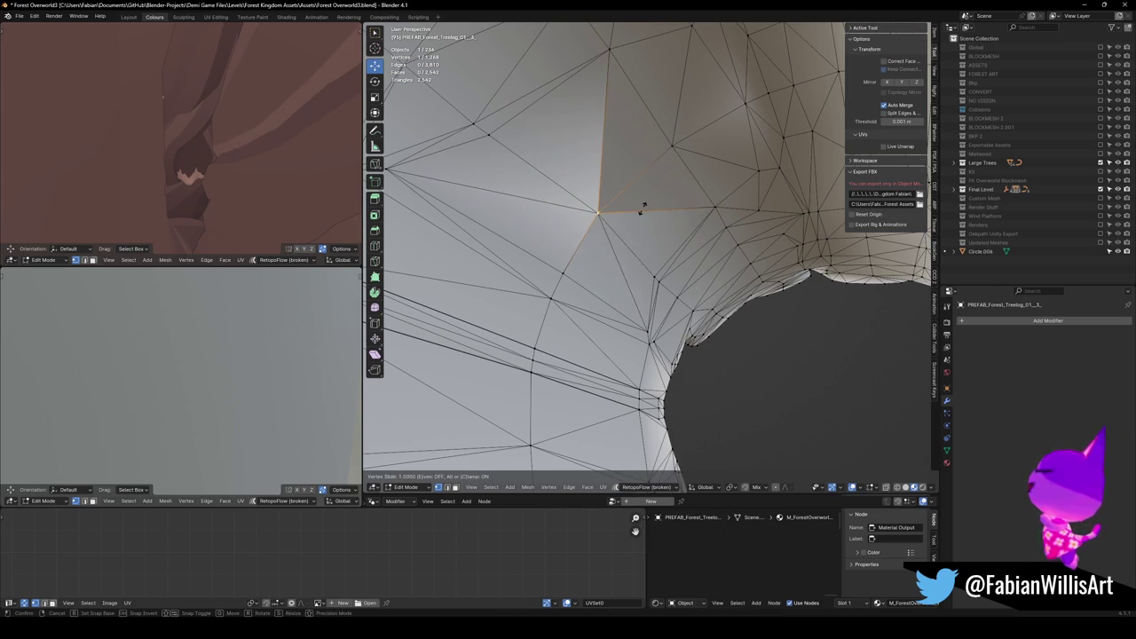
pyautogui.click(642, 210)
pyautogui.hotkey('shift', 'v')
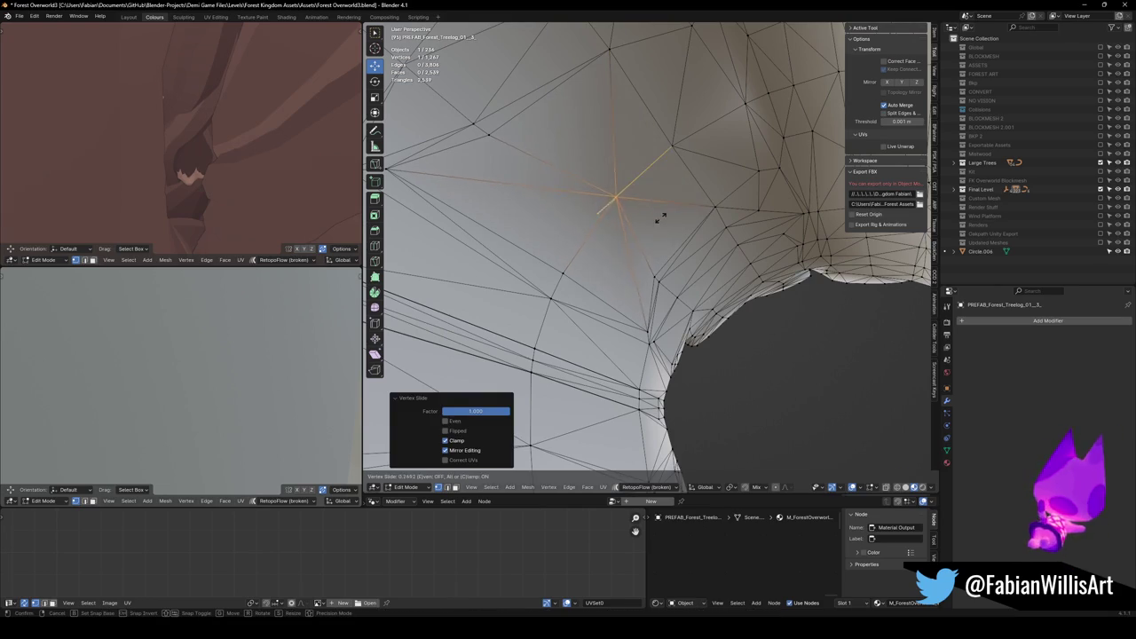
pyautogui.click(659, 204)
# Try converting the tree-log triangles to quads, revert it, and return to Object Mode.
pyautogui.hotkey('shift', '`')
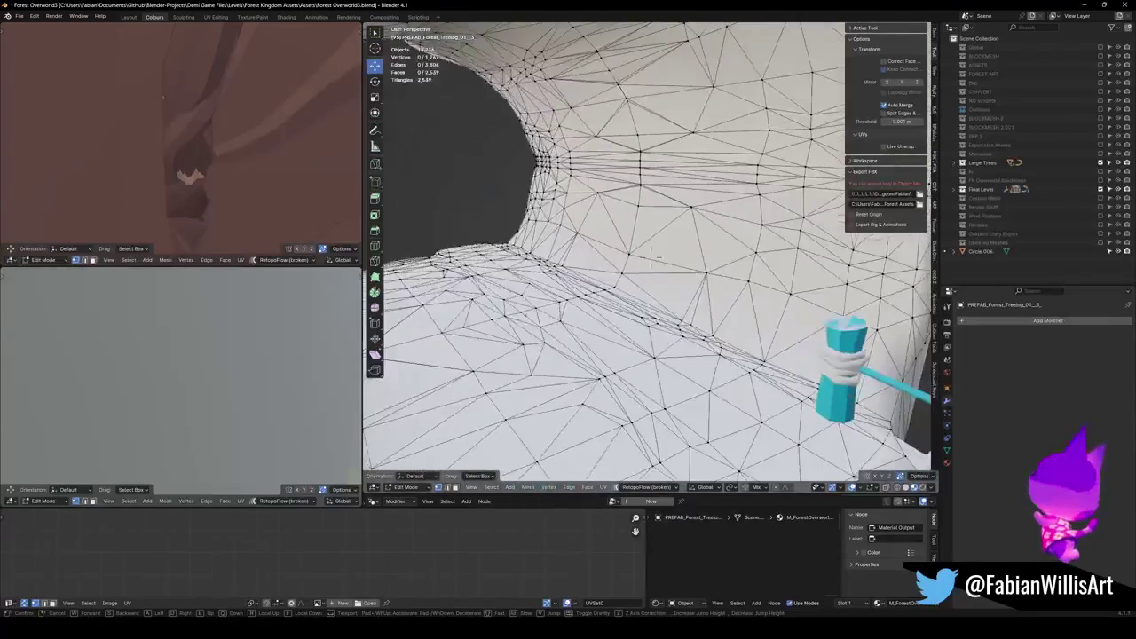
pyautogui.click(661, 214)
pyautogui.press('a')
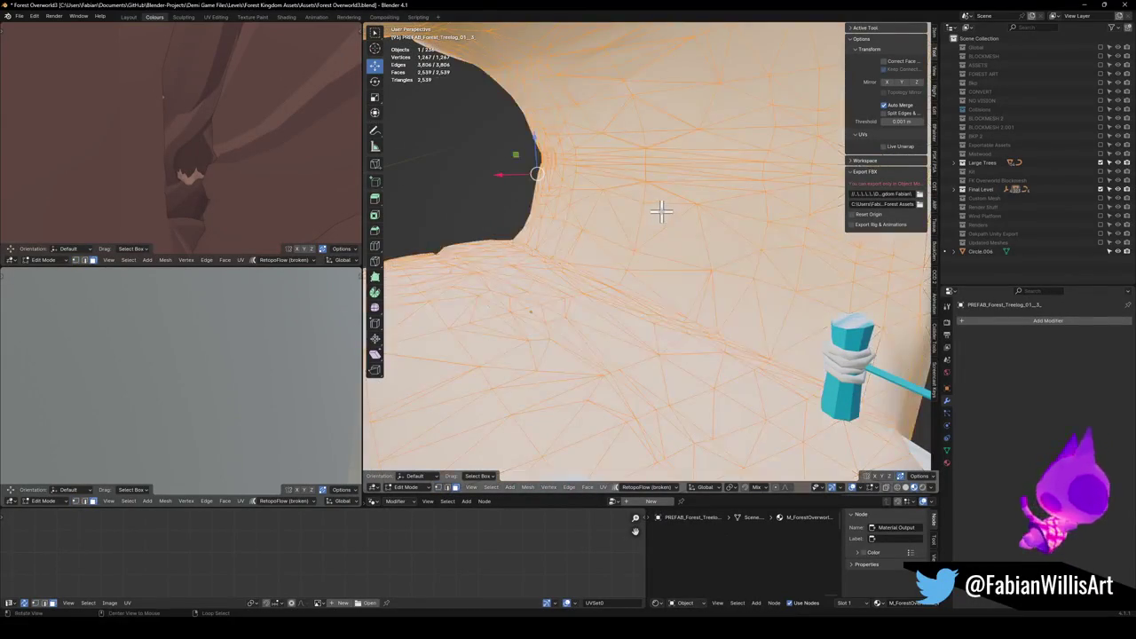
pyautogui.hotkey('alt', 'j')
pyautogui.hotkey('alt', 'a')
pyautogui.hotkey('shift', '`')
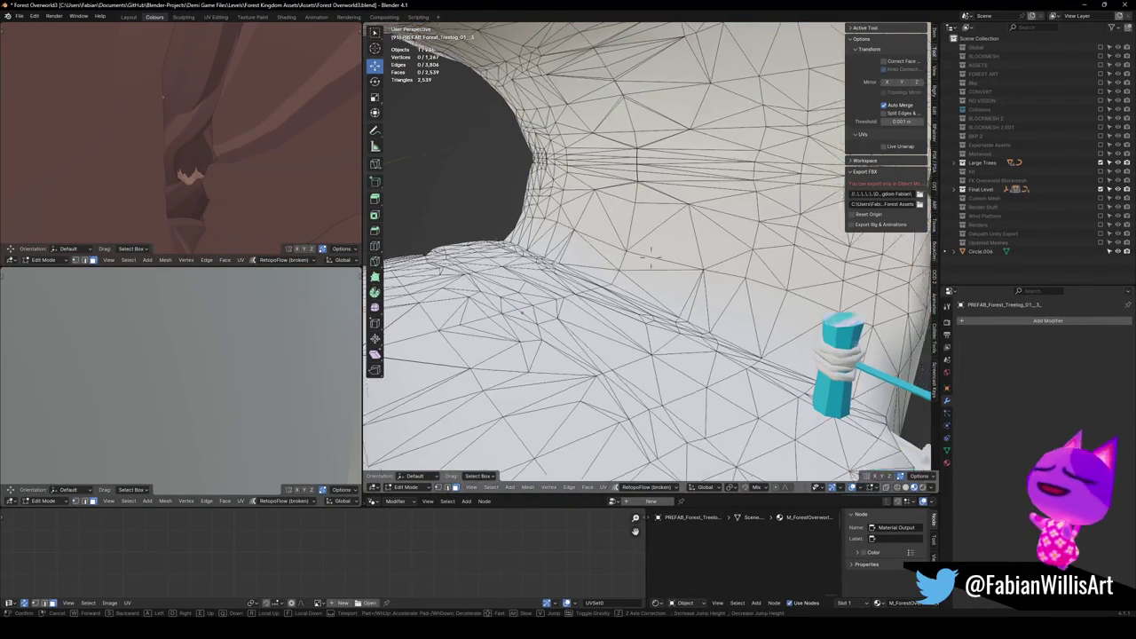
pyautogui.click(612, 288)
pyautogui.press('Tab')
# Delete the bridge's cyan collision mesh and fly forward along the bridge.
pyautogui.click(621, 275)
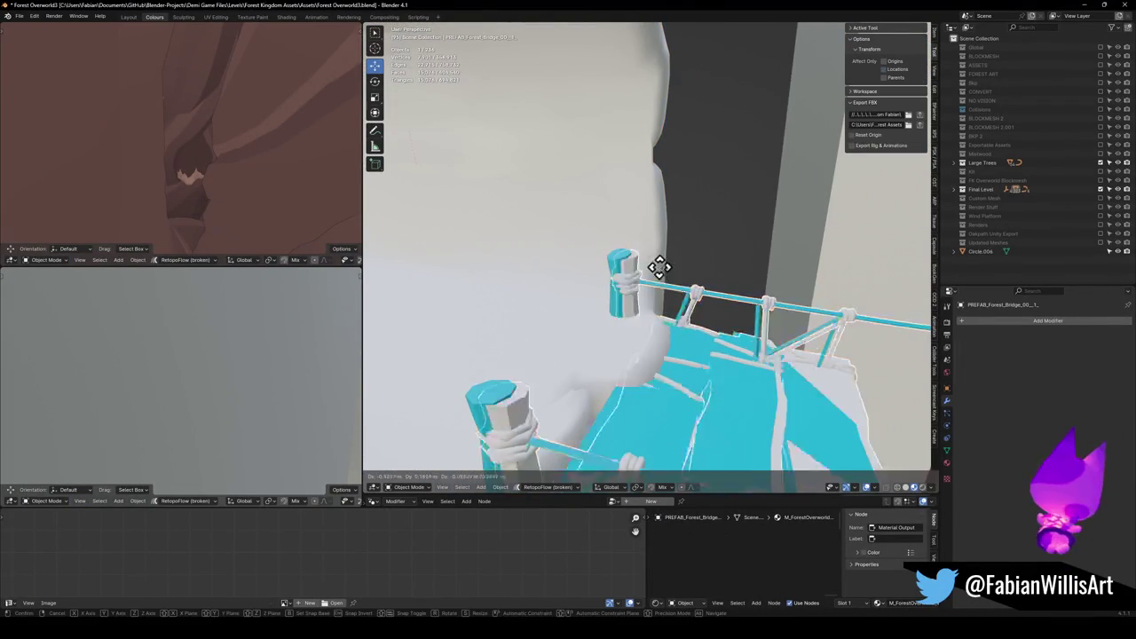
pyautogui.press('Delete')
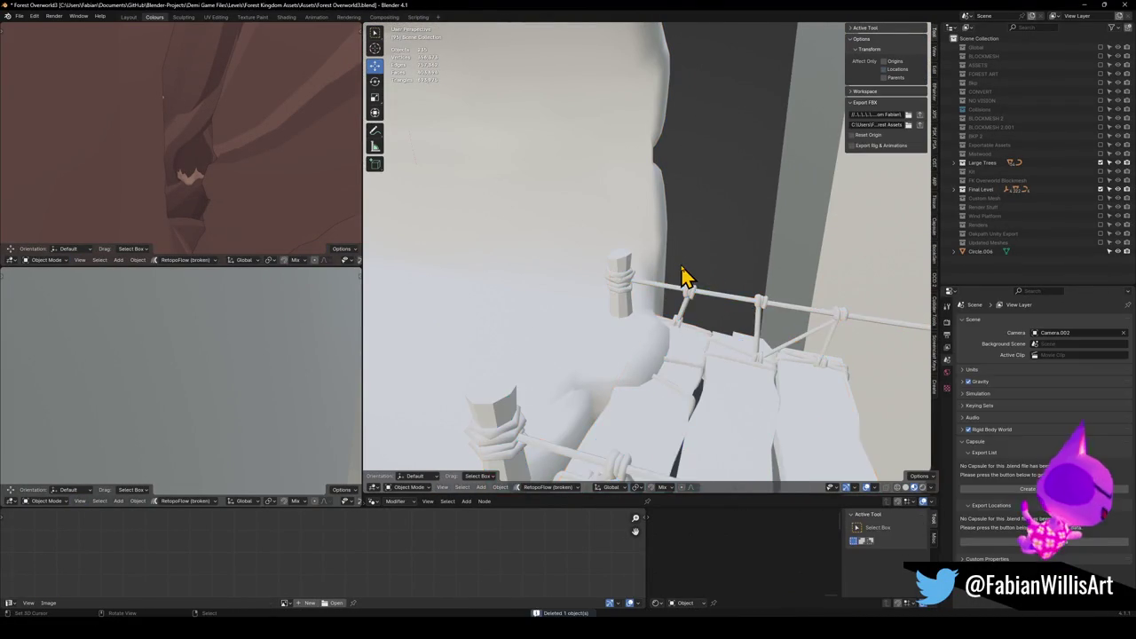
pyautogui.hotkey('shift', '`')
pyautogui.press('w')
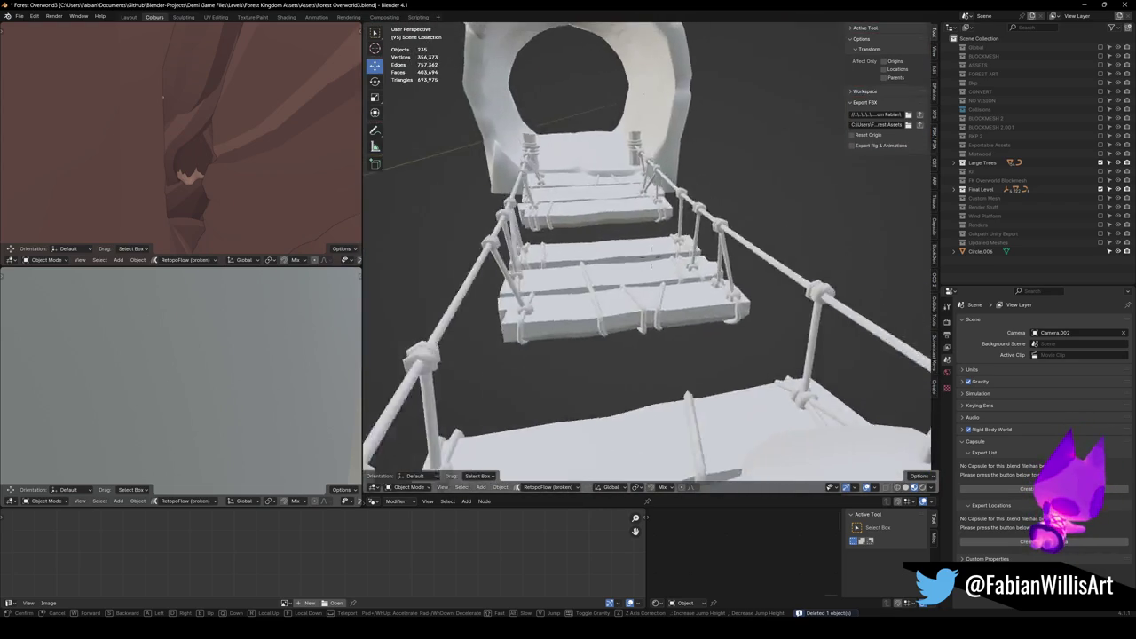
# Fly back through the tunnel and reopen the tree-log mesh in Edit Mode.
pyautogui.press('s')
pyautogui.press('w')
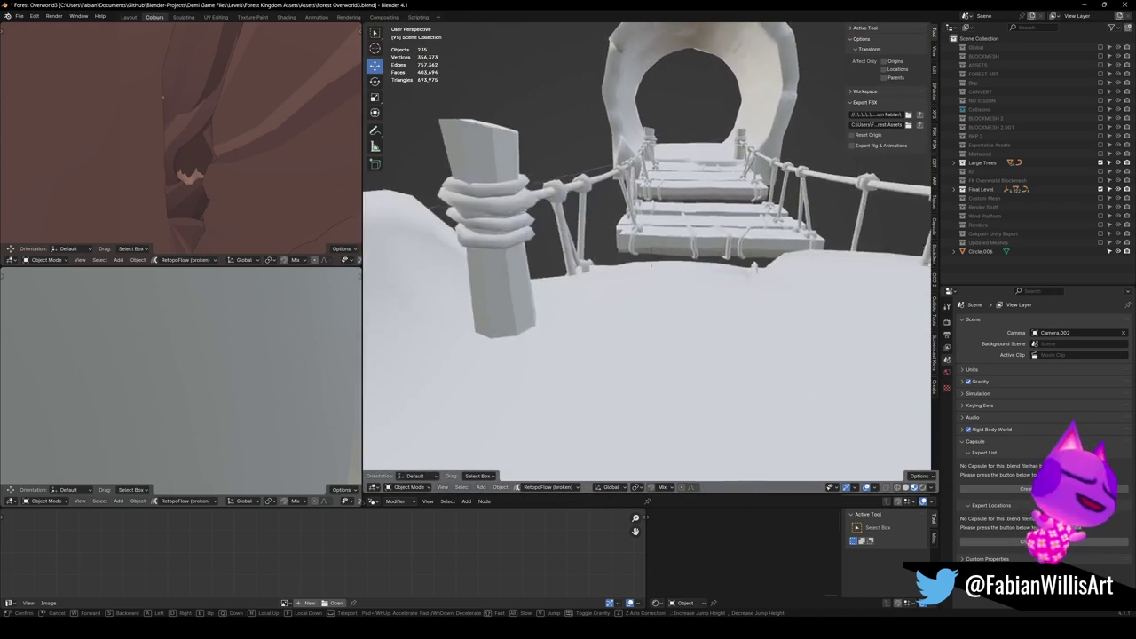
pyautogui.press('s')
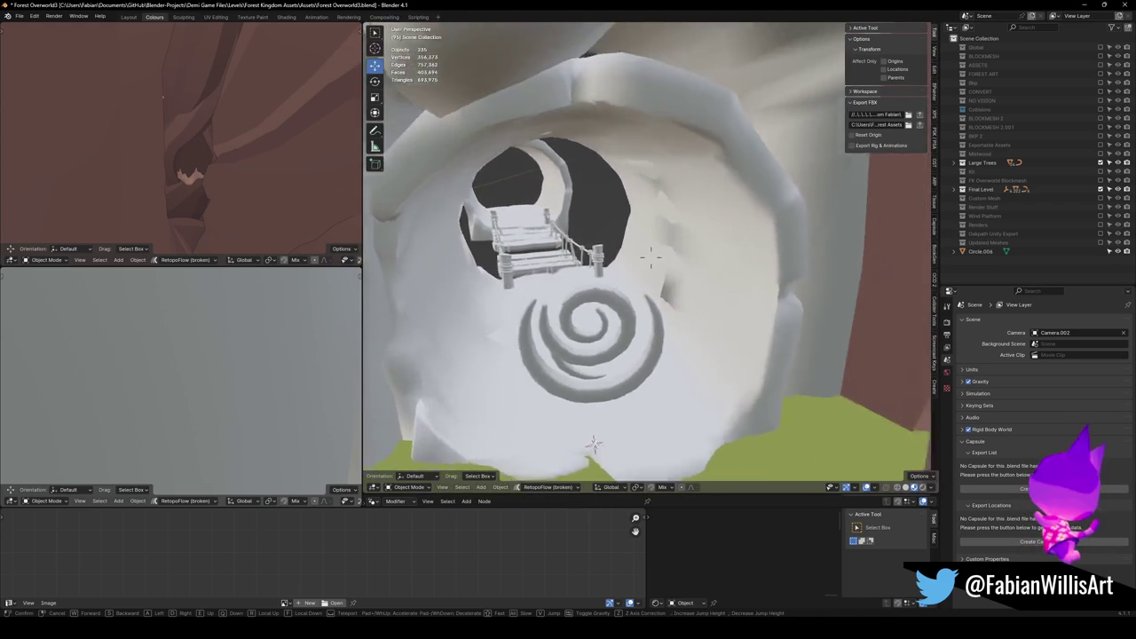
pyautogui.press('w')
pyautogui.click(650, 258)
pyautogui.click(684, 276)
pyautogui.press('Tab')
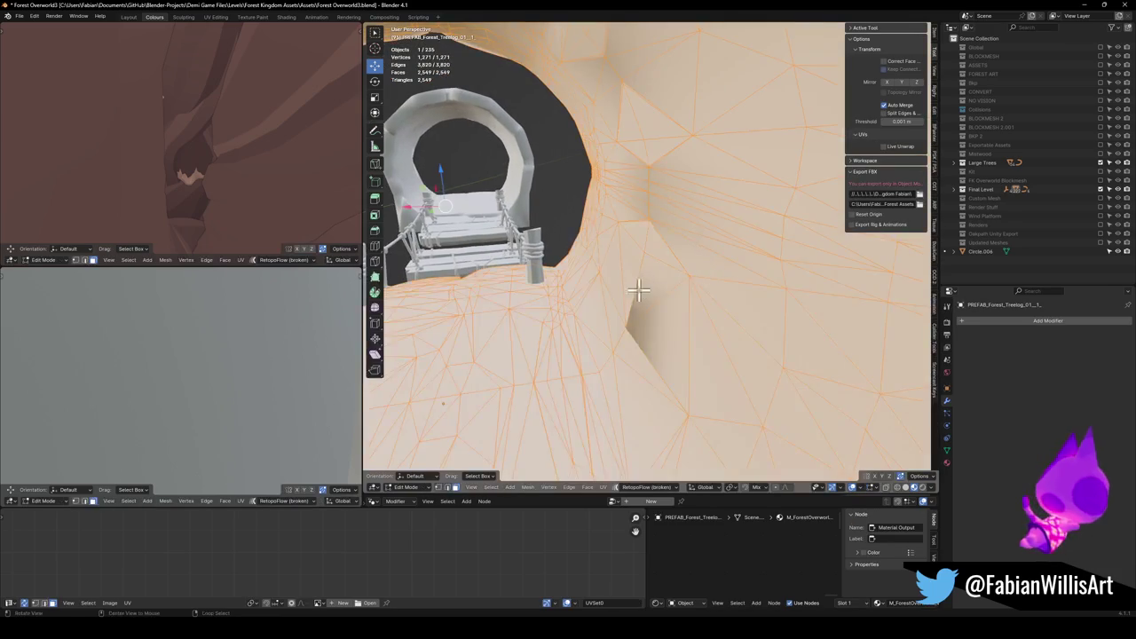
# Slide a first stray vertex on the log's inner wall into place.
pyautogui.press('1')
pyautogui.hotkey('alt', 'a')
pyautogui.scroll(1, 625, 348)
pyautogui.press('g')
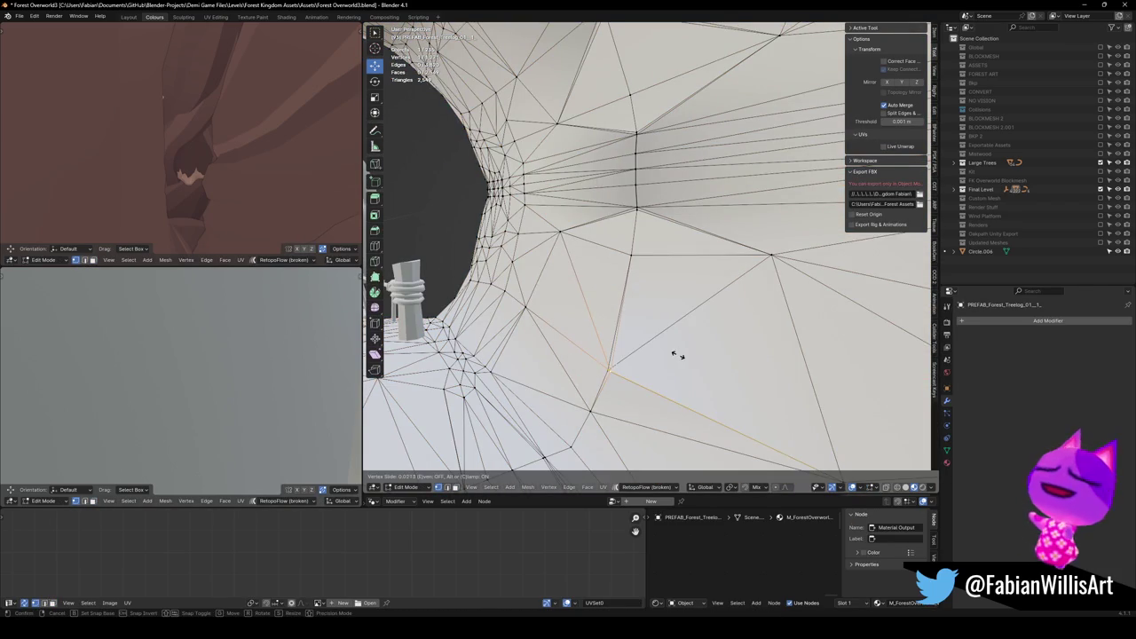
pyautogui.click(671, 359)
pyautogui.press('g')
pyautogui.press('g')
pyautogui.rightClick(671, 358)
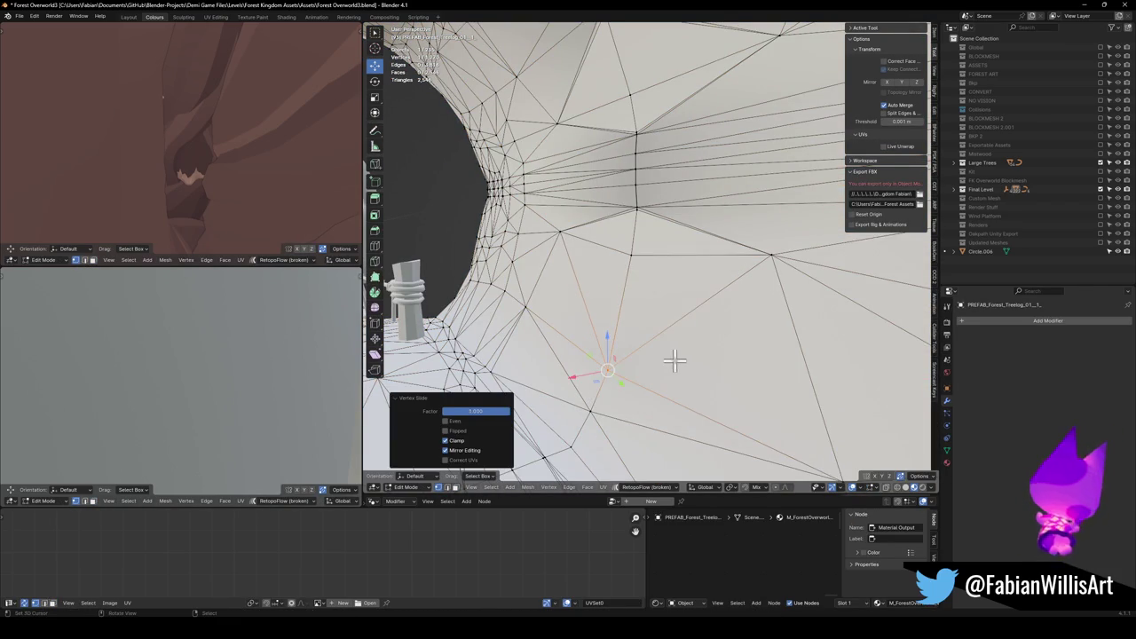
pyautogui.click(671, 346)
# Slide another inner-wall vertex along its edges into a cleaner position.
pyautogui.keyDown('alt'); pyautogui.click(679, 198); pyautogui.keyUp('alt')
pyautogui.click(642, 195)
pyautogui.press('g')
pyautogui.press('g')
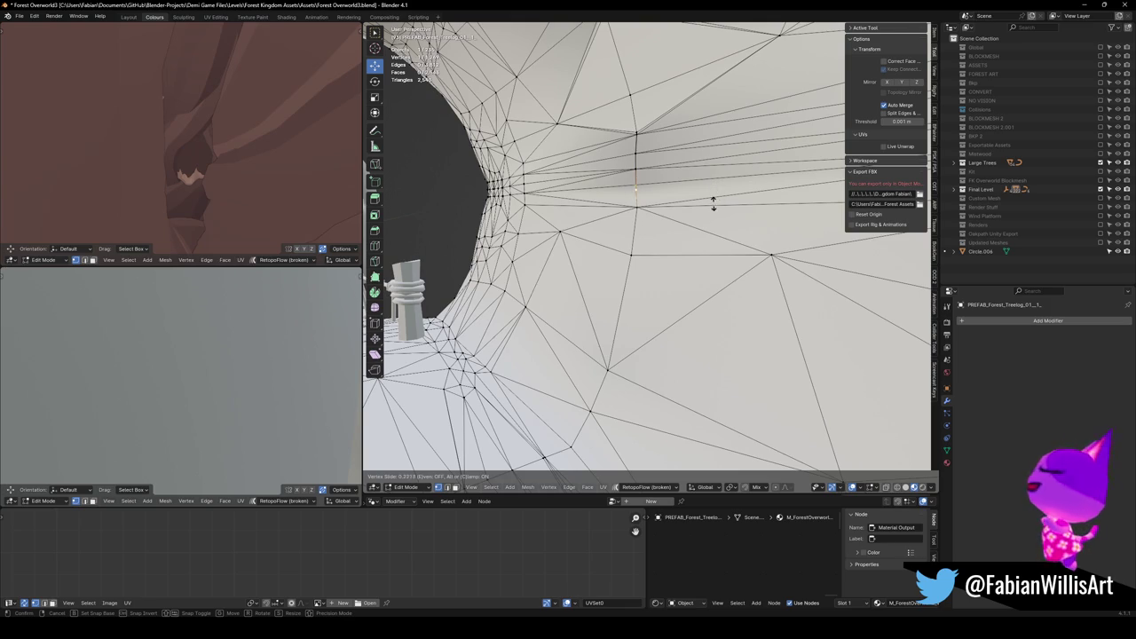
pyautogui.click(713, 203)
pyautogui.press('g')
pyautogui.press('g')
pyautogui.click(704, 197)
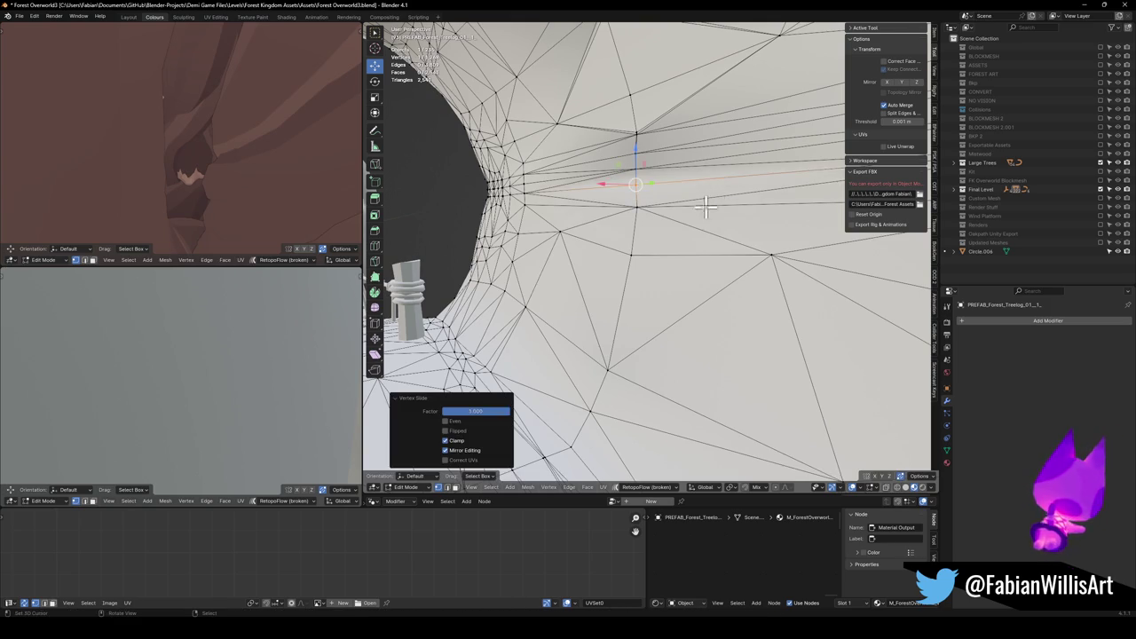
# Run Merge by Distance at 0.6 m on the whole log mesh.
pyautogui.press('a')
pyautogui.rightClick(664, 204)
pyautogui.click(671, 215)
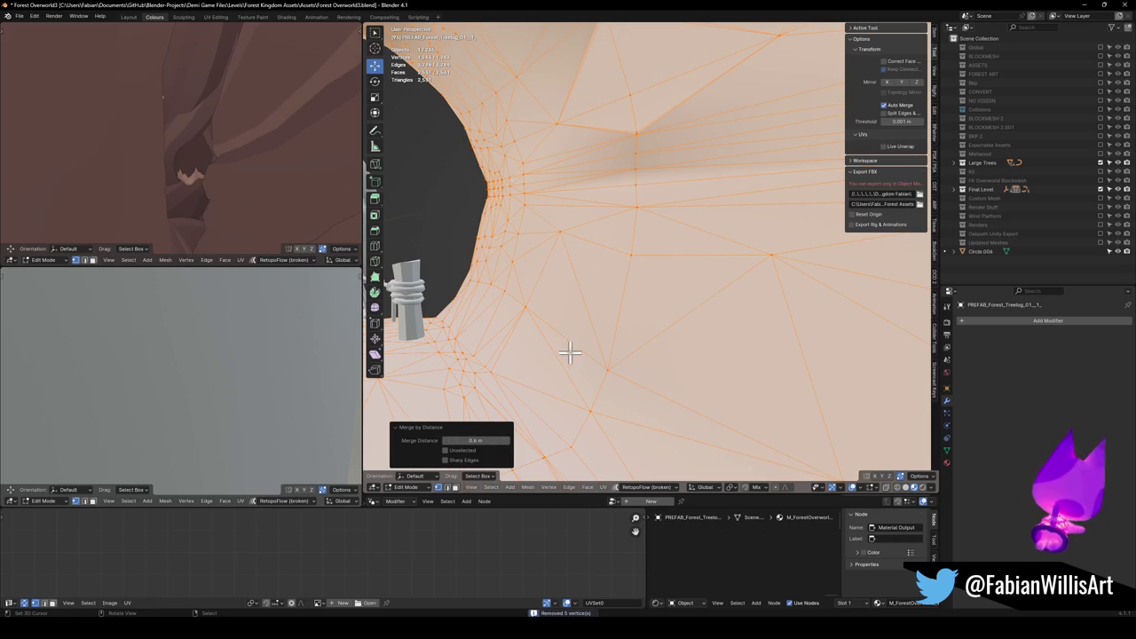
pyautogui.scroll(-12, 598, 282)
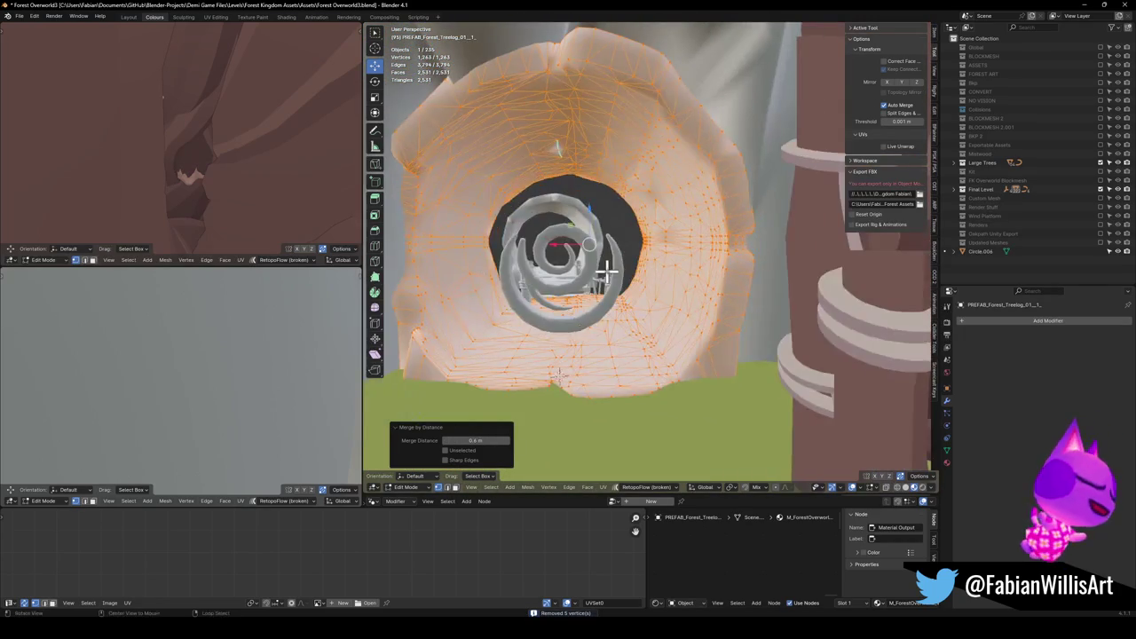
pyautogui.scroll(3, 605, 262)
pyautogui.scroll(2, 606, 277)
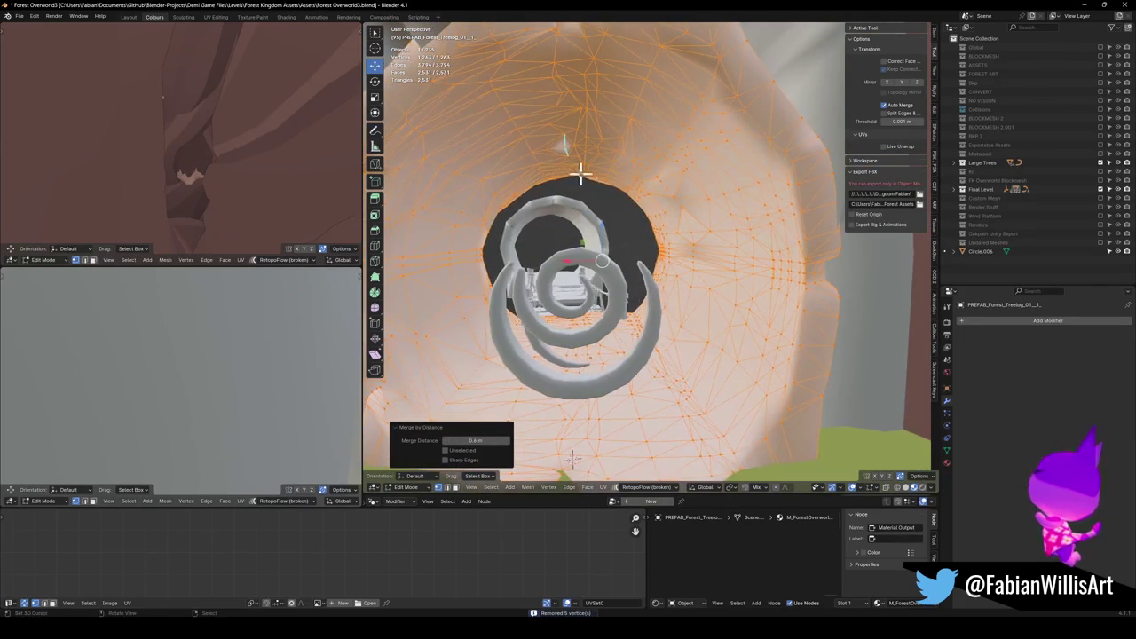
pyautogui.scroll(5, 563, 149)
pyautogui.scroll(-2, 689, 281)
# Merge the last stray vertex into its neighbour and dissolve it, leaving 1,261 vertices.
pyautogui.click(629, 243)
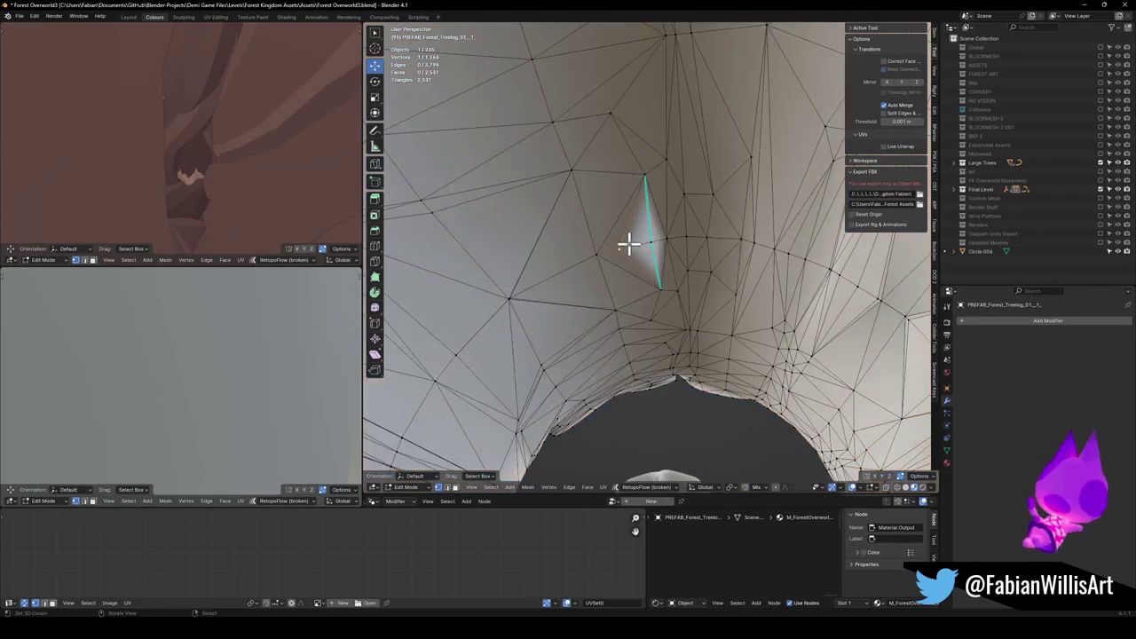
pyautogui.hotkey('shift', 'v')
pyautogui.click(690, 245)
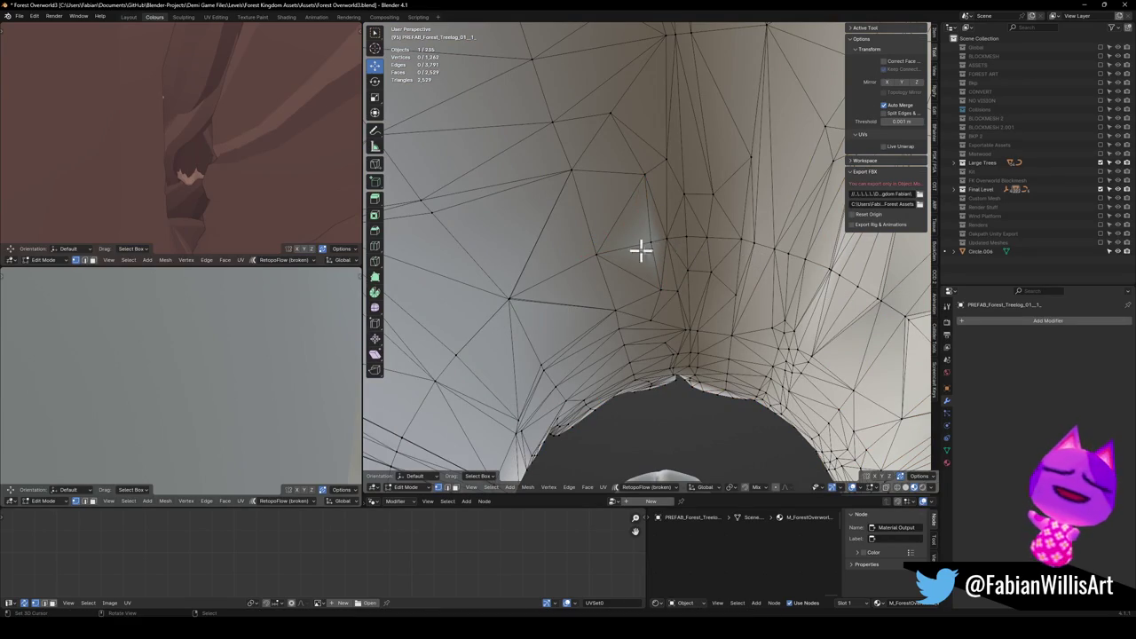
pyautogui.hotkey('ctrl', 'x')
pyautogui.scroll(-5, 674, 266)
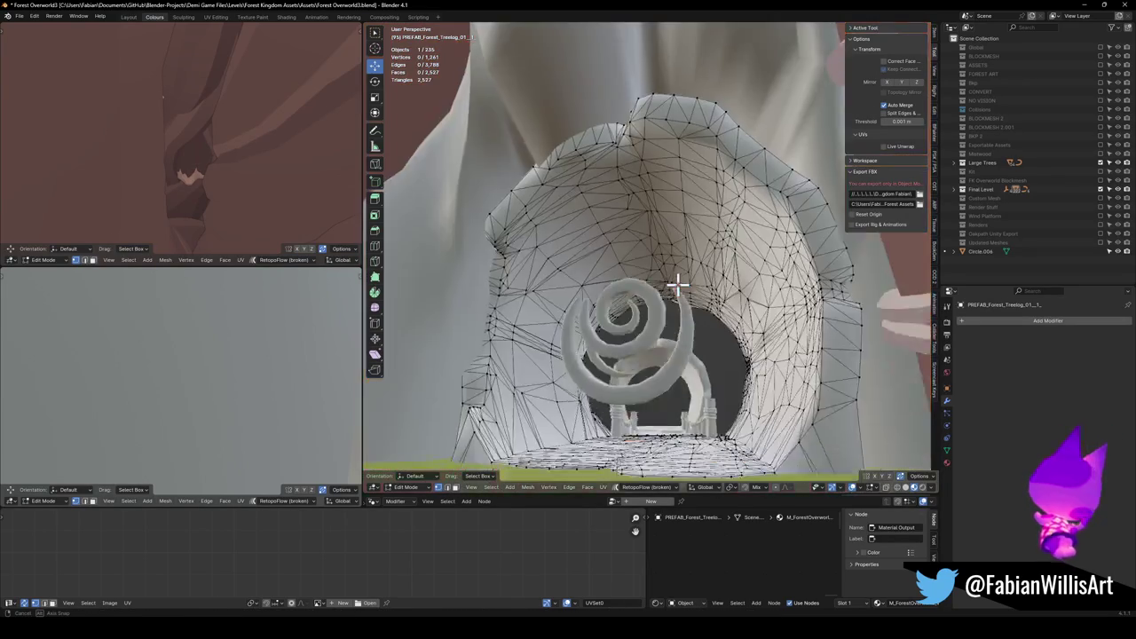
pyautogui.moveTo(686, 289)
pyautogui.mouseDown()
pyautogui.moveTo(751, 299)
pyautogui.moveTo(807, 332)
pyautogui.moveTo(718, 260)
pyautogui.moveTo(720, 311)
pyautogui.mouseUp()
pyautogui.press('Tab')
# Scale the spiral Circle.006 to 1.503 and raise it about 4.32 m.
pyautogui.click(680, 376)
pyautogui.press('KP_Decimal')
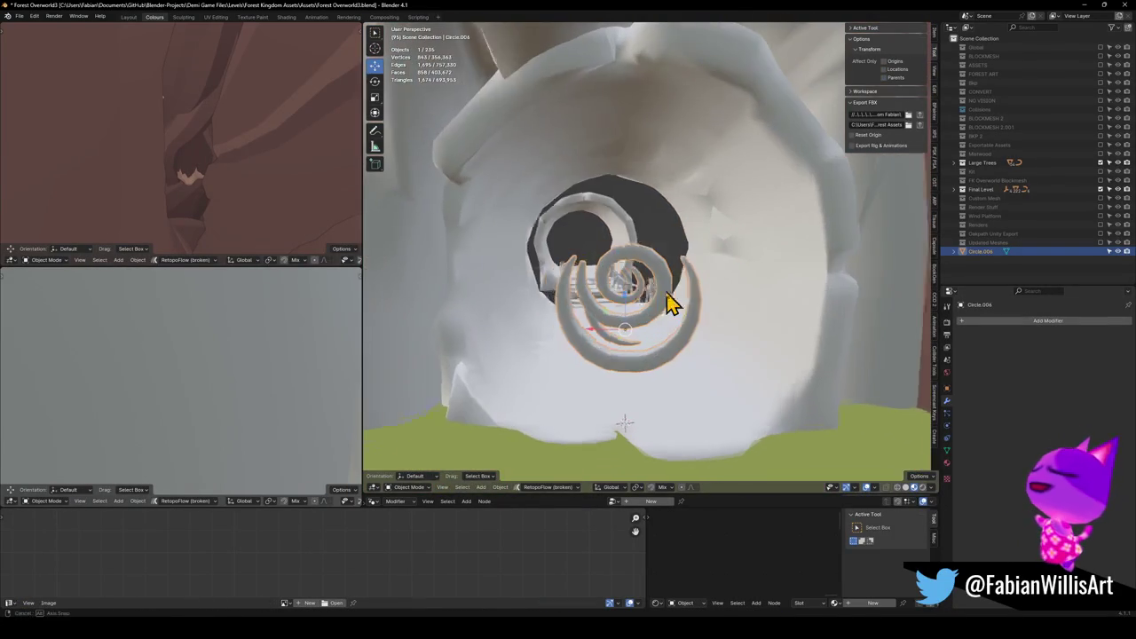
pyautogui.press('s')
pyautogui.click(736, 310)
pyautogui.press('g')
pyautogui.press('z')
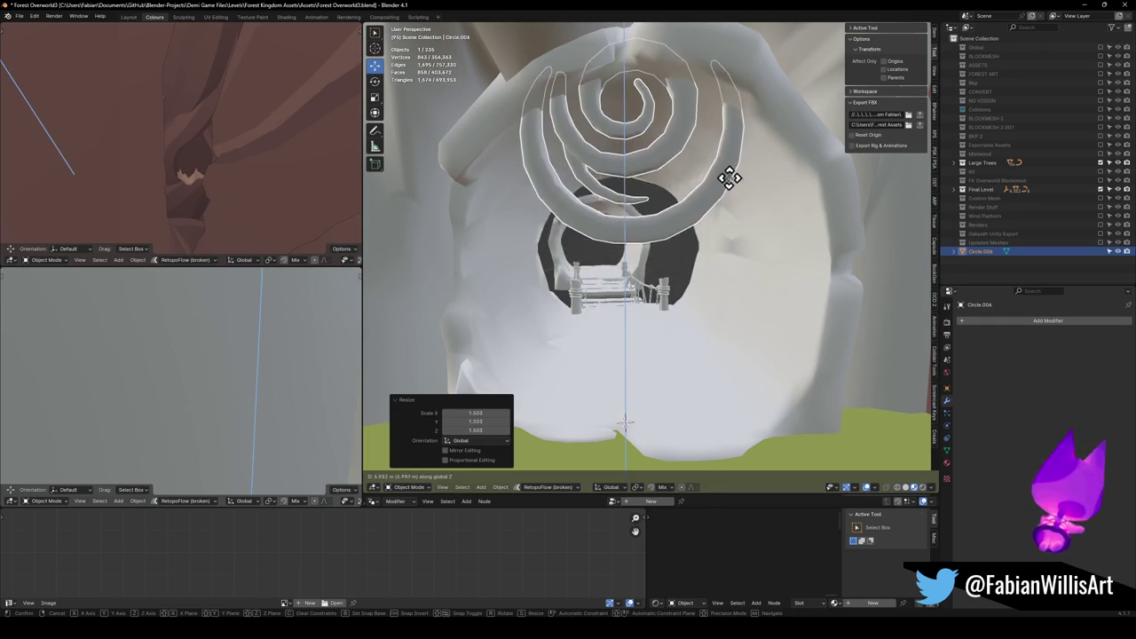
pyautogui.click(732, 218)
# Cancel a trial horizontal move of the spiral and select Doorway Wall.001.
pyautogui.scroll(-8, 723, 227)
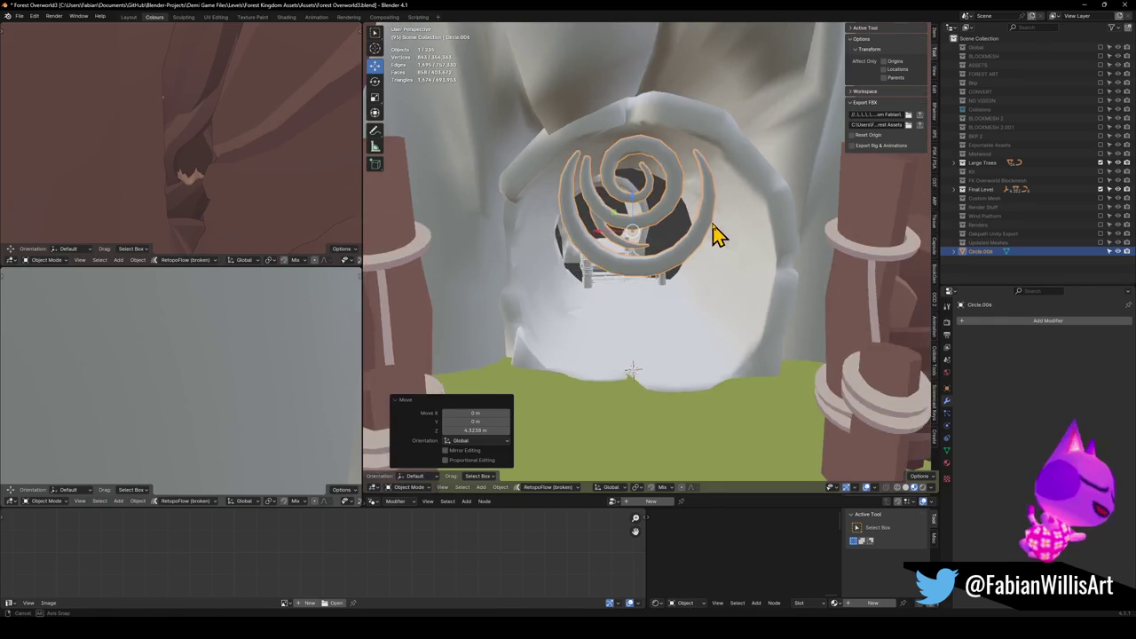
pyautogui.moveTo(698, 229)
pyautogui.mouseDown()
pyautogui.moveTo(681, 222)
pyautogui.moveTo(692, 246)
pyautogui.moveTo(664, 222)
pyautogui.moveTo(677, 221)
pyautogui.moveTo(672, 246)
pyautogui.moveTo(672, 223)
pyautogui.moveTo(692, 215)
pyautogui.moveTo(668, 229)
pyautogui.mouseUp()
pyautogui.press('g')
pyautogui.hotkey('shift', 'z')
pyautogui.press('Escape')
pyautogui.click(678, 139)
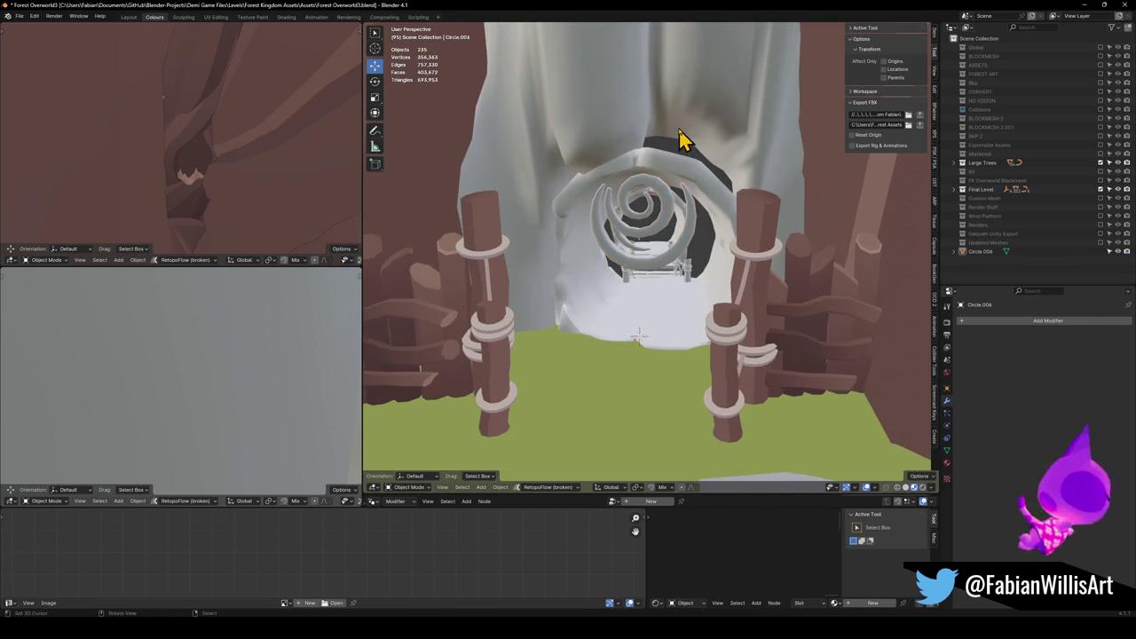
# Trial-move Doorway Wall.001's arch faces upward, cancel it, then fly Unity's camera to the tunnel.
pyautogui.press('Tab')
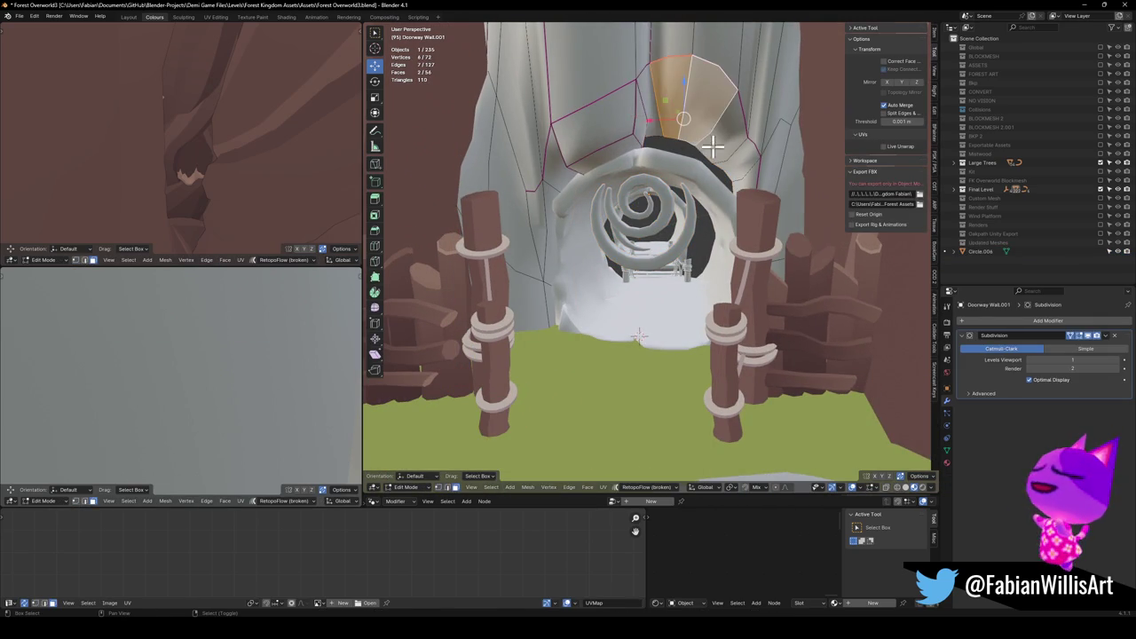
pyautogui.press('KP_Decimal')
pyautogui.moveTo(704, 185)
pyautogui.mouseDown()
pyautogui.moveTo(674, 226)
pyautogui.moveTo(633, 233)
pyautogui.mouseUp()
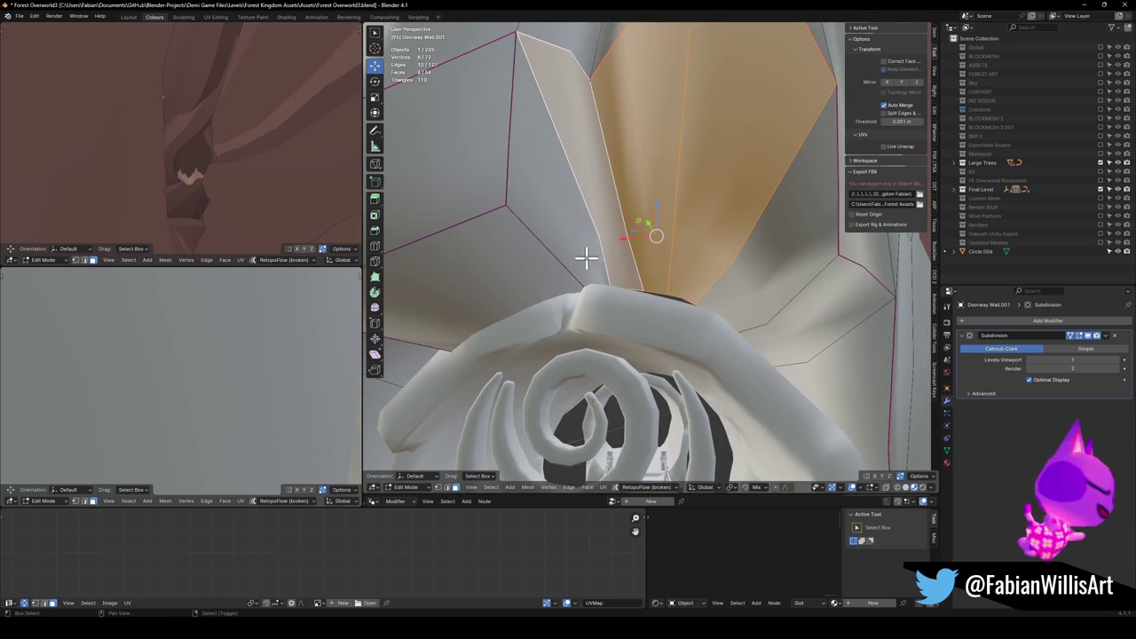
pyautogui.moveTo(724, 227); pyautogui.dragTo(685, 254)
pyautogui.press('g')
pyautogui.press('z')
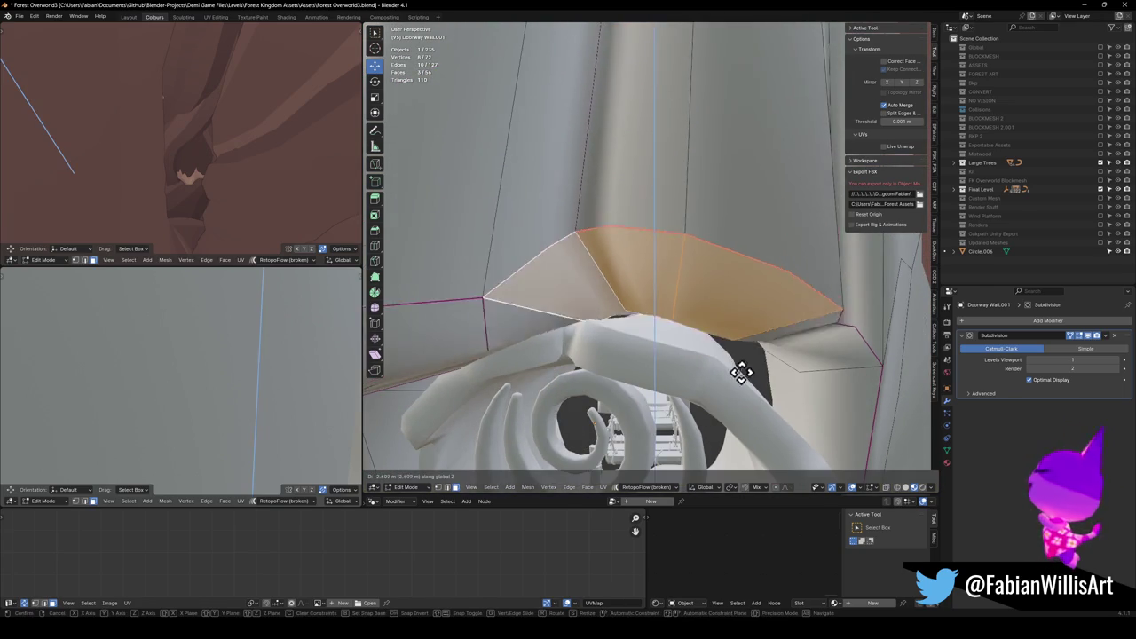
pyautogui.press('Escape')
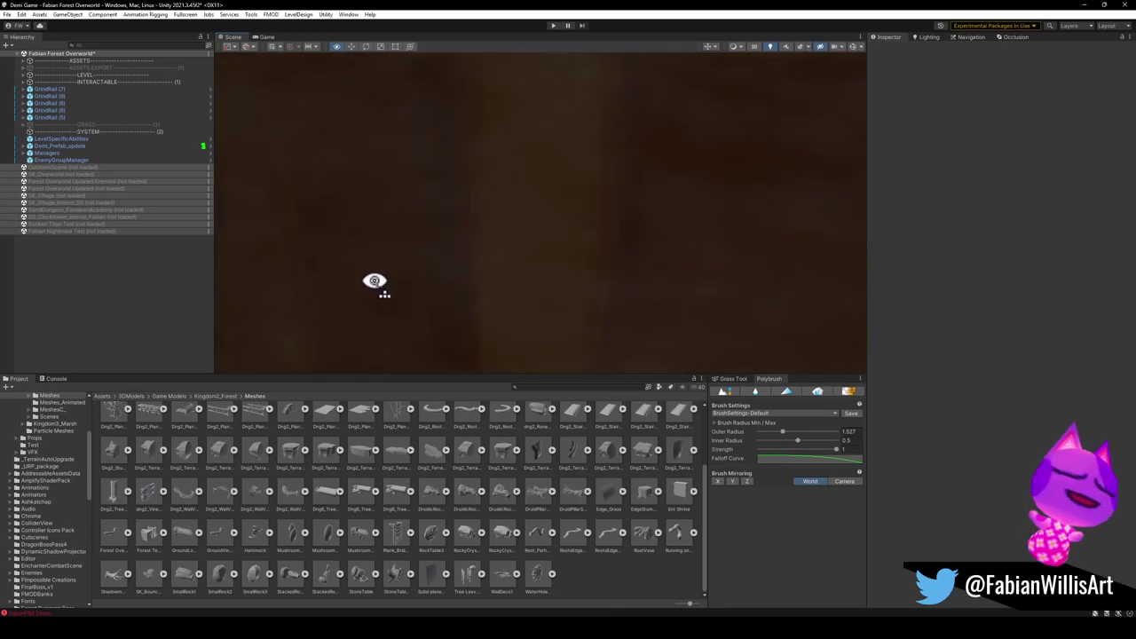
pyautogui.moveTo(374, 280)
pyautogui.mouseDown()
pyautogui.moveTo(319, 228)
pyautogui.moveTo(527, 245)
pyautogui.moveTo(467, 254)
pyautogui.moveTo(476, 282)
pyautogui.moveTo(570, 286)
pyautogui.moveTo(588, 263)
pyautogui.moveTo(533, 260)
pyautogui.moveTo(503, 289)
pyautogui.moveTo(578, 337)
pyautogui.moveTo(645, 301)
pyautogui.moveTo(387, 263)
pyautogui.moveTo(352, 293)
pyautogui.moveTo(470, 305)
pyautogui.moveTo(474, 266)
pyautogui.moveTo(626, 293)
pyautogui.moveTo(700, 284)
pyautogui.moveTo(576, 261)
pyautogui.moveTo(530, 272)
pyautogui.moveTo(446, 256)
pyautogui.moveTo(461, 279)
pyautogui.moveTo(470, 261)
pyautogui.moveTo(464, 269)
pyautogui.moveTo(503, 300)
pyautogui.mouseUp()
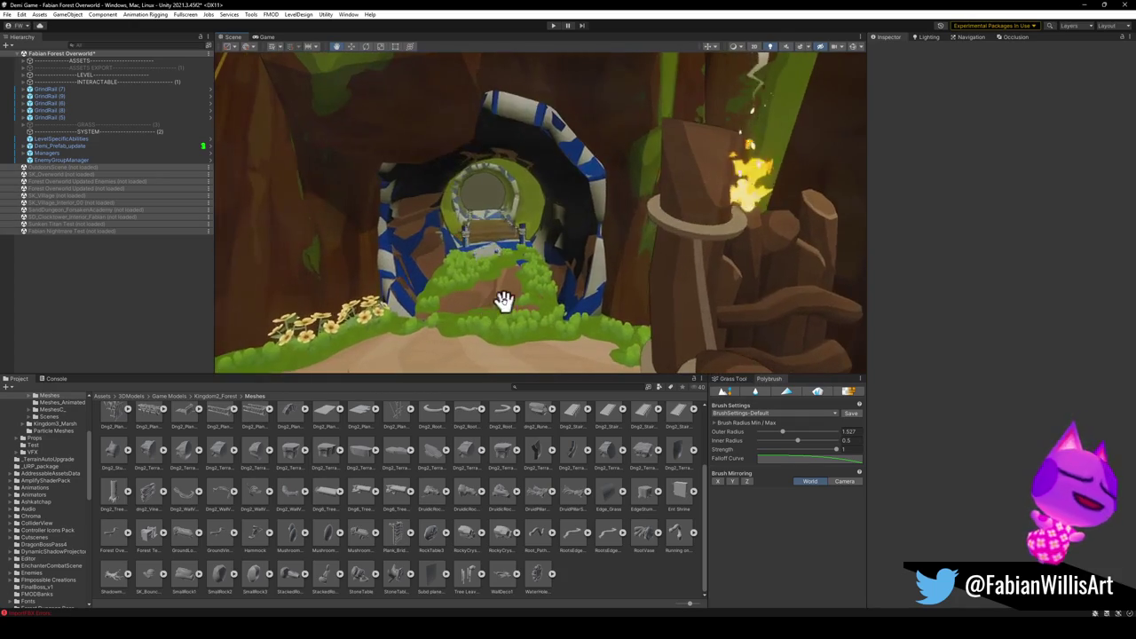
pyautogui.click(535, 313)
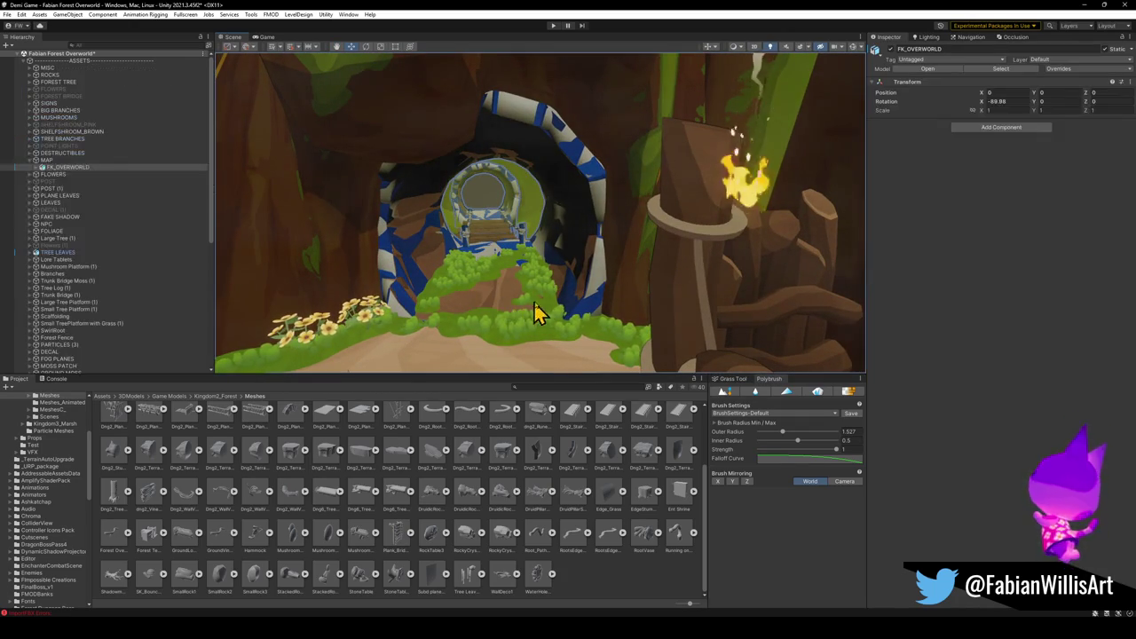
pyautogui.click(497, 299)
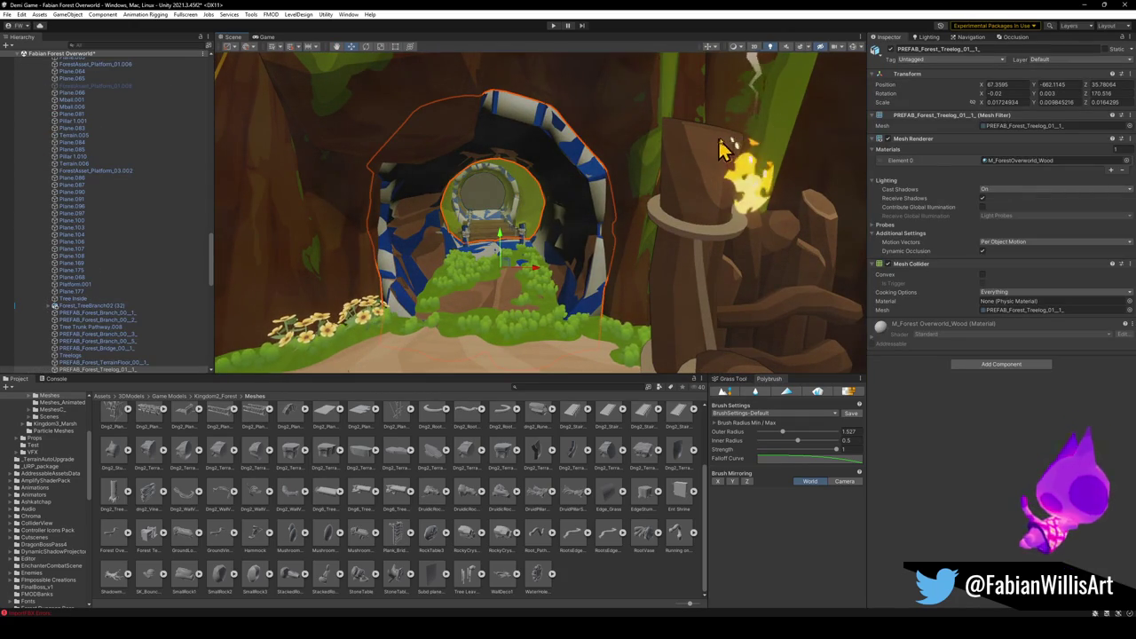
pyautogui.click(893, 49)
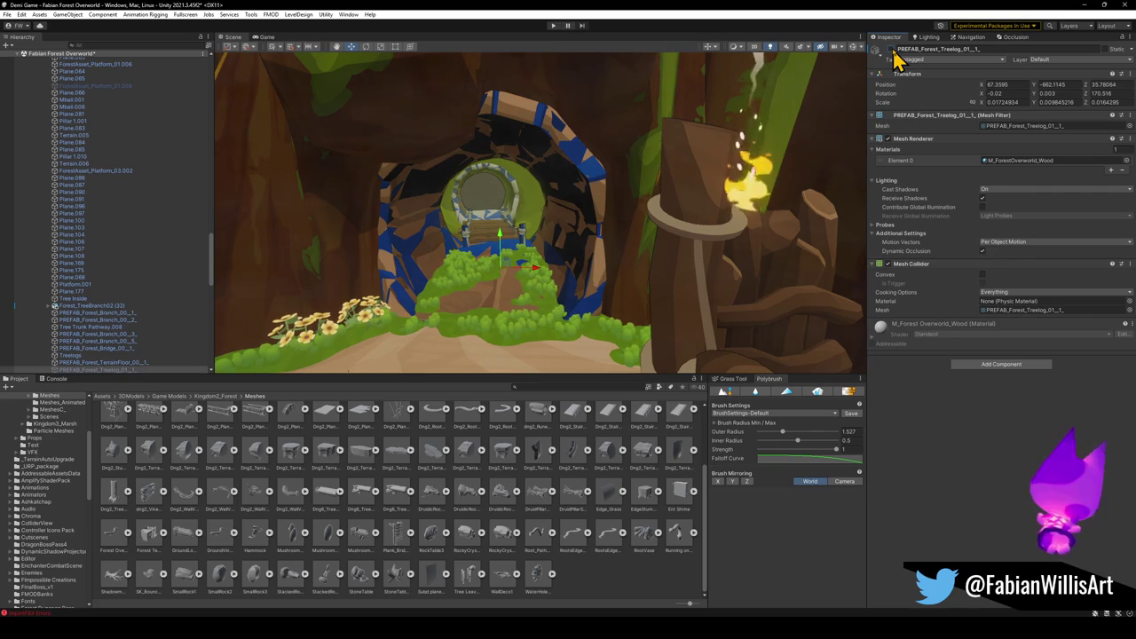
pyautogui.click(893, 51)
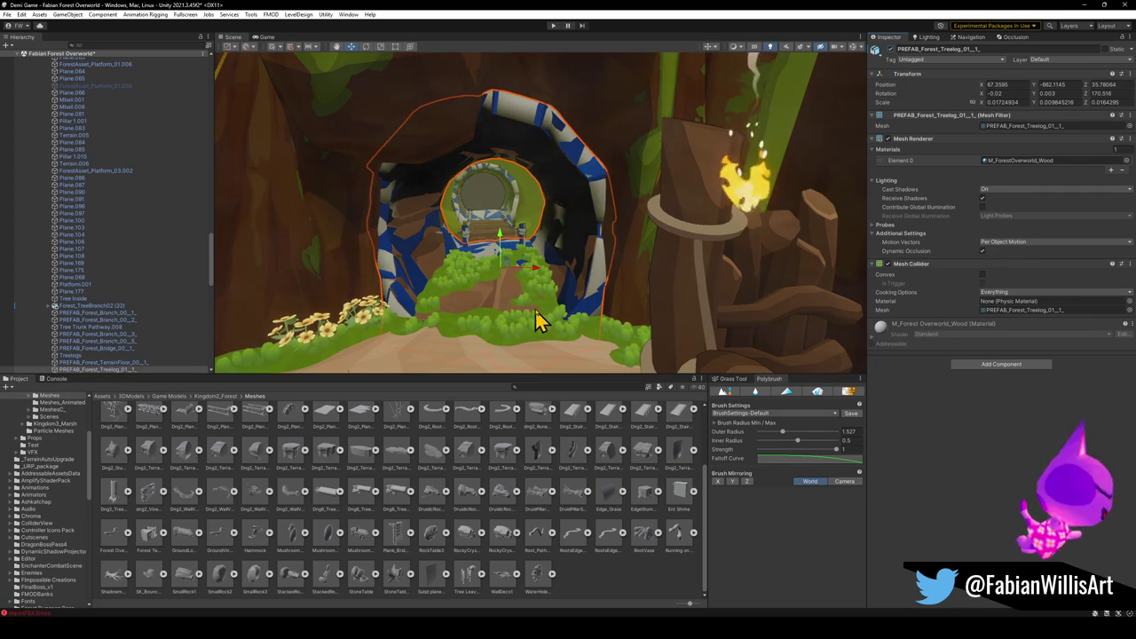
pyautogui.click(132, 369)
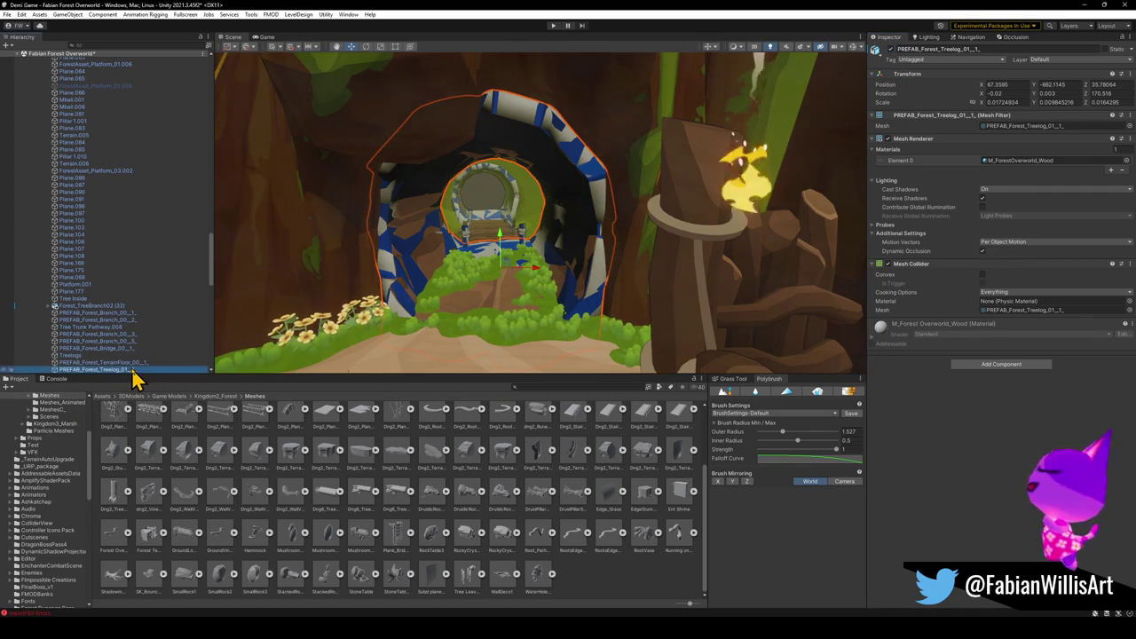
pyautogui.click(417, 288)
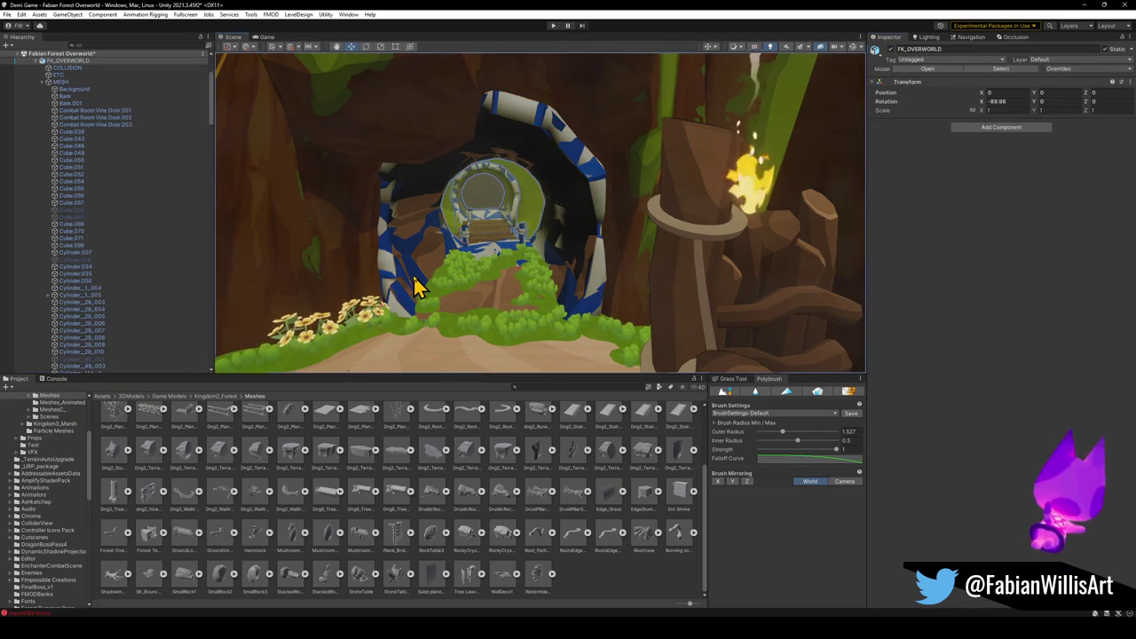
pyautogui.click(417, 287)
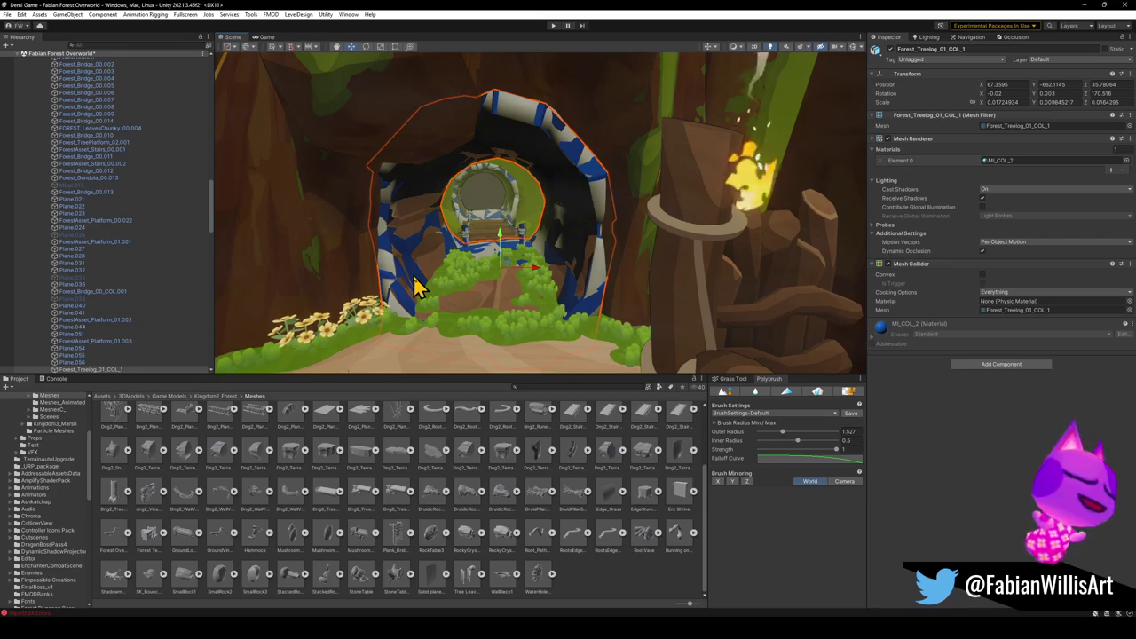
pyautogui.click(417, 287)
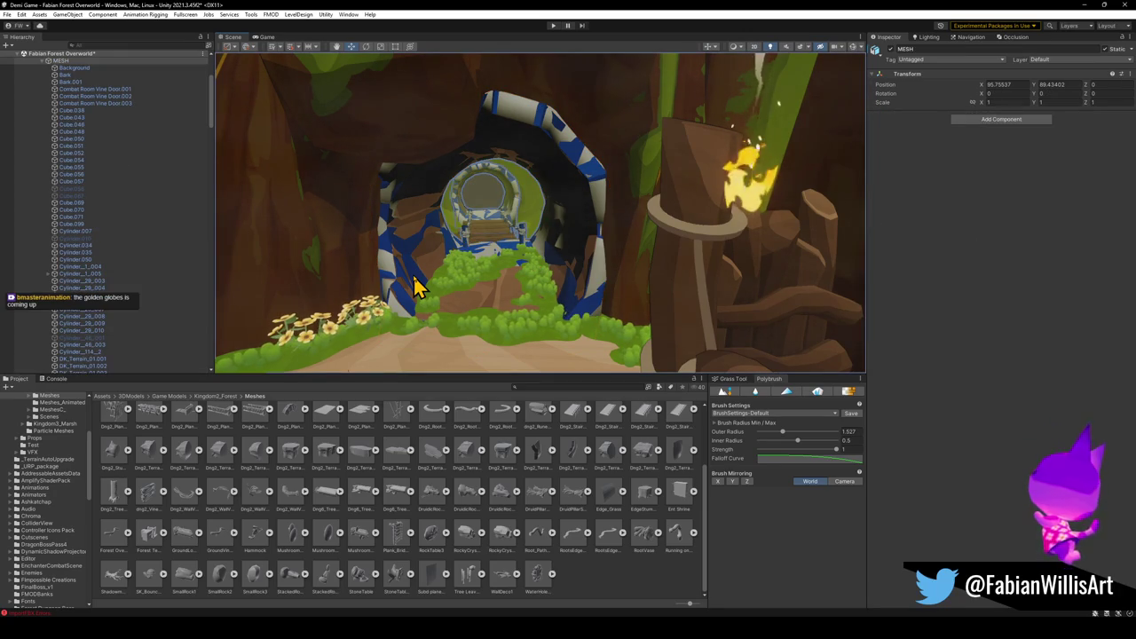
pyautogui.click(417, 287)
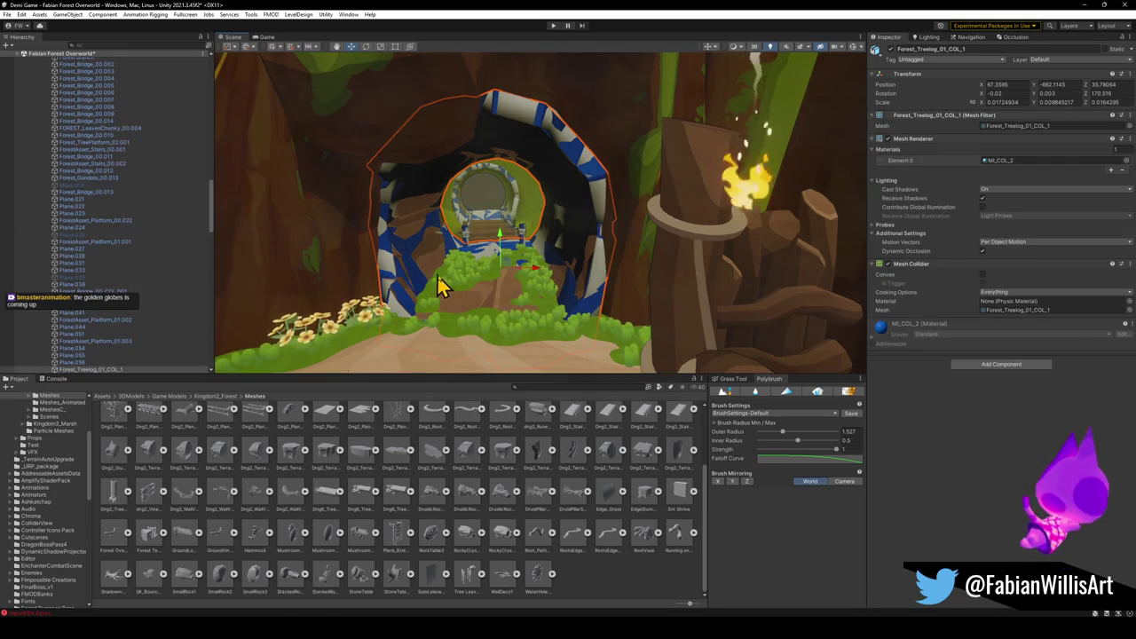
pyautogui.click(457, 299)
pyautogui.click(486, 296)
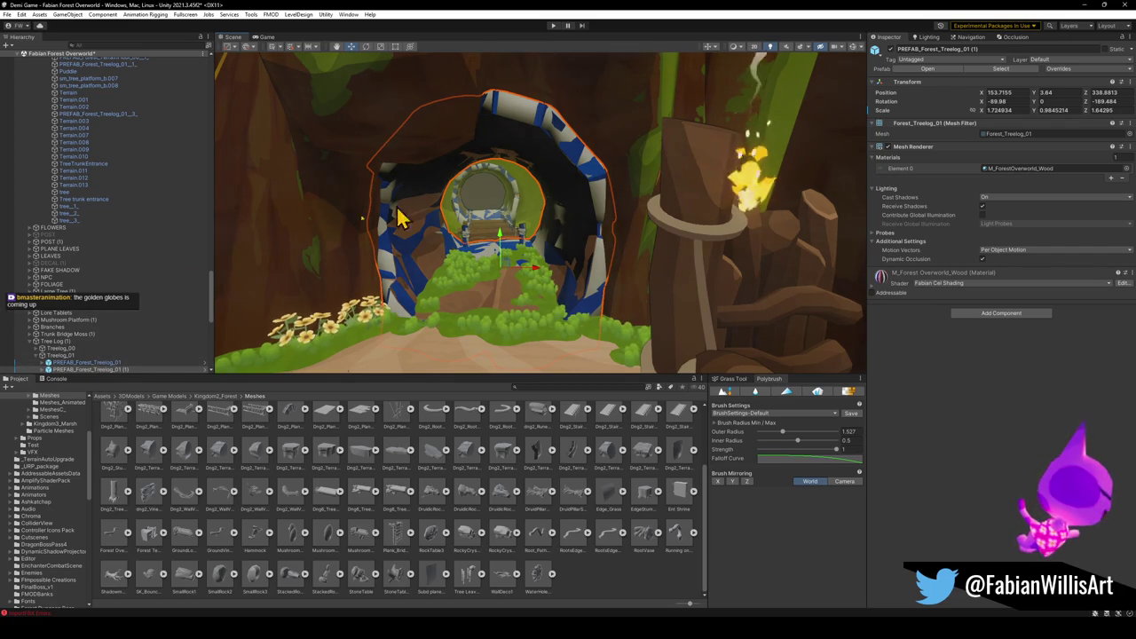
# Apply the wood material to the log and deactivate the extra PREFAB_Forest_Treelog_01 copies.
pyautogui.click(80, 364)
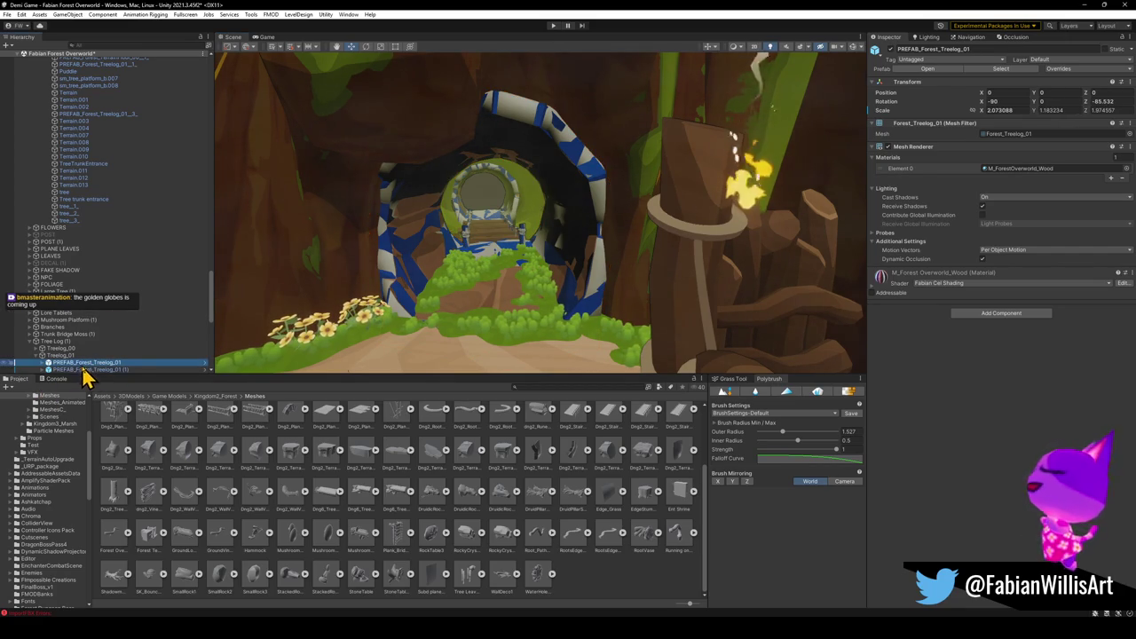
pyautogui.scroll(-3, 99, 355)
pyautogui.click(96, 330)
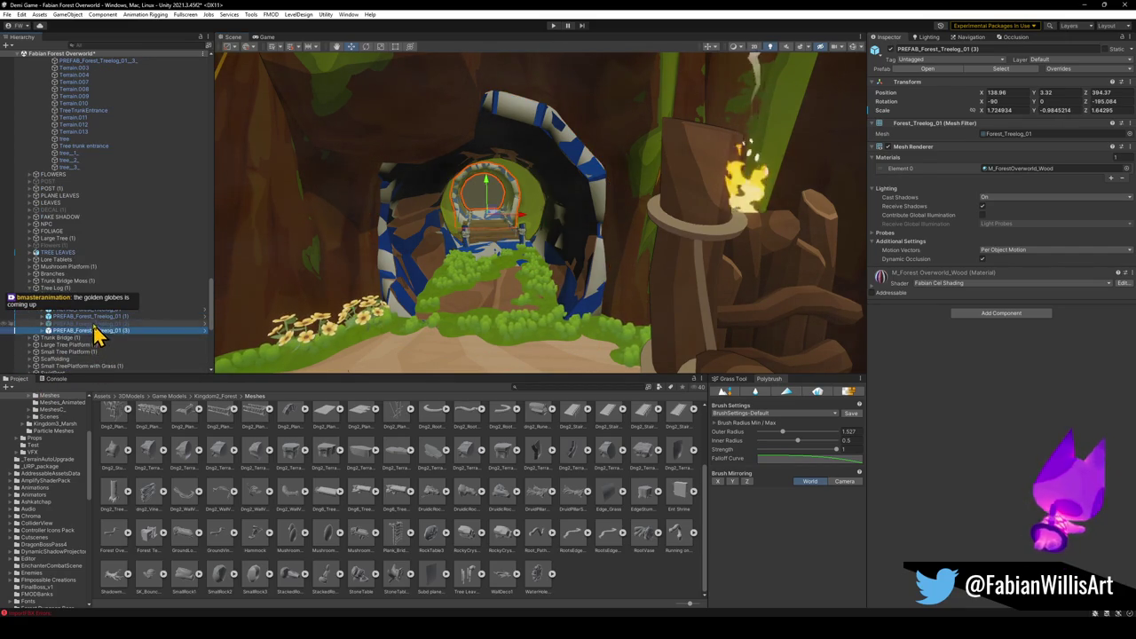
pyautogui.scroll(2, 82, 322)
pyautogui.keyDown('ctrl'); pyautogui.click(91, 344); pyautogui.keyUp('ctrl')
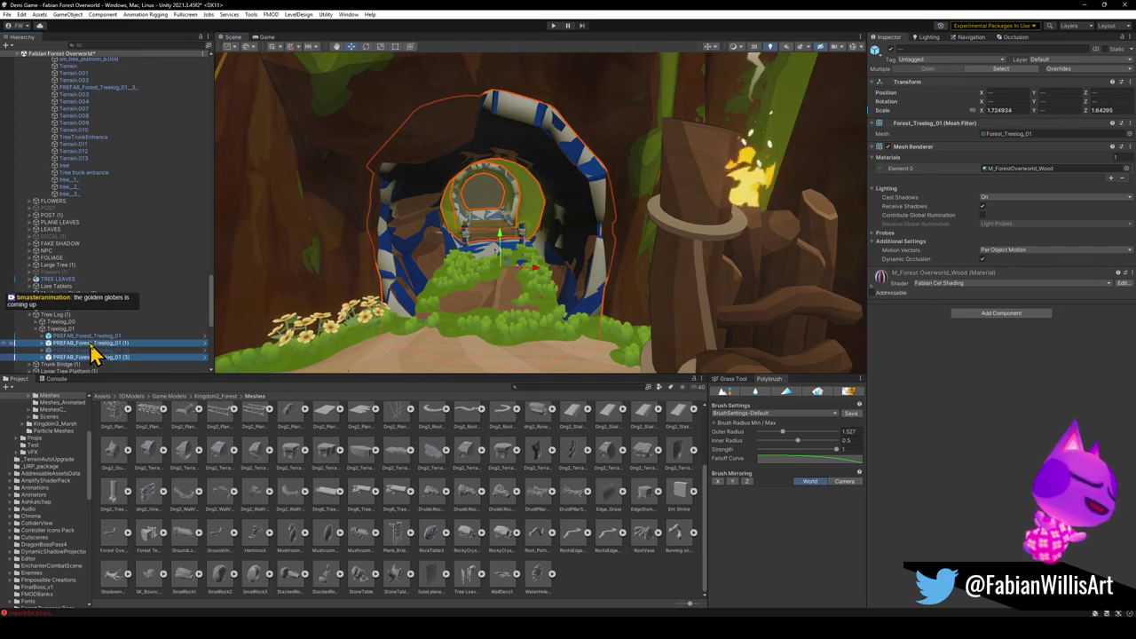
pyautogui.click(891, 49)
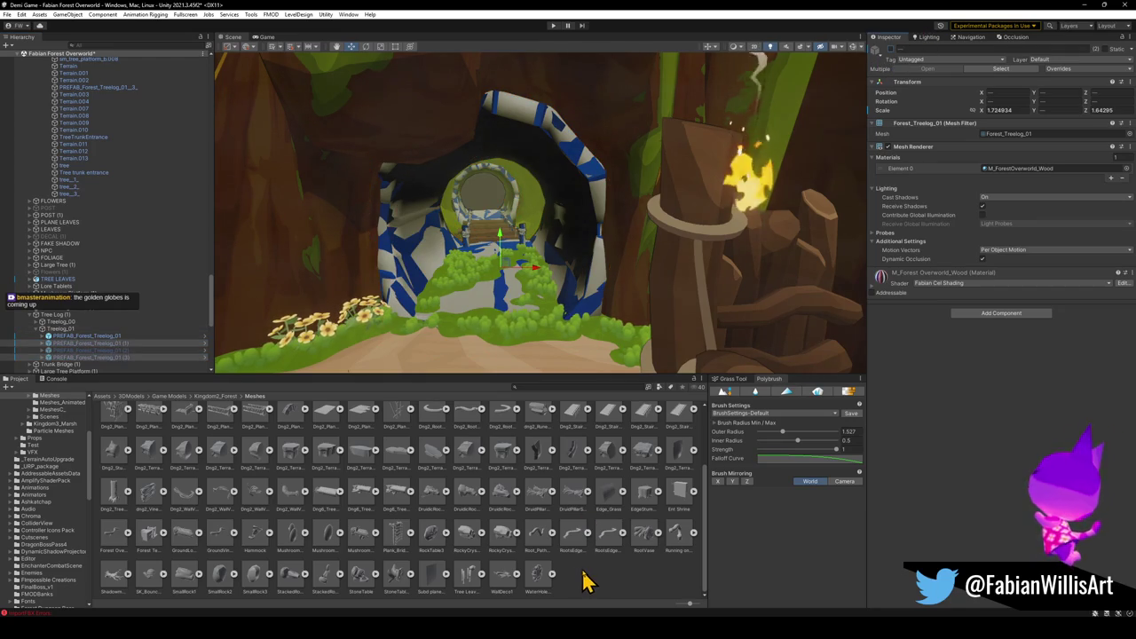
pyautogui.hotkey('ctrl', 'z')
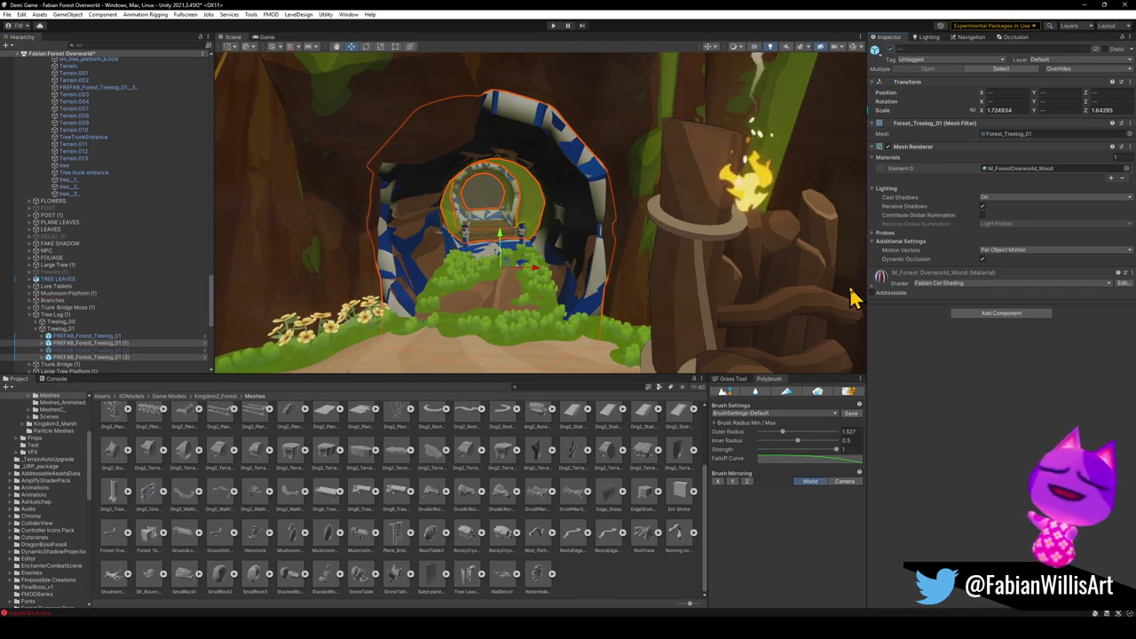
pyautogui.moveTo(883, 284)
pyautogui.mouseDown()
pyautogui.moveTo(609, 299)
pyautogui.moveTo(599, 282)
pyautogui.mouseUp()
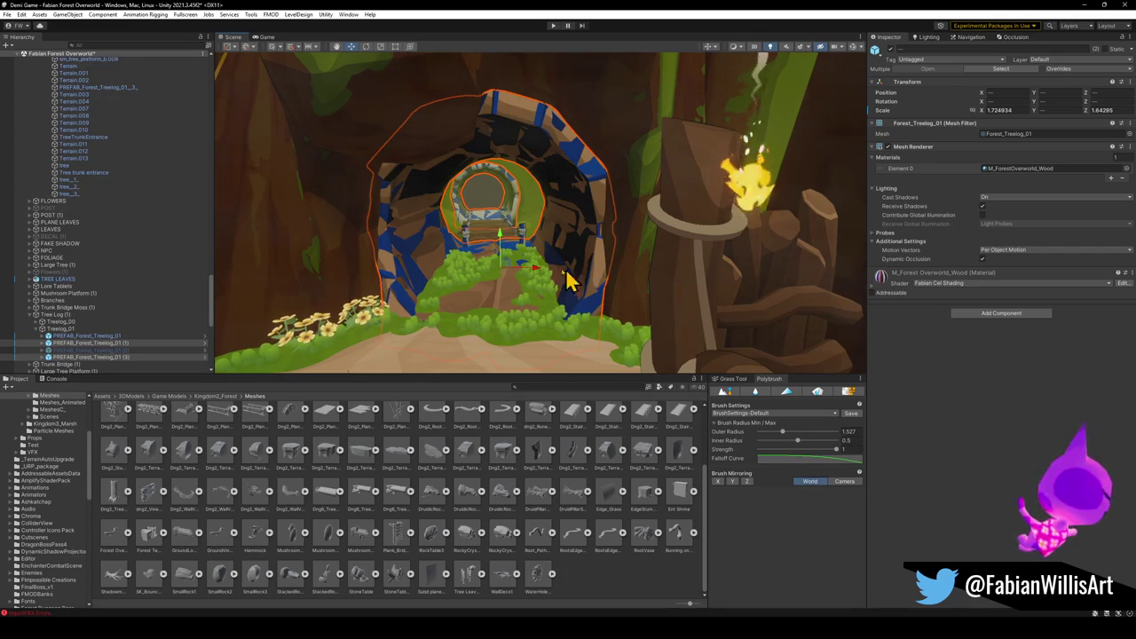
pyautogui.click(875, 51)
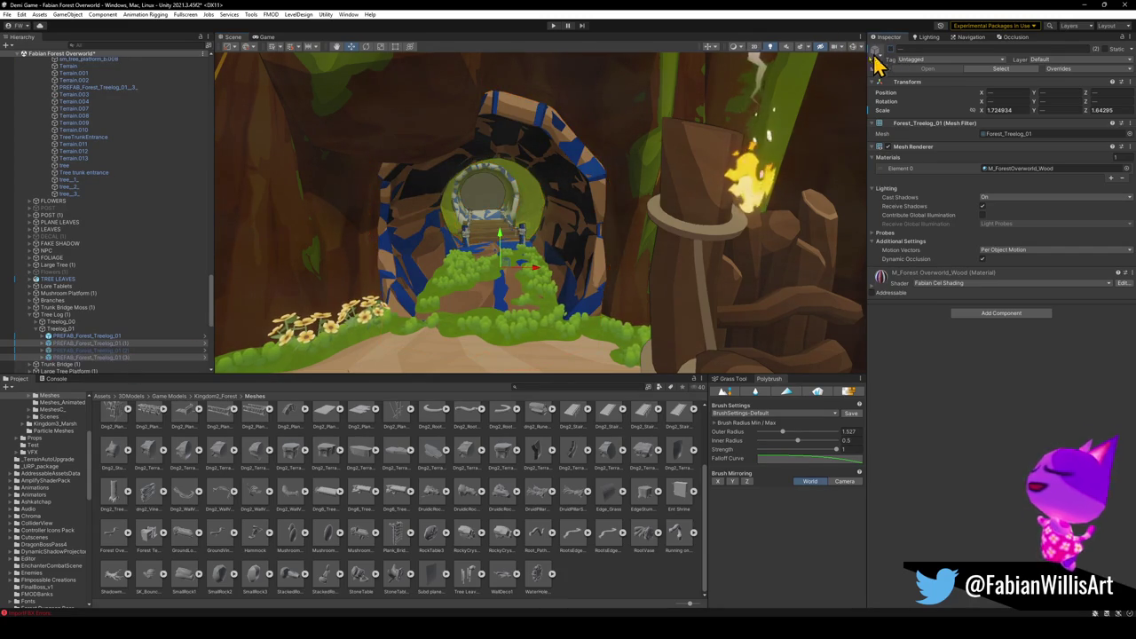
# Deactivate the tree log's collider, then select the Scaffolding_00 stairway group.
pyautogui.moveTo(573, 262)
pyautogui.mouseDown()
pyautogui.moveTo(583, 248)
pyautogui.moveTo(379, 308)
pyautogui.mouseUp()
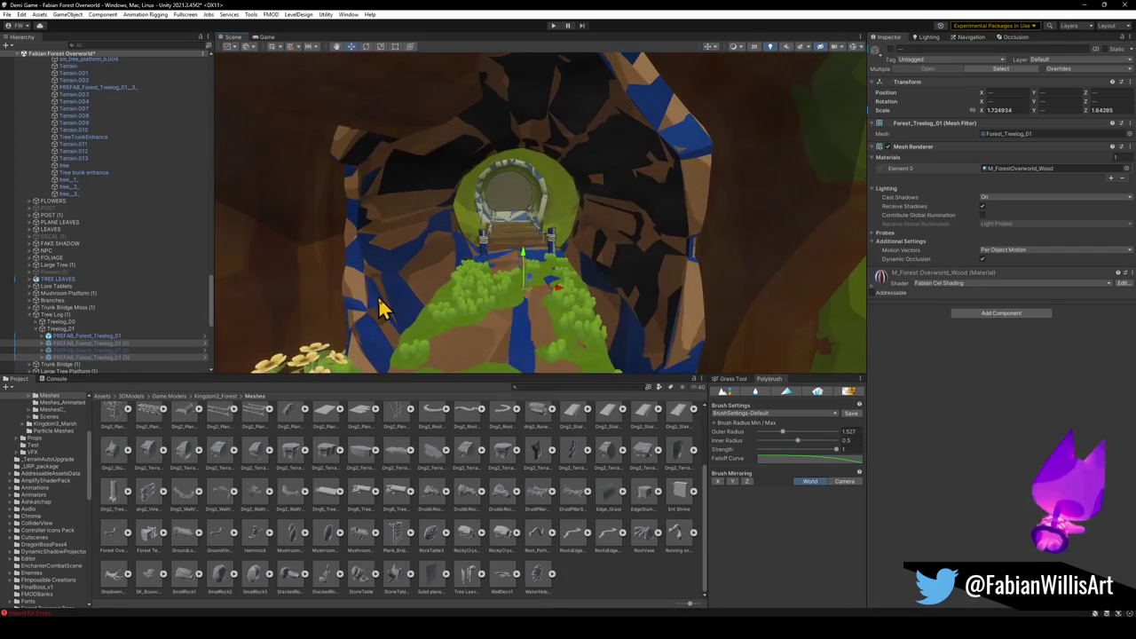
pyautogui.moveTo(471, 295)
pyautogui.mouseDown()
pyautogui.moveTo(534, 230)
pyautogui.moveTo(604, 284)
pyautogui.mouseUp()
pyautogui.click(617, 293)
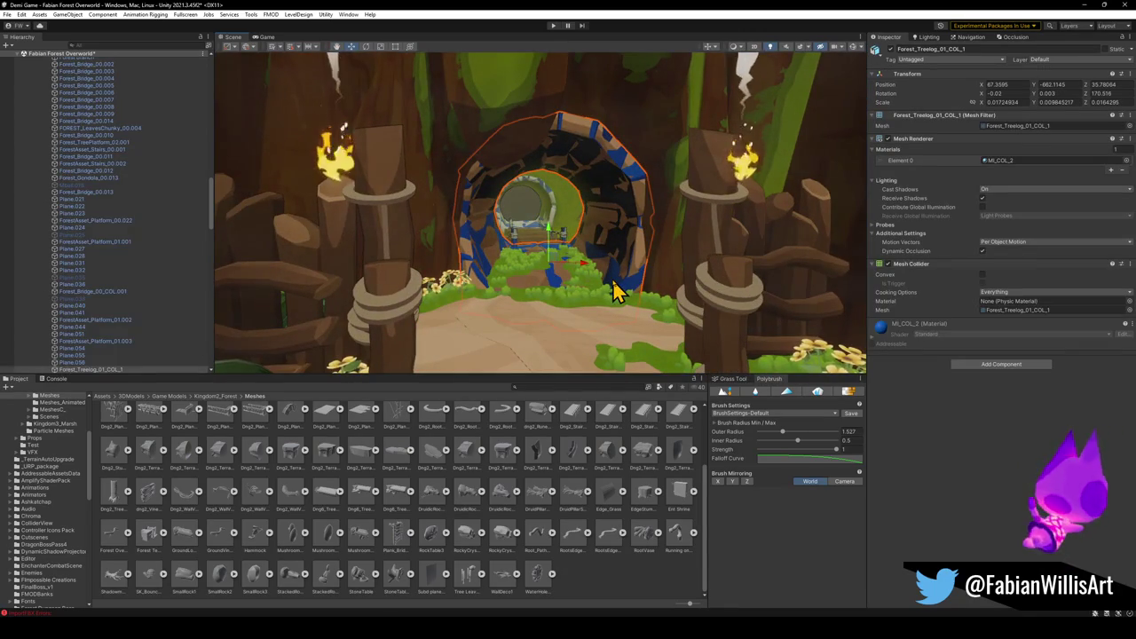
pyautogui.click(893, 50)
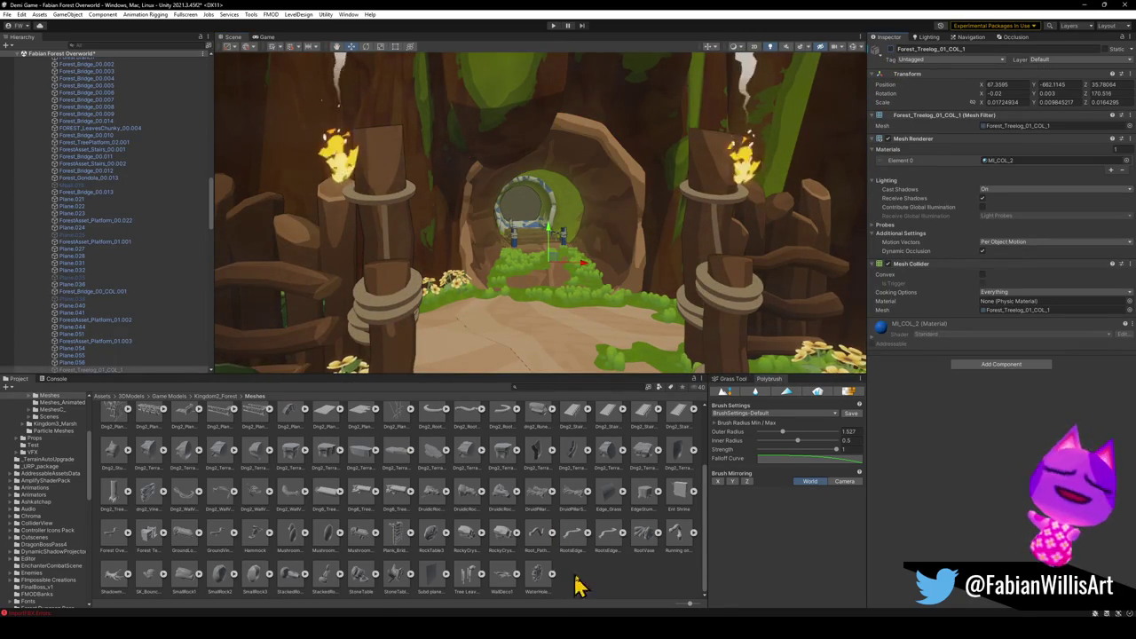
pyautogui.click(603, 563)
pyautogui.moveTo(546, 271); pyautogui.dragTo(540, 245)
pyautogui.click(545, 250)
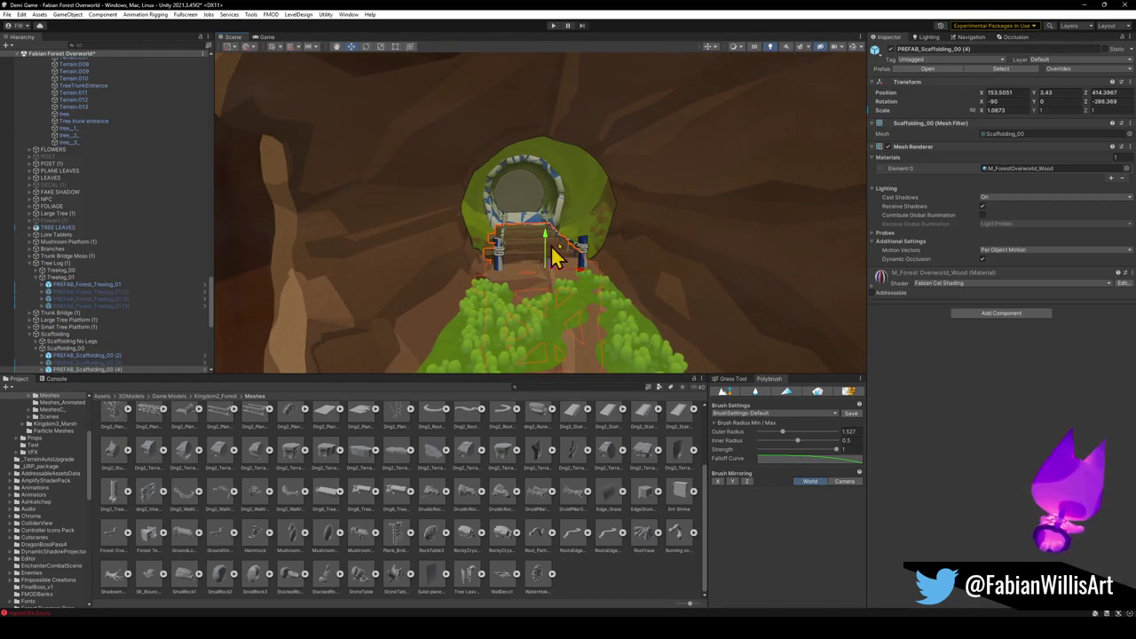
pyautogui.press('Left')
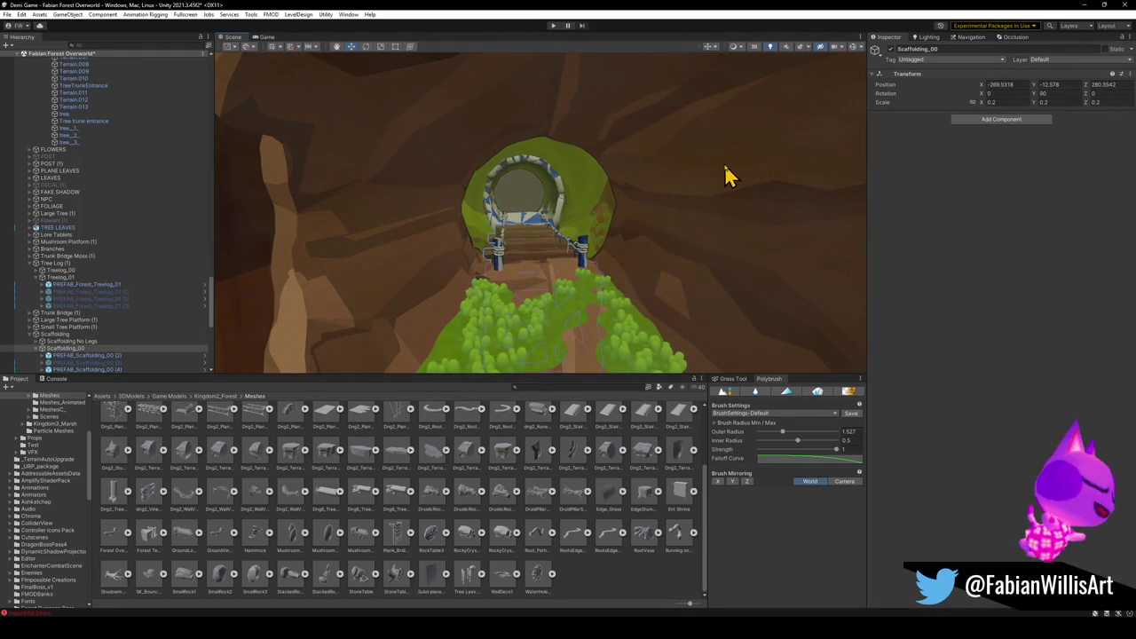
pyautogui.hotkey('ctrl', 'z')
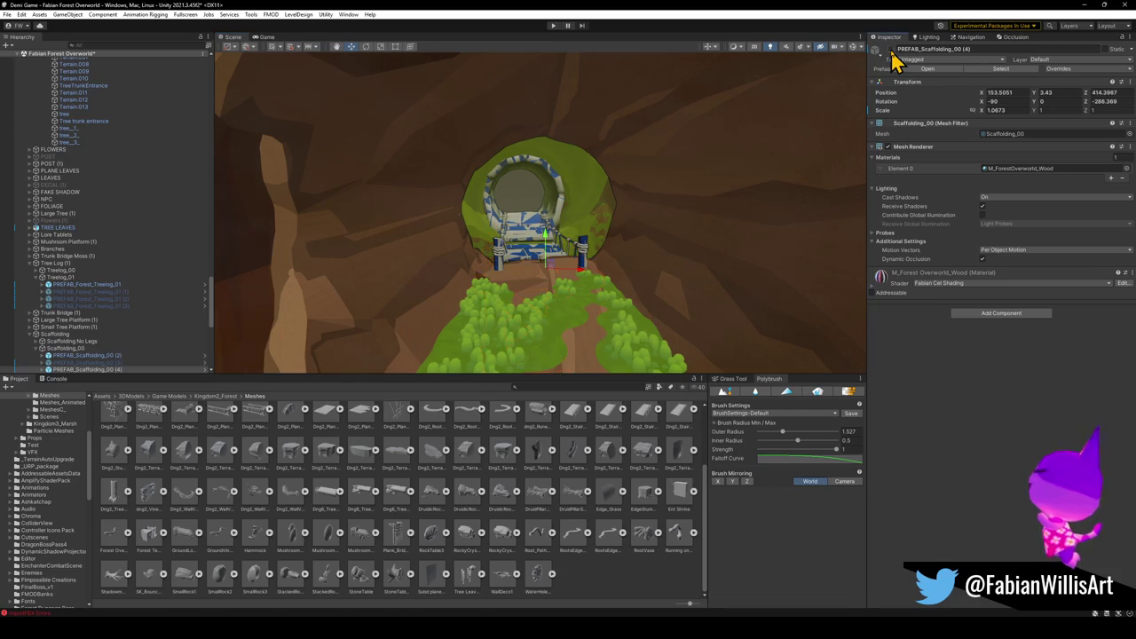
pyautogui.click(597, 575)
pyautogui.moveTo(601, 375); pyautogui.dragTo(596, 307)
pyautogui.press('s')
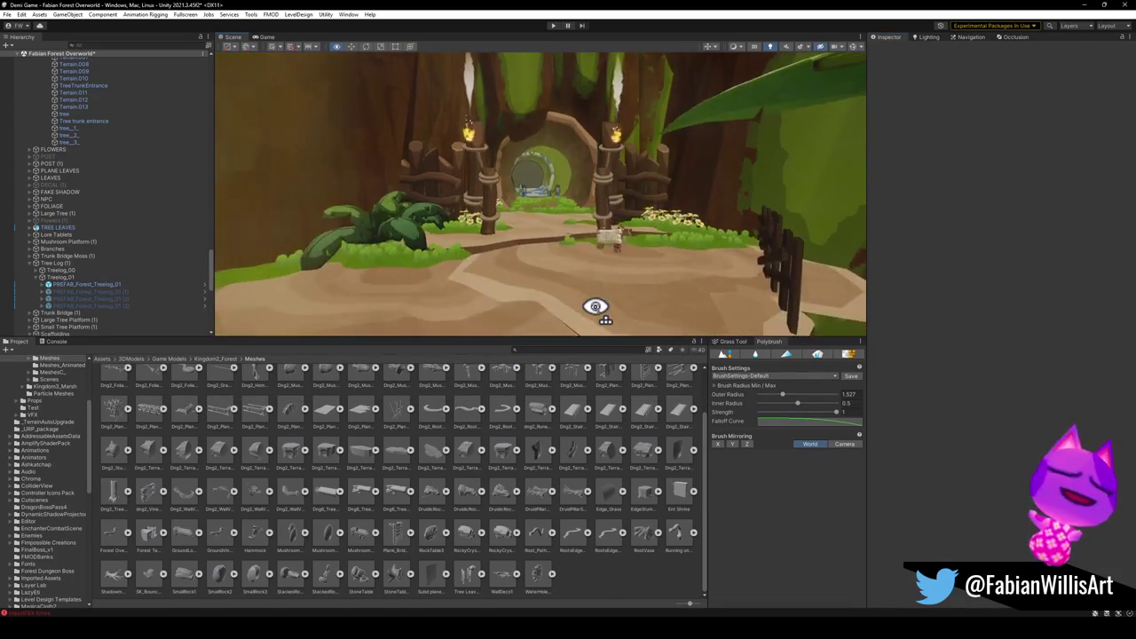
pyautogui.press('s')
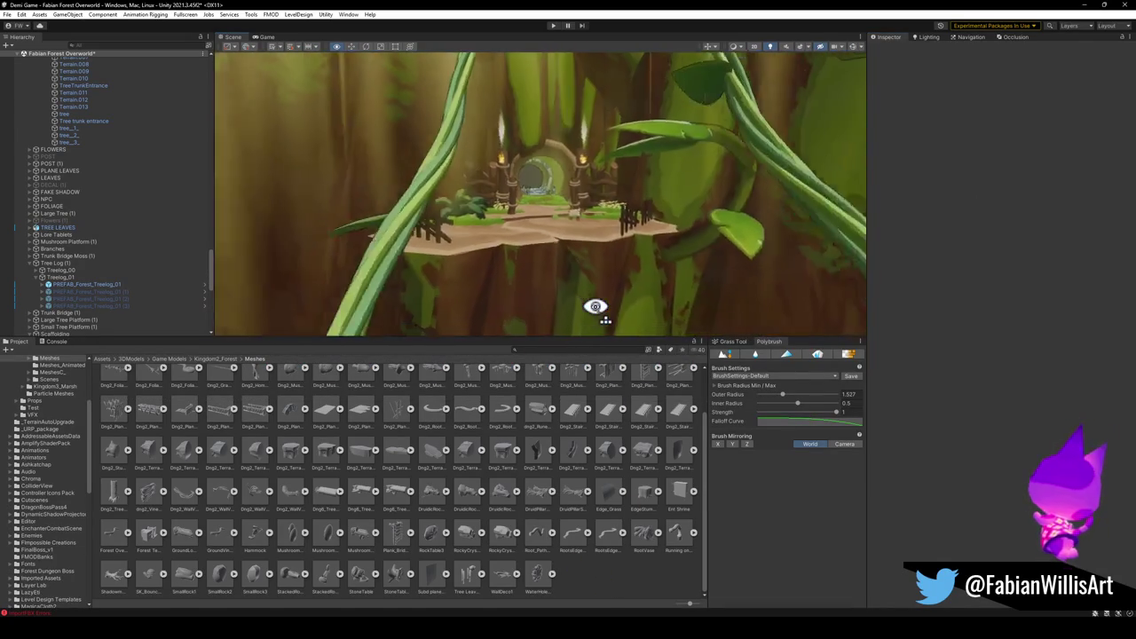
pyautogui.press('w')
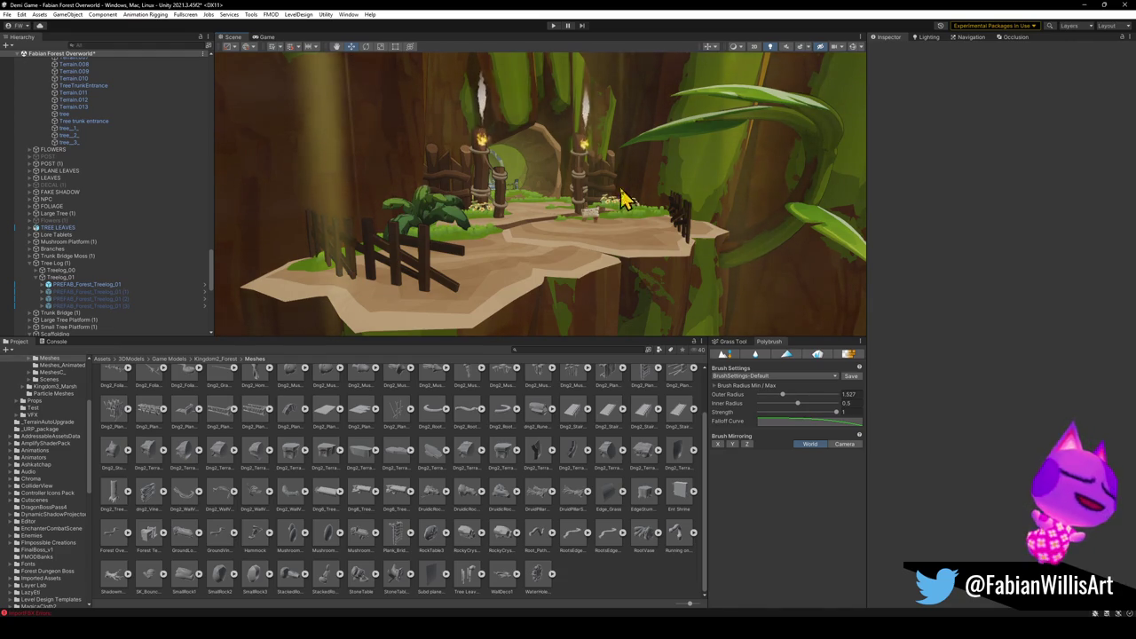
pyautogui.press('w')
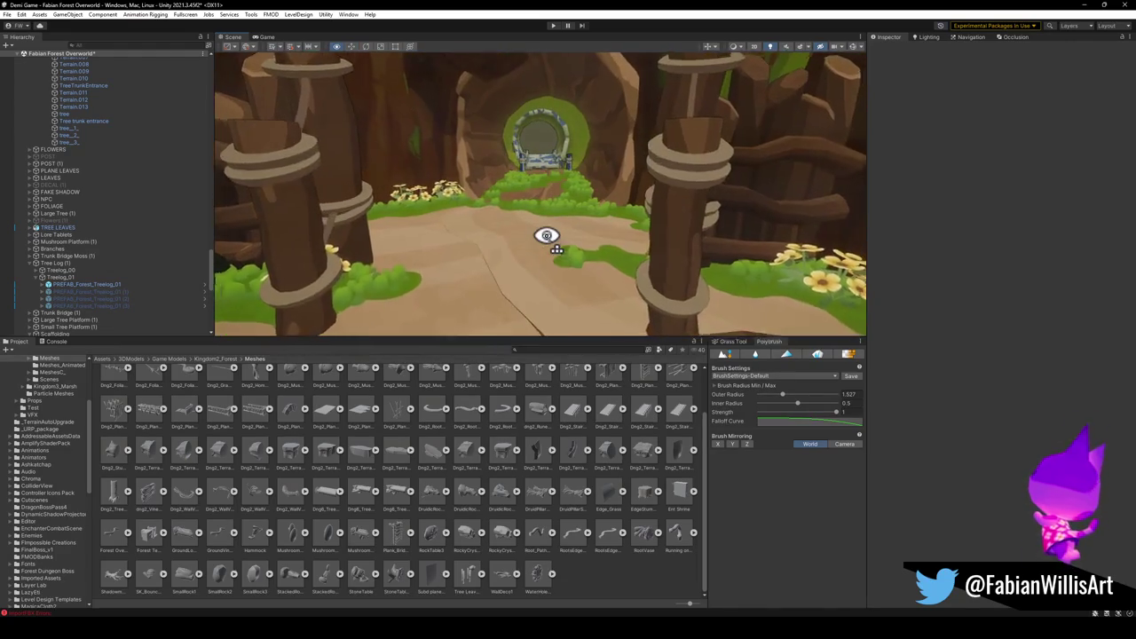
pyautogui.press('s')
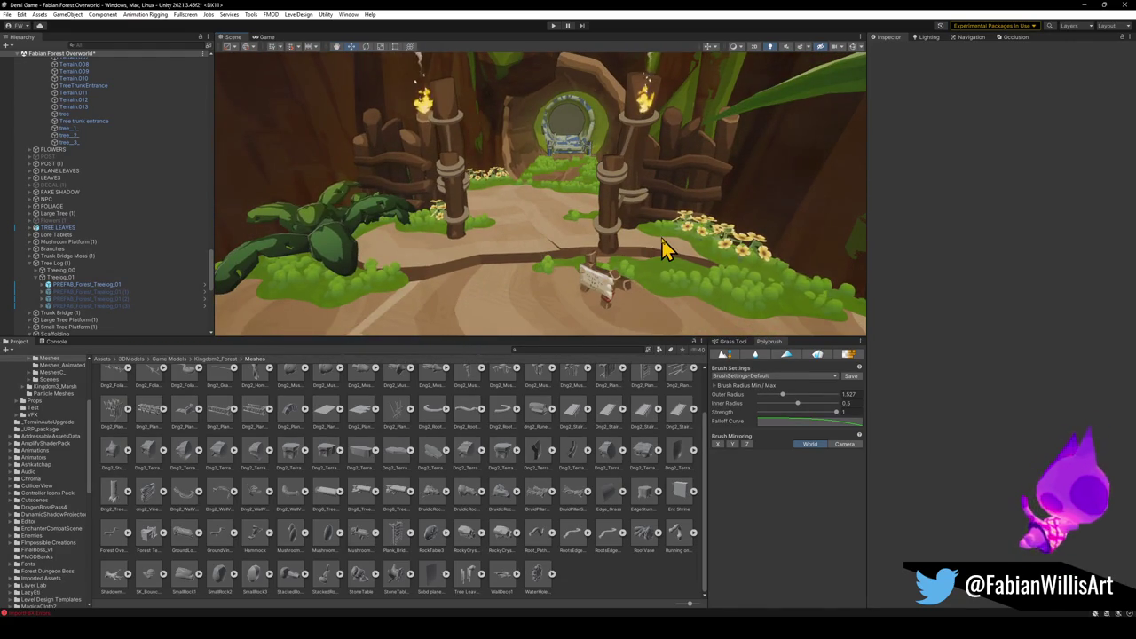
pyautogui.press('s')
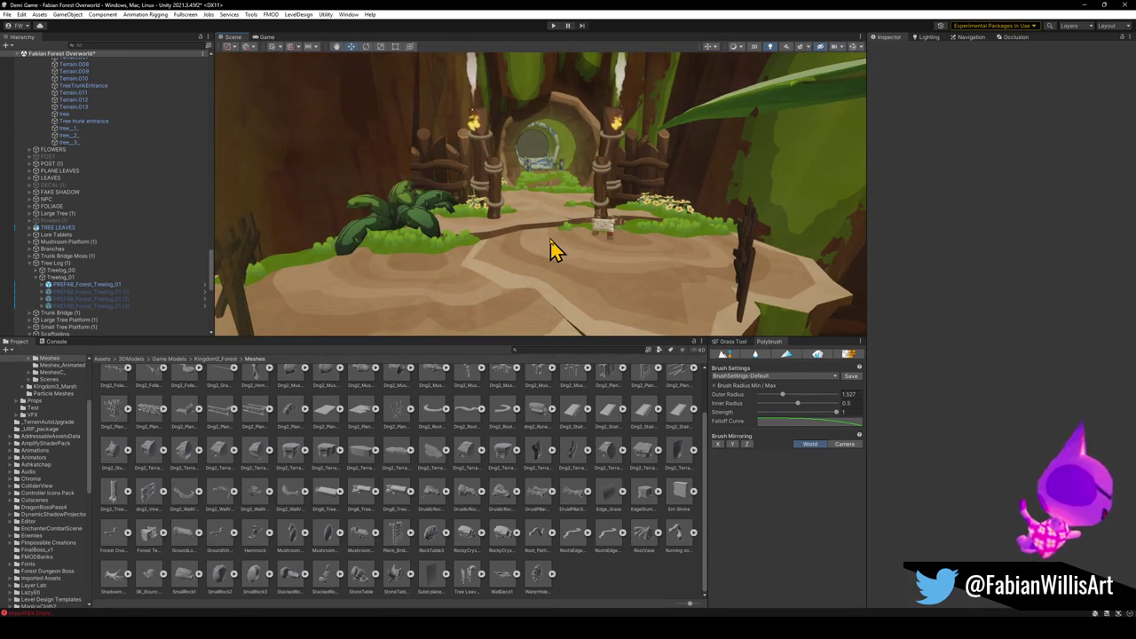
pyautogui.press('s')
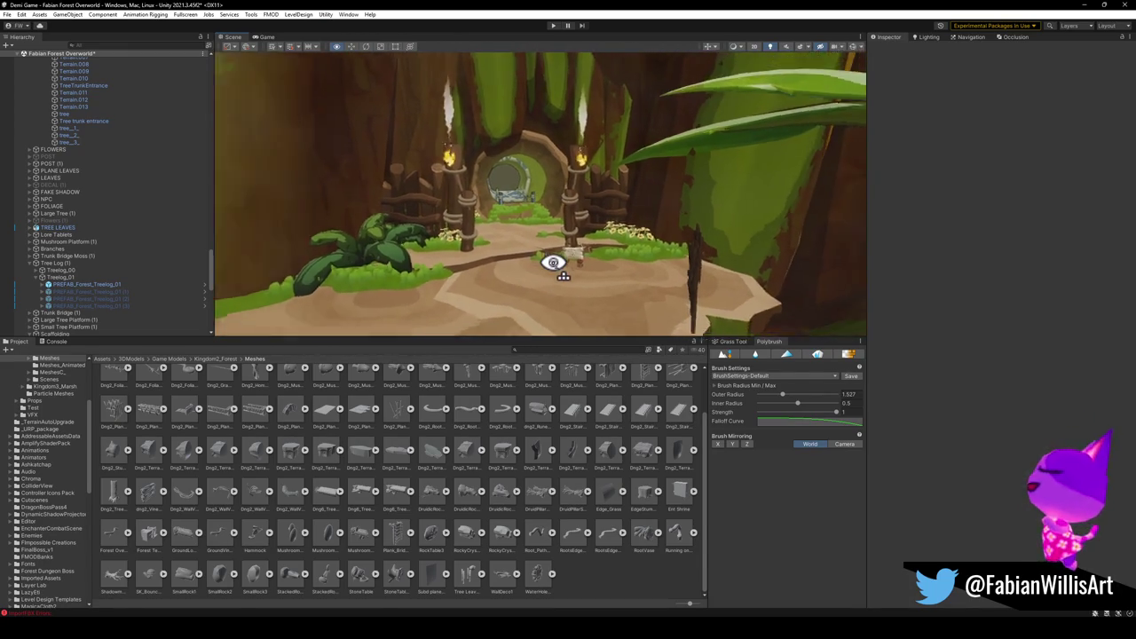
pyautogui.press('w')
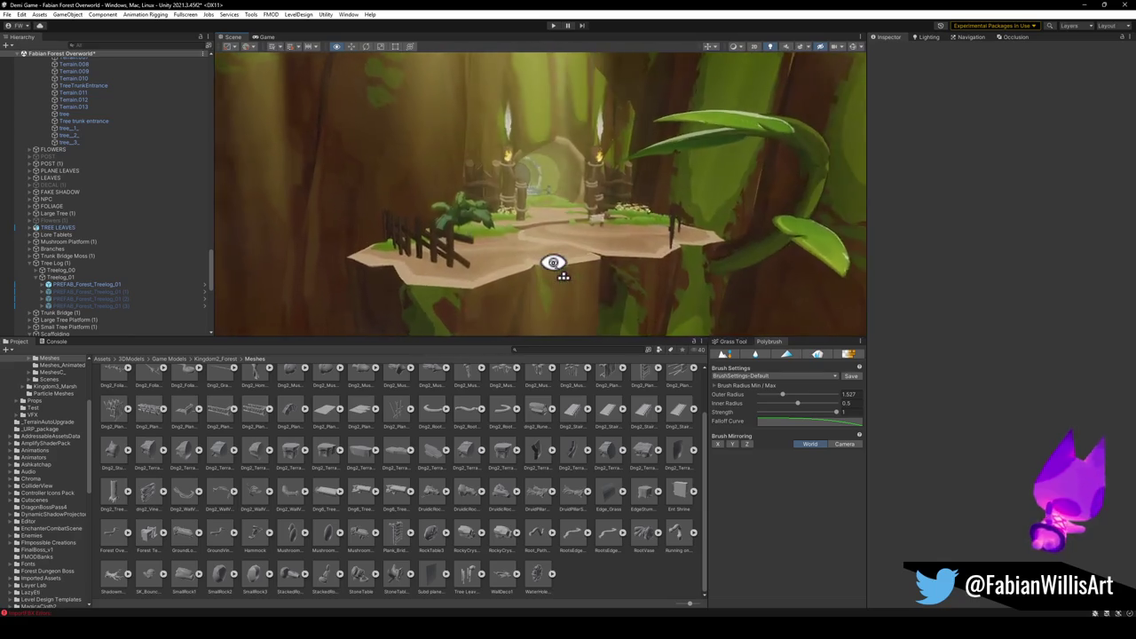
pyautogui.press('w')
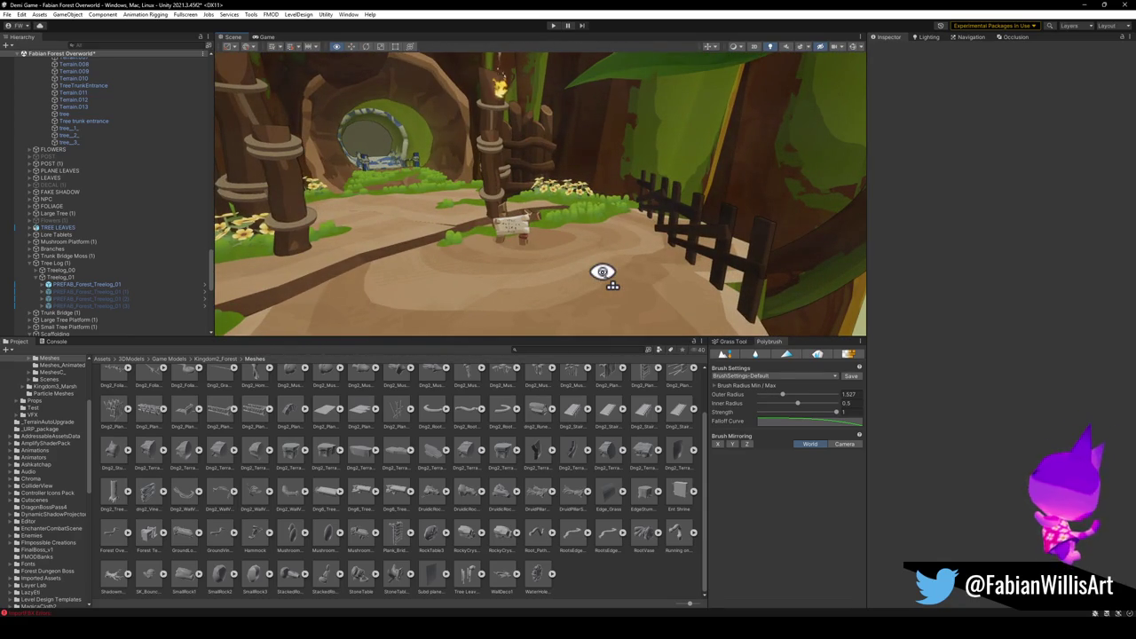
# Deactivate the PREFAB_Assett_Sign_01 wooden sign on the path.
pyautogui.click(568, 251)
pyautogui.click(568, 251)
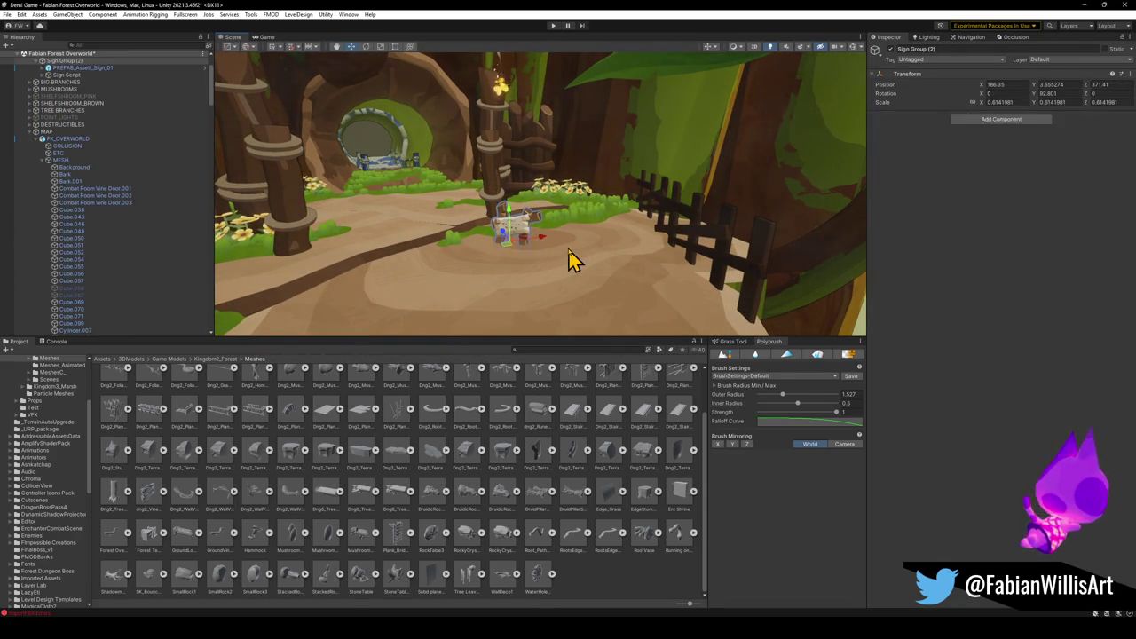
pyautogui.scroll(3, 150, 182)
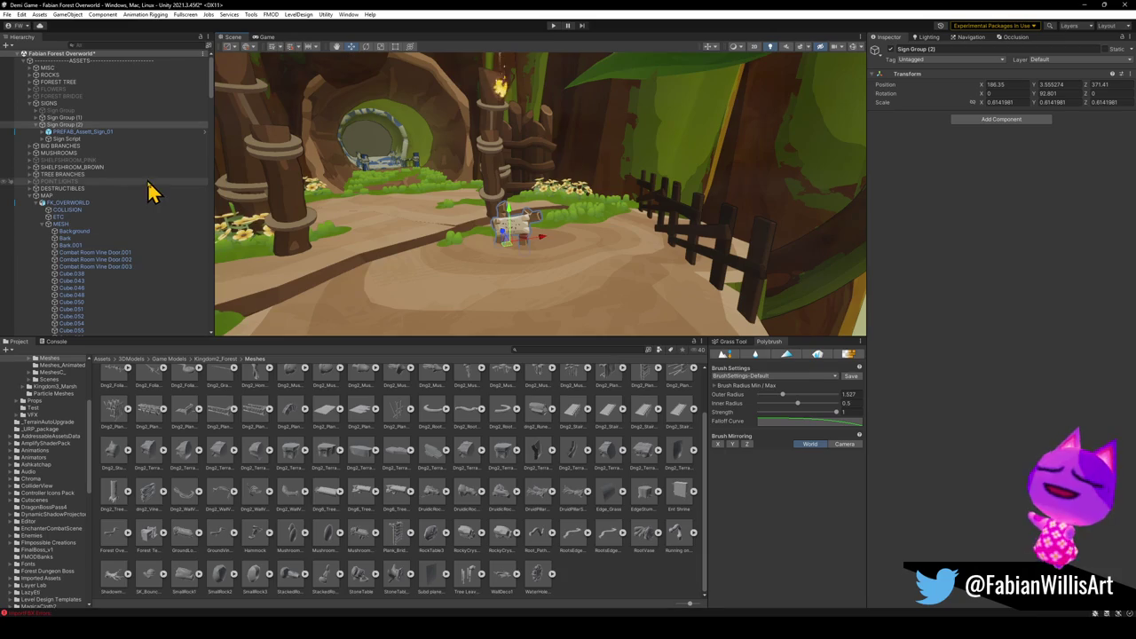
pyautogui.click(83, 131)
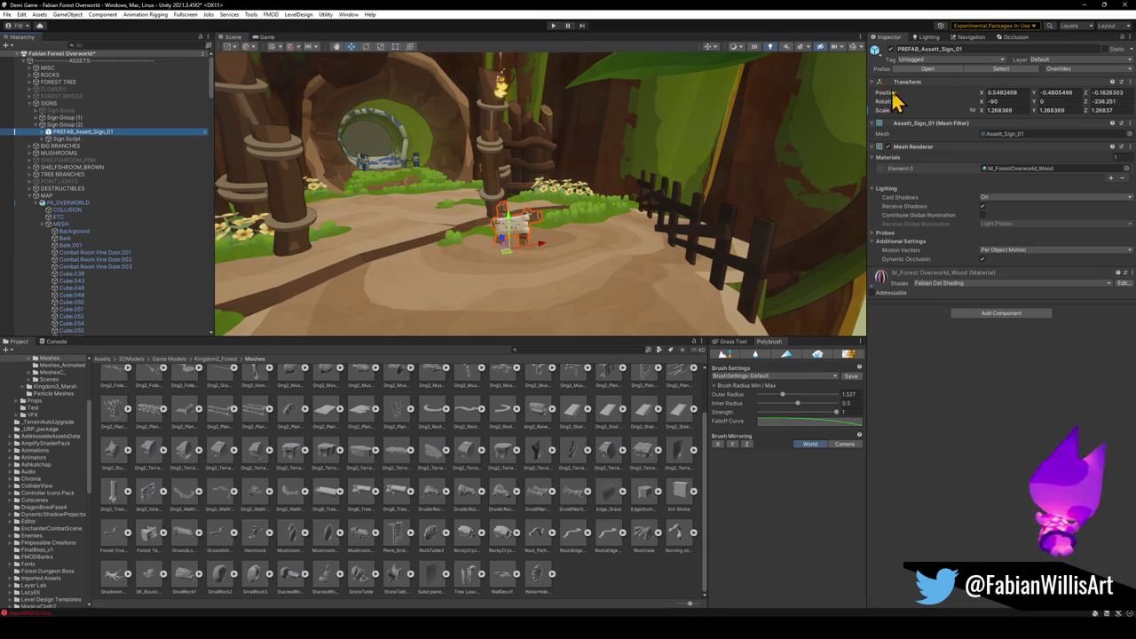
pyautogui.click(890, 50)
pyautogui.moveTo(597, 225)
pyautogui.mouseDown()
pyautogui.moveTo(538, 269)
pyautogui.moveTo(533, 147)
pyautogui.mouseUp()
# Switch off the torch's Fire object and view the whole floating platform.
pyautogui.click(533, 149)
pyautogui.press('f')
pyautogui.scroll(-3, 563, 213)
pyautogui.click(555, 218)
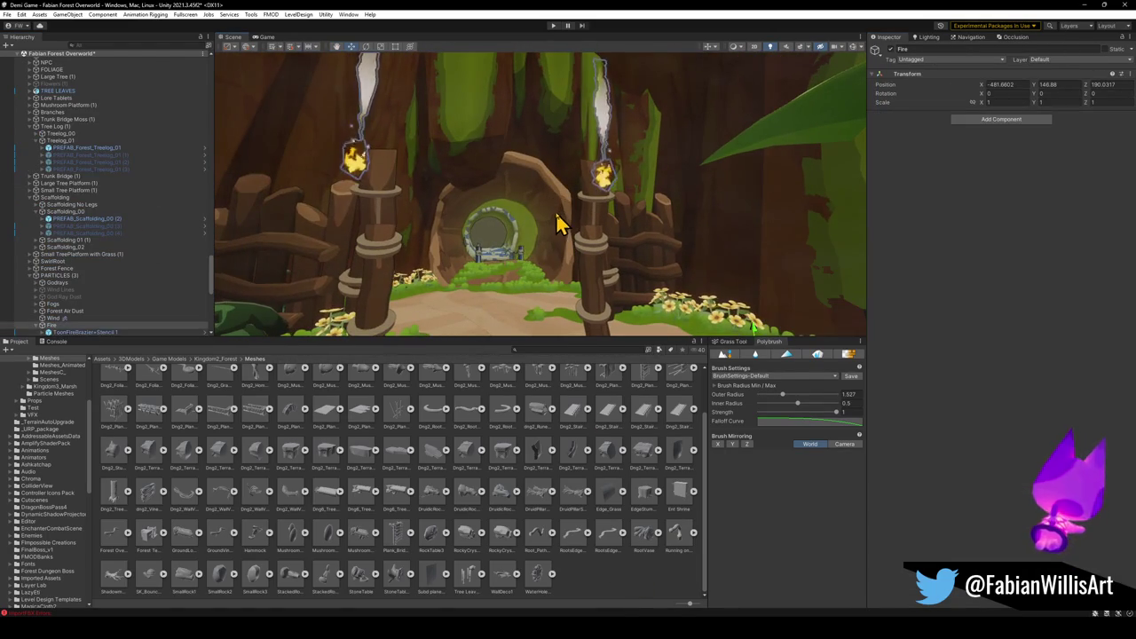
pyautogui.moveTo(561, 233)
pyautogui.mouseDown()
pyautogui.moveTo(824, 261)
pyautogui.moveTo(704, 246)
pyautogui.mouseUp()
pyautogui.click(891, 50)
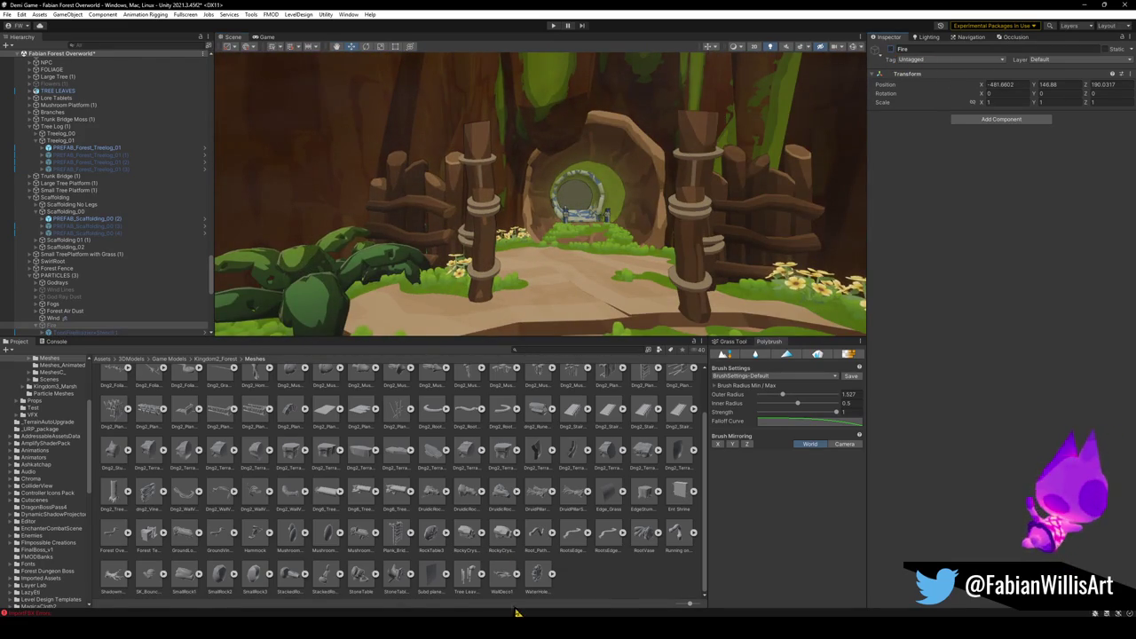
pyautogui.click(601, 585)
pyautogui.moveTo(545, 248); pyautogui.dragTo(578, 254)
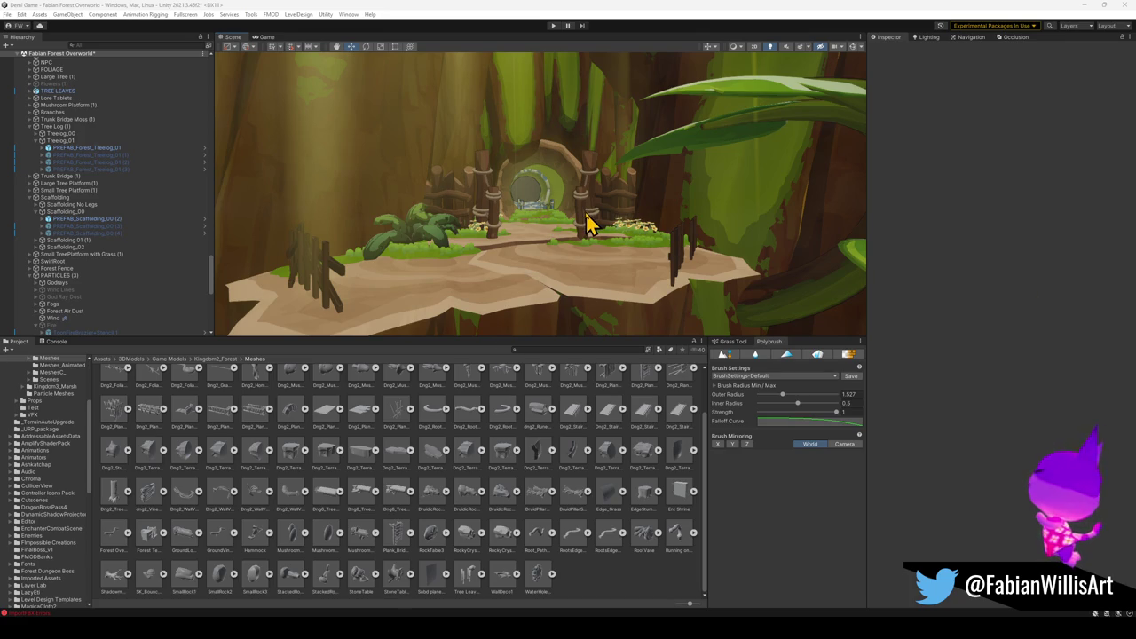
# Select the Forest_Foliage_09 plant beside the path and shift it slightly right.
pyautogui.rightClick(554, 235)
pyautogui.press('w')
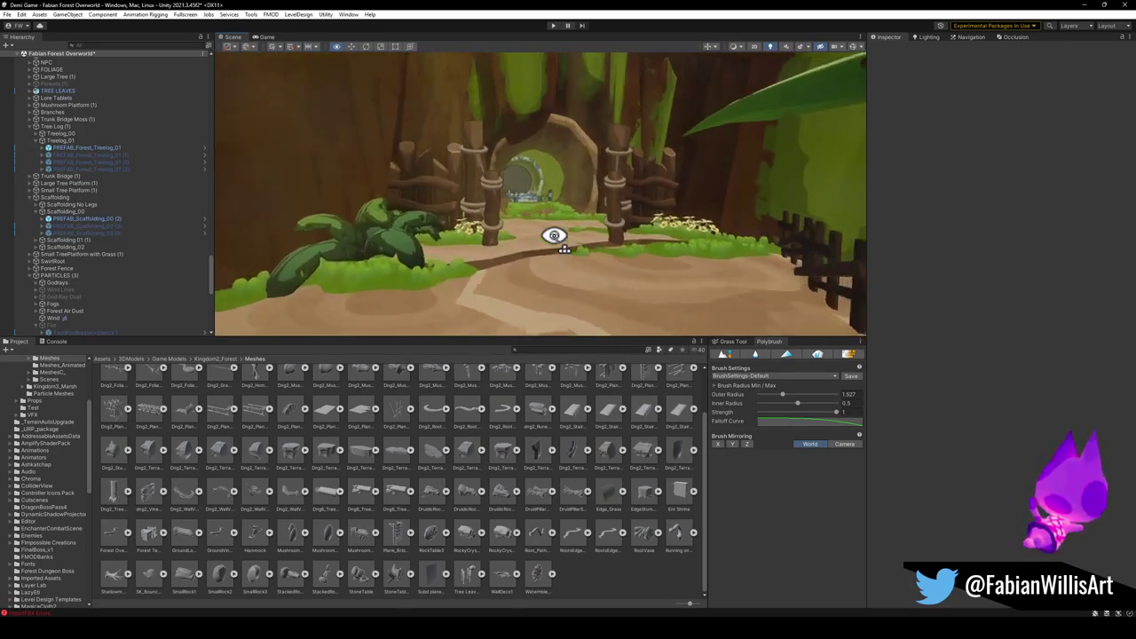
pyautogui.press('s')
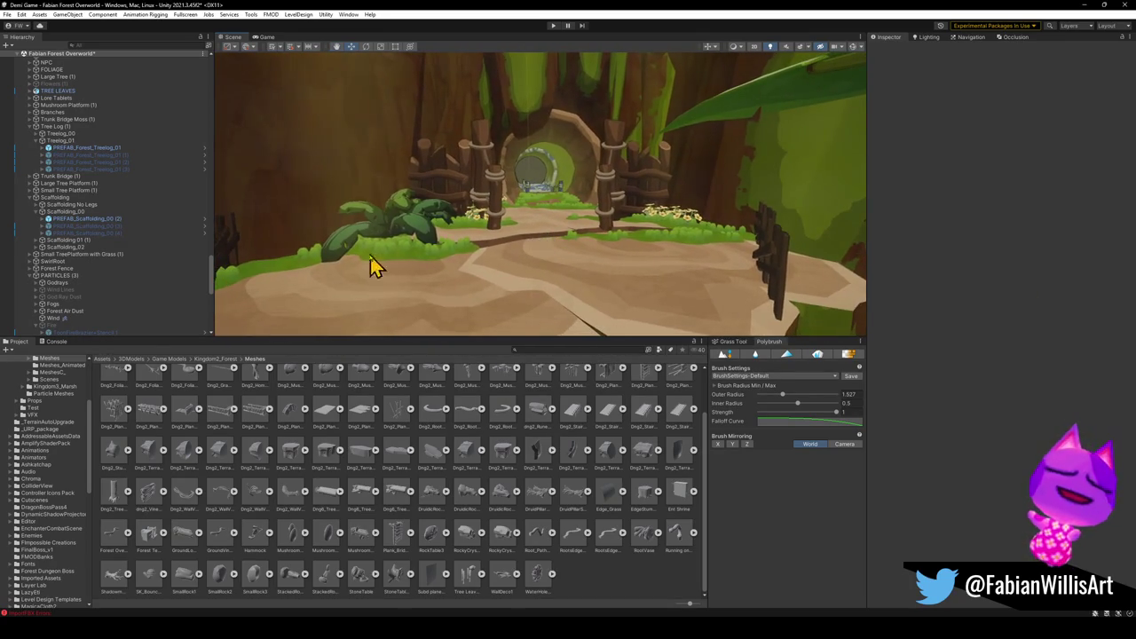
pyautogui.click(404, 232)
pyautogui.click(415, 237)
pyautogui.click(422, 240)
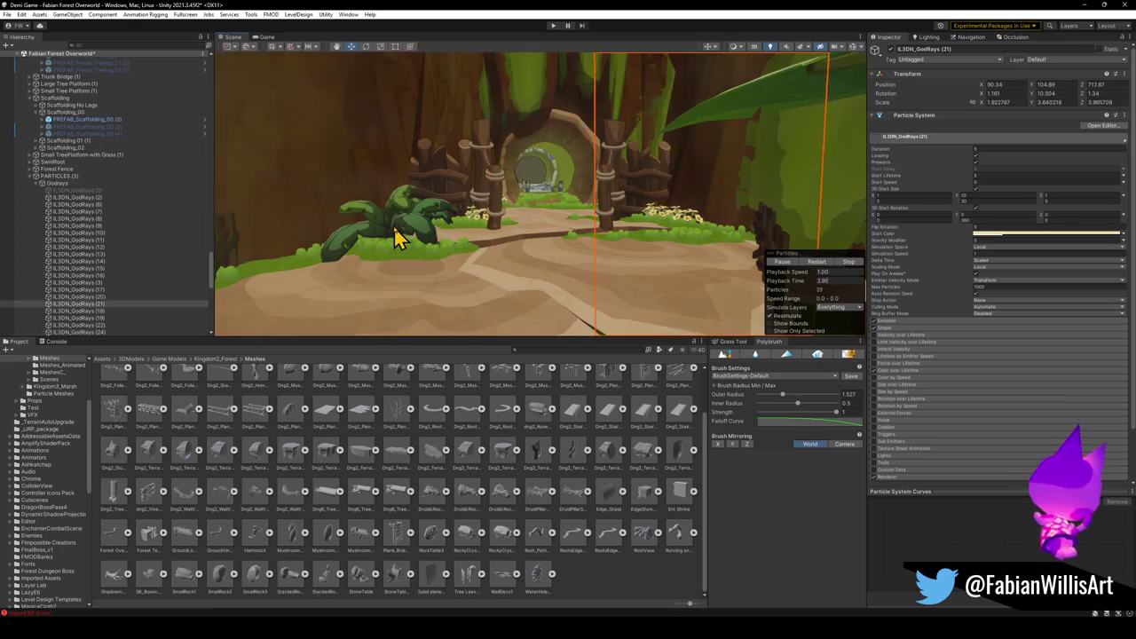
pyautogui.click(400, 240)
pyautogui.click(59, 183)
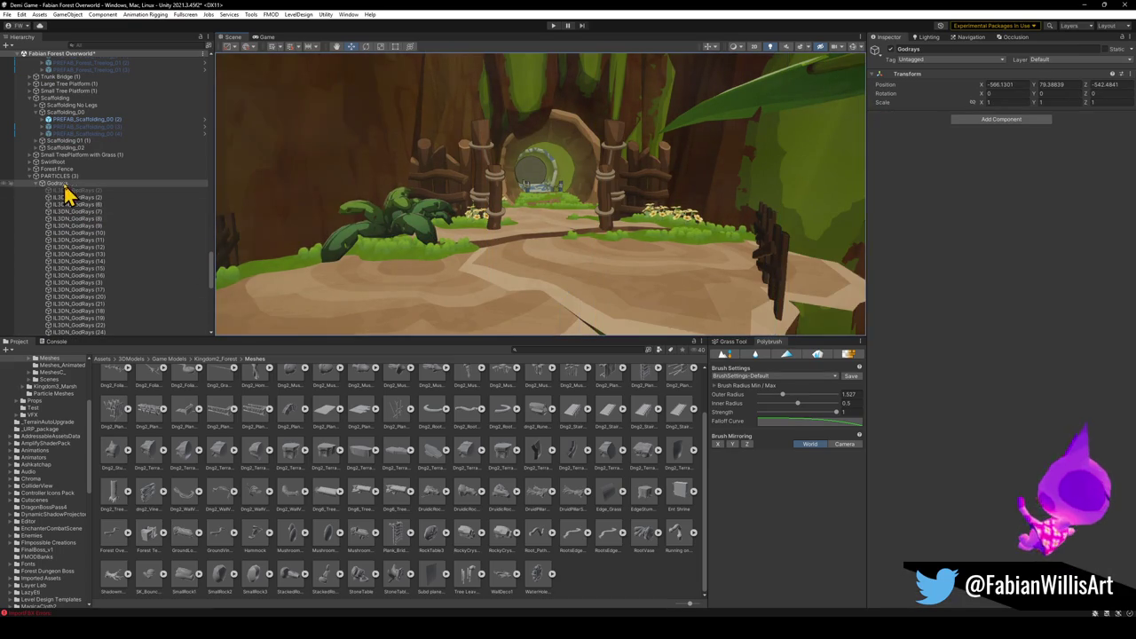
pyautogui.click(406, 236)
pyautogui.click(396, 249)
pyautogui.moveTo(397, 250)
pyautogui.mouseDown()
pyautogui.moveTo(679, 233)
pyautogui.moveTo(704, 245)
pyautogui.moveTo(437, 234)
pyautogui.mouseUp()
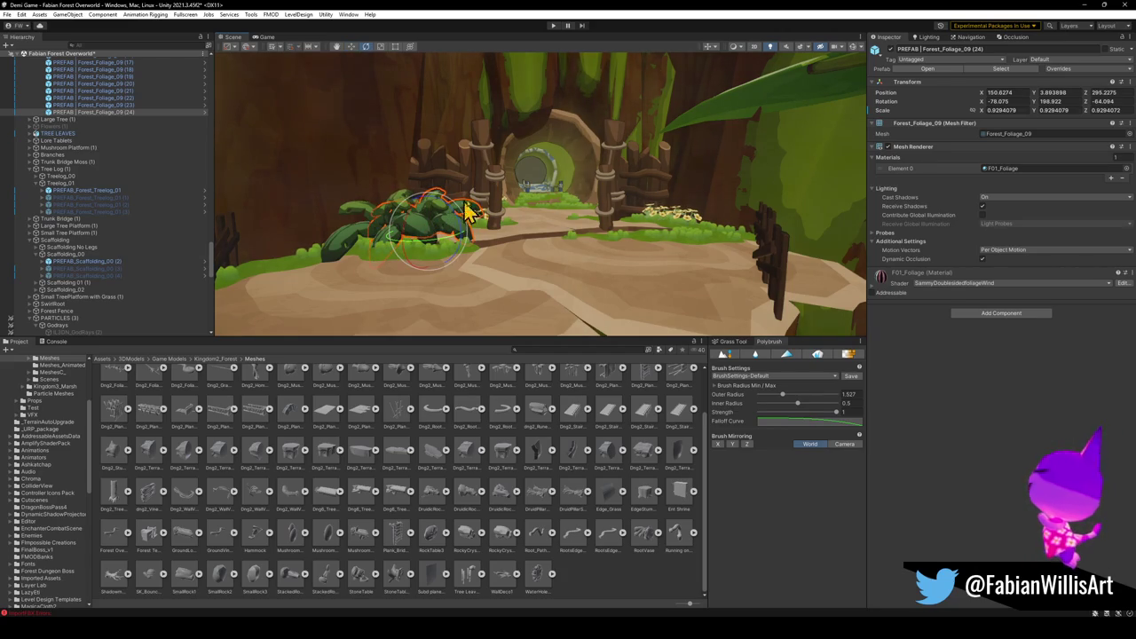
# Set the foliage's X rotation to -90, shrink it to 0.65 scale, and duplicate it.
pyautogui.click(998, 101)
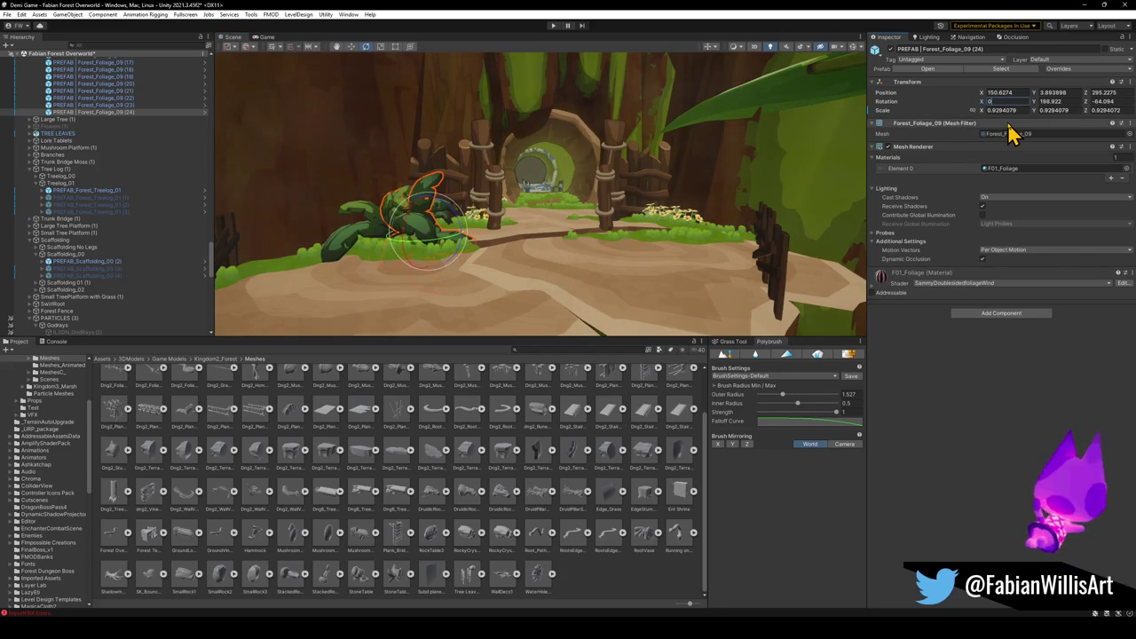
pyautogui.click(1000, 103)
pyautogui.write('-9')
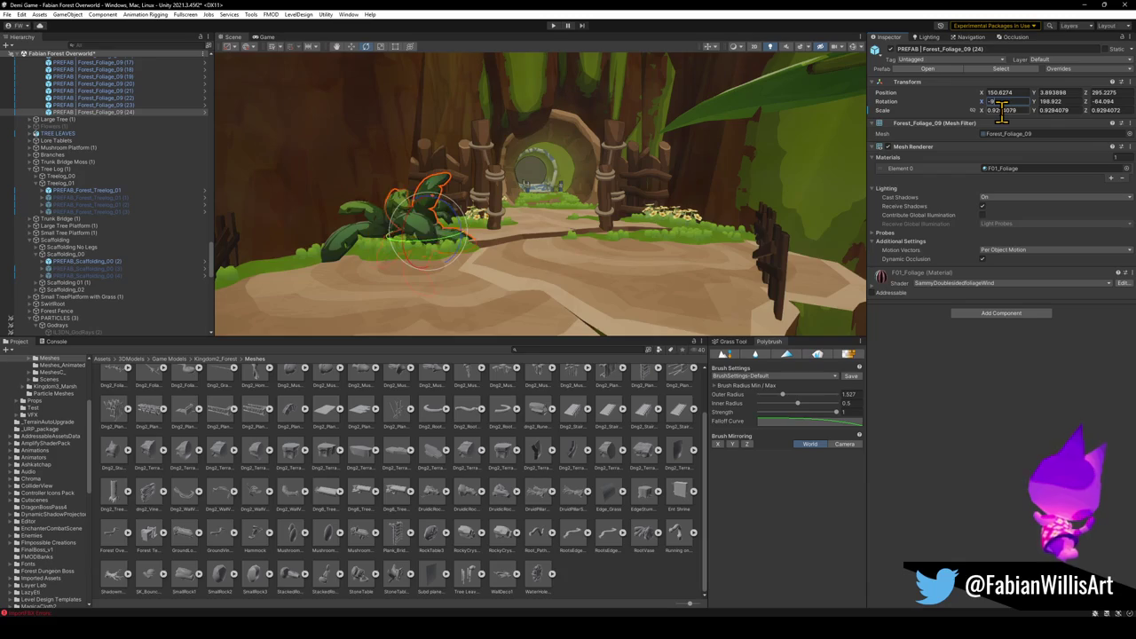
pyautogui.press('Return')
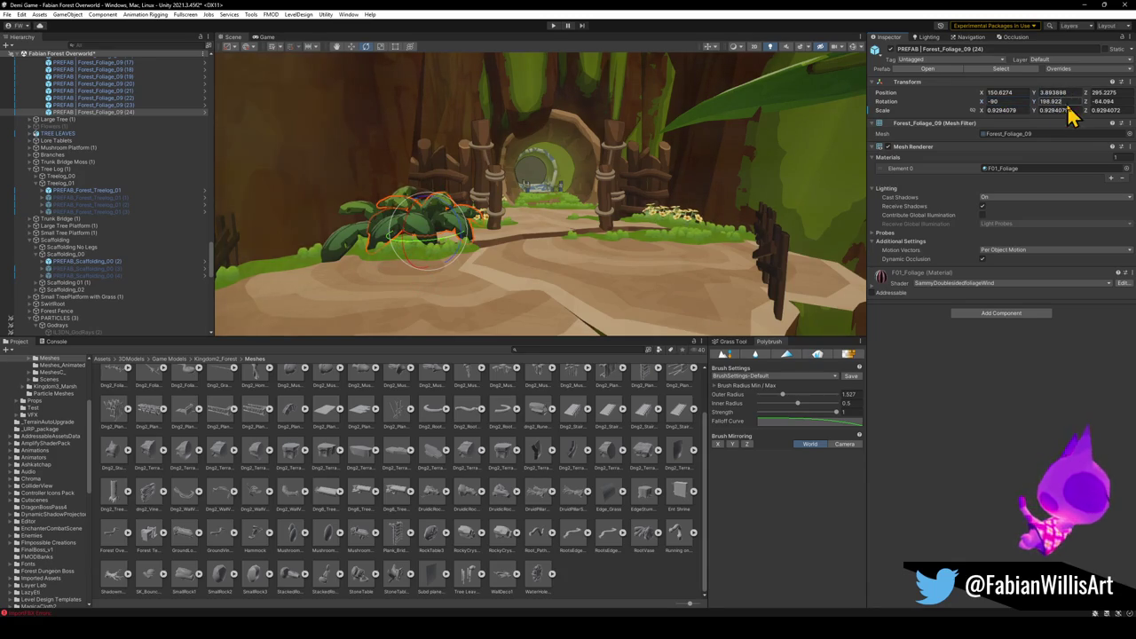
pyautogui.press('r')
pyautogui.moveTo(498, 219)
pyautogui.mouseDown()
pyautogui.moveTo(424, 264)
pyautogui.moveTo(405, 253)
pyautogui.moveTo(477, 261)
pyautogui.moveTo(474, 295)
pyautogui.moveTo(418, 284)
pyautogui.moveTo(608, 164)
pyautogui.moveTo(541, 185)
pyautogui.moveTo(652, 191)
pyautogui.moveTo(670, 204)
pyautogui.moveTo(619, 245)
pyautogui.moveTo(643, 193)
pyautogui.moveTo(687, 256)
pyautogui.moveTo(647, 256)
pyautogui.moveTo(653, 245)
pyautogui.mouseUp()
pyautogui.hotkey('ctrl', 'd')
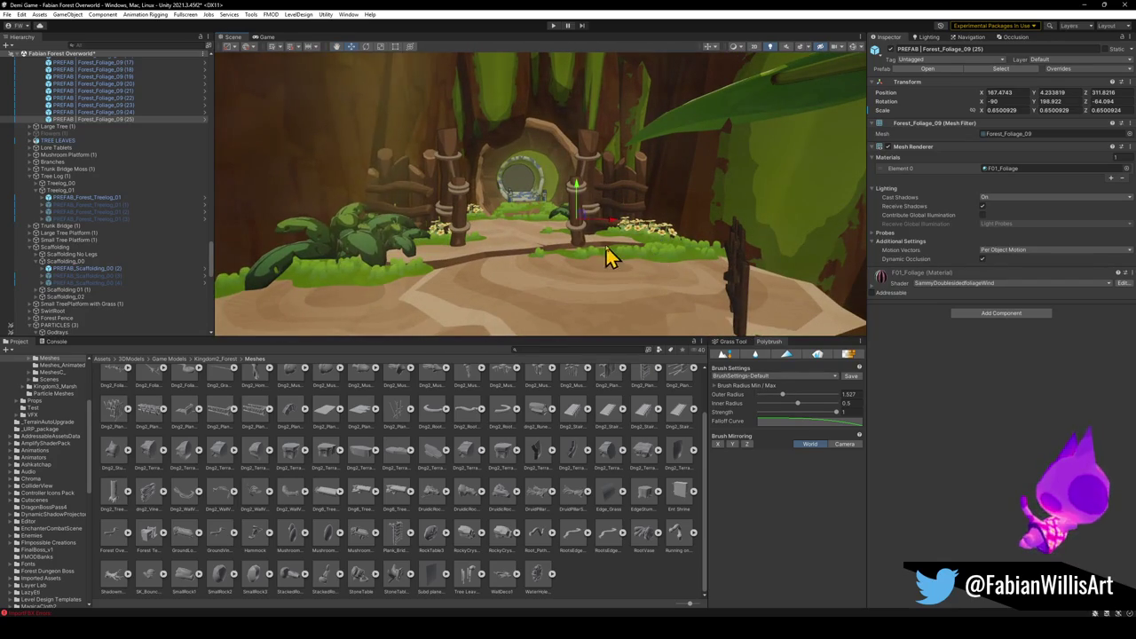
# Duplicate the foliage again and drag the copy across the path near the doorway.
pyautogui.hotkey('ctrl', 'd')
pyautogui.moveTo(579, 231)
pyautogui.mouseDown()
pyautogui.moveTo(626, 264)
pyautogui.moveTo(603, 251)
pyautogui.moveTo(609, 260)
pyautogui.moveTo(660, 246)
pyautogui.moveTo(661, 263)
pyautogui.moveTo(617, 282)
pyautogui.moveTo(520, 228)
pyautogui.moveTo(715, 246)
pyautogui.moveTo(488, 205)
pyautogui.moveTo(451, 178)
pyautogui.moveTo(461, 187)
pyautogui.mouseUp()
pyautogui.keyDown('alt'); pyautogui.moveTo(621, 222); pyautogui.dragTo(664, 191); pyautogui.keyUp('alt')
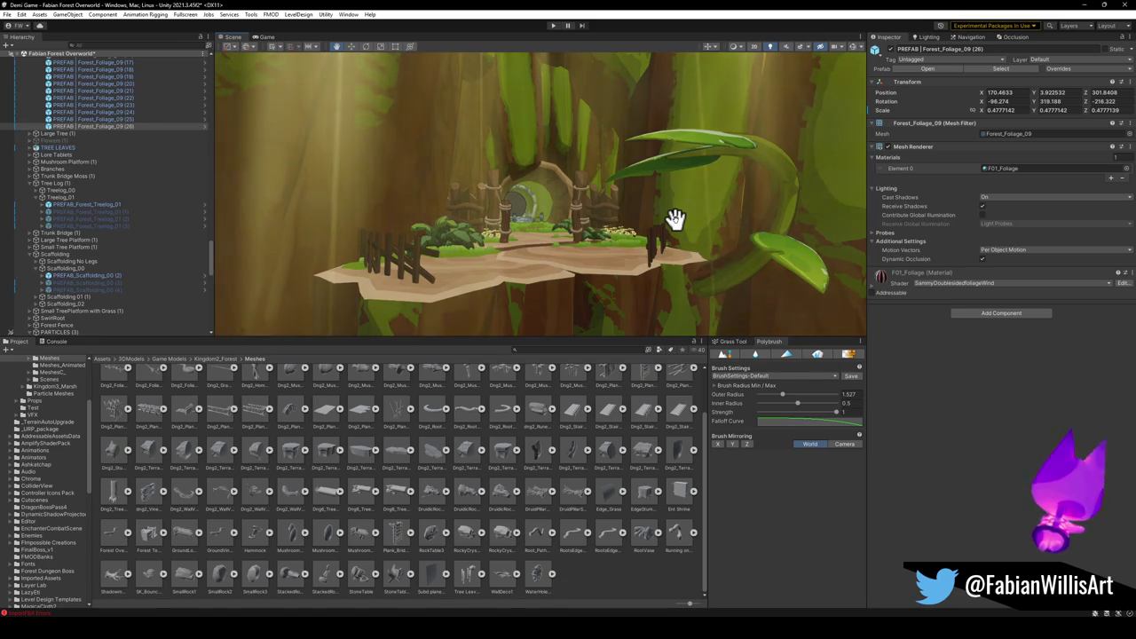
pyautogui.moveTo(674, 218)
pyautogui.mouseDown()
pyautogui.moveTo(588, 271)
pyautogui.moveTo(591, 296)
pyautogui.moveTo(641, 299)
pyautogui.moveTo(578, 217)
pyautogui.moveTo(700, 210)
pyautogui.moveTo(541, 213)
pyautogui.moveTo(527, 198)
pyautogui.mouseUp()
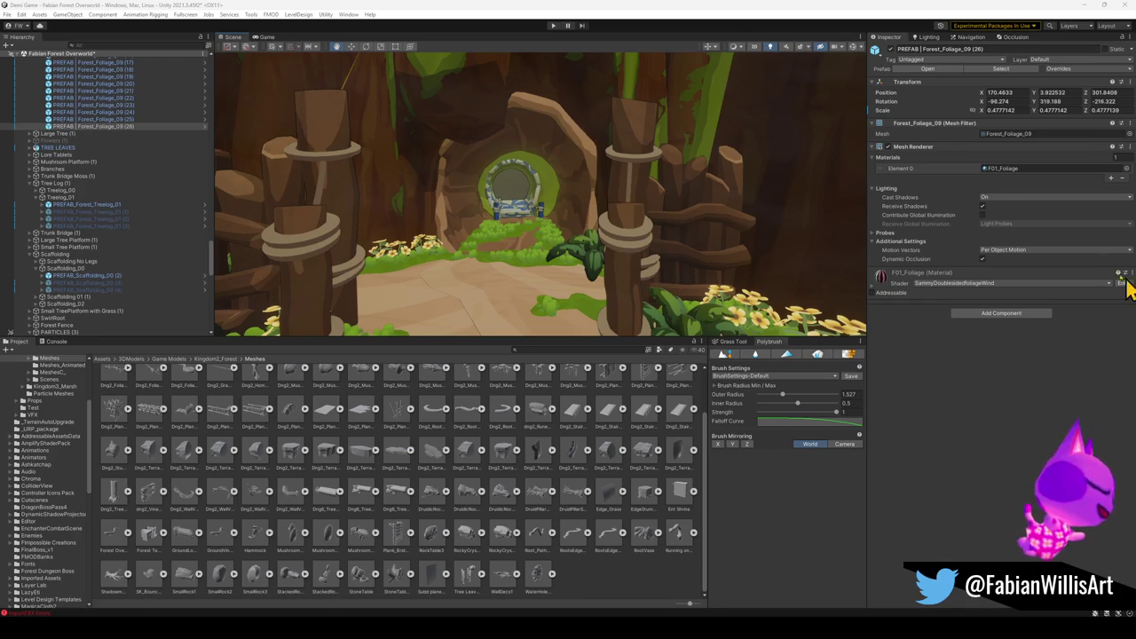
# Disable the blue collider mesh Forest_Treelog_01_COL_2 inside the log tunnel.
pyautogui.rightClick(591, 162)
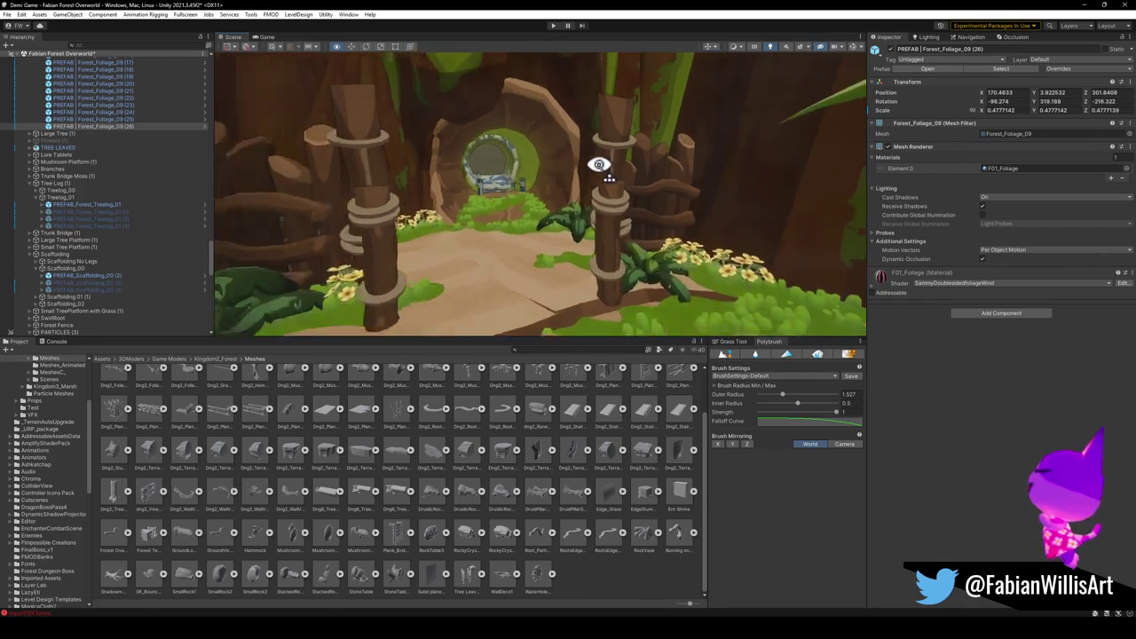
pyautogui.press('w')
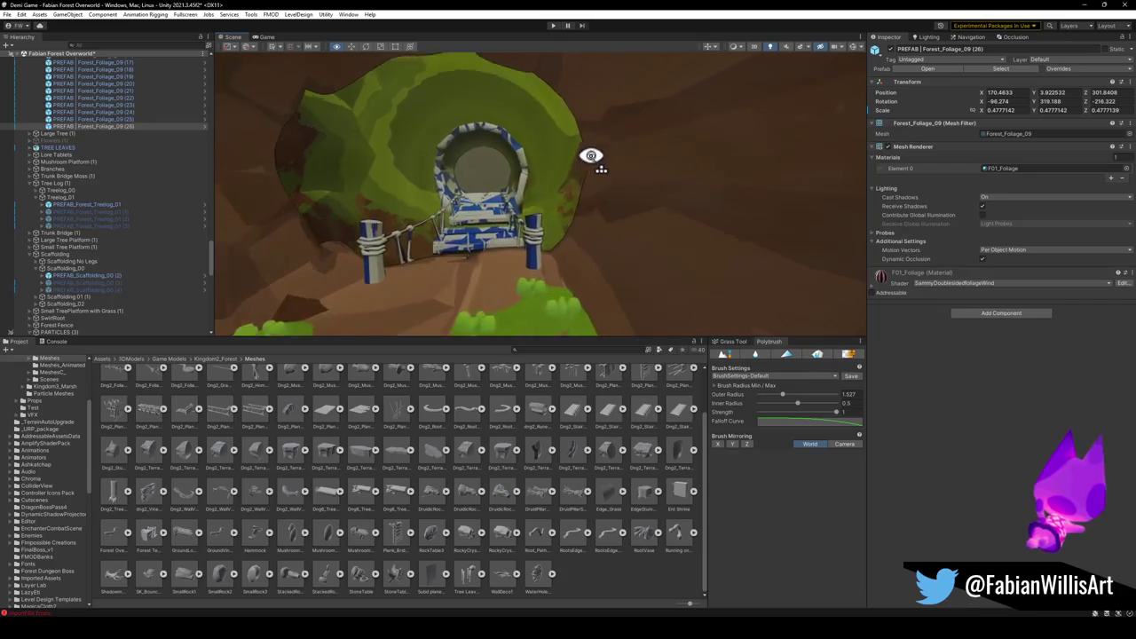
pyautogui.click(639, 255)
pyautogui.click(652, 276)
pyautogui.press('w')
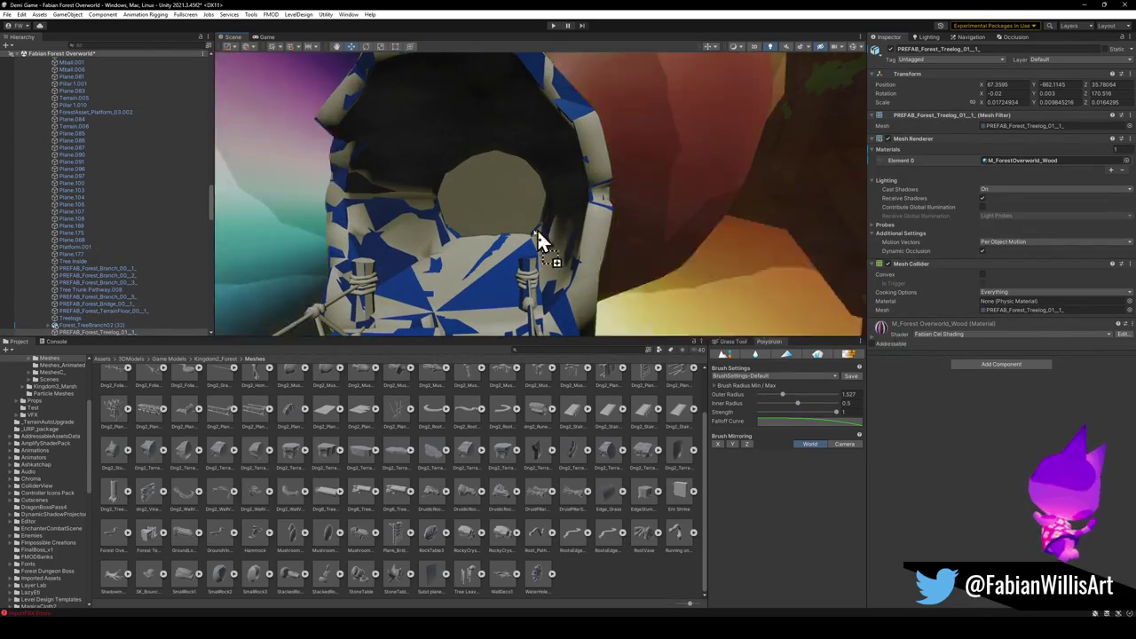
pyautogui.click(504, 280)
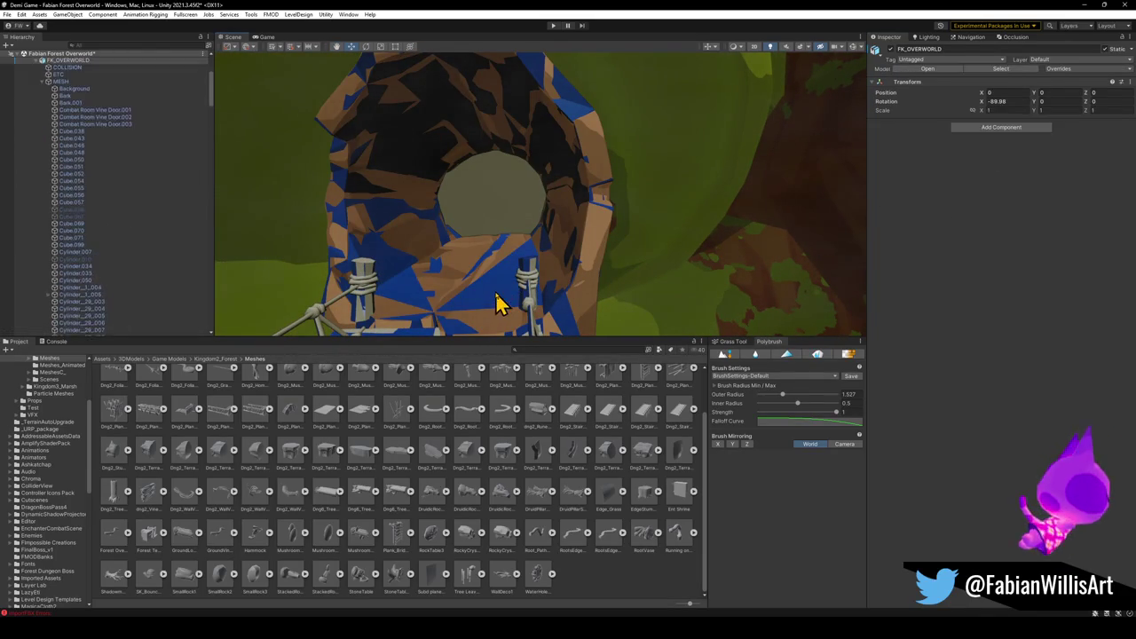
pyautogui.click(891, 50)
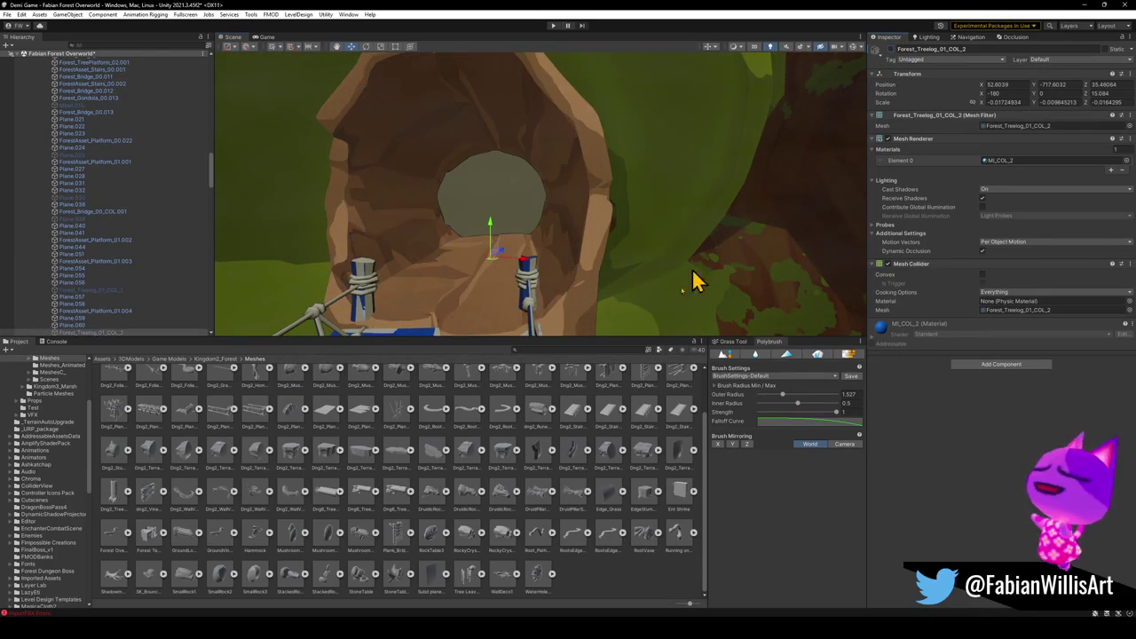
pyautogui.click(588, 542)
# Fly back out of the tunnel to inspect the bridge planks and canopy.
pyautogui.press('s')
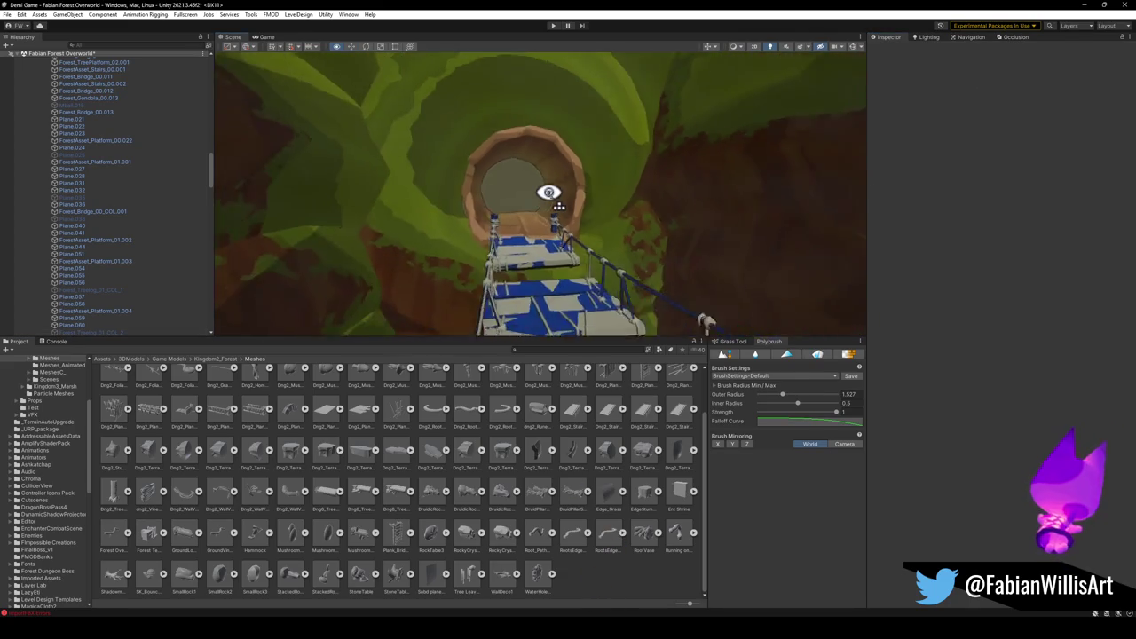
pyautogui.press('s')
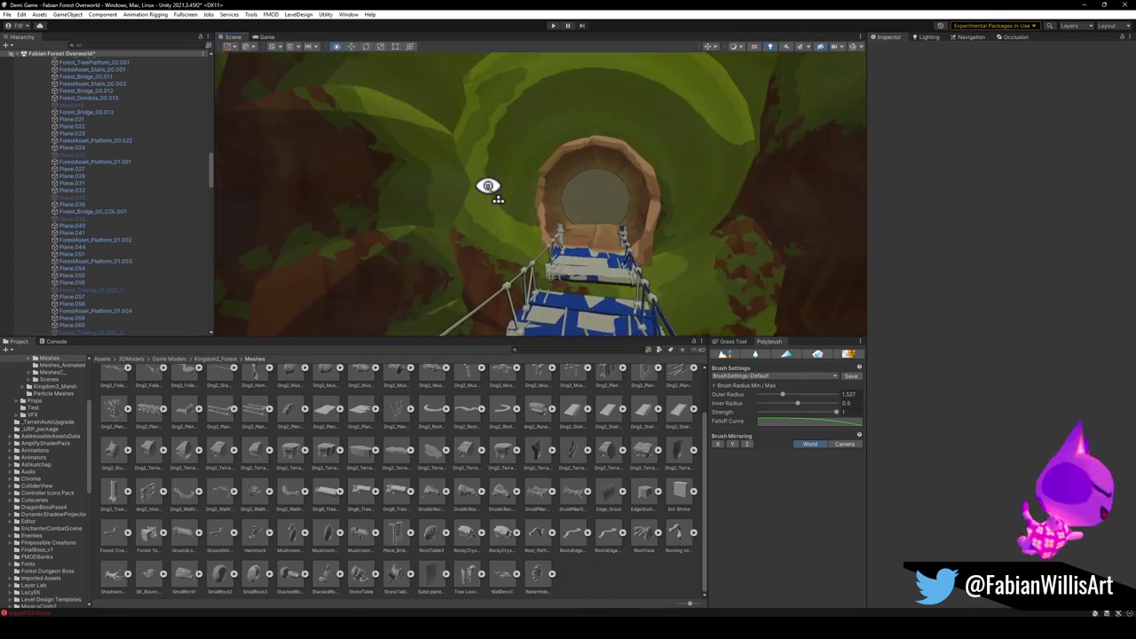
pyautogui.press('s')
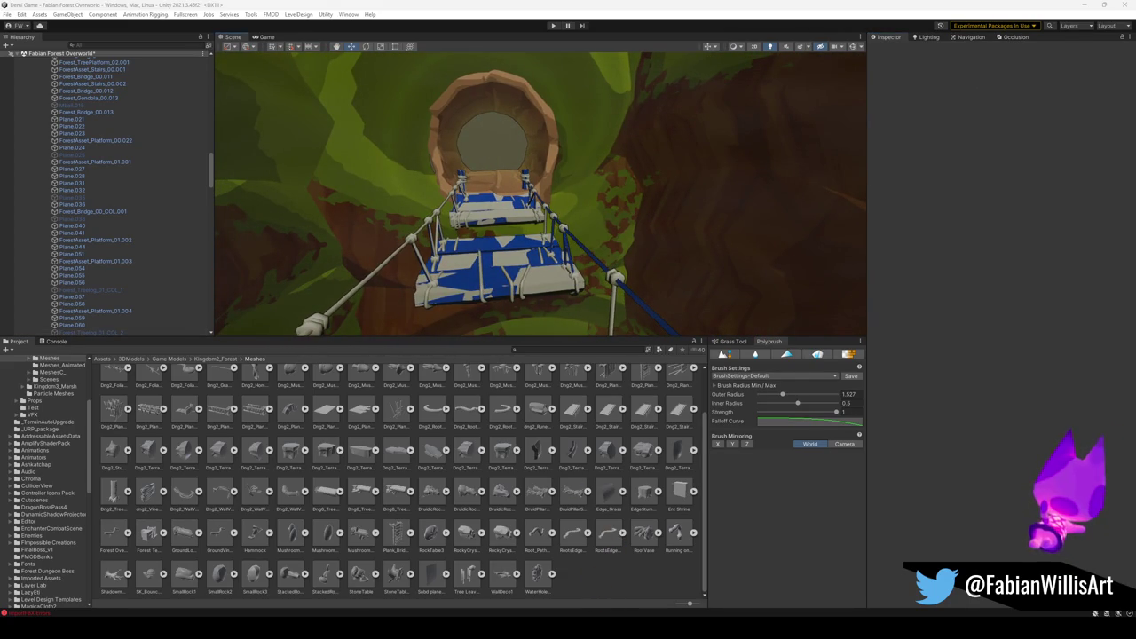
pyautogui.press('s')
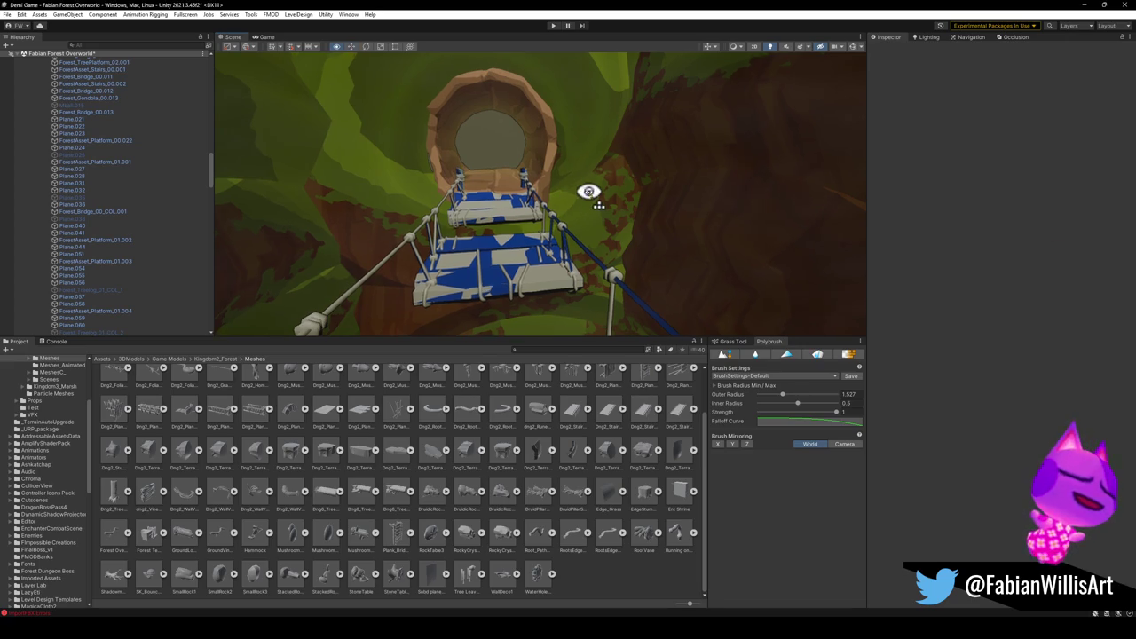
pyautogui.press('w')
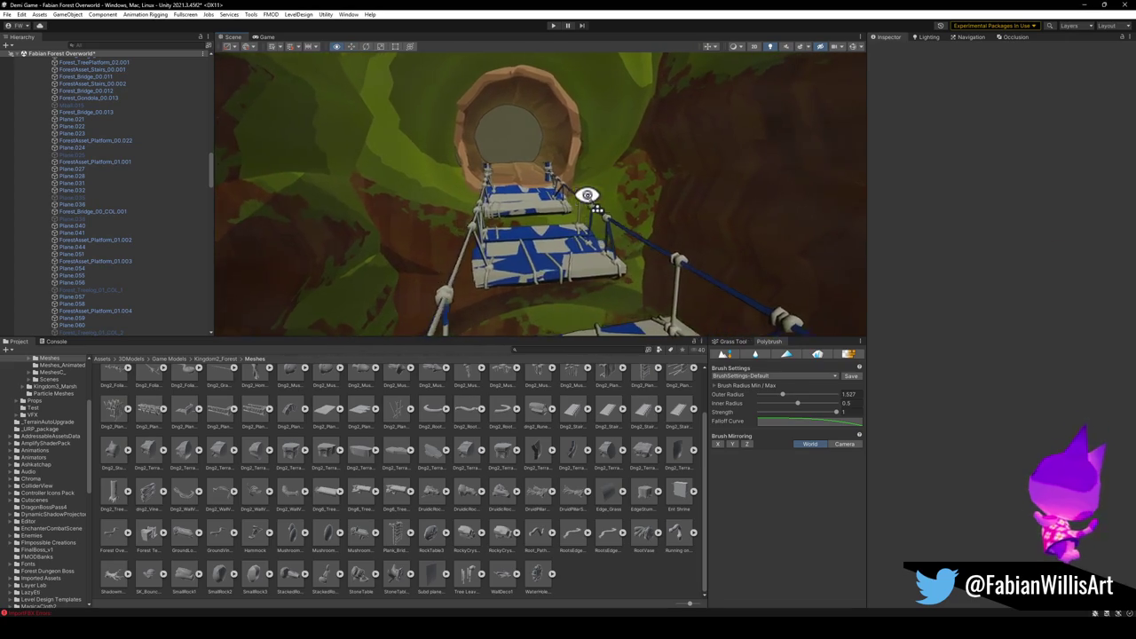
pyautogui.press('s')
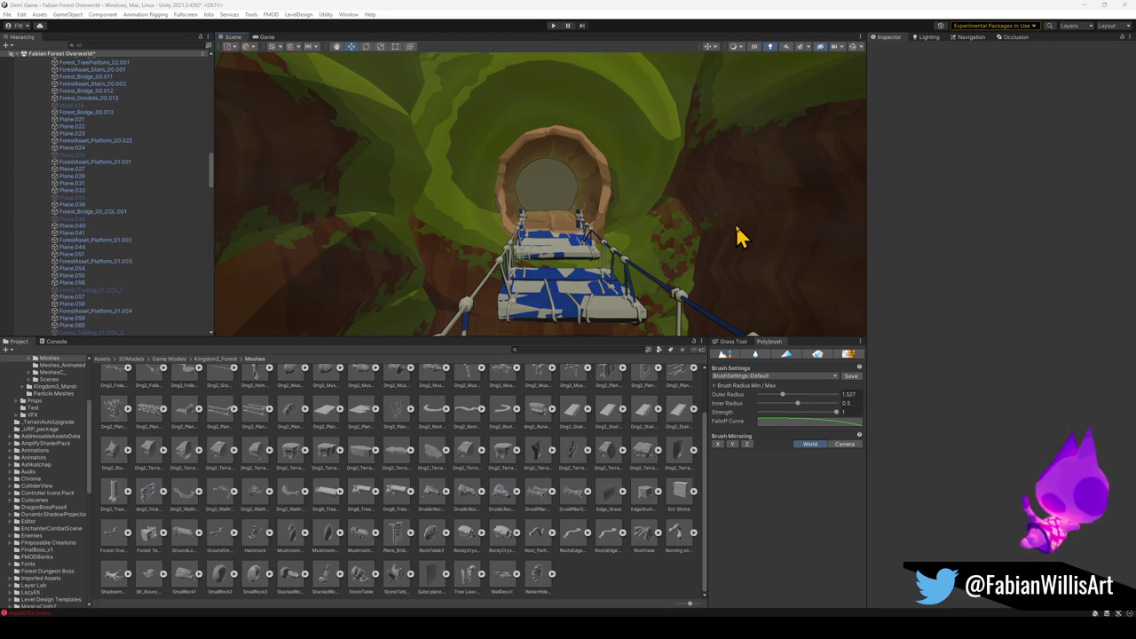
pyautogui.moveTo(506, 222)
pyautogui.mouseDown()
pyautogui.moveTo(515, 177)
pyautogui.moveTo(498, 145)
pyautogui.moveTo(500, 248)
pyautogui.moveTo(532, 253)
pyautogui.moveTo(505, 236)
pyautogui.moveTo(539, 236)
pyautogui.mouseUp()
pyautogui.press('s')
pyautogui.press('s')
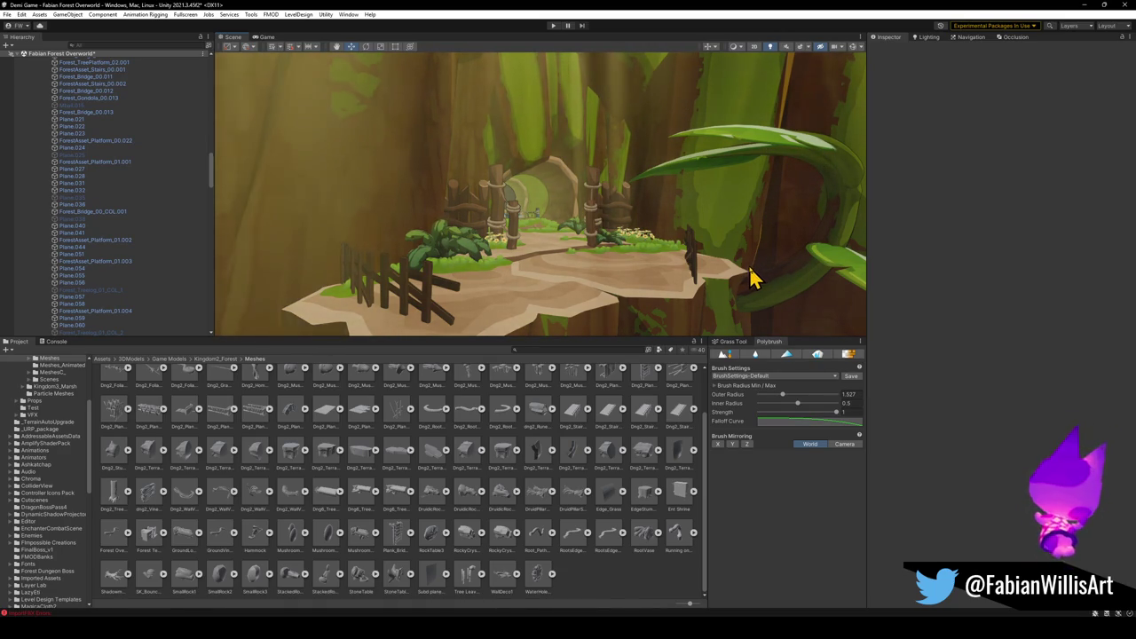
# Fly through the tunnel past the bridge posts and back out, then return to Blender.
pyautogui.press('w')
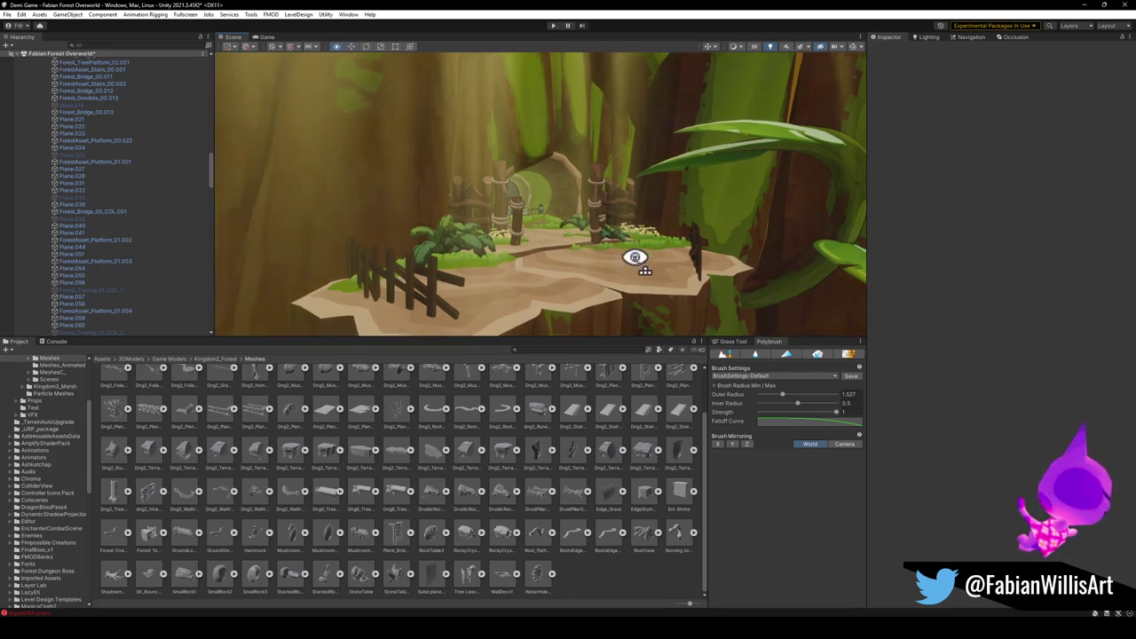
pyautogui.press('w')
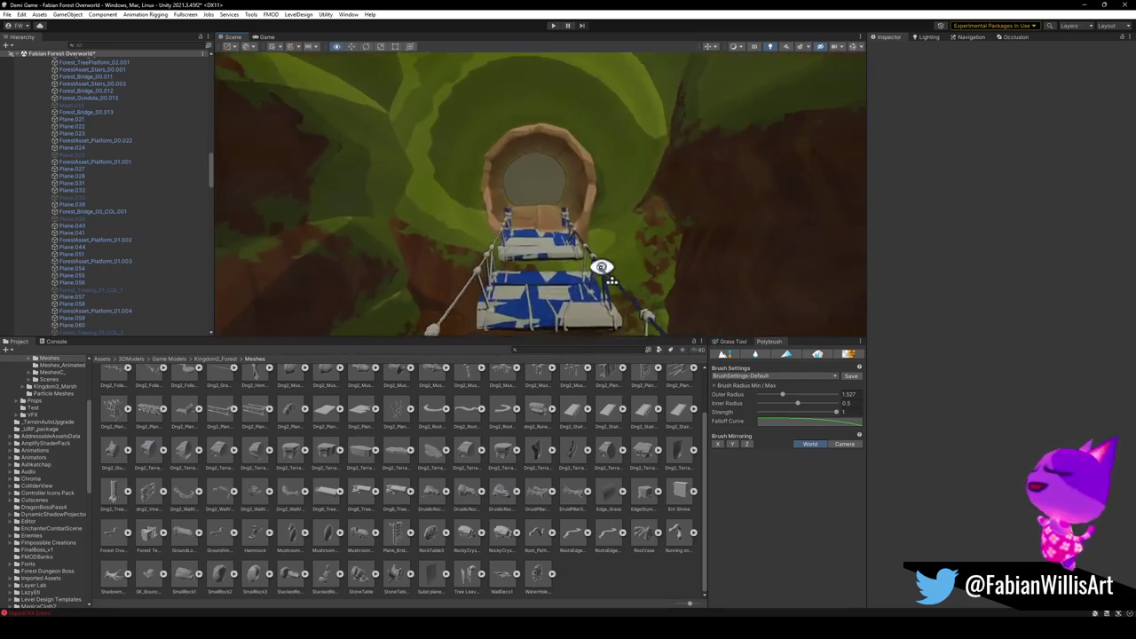
pyautogui.press('w')
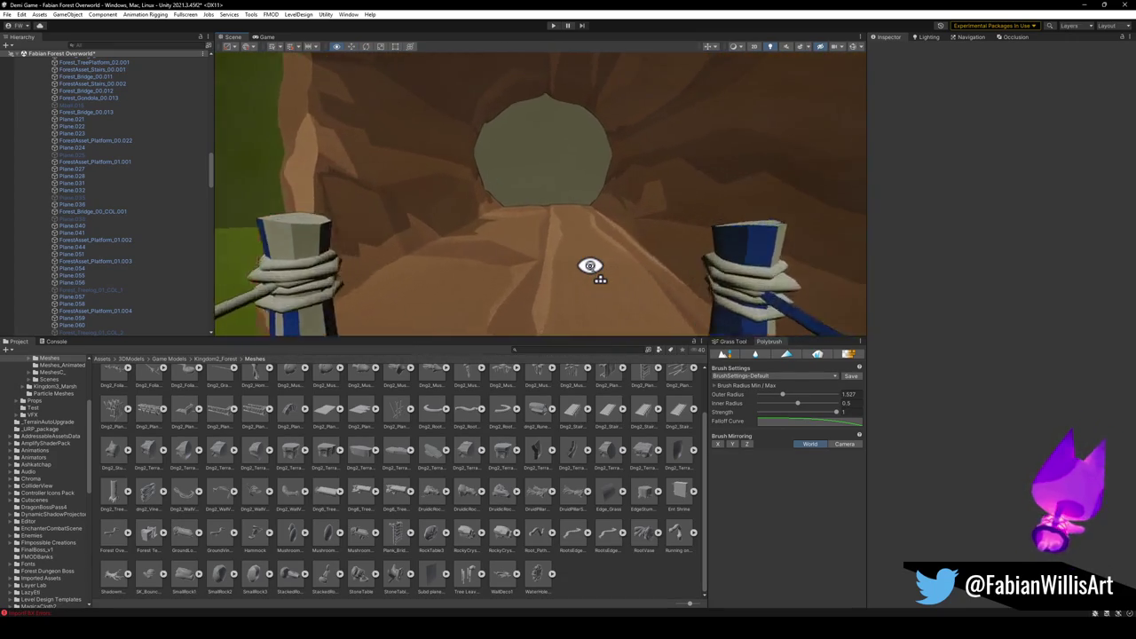
pyautogui.press('s')
pyautogui.press('s')
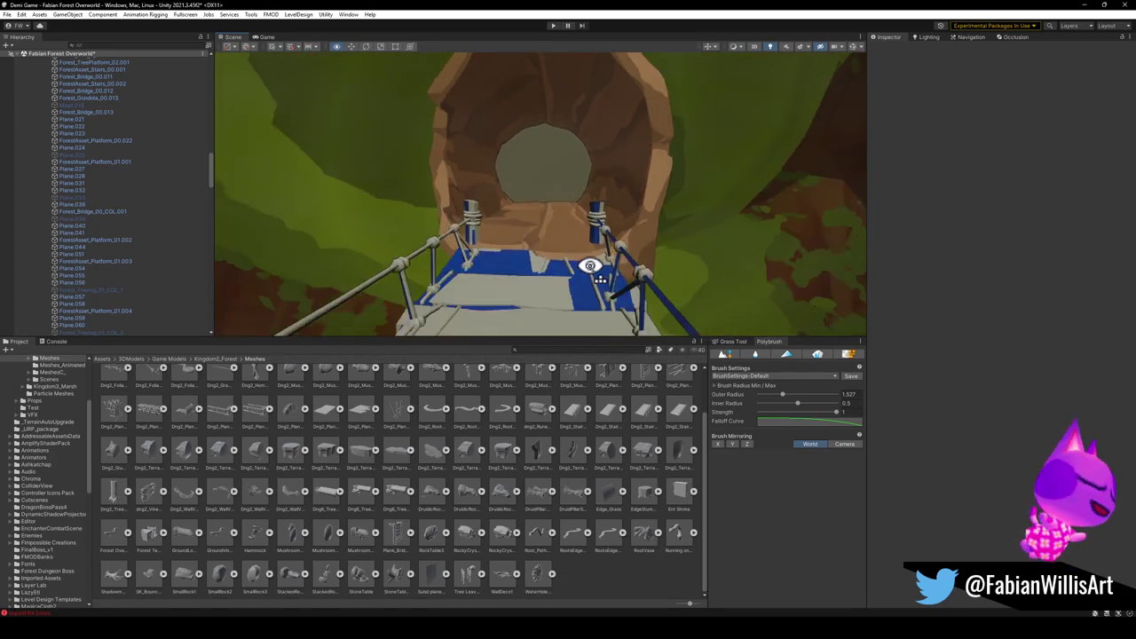
pyautogui.press('s')
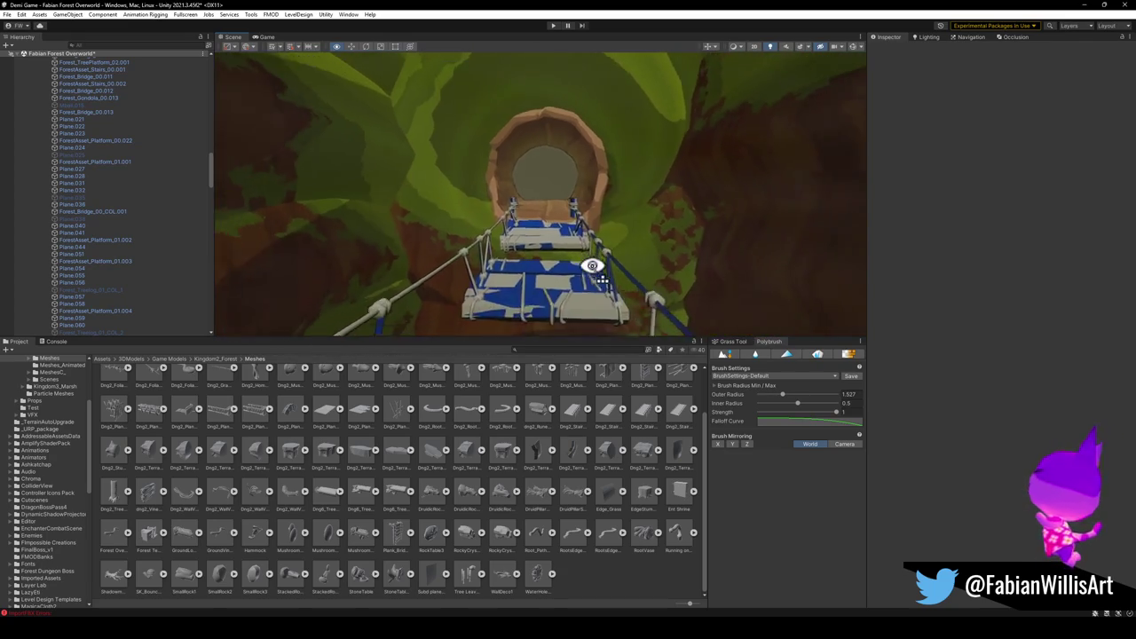
pyautogui.press('s')
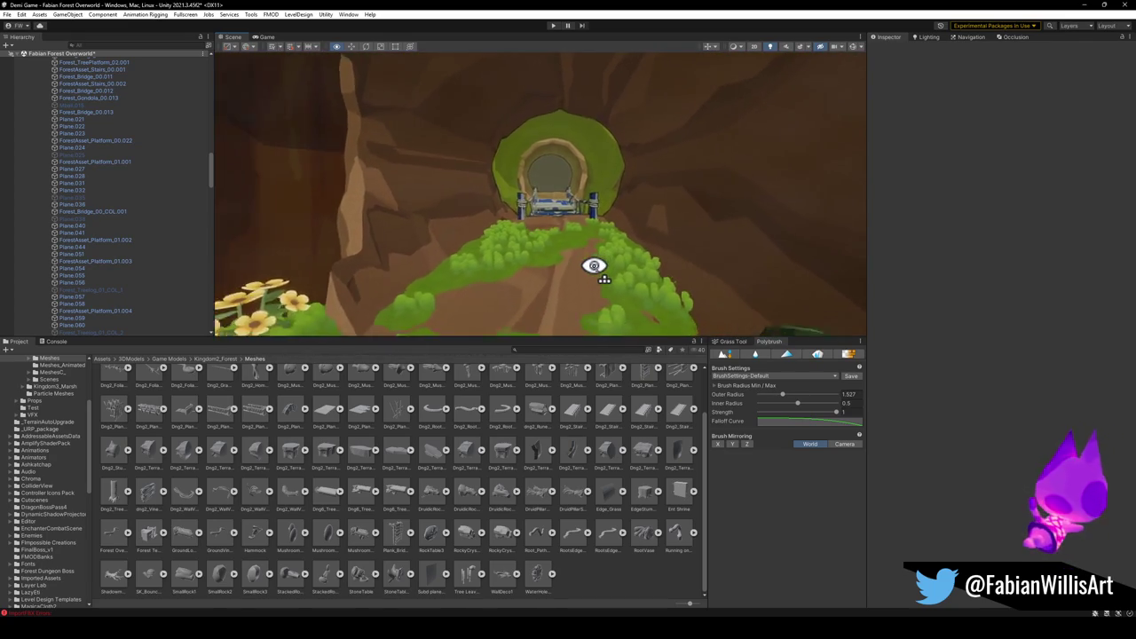
pyautogui.press('s')
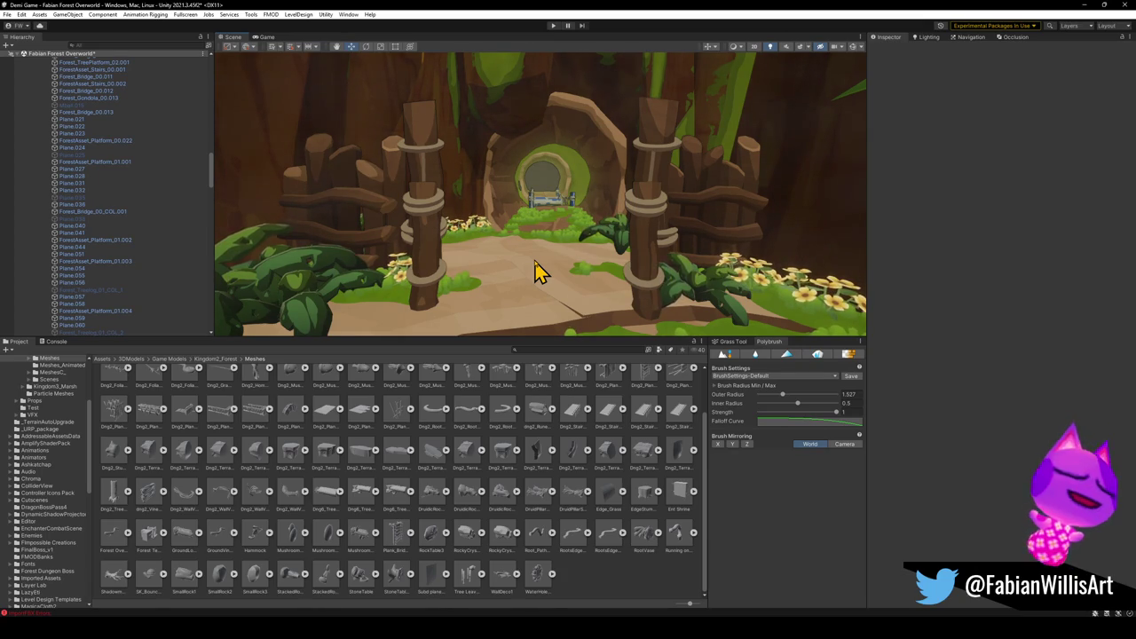
pyautogui.click(1083, 5)
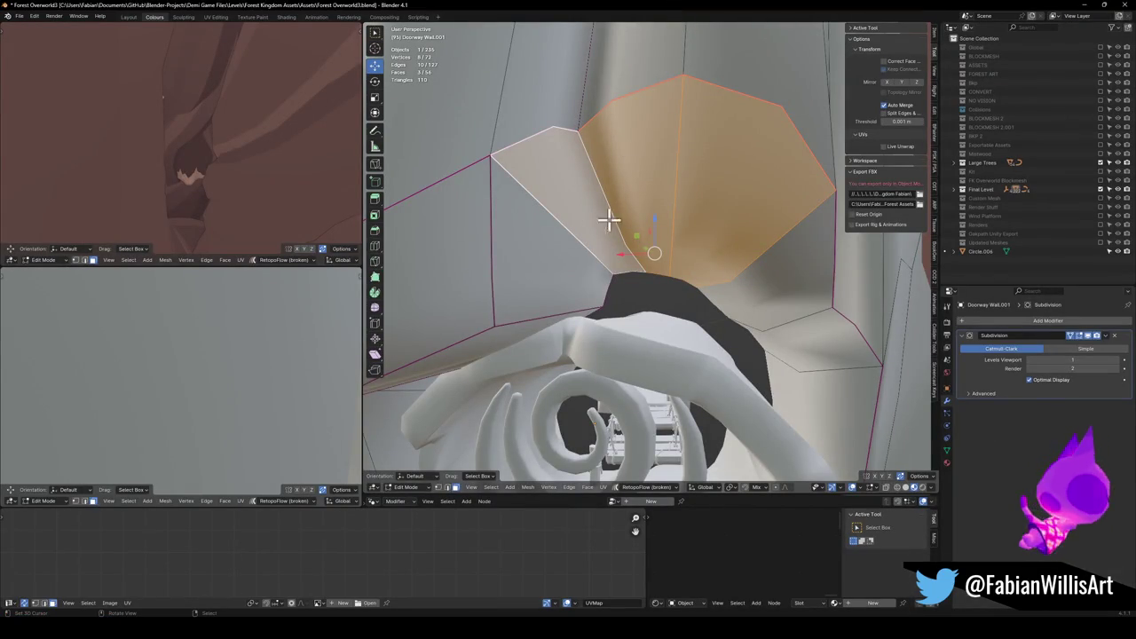
# Leave Edit Mode, save the Blender file, walk-check the spiral tunnel, and switch back to Unity.
pyautogui.press('Tab')
pyautogui.hotkey('ctrl', 's')
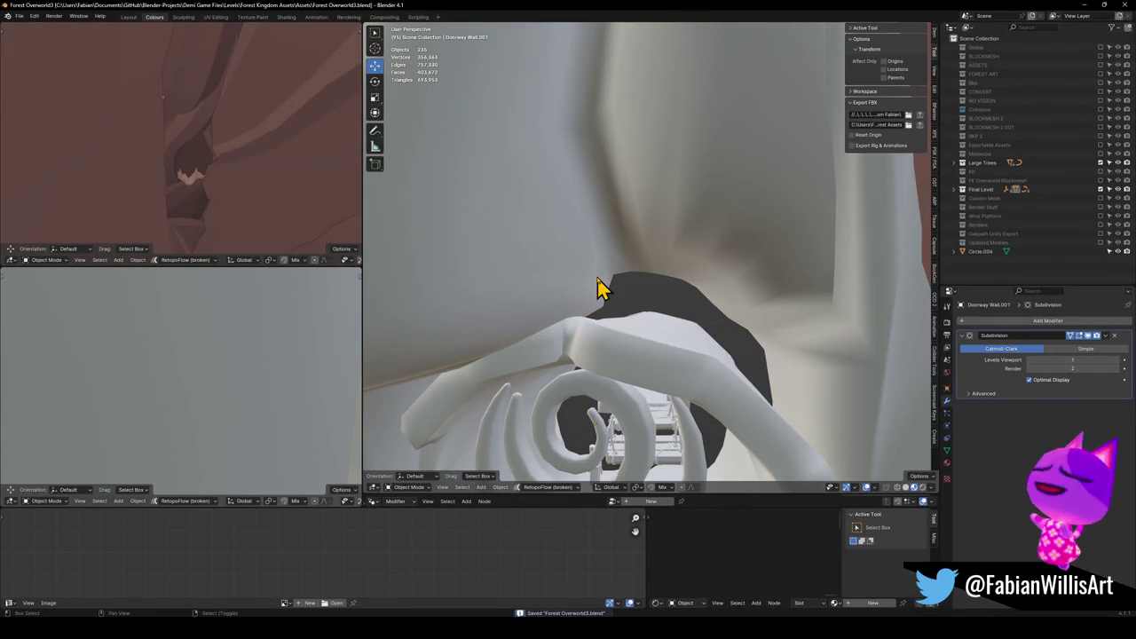
pyautogui.hotkey('shift', '`')
pyautogui.press('s')
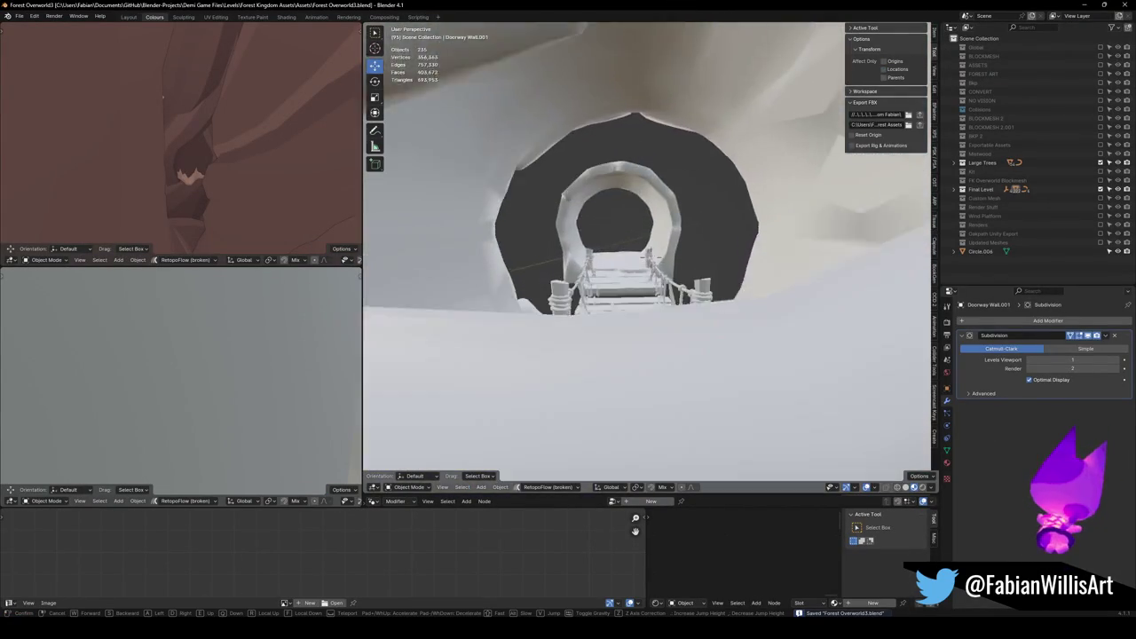
pyautogui.press('w')
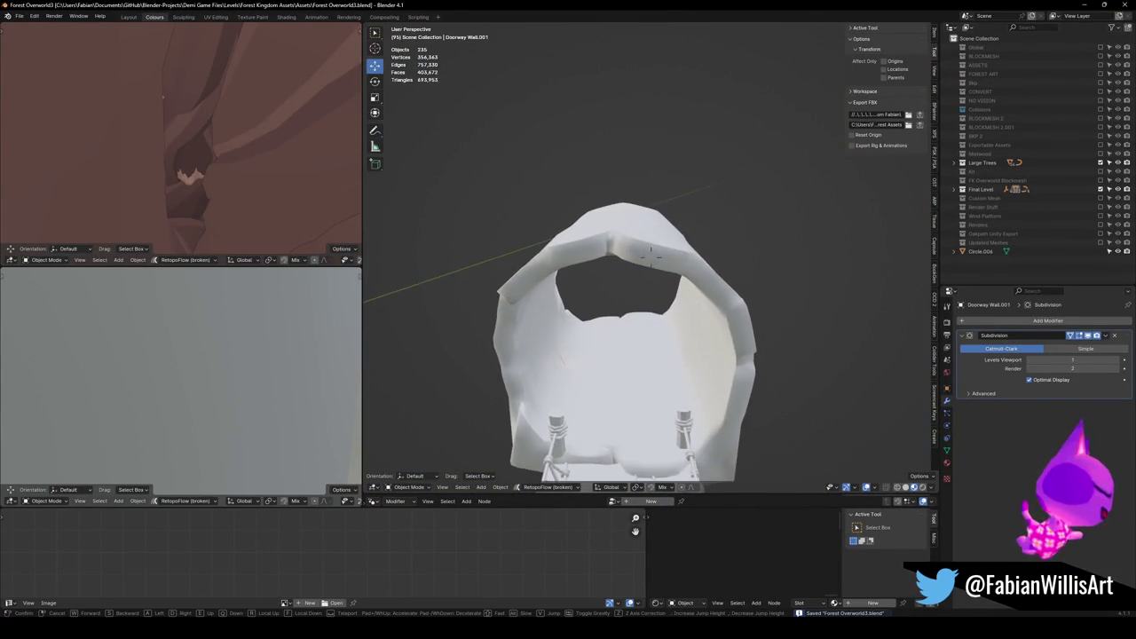
pyautogui.click(615, 280)
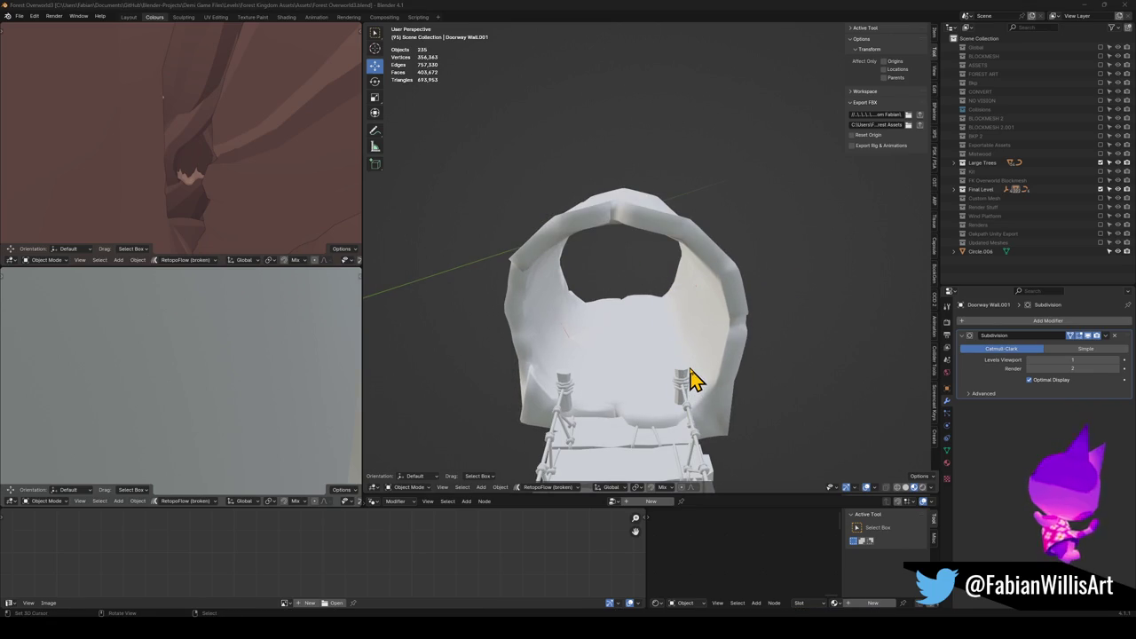
pyautogui.click(608, 626)
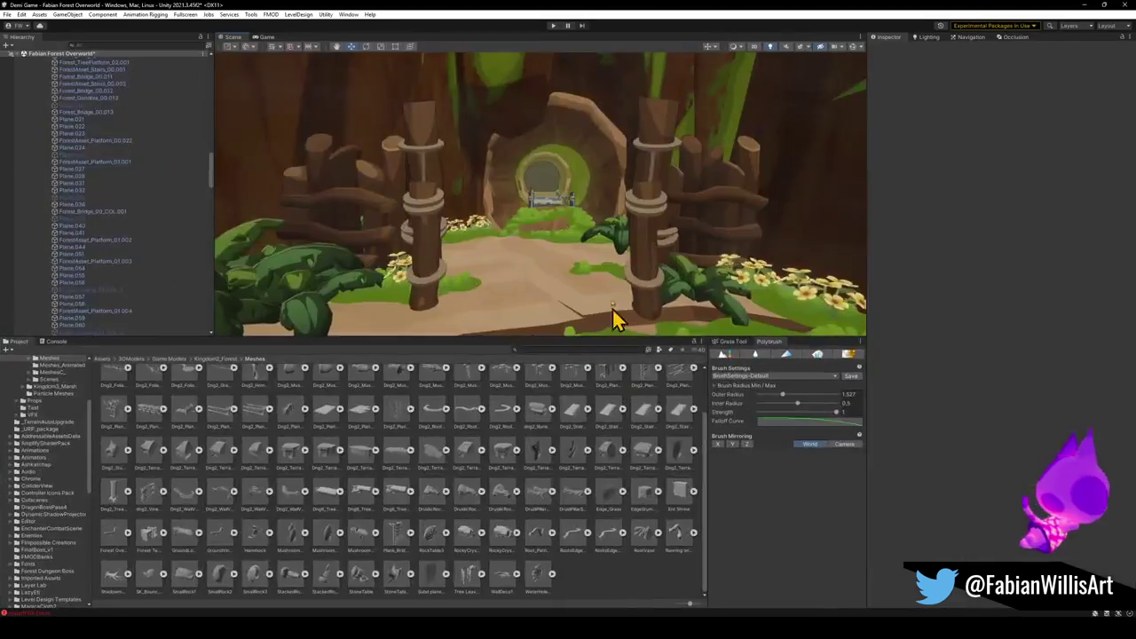
# Navigate to the tree doorway and select the TreePlatform_02 prefab there.
pyautogui.moveTo(560, 189)
pyautogui.mouseDown()
pyautogui.moveTo(760, 187)
pyautogui.moveTo(598, 203)
pyautogui.moveTo(688, 221)
pyautogui.moveTo(690, 274)
pyautogui.moveTo(722, 228)
pyautogui.moveTo(597, 229)
pyautogui.mouseUp()
pyautogui.scroll(-5, 597, 229)
pyautogui.click(500, 278)
pyautogui.moveTo(509, 253)
pyautogui.mouseDown()
pyautogui.moveTo(558, 230)
pyautogui.moveTo(615, 236)
pyautogui.moveTo(512, 254)
pyautogui.moveTo(543, 277)
pyautogui.moveTo(494, 284)
pyautogui.mouseUp()
pyautogui.click(497, 284)
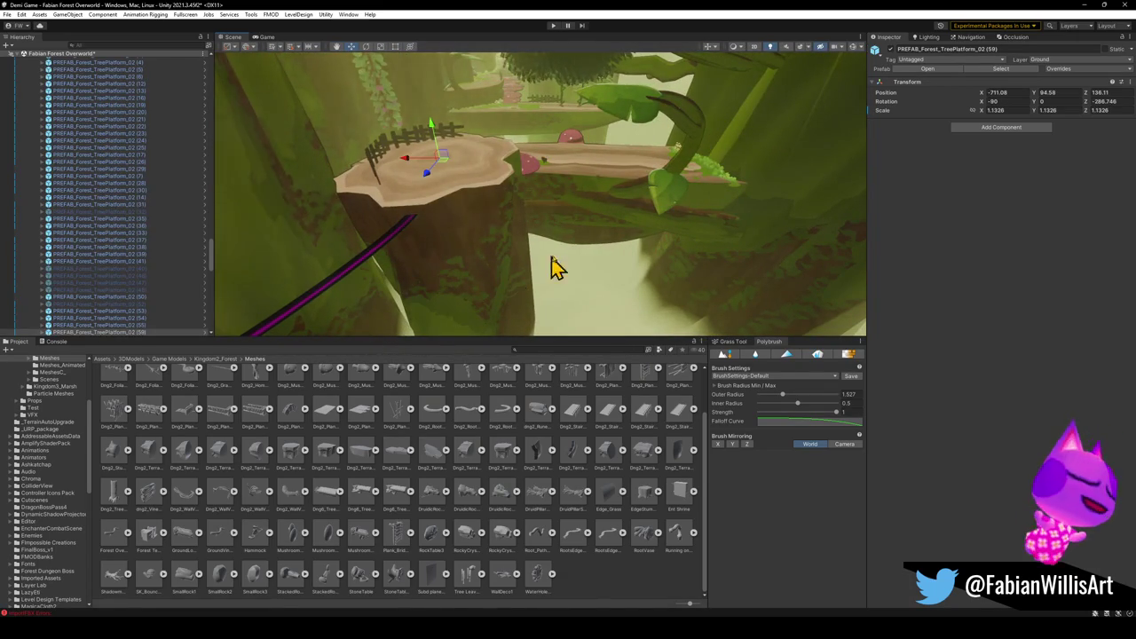
pyautogui.scroll(4, 159, 301)
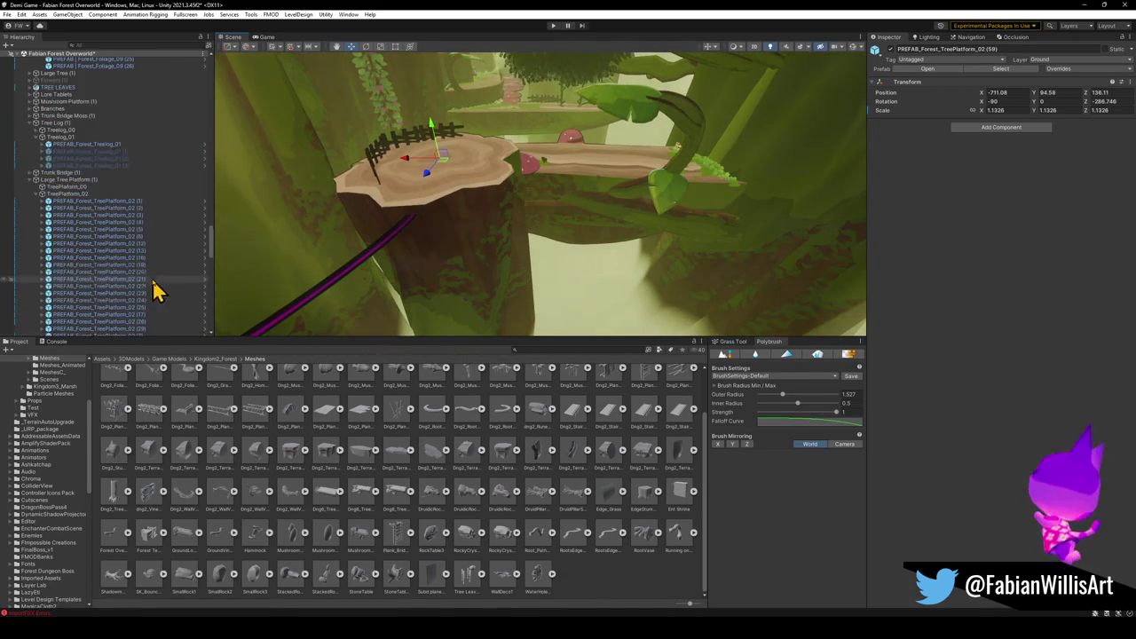
pyautogui.moveTo(585, 220)
pyautogui.mouseDown()
pyautogui.moveTo(375, 193)
pyautogui.moveTo(533, 215)
pyautogui.mouseUp()
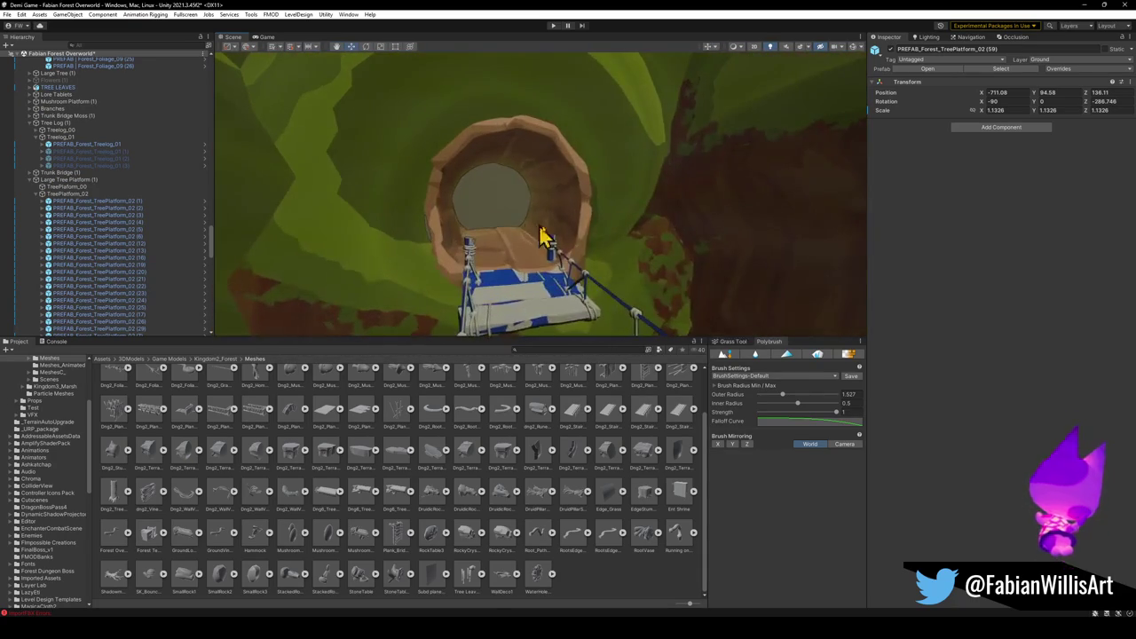
# Duplicate the tree platform and raise the copy higher up the trunk.
pyautogui.hotkey('ctrl', 'd')
pyautogui.hotkey('ctrl', 'alt', 'f')
pyautogui.moveTo(543, 206)
pyautogui.mouseDown()
pyautogui.moveTo(679, 240)
pyautogui.moveTo(684, 216)
pyautogui.moveTo(713, 290)
pyautogui.moveTo(679, 273)
pyautogui.mouseUp()
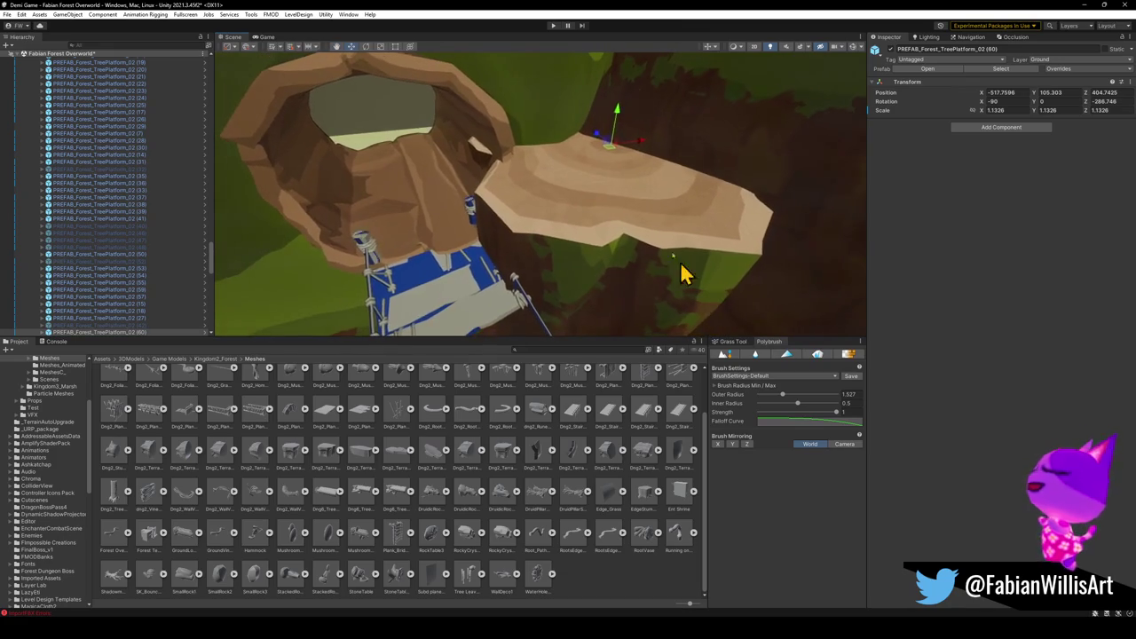
pyautogui.moveTo(614, 160); pyautogui.dragTo(621, 137)
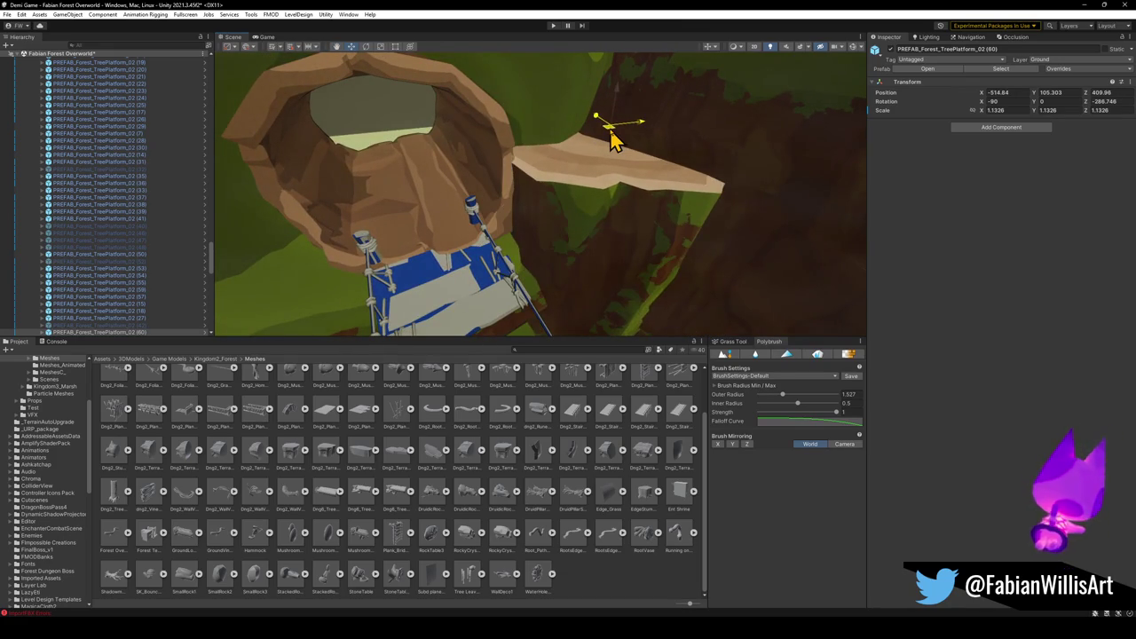
pyautogui.moveTo(564, 245); pyautogui.dragTo(572, 190)
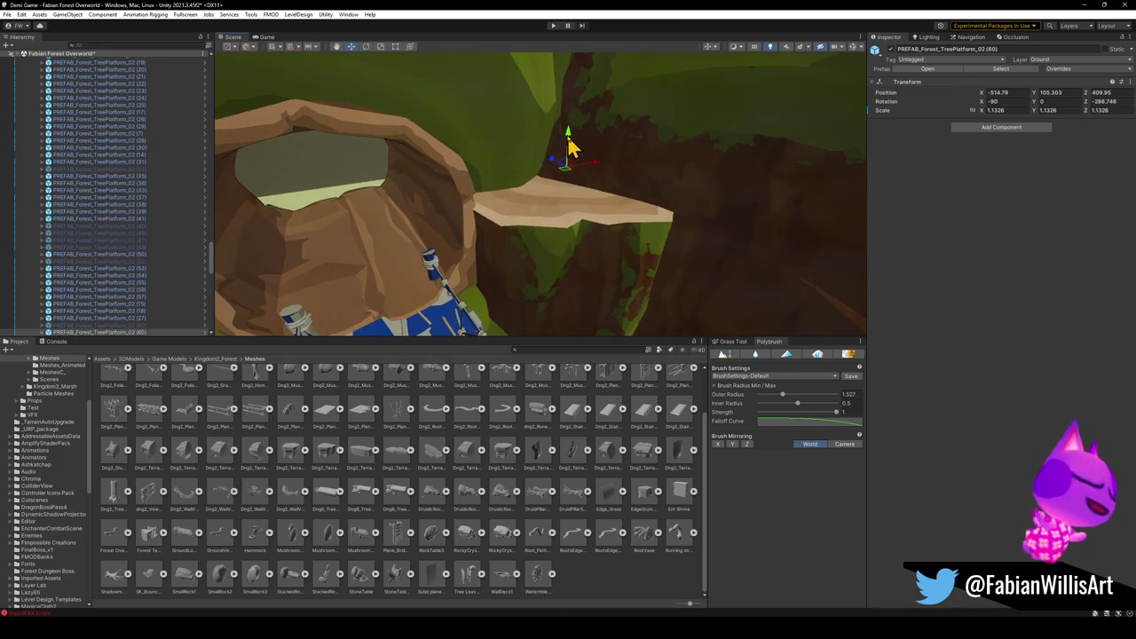
pyautogui.moveTo(573, 149); pyautogui.dragTo(577, 51)
pyautogui.moveTo(565, 202); pyautogui.dragTo(604, 112)
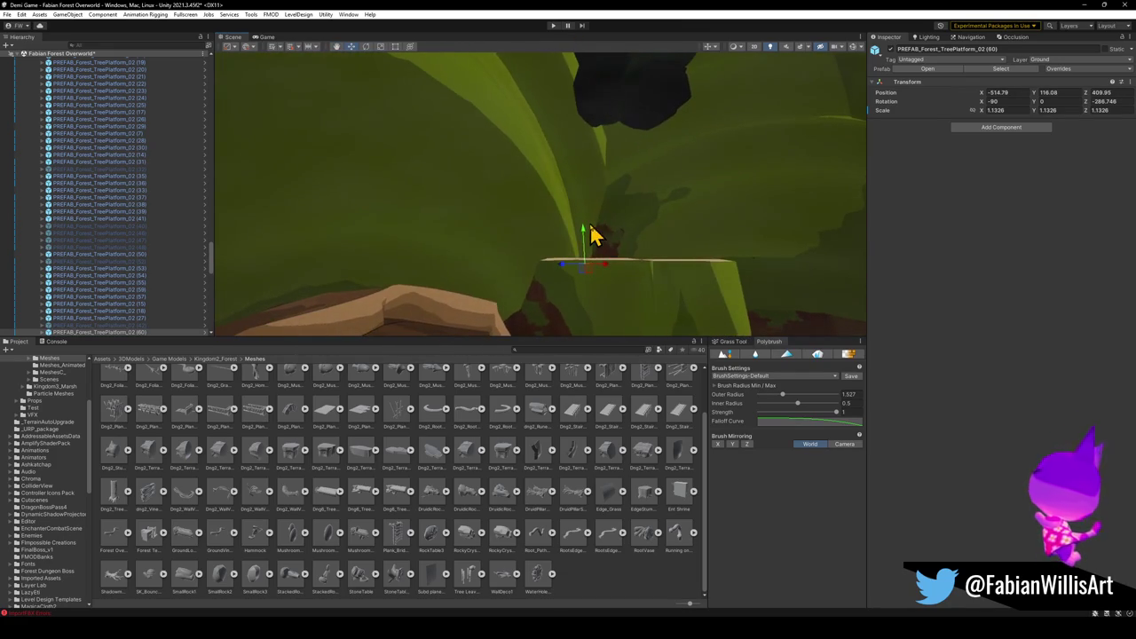
pyautogui.moveTo(585, 238); pyautogui.dragTo(604, 43)
pyautogui.moveTo(601, 100)
pyautogui.mouseDown()
pyautogui.moveTo(577, 254)
pyautogui.moveTo(529, 211)
pyautogui.moveTo(588, 190)
pyautogui.moveTo(651, 264)
pyautogui.moveTo(596, 254)
pyautogui.mouseUp()
# Delete two swirl roots and another object in the way on the trunk.
pyautogui.click(584, 271)
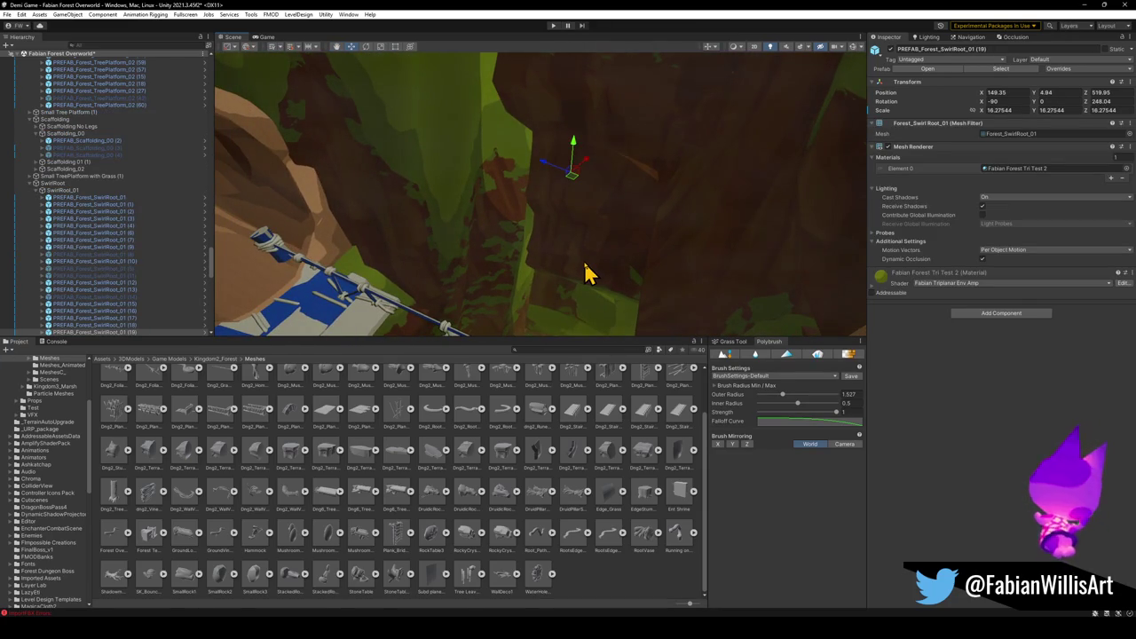
pyautogui.press('Delete')
pyautogui.click(601, 253)
pyautogui.press('Delete')
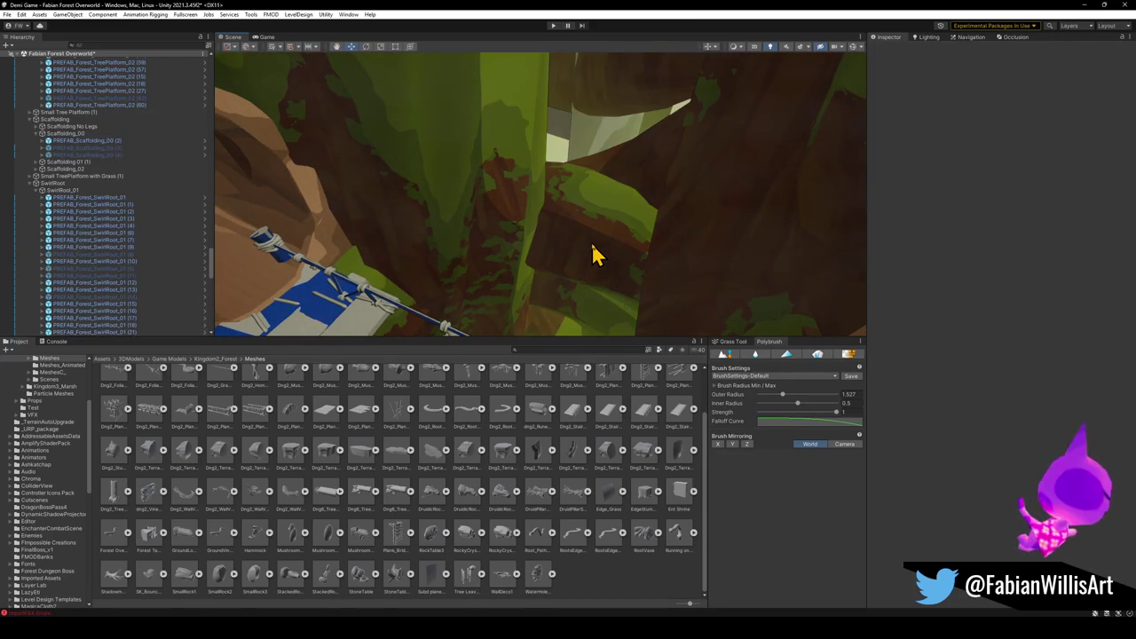
pyautogui.click(593, 266)
pyautogui.press('Delete')
# Duplicate TreePlatform_02 (60) and slide the new copy along the trunk.
pyautogui.moveTo(568, 244)
pyautogui.mouseDown()
pyautogui.moveTo(520, 287)
pyautogui.moveTo(550, 256)
pyautogui.moveTo(533, 286)
pyautogui.moveTo(518, 257)
pyautogui.moveTo(527, 286)
pyautogui.moveTo(555, 145)
pyautogui.moveTo(560, 187)
pyautogui.moveTo(541, 192)
pyautogui.mouseUp()
pyautogui.click(520, 287)
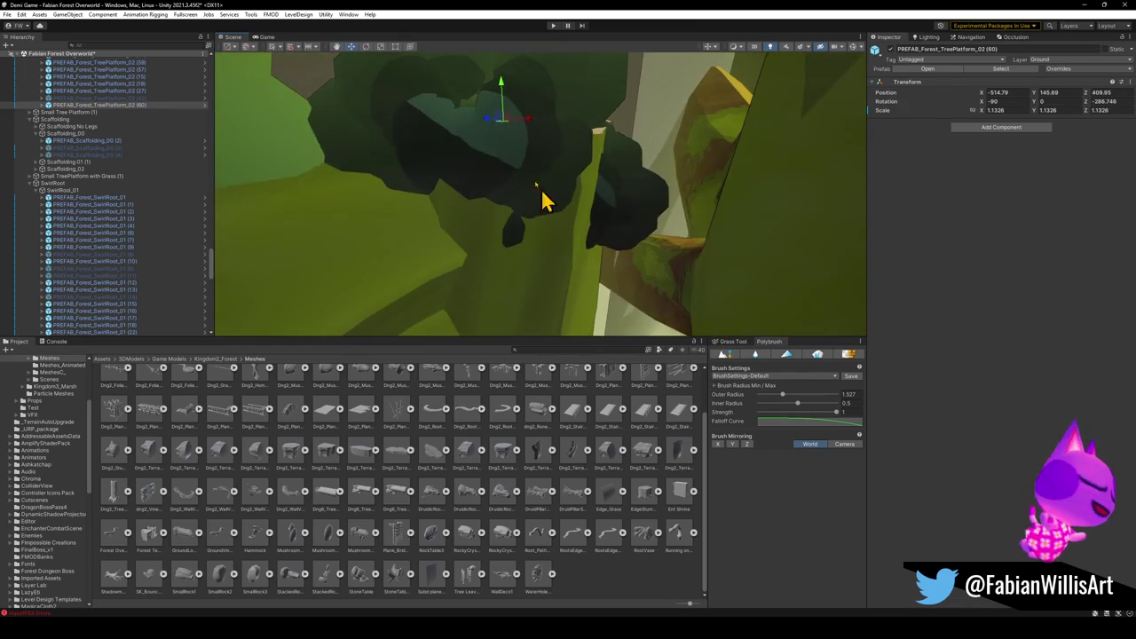
pyautogui.moveTo(503, 135)
pyautogui.mouseDown()
pyautogui.moveTo(515, 56)
pyautogui.moveTo(489, 109)
pyautogui.moveTo(520, 127)
pyautogui.moveTo(499, 246)
pyautogui.moveTo(479, 188)
pyautogui.moveTo(482, 76)
pyautogui.moveTo(481, 88)
pyautogui.moveTo(598, 133)
pyautogui.moveTo(600, 146)
pyautogui.moveTo(598, 121)
pyautogui.moveTo(614, 130)
pyautogui.moveTo(621, 204)
pyautogui.moveTo(633, 157)
pyautogui.mouseUp()
pyautogui.hotkey('ctrl', 'd')
pyautogui.hotkey('ctrl', 'd')
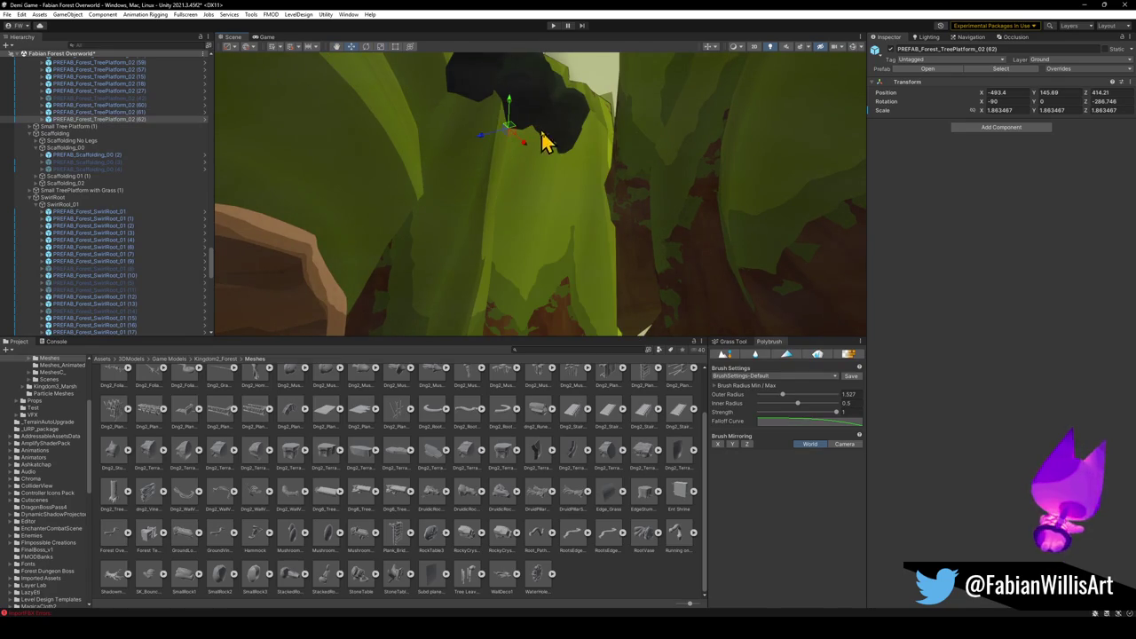
pyautogui.moveTo(493, 151)
pyautogui.mouseDown()
pyautogui.moveTo(629, 157)
pyautogui.moveTo(609, 169)
pyautogui.moveTo(677, 325)
pyautogui.moveTo(626, 267)
pyautogui.moveTo(595, 257)
pyautogui.moveTo(599, 287)
pyautogui.moveTo(649, 294)
pyautogui.moveTo(515, 269)
pyautogui.moveTo(393, 222)
pyautogui.moveTo(553, 189)
pyautogui.moveTo(591, 225)
pyautogui.moveTo(578, 261)
pyautogui.moveTo(413, 187)
pyautogui.moveTo(547, 221)
pyautogui.moveTo(535, 231)
pyautogui.mouseUp()
# Inspect the swirl roots around the rope bridge, then clear the selection.
pyautogui.click(414, 188)
pyautogui.click(471, 151)
pyautogui.moveTo(471, 152); pyautogui.dragTo(534, 246)
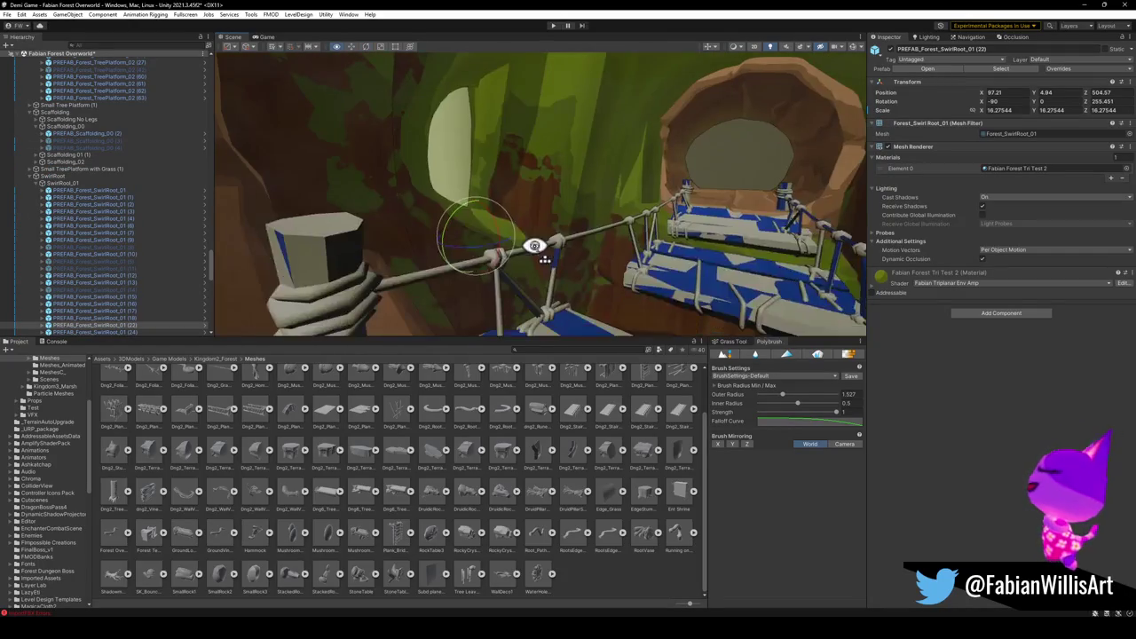
pyautogui.moveTo(582, 211)
pyautogui.mouseDown()
pyautogui.moveTo(644, 133)
pyautogui.moveTo(595, 272)
pyautogui.mouseUp()
pyautogui.click(644, 132)
pyautogui.moveTo(537, 233)
pyautogui.mouseDown()
pyautogui.moveTo(601, 158)
pyautogui.moveTo(499, 180)
pyautogui.moveTo(520, 243)
pyautogui.moveTo(611, 256)
pyautogui.moveTo(595, 254)
pyautogui.moveTo(573, 293)
pyautogui.moveTo(601, 155)
pyautogui.moveTo(603, 192)
pyautogui.moveTo(646, 197)
pyautogui.moveTo(713, 181)
pyautogui.moveTo(612, 151)
pyautogui.moveTo(642, 63)
pyautogui.moveTo(519, 240)
pyautogui.mouseUp()
pyautogui.click(520, 242)
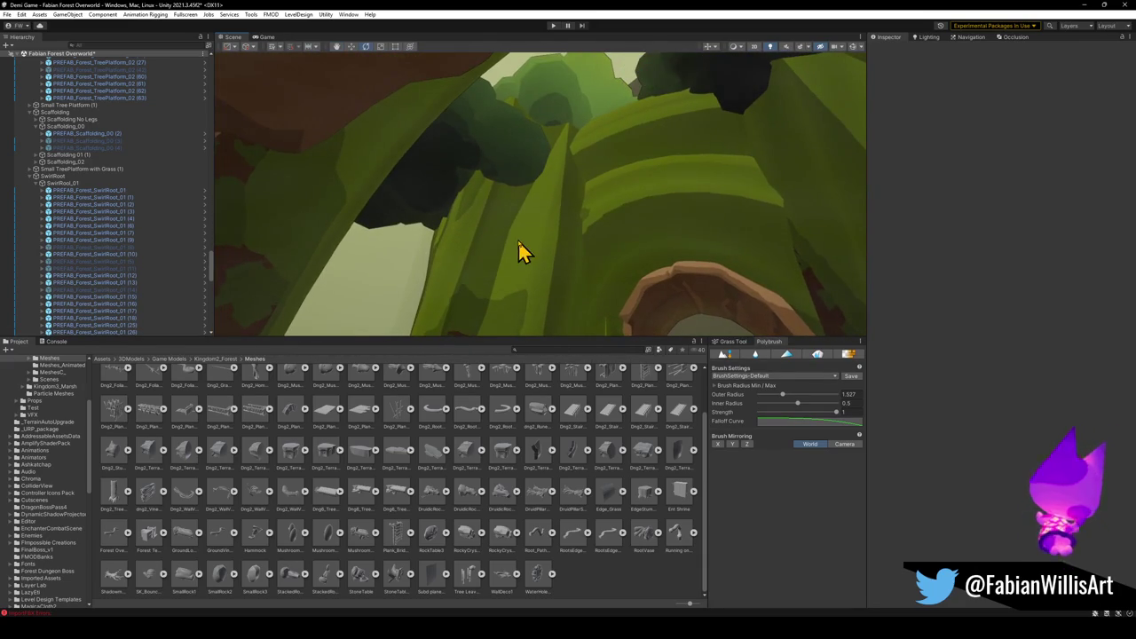
# Duplicate TreePlatform_02 (63) into copies (64) and (65) higher up the trunk.
pyautogui.click(519, 239)
pyautogui.click(545, 236)
pyautogui.click(554, 173)
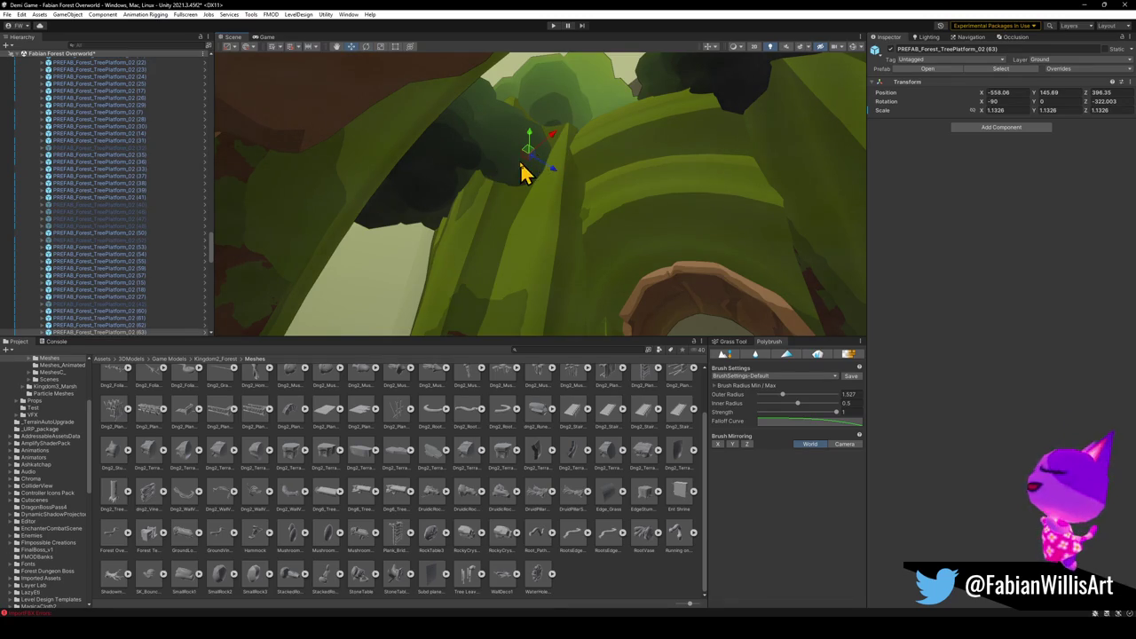
pyautogui.hotkey('ctrl', 'd')
pyautogui.moveTo(527, 153); pyautogui.dragTo(499, 176)
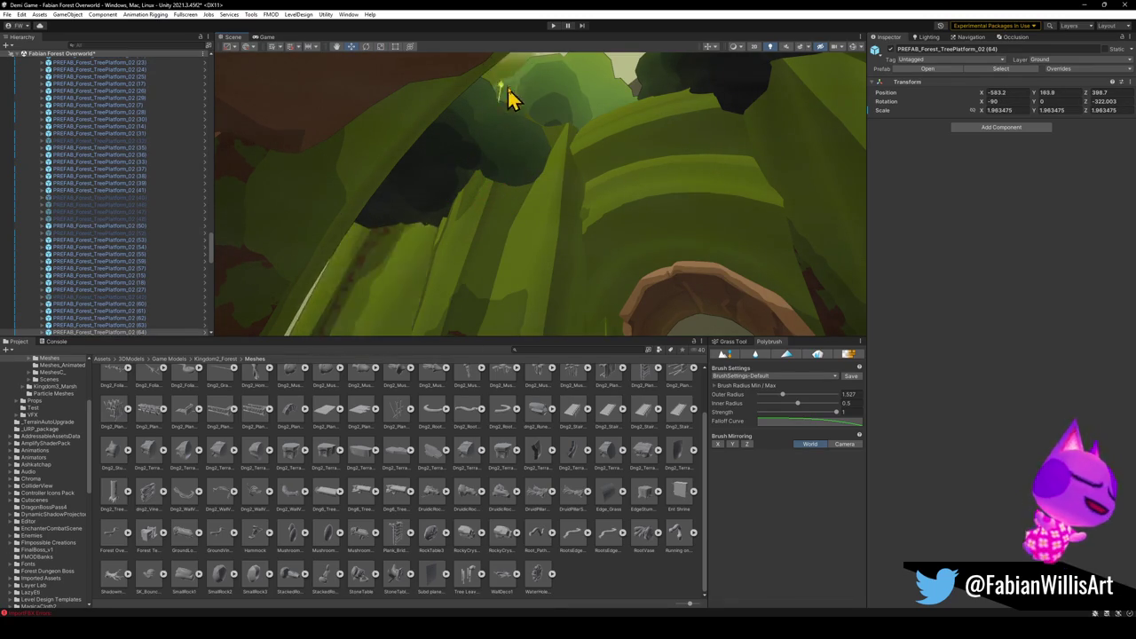
pyautogui.moveTo(550, 153)
pyautogui.mouseDown()
pyautogui.moveTo(503, 116)
pyautogui.moveTo(516, 124)
pyautogui.moveTo(493, 169)
pyautogui.moveTo(487, 314)
pyautogui.moveTo(454, 333)
pyautogui.moveTo(447, 375)
pyautogui.moveTo(529, 243)
pyautogui.moveTo(550, 112)
pyautogui.moveTo(502, 128)
pyautogui.mouseUp()
pyautogui.hotkey('ctrl', 'd')
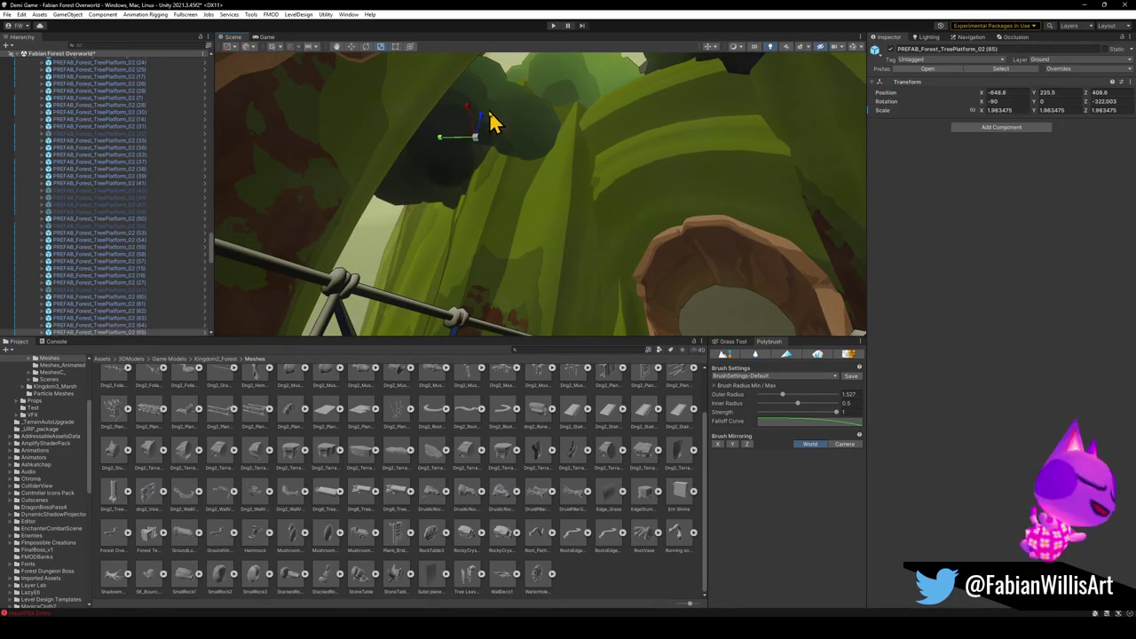
# Stretch platforms (64) and (63) along Z and shift (63) slightly along the trunk.
pyautogui.click(427, 293)
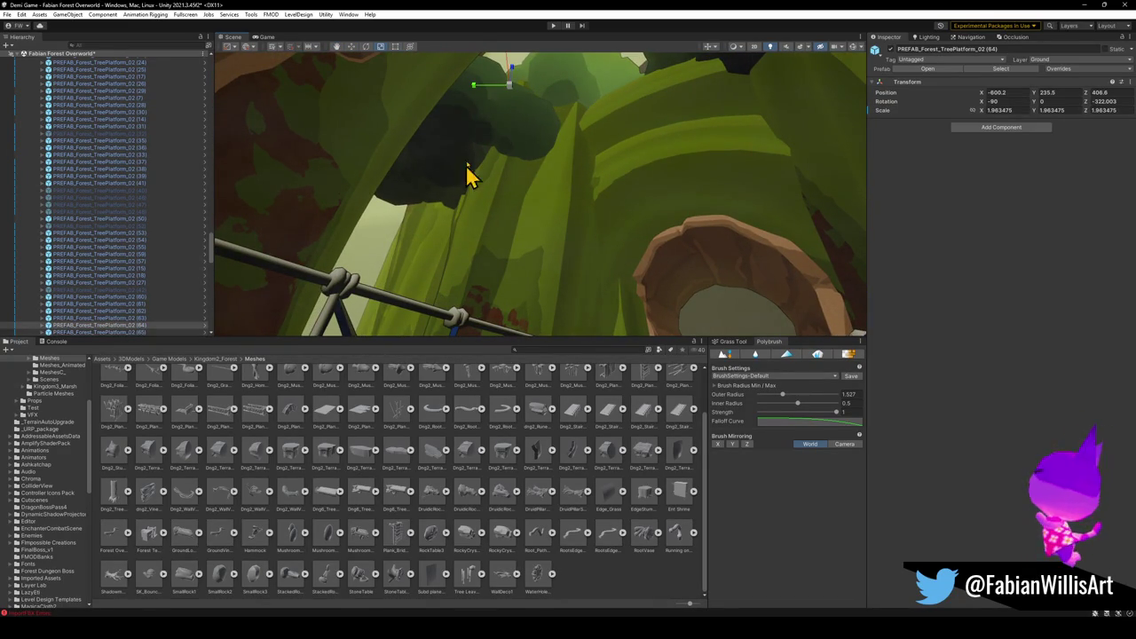
pyautogui.moveTo(512, 74)
pyautogui.mouseDown()
pyautogui.moveTo(518, 66)
pyautogui.moveTo(515, 246)
pyautogui.moveTo(494, 287)
pyautogui.moveTo(529, 334)
pyautogui.moveTo(545, 314)
pyautogui.mouseUp()
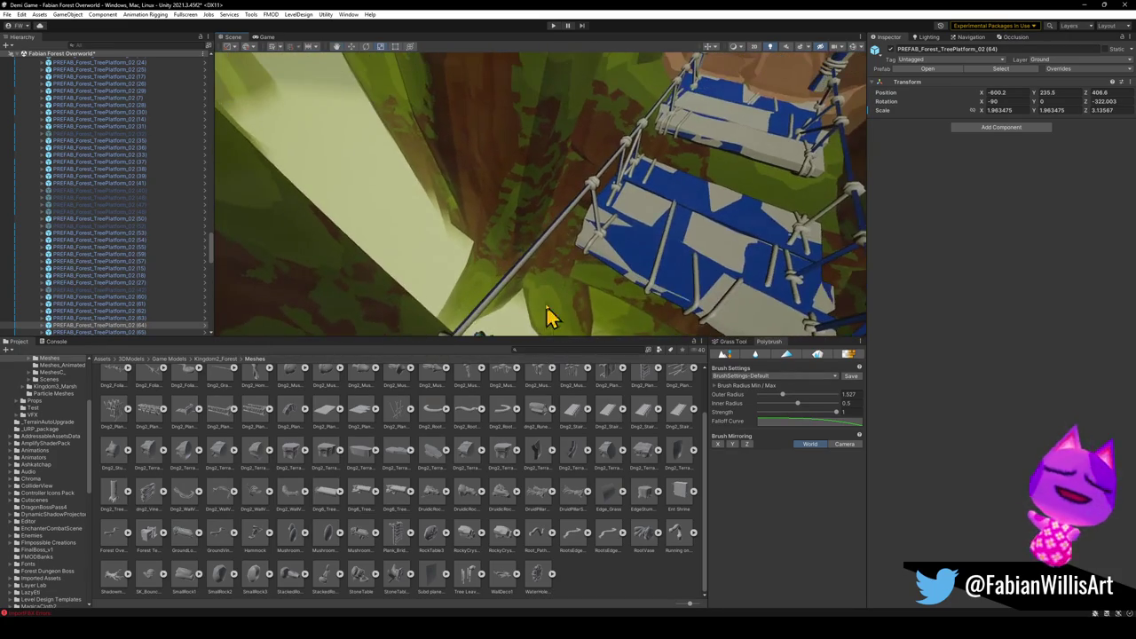
pyautogui.click(520, 253)
pyautogui.moveTo(520, 254); pyautogui.dragTo(546, 52)
pyautogui.moveTo(497, 126)
pyautogui.mouseDown()
pyautogui.moveTo(507, 116)
pyautogui.moveTo(517, 127)
pyautogui.mouseUp()
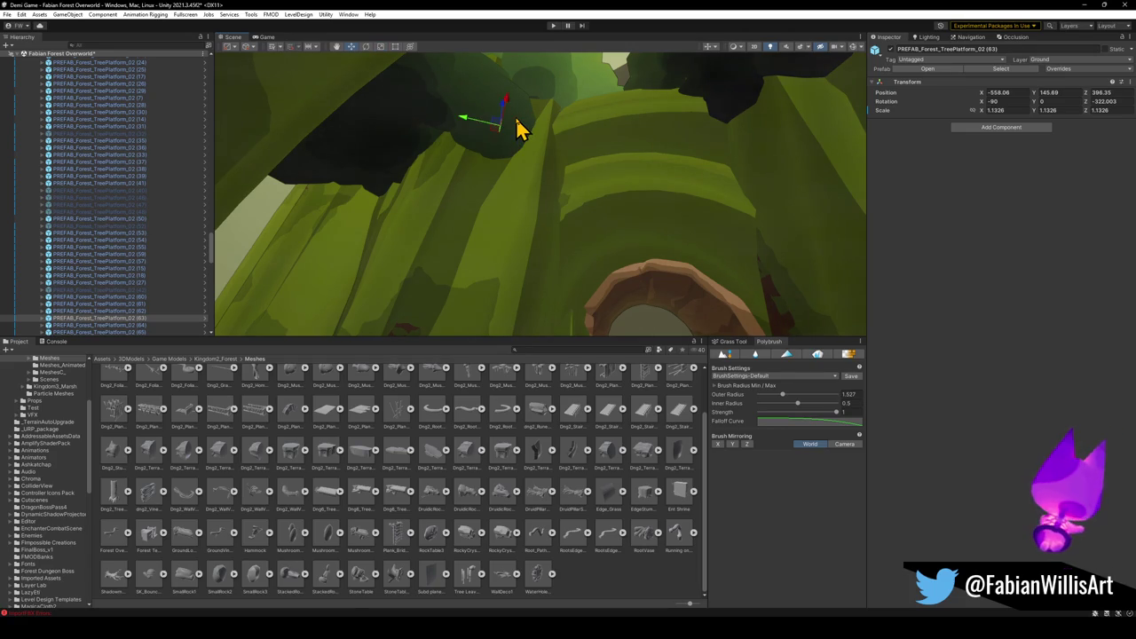
pyautogui.moveTo(502, 107)
pyautogui.mouseDown()
pyautogui.moveTo(515, 90)
pyautogui.moveTo(541, 104)
pyautogui.moveTo(545, 271)
pyautogui.moveTo(612, 240)
pyautogui.moveTo(611, 284)
pyautogui.moveTo(651, 316)
pyautogui.moveTo(667, 299)
pyautogui.moveTo(591, 246)
pyautogui.moveTo(580, 157)
pyautogui.moveTo(553, 195)
pyautogui.moveTo(541, 152)
pyautogui.moveTo(504, 235)
pyautogui.moveTo(514, 210)
pyautogui.mouseUp()
pyautogui.moveTo(480, 133)
pyautogui.mouseDown()
pyautogui.moveTo(494, 261)
pyautogui.moveTo(510, 210)
pyautogui.moveTo(494, 225)
pyautogui.moveTo(395, 234)
pyautogui.mouseUp()
# Move the upper TreePlatform_02 prefab down the trunk, below the dark canopy.
pyautogui.click(527, 203)
pyautogui.moveTo(528, 203); pyautogui.dragTo(551, 122)
pyautogui.moveTo(526, 175); pyautogui.dragTo(531, 183)
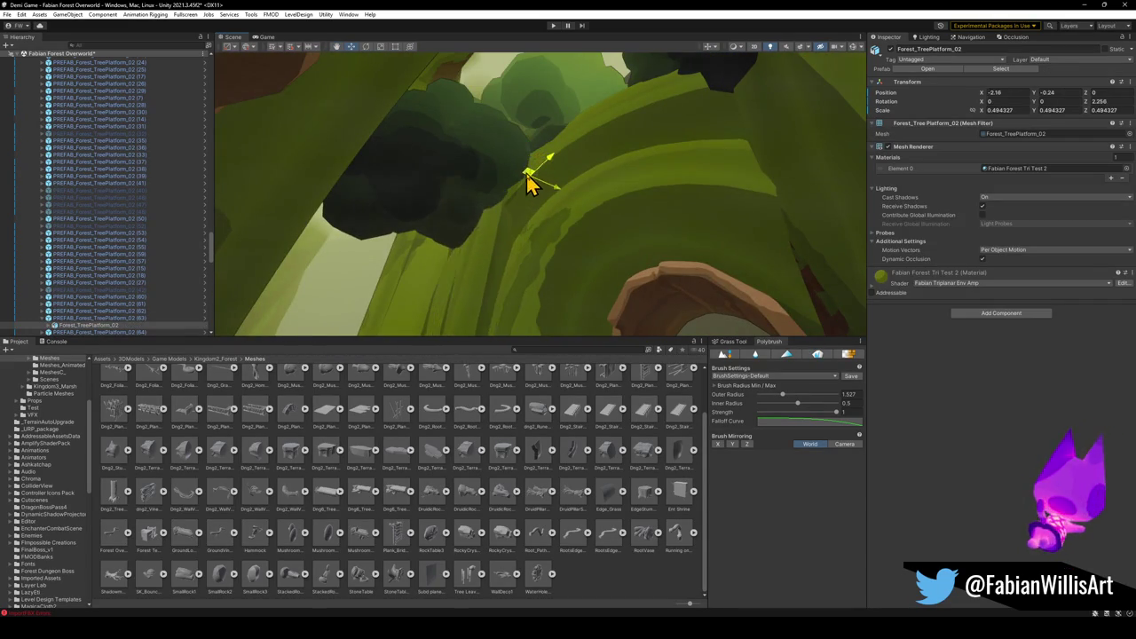
pyautogui.click(465, 180)
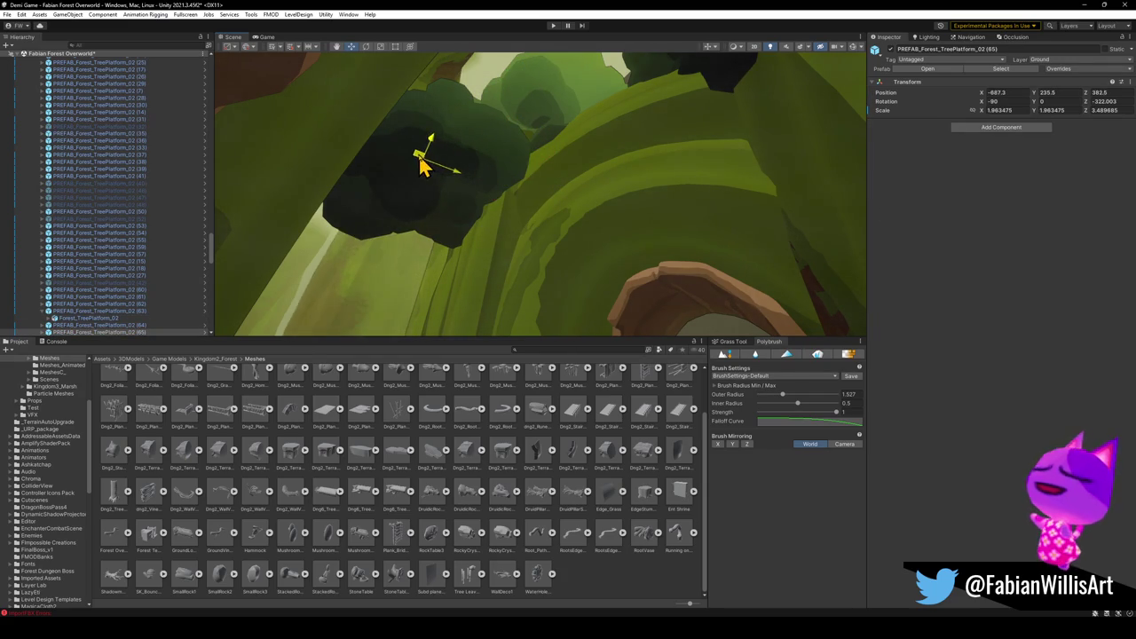
pyautogui.moveTo(426, 169)
pyautogui.mouseDown()
pyautogui.moveTo(400, 284)
pyautogui.moveTo(402, 196)
pyautogui.moveTo(469, 152)
pyautogui.moveTo(446, 146)
pyautogui.mouseUp()
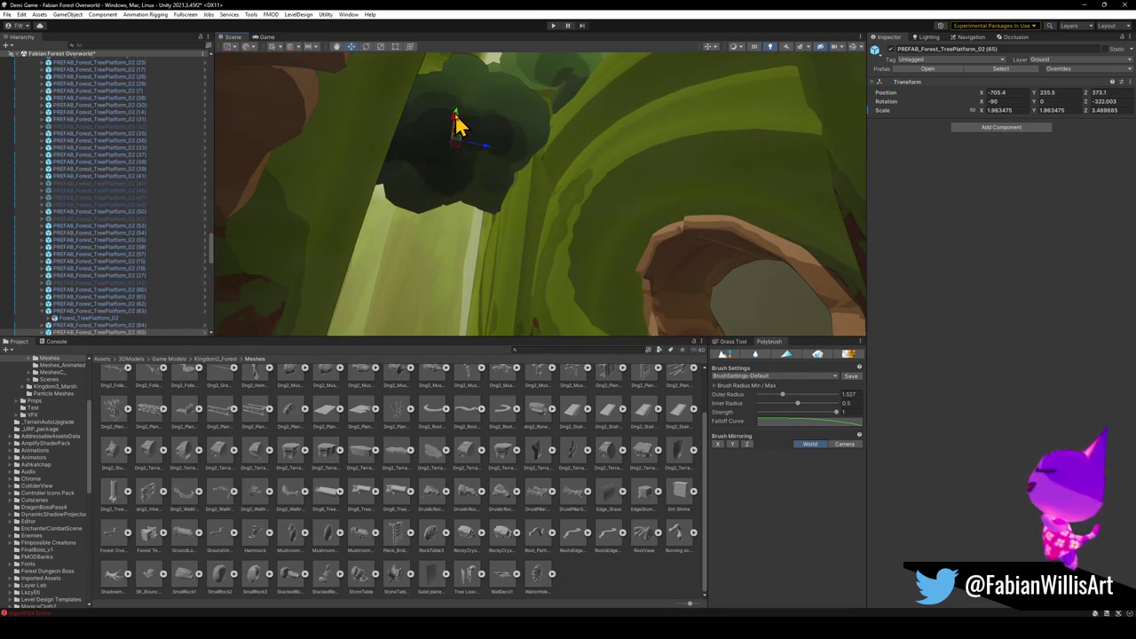
pyautogui.moveTo(467, 200)
pyautogui.mouseDown()
pyautogui.moveTo(464, 279)
pyautogui.moveTo(479, 216)
pyautogui.mouseUp()
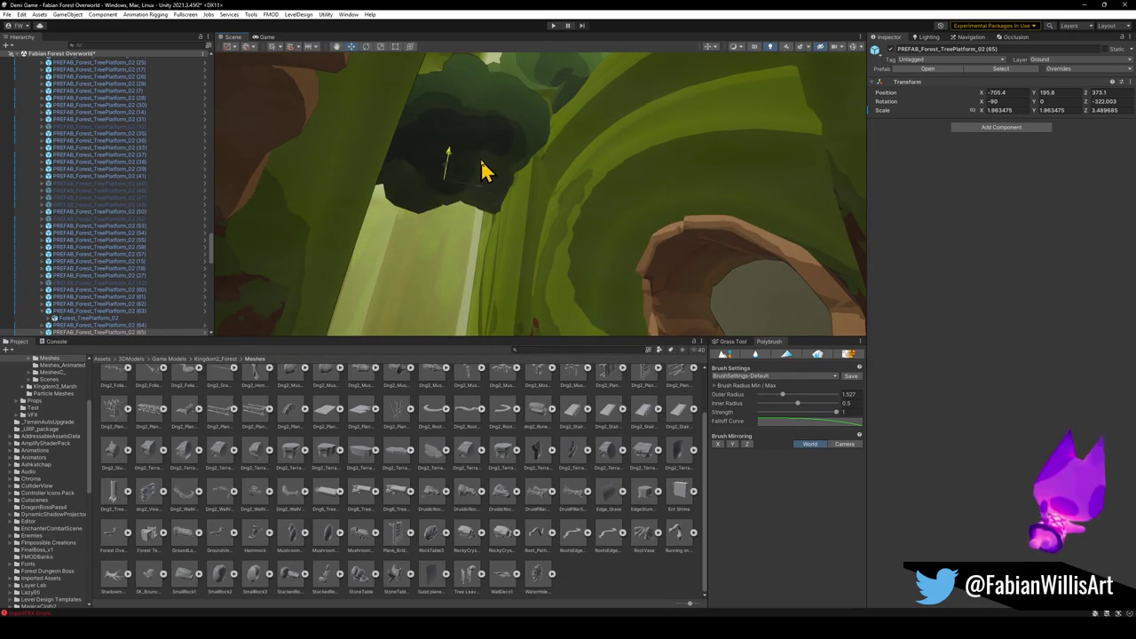
pyautogui.moveTo(512, 171)
pyautogui.mouseDown()
pyautogui.moveTo(507, 256)
pyautogui.moveTo(523, 236)
pyautogui.moveTo(563, 222)
pyautogui.moveTo(633, 236)
pyautogui.moveTo(626, 250)
pyautogui.mouseUp()
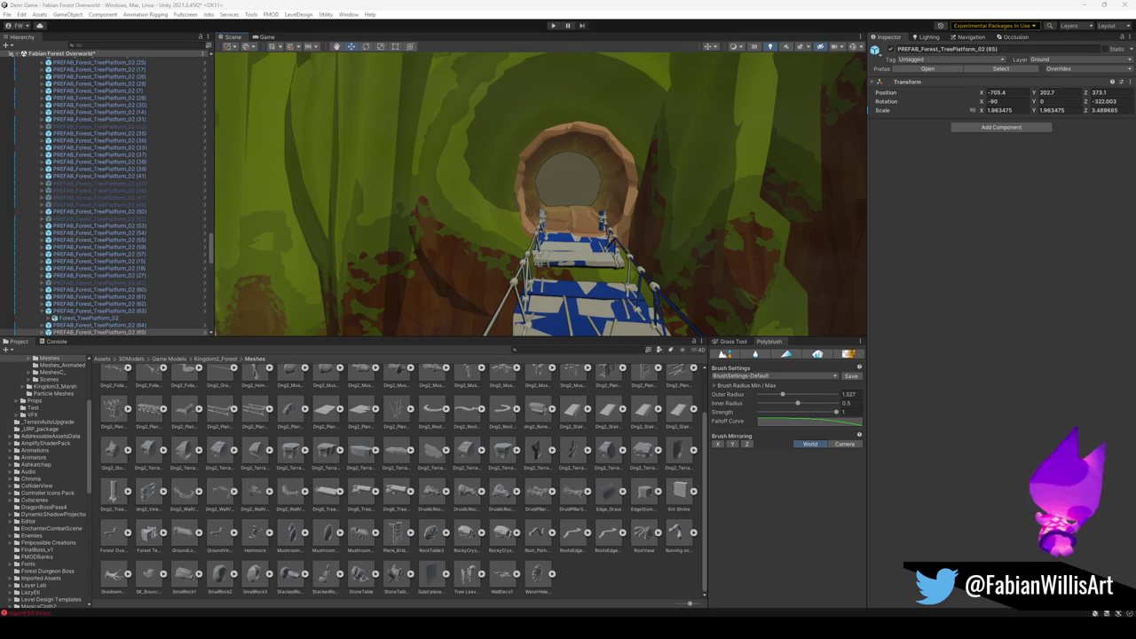
# Lower platforms (60) and (61) down the trunk; a trial move of branch Forest_TreeBranch02 (32) is undone.
pyautogui.moveTo(523, 300)
pyautogui.mouseDown()
pyautogui.moveTo(462, 301)
pyautogui.moveTo(456, 254)
pyautogui.moveTo(541, 266)
pyautogui.moveTo(529, 286)
pyautogui.moveTo(602, 273)
pyautogui.mouseUp()
pyautogui.click(529, 269)
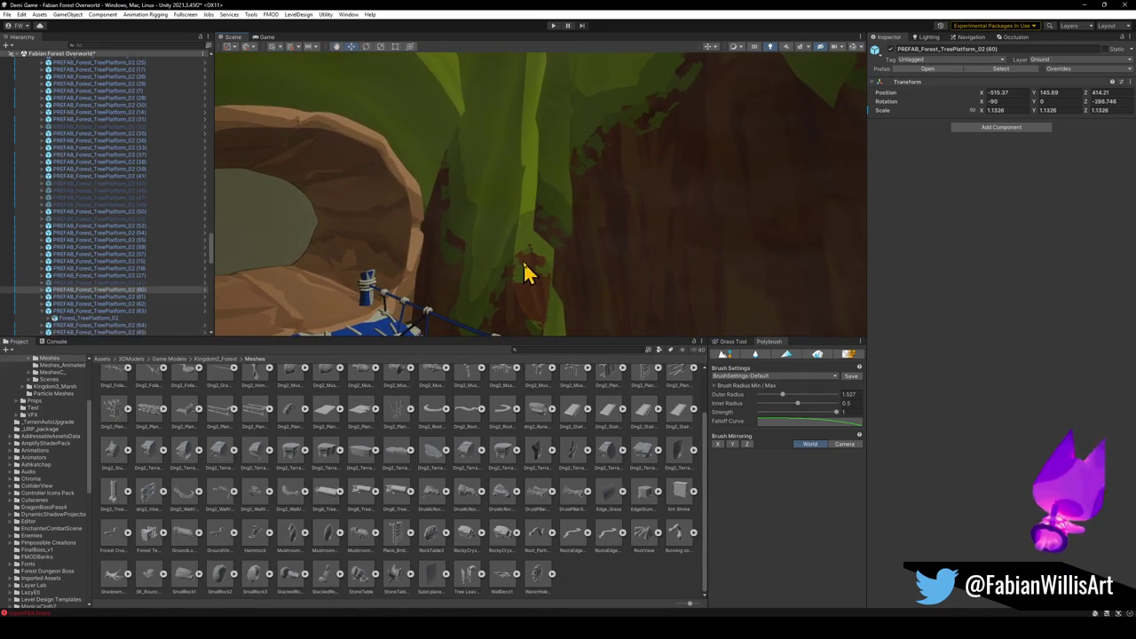
pyautogui.press('f')
pyautogui.moveTo(492, 192)
pyautogui.mouseDown()
pyautogui.moveTo(507, 219)
pyautogui.moveTo(510, 196)
pyautogui.moveTo(518, 237)
pyautogui.mouseUp()
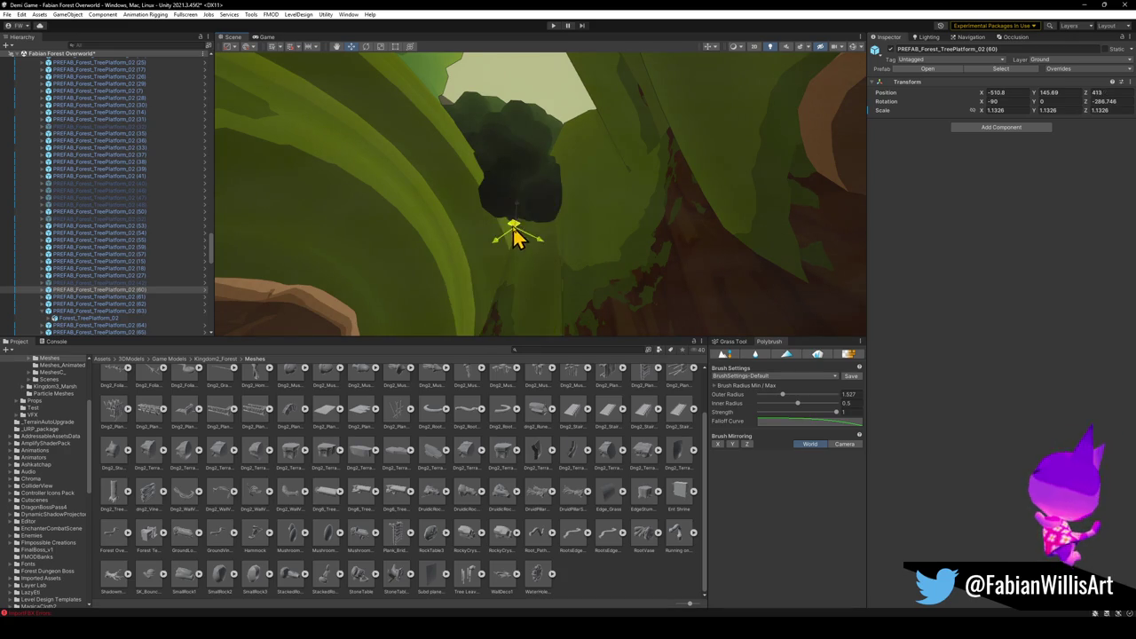
pyautogui.click(538, 299)
pyautogui.press('f')
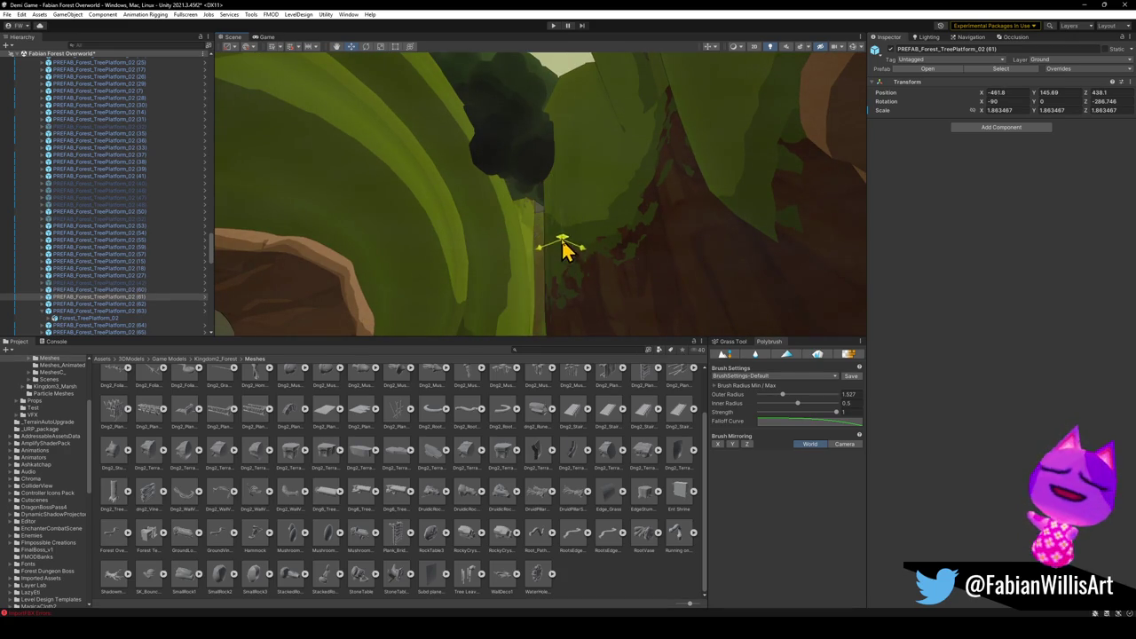
pyautogui.moveTo(671, 134)
pyautogui.mouseDown()
pyautogui.moveTo(671, 212)
pyautogui.moveTo(641, 325)
pyautogui.moveTo(671, 357)
pyautogui.moveTo(547, 255)
pyautogui.moveTo(550, 284)
pyautogui.moveTo(591, 286)
pyautogui.moveTo(608, 183)
pyautogui.moveTo(586, 226)
pyautogui.mouseUp()
pyautogui.click(547, 255)
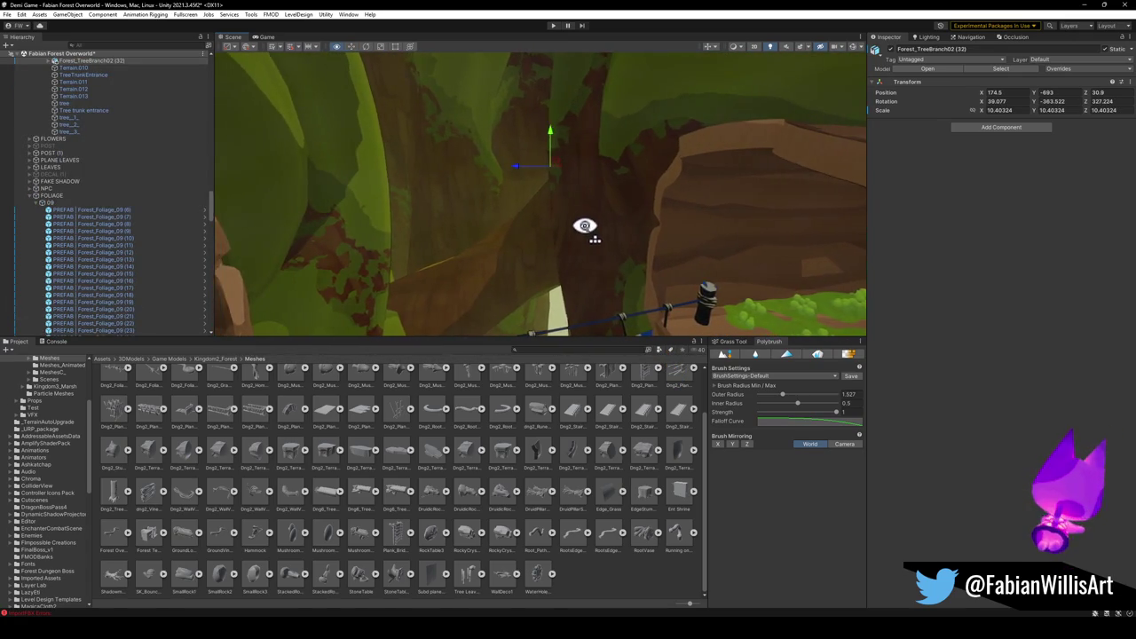
pyautogui.moveTo(555, 142)
pyautogui.mouseDown()
pyautogui.moveTo(560, 223)
pyautogui.moveTo(567, 175)
pyautogui.moveTo(583, 228)
pyautogui.moveTo(611, 229)
pyautogui.moveTo(506, 274)
pyautogui.moveTo(476, 274)
pyautogui.moveTo(452, 312)
pyautogui.moveTo(351, 210)
pyautogui.moveTo(467, 221)
pyautogui.moveTo(464, 246)
pyautogui.moveTo(482, 246)
pyautogui.moveTo(612, 227)
pyautogui.moveTo(693, 169)
pyautogui.moveTo(685, 114)
pyautogui.moveTo(639, 240)
pyautogui.moveTo(568, 145)
pyautogui.moveTo(560, 201)
pyautogui.moveTo(545, 188)
pyautogui.moveTo(574, 144)
pyautogui.mouseUp()
pyautogui.hotkey('ctrl', 'z')
# Adjust the heights of the other tree platforms inside the hollow trunk.
pyautogui.click(543, 192)
pyautogui.moveTo(542, 193)
pyautogui.mouseDown()
pyautogui.moveTo(552, 186)
pyautogui.moveTo(550, 197)
pyautogui.mouseUp()
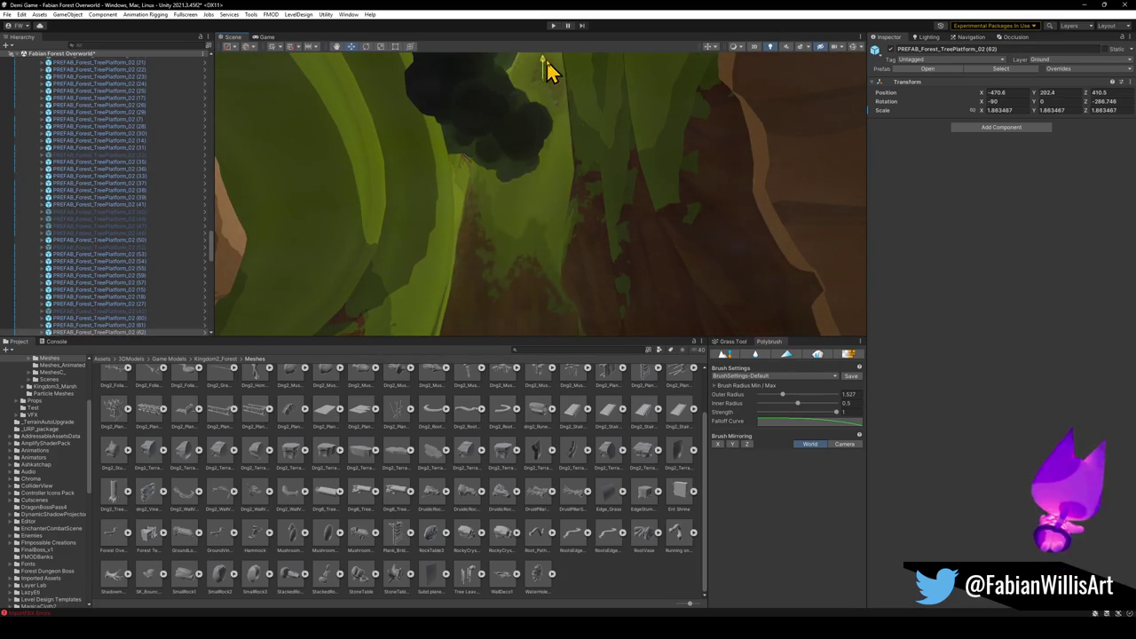
pyautogui.scroll(-3, 559, 305)
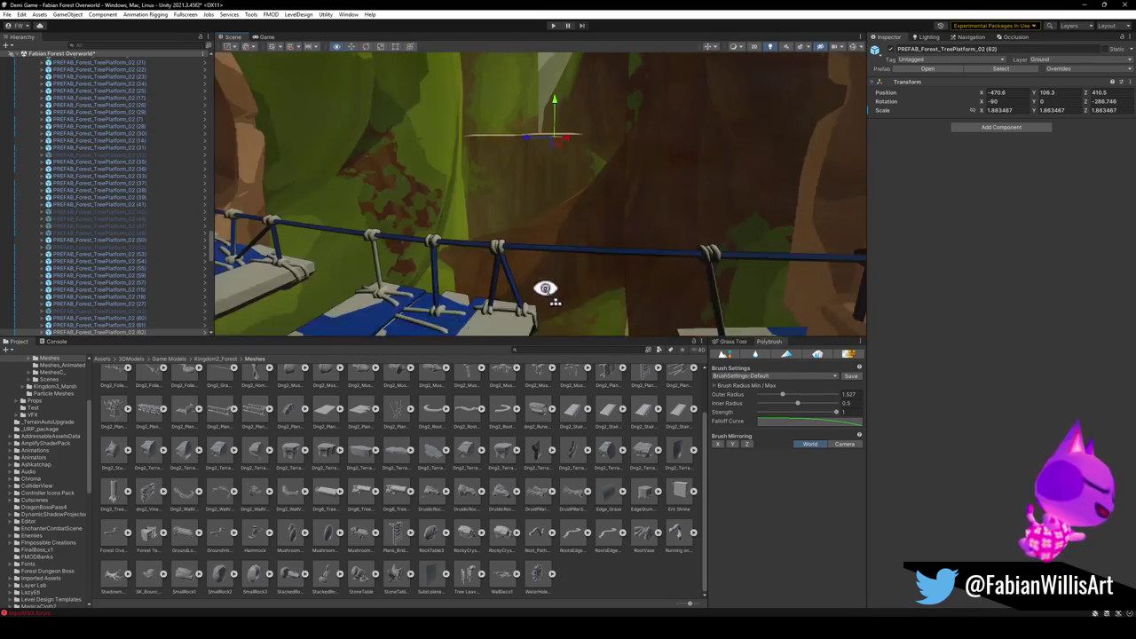
pyautogui.moveTo(539, 291); pyautogui.dragTo(550, 249)
pyautogui.click(568, 180)
pyautogui.moveTo(577, 187)
pyautogui.mouseDown()
pyautogui.moveTo(621, 132)
pyautogui.moveTo(633, 142)
pyautogui.mouseUp()
pyautogui.click(550, 228)
pyautogui.moveTo(480, 238)
pyautogui.mouseDown()
pyautogui.moveTo(499, 240)
pyautogui.moveTo(529, 185)
pyautogui.moveTo(483, 213)
pyautogui.mouseUp()
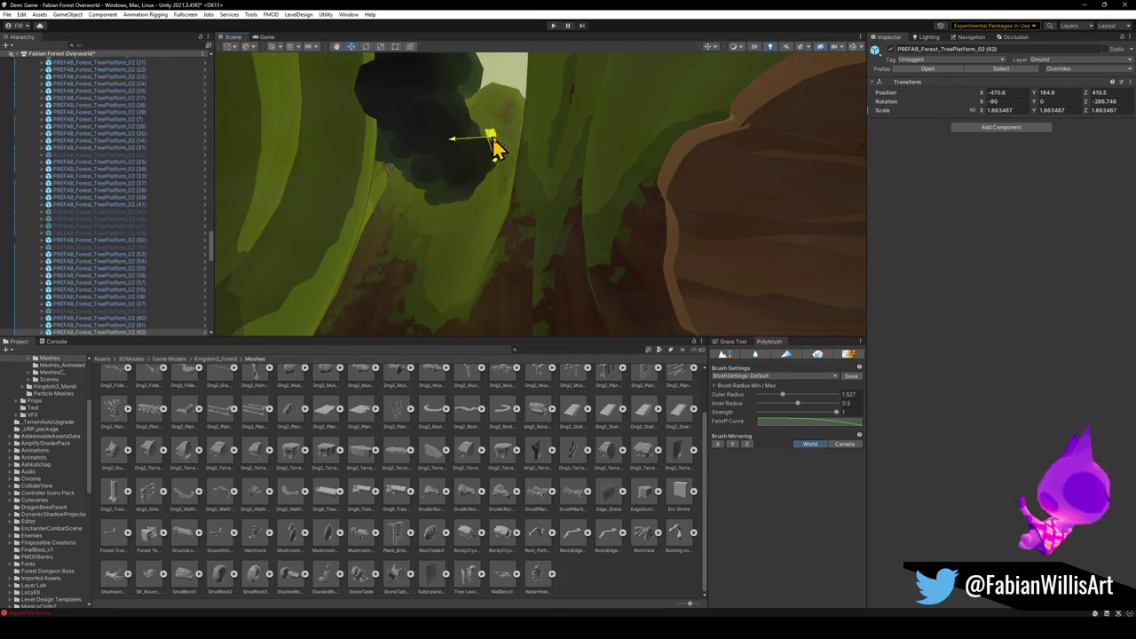
pyautogui.moveTo(494, 173)
pyautogui.mouseDown()
pyautogui.moveTo(520, 266)
pyautogui.moveTo(470, 210)
pyautogui.moveTo(509, 306)
pyautogui.moveTo(497, 317)
pyautogui.moveTo(542, 236)
pyautogui.moveTo(517, 246)
pyautogui.moveTo(517, 263)
pyautogui.moveTo(489, 253)
pyautogui.moveTo(687, 338)
pyautogui.moveTo(545, 245)
pyautogui.moveTo(443, 203)
pyautogui.moveTo(401, 217)
pyautogui.moveTo(545, 193)
pyautogui.moveTo(482, 203)
pyautogui.moveTo(494, 218)
pyautogui.moveTo(550, 210)
pyautogui.moveTo(472, 157)
pyautogui.moveTo(471, 172)
pyautogui.moveTo(638, 167)
pyautogui.moveTo(612, 80)
pyautogui.moveTo(621, 63)
pyautogui.moveTo(591, 177)
pyautogui.moveTo(627, 138)
pyautogui.mouseUp()
pyautogui.click(475, 231)
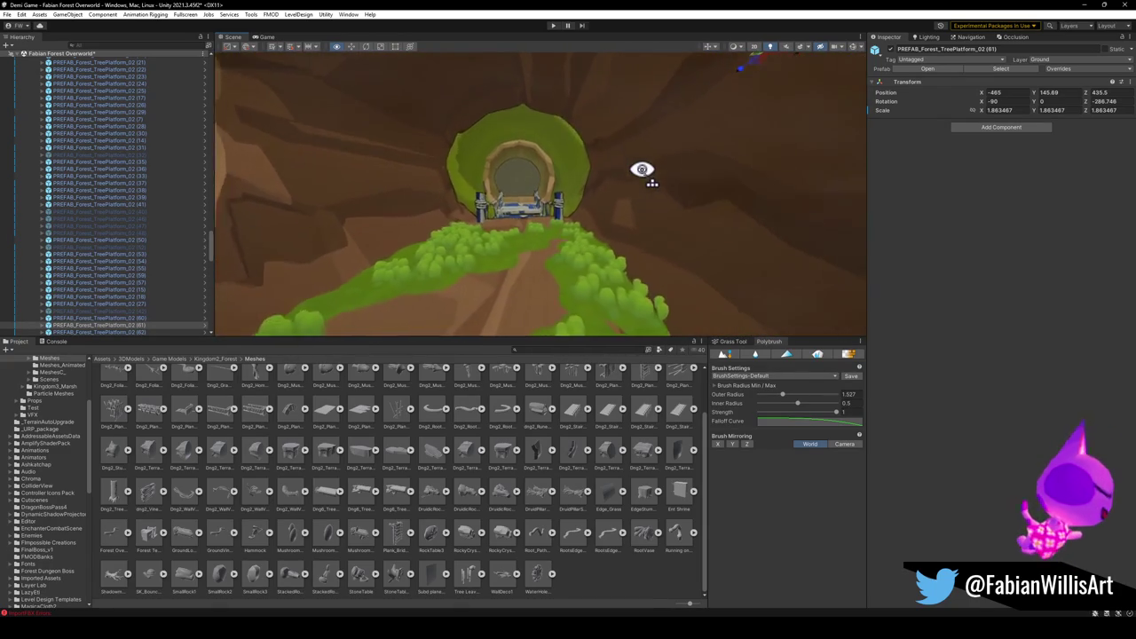
pyautogui.moveTo(598, 172)
pyautogui.mouseDown()
pyautogui.moveTo(527, 195)
pyautogui.moveTo(609, 172)
pyautogui.moveTo(662, 169)
pyautogui.moveTo(657, 182)
pyautogui.mouseUp()
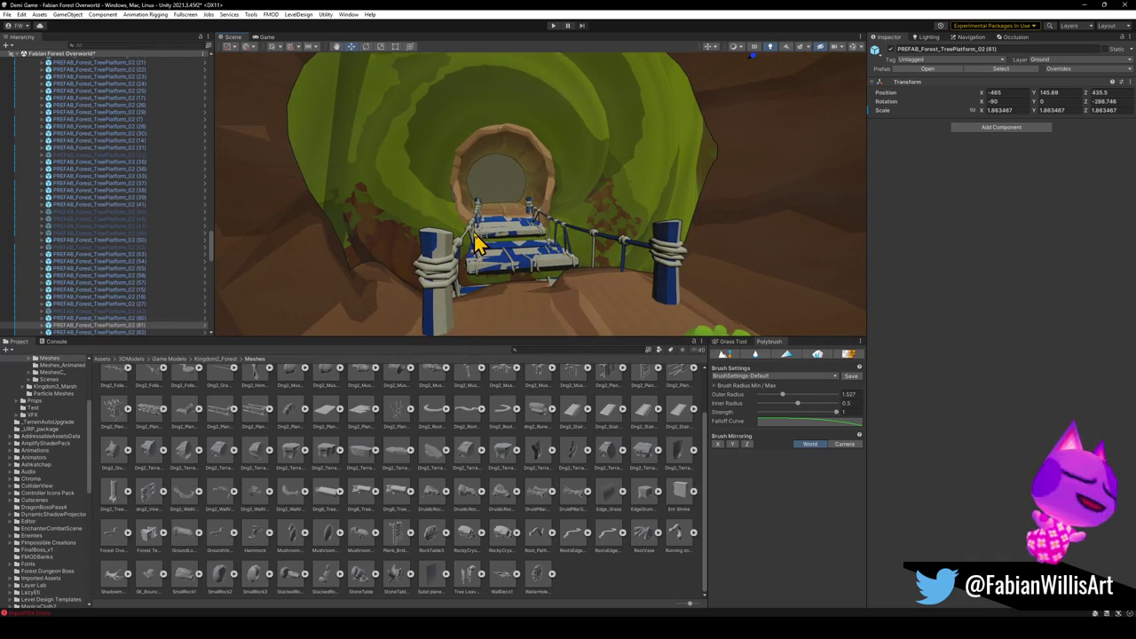
pyautogui.moveTo(470, 244)
pyautogui.mouseDown()
pyautogui.moveTo(781, 258)
pyautogui.moveTo(786, 268)
pyautogui.moveTo(405, 266)
pyautogui.moveTo(791, 251)
pyautogui.moveTo(823, 267)
pyautogui.moveTo(505, 218)
pyautogui.moveTo(630, 221)
pyautogui.moveTo(657, 195)
pyautogui.moveTo(660, 223)
pyautogui.mouseUp()
pyautogui.moveTo(569, 246)
pyautogui.mouseDown()
pyautogui.moveTo(600, 264)
pyautogui.moveTo(641, 254)
pyautogui.moveTo(544, 223)
pyautogui.moveTo(525, 254)
pyautogui.moveTo(402, 257)
pyautogui.moveTo(598, 243)
pyautogui.moveTo(474, 249)
pyautogui.moveTo(578, 258)
pyautogui.moveTo(577, 239)
pyautogui.moveTo(575, 261)
pyautogui.moveTo(514, 221)
pyautogui.moveTo(574, 182)
pyautogui.moveTo(758, 231)
pyautogui.moveTo(644, 236)
pyautogui.moveTo(644, 221)
pyautogui.moveTo(444, 215)
pyautogui.moveTo(603, 254)
pyautogui.moveTo(538, 226)
pyautogui.moveTo(647, 195)
pyautogui.moveTo(684, 213)
pyautogui.moveTo(709, 205)
pyautogui.mouseUp()
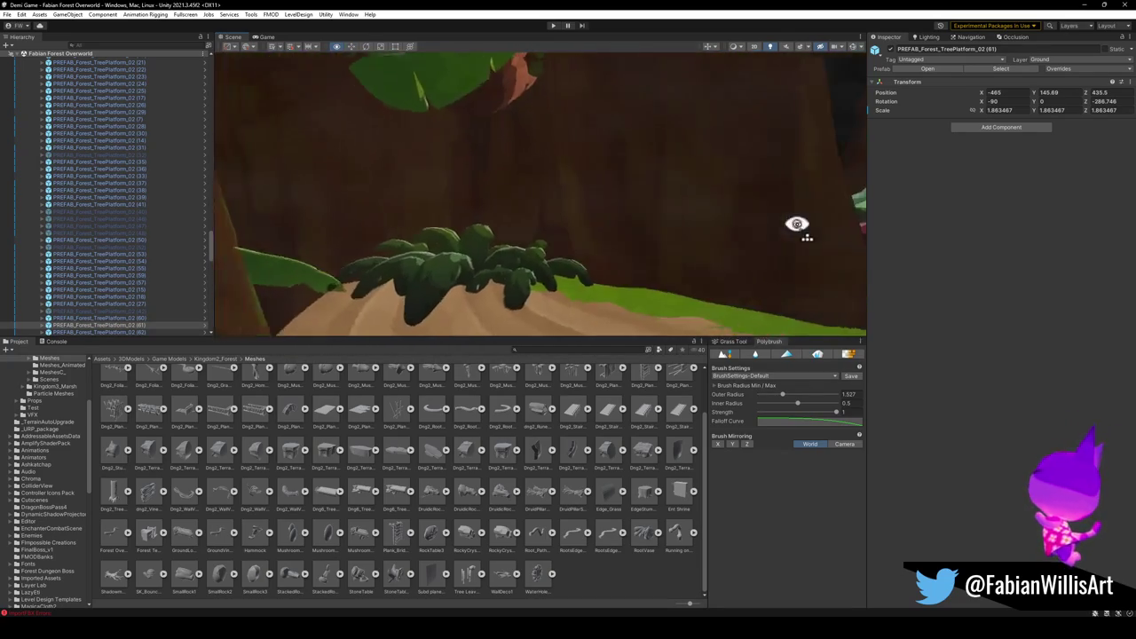
pyautogui.moveTo(848, 231); pyautogui.dragTo(767, 222)
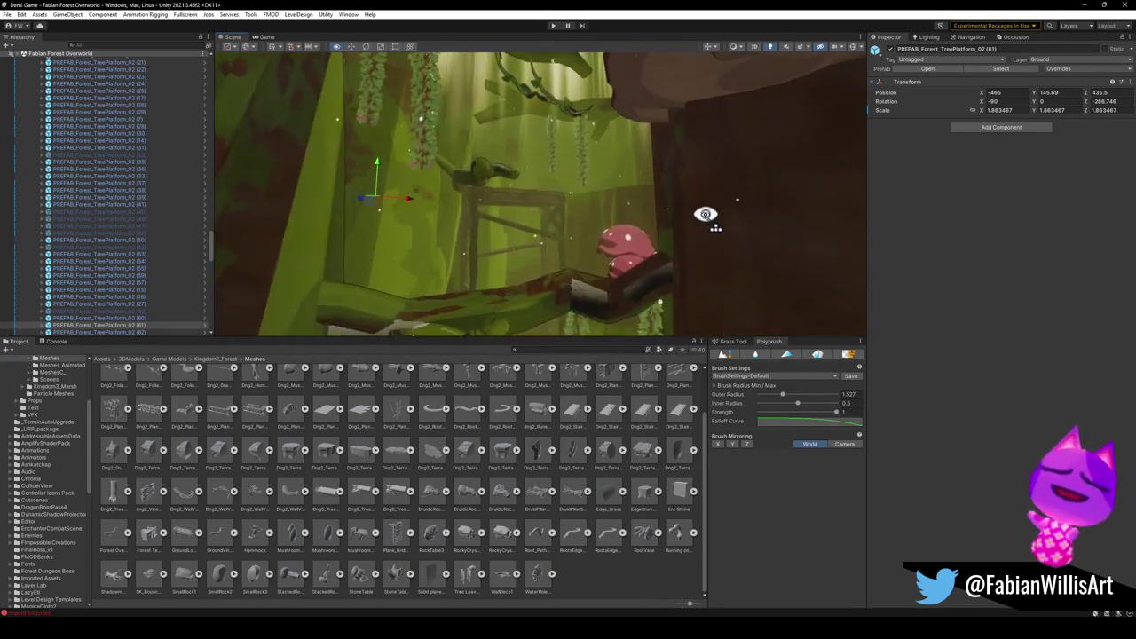
pyautogui.moveTo(594, 229)
pyautogui.mouseDown()
pyautogui.moveTo(609, 246)
pyautogui.moveTo(578, 218)
pyautogui.moveTo(641, 254)
pyautogui.moveTo(655, 239)
pyautogui.moveTo(598, 239)
pyautogui.moveTo(577, 172)
pyautogui.moveTo(570, 197)
pyautogui.mouseUp()
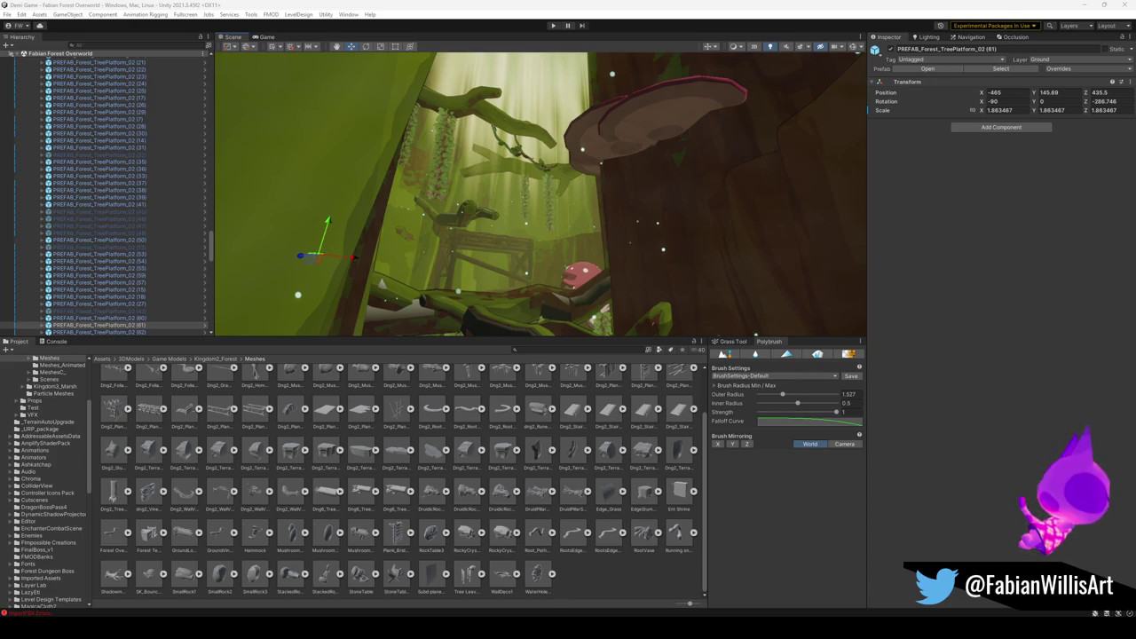
pyautogui.moveTo(551, 264)
pyautogui.mouseDown()
pyautogui.moveTo(527, 292)
pyautogui.moveTo(542, 317)
pyautogui.moveTo(499, 337)
pyautogui.mouseUp()
# Delete Forest_Branch_00 (1), (3) and (2) sticking out of the tree.
pyautogui.click(515, 333)
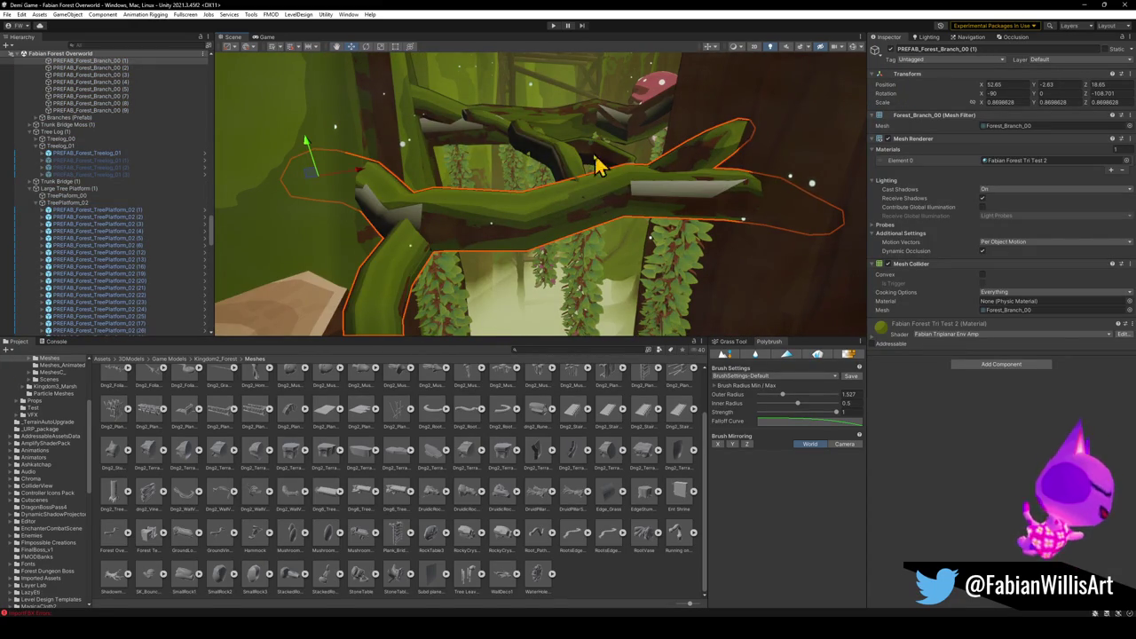
pyautogui.press('Delete')
pyautogui.click(566, 166)
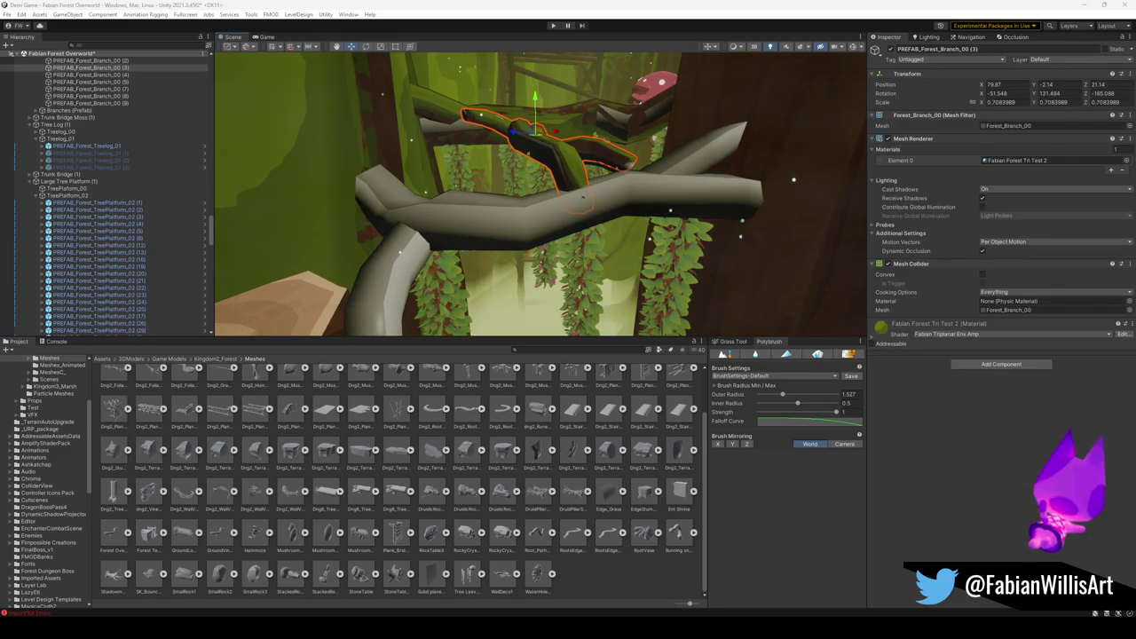
pyautogui.press('Delete')
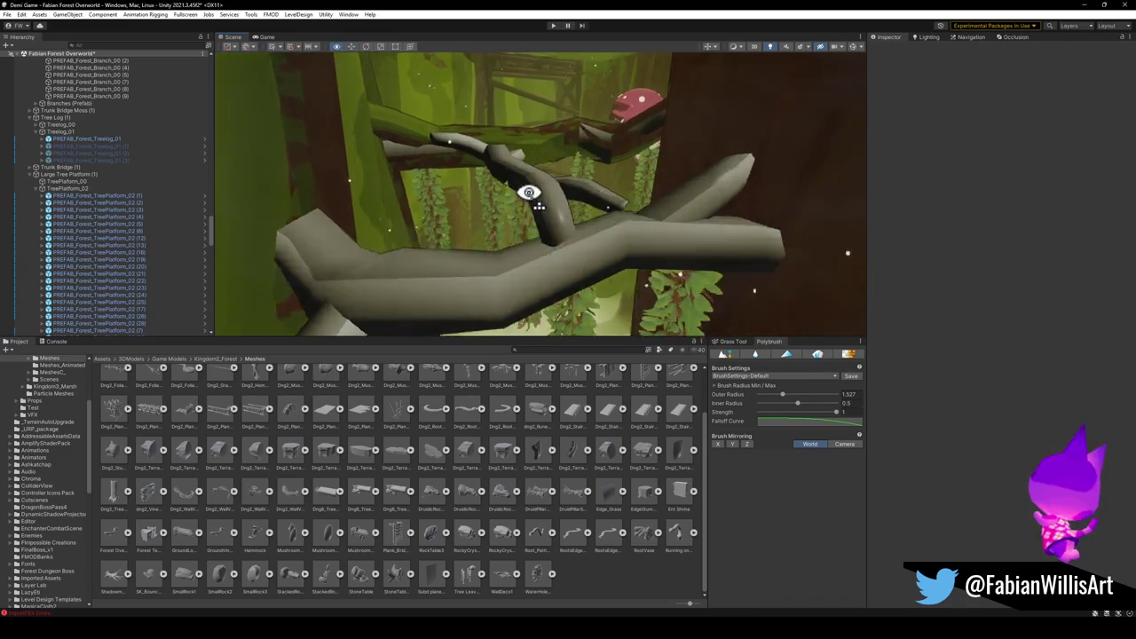
pyautogui.click(536, 215)
pyautogui.moveTo(536, 216)
pyautogui.mouseDown()
pyautogui.moveTo(560, 205)
pyautogui.moveTo(568, 245)
pyautogui.mouseUp()
pyautogui.press('Delete')
# Select the tree trunk mesh and view the remaining branches from new angles.
pyautogui.click(733, 233)
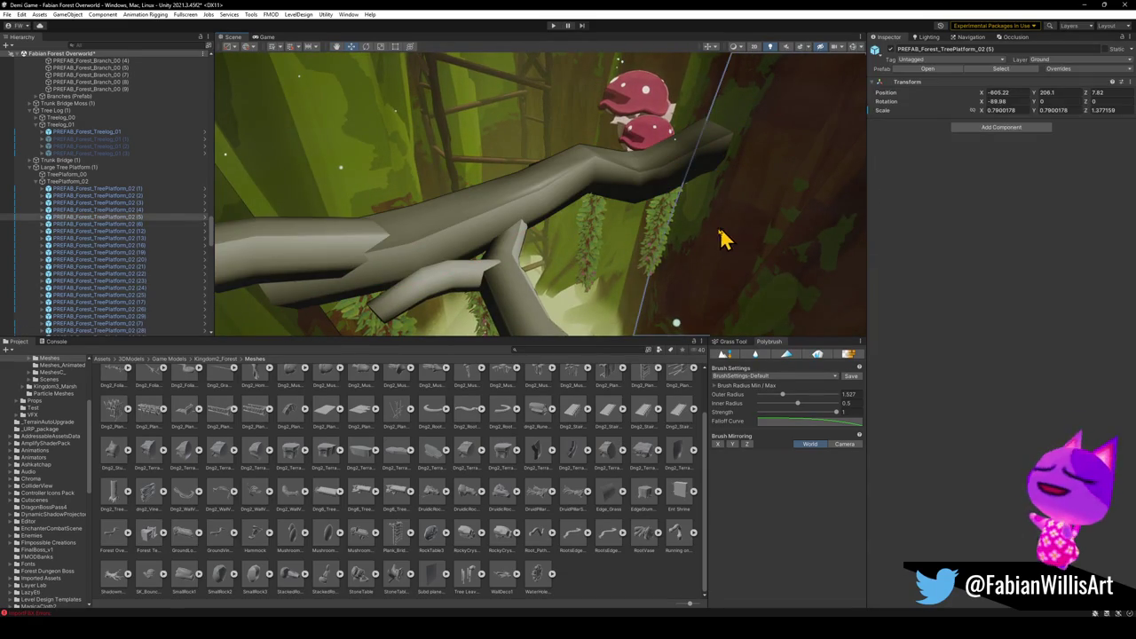
pyautogui.moveTo(725, 236); pyautogui.dragTo(705, 268)
pyautogui.moveTo(503, 211)
pyautogui.mouseDown()
pyautogui.moveTo(473, 202)
pyautogui.moveTo(472, 184)
pyautogui.moveTo(461, 215)
pyautogui.moveTo(482, 218)
pyautogui.mouseUp()
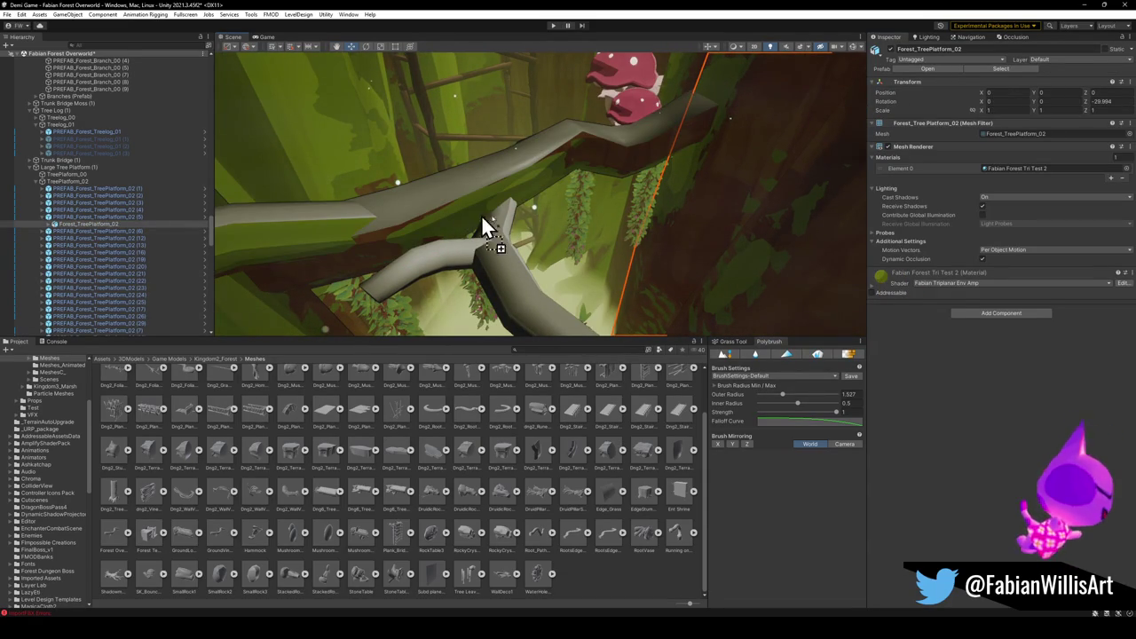
pyautogui.moveTo(780, 270)
pyautogui.mouseDown()
pyautogui.moveTo(616, 261)
pyautogui.moveTo(809, 218)
pyautogui.mouseUp()
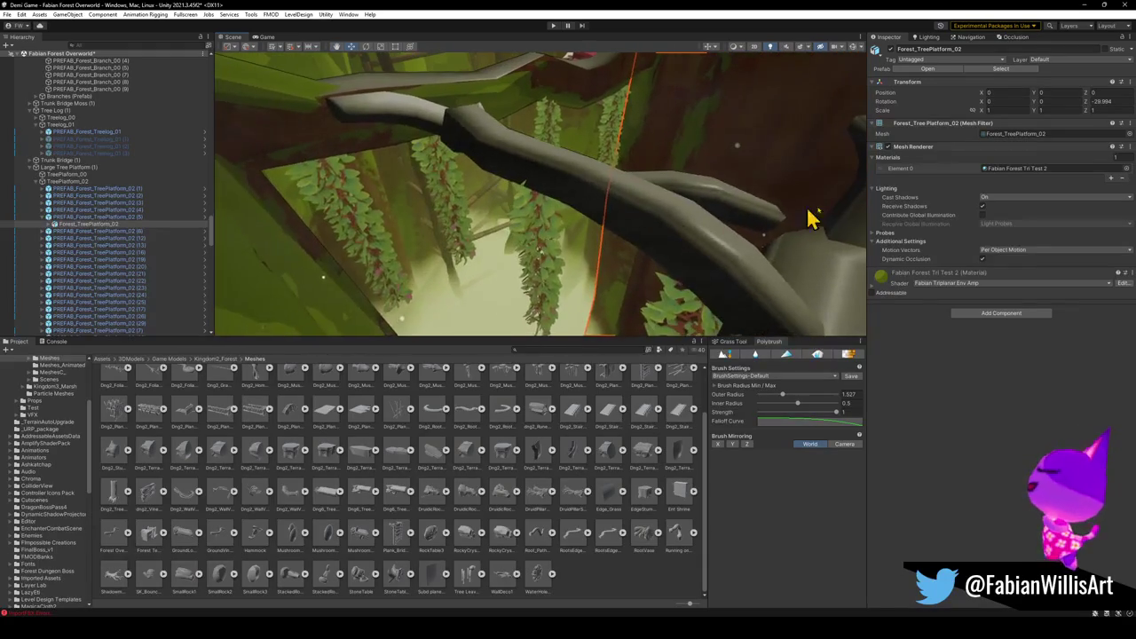
pyautogui.moveTo(650, 264)
pyautogui.mouseDown()
pyautogui.moveTo(670, 257)
pyautogui.moveTo(619, 221)
pyautogui.moveTo(878, 260)
pyautogui.moveTo(522, 242)
pyautogui.moveTo(533, 254)
pyautogui.moveTo(588, 204)
pyautogui.moveTo(581, 175)
pyautogui.moveTo(533, 156)
pyautogui.moveTo(483, 263)
pyautogui.moveTo(558, 241)
pyautogui.moveTo(507, 253)
pyautogui.moveTo(647, 190)
pyautogui.mouseUp()
# Delete PREFAB_Forest_Branch_00 (5) and frame the level's own branch mesh.
pyautogui.click(484, 262)
pyautogui.press('Delete')
pyautogui.click(645, 116)
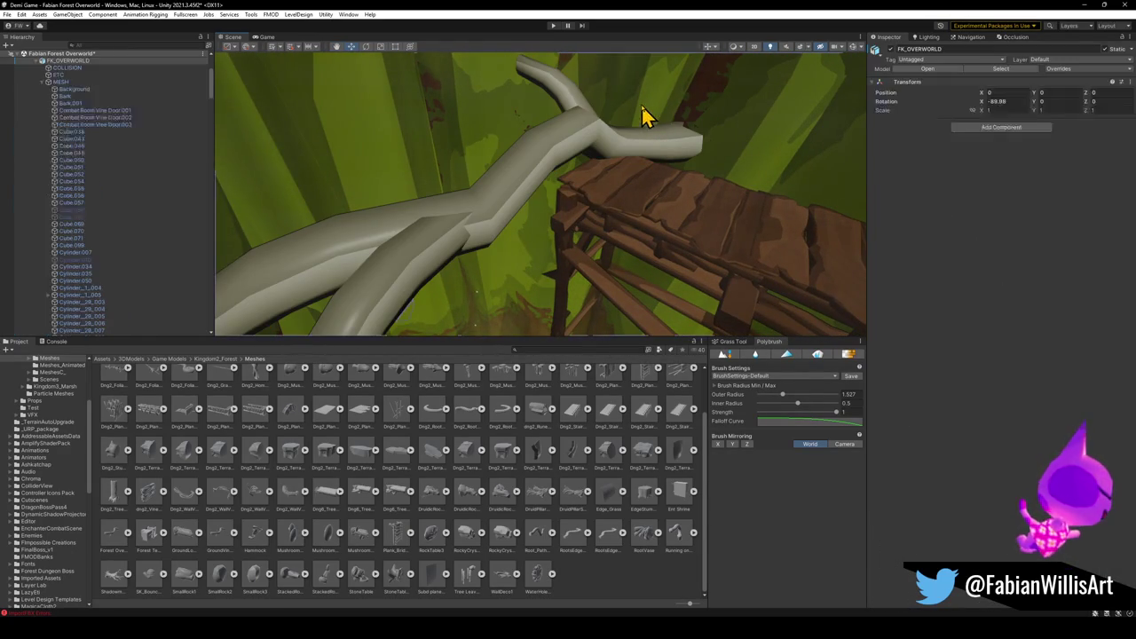
pyautogui.click(805, 177)
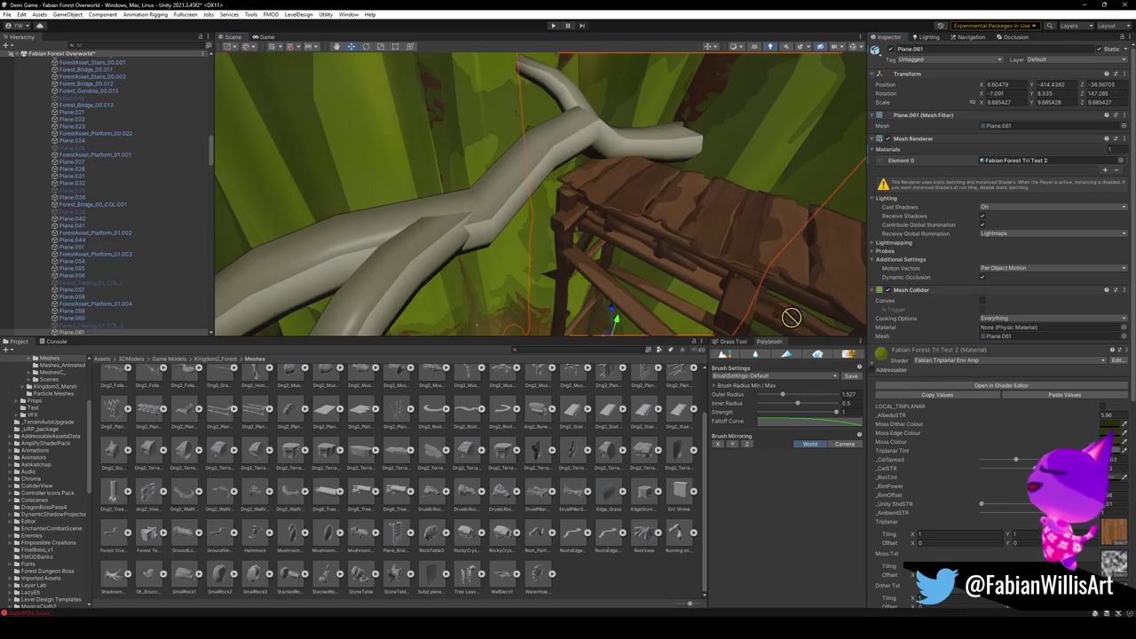
pyautogui.moveTo(432, 258); pyautogui.dragTo(438, 264)
pyautogui.press('f')
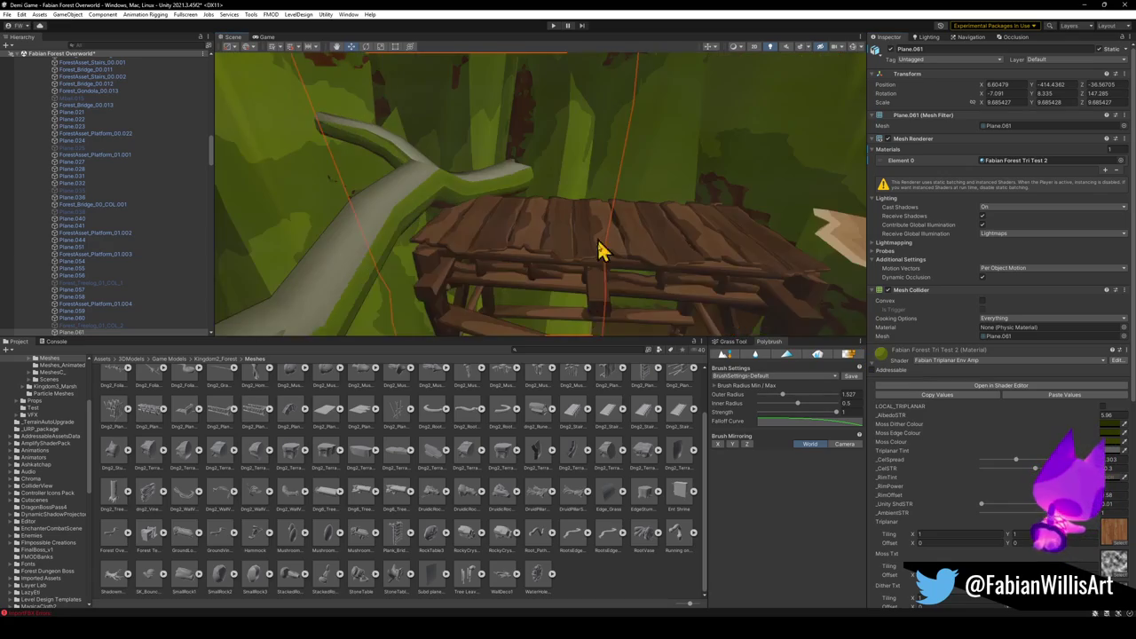
# Select the Plane.084 branch mesh to check its Fabian Forest Tri Test 2 material.
pyautogui.moveTo(550, 266)
pyautogui.mouseDown()
pyautogui.moveTo(482, 168)
pyautogui.moveTo(679, 163)
pyautogui.moveTo(388, 241)
pyautogui.moveTo(562, 230)
pyautogui.moveTo(639, 213)
pyautogui.moveTo(622, 206)
pyautogui.moveTo(612, 134)
pyautogui.moveTo(642, 281)
pyautogui.moveTo(624, 228)
pyautogui.moveTo(482, 228)
pyautogui.moveTo(348, 251)
pyautogui.moveTo(429, 218)
pyautogui.moveTo(573, 233)
pyautogui.moveTo(591, 257)
pyautogui.moveTo(404, 242)
pyautogui.moveTo(376, 218)
pyautogui.moveTo(438, 213)
pyautogui.moveTo(431, 185)
pyautogui.moveTo(393, 231)
pyautogui.moveTo(509, 249)
pyautogui.moveTo(578, 221)
pyautogui.moveTo(558, 216)
pyautogui.moveTo(734, 216)
pyautogui.mouseUp()
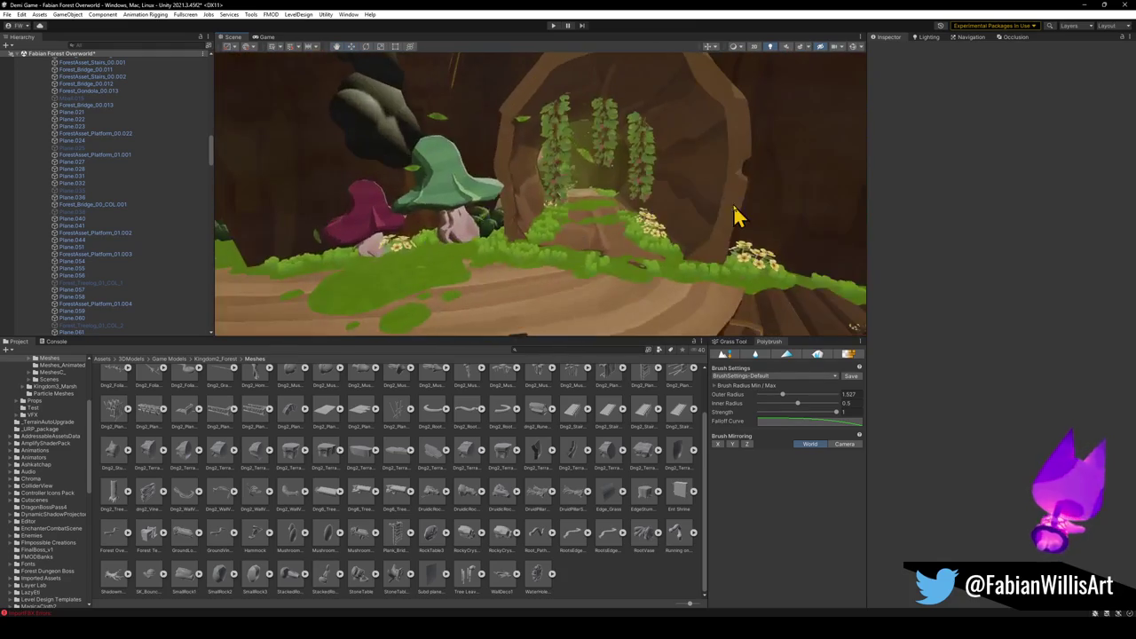
pyautogui.moveTo(557, 273)
pyautogui.mouseDown()
pyautogui.moveTo(743, 241)
pyautogui.moveTo(595, 304)
pyautogui.moveTo(731, 257)
pyautogui.moveTo(609, 211)
pyautogui.mouseUp()
pyautogui.moveTo(582, 277)
pyautogui.mouseDown()
pyautogui.moveTo(614, 195)
pyautogui.moveTo(507, 327)
pyautogui.moveTo(568, 261)
pyautogui.moveTo(601, 273)
pyautogui.mouseUp()
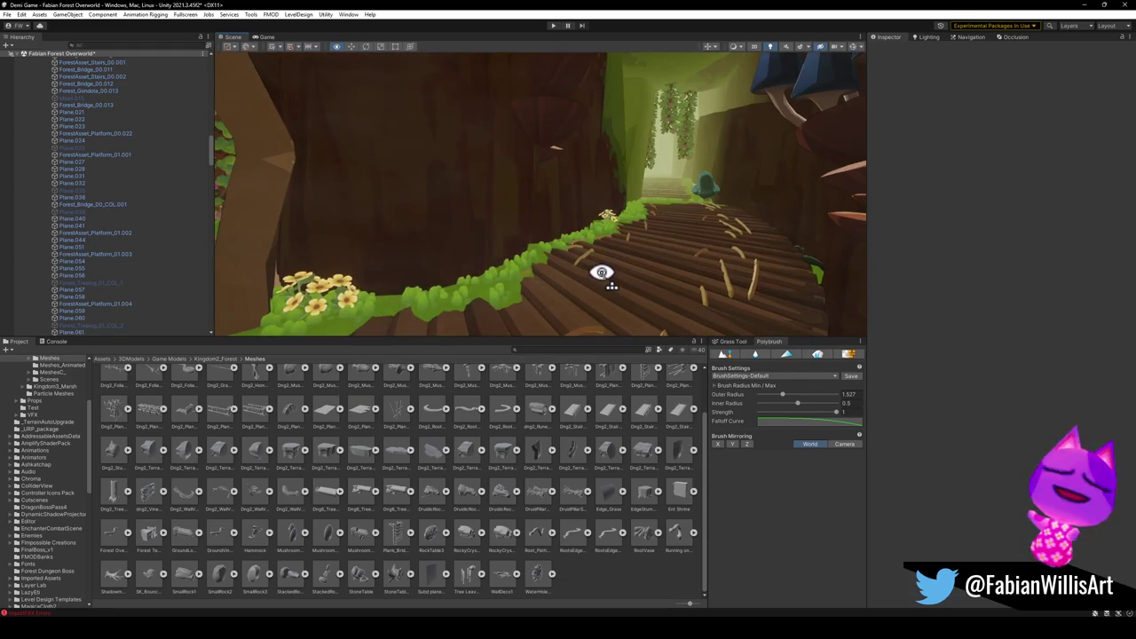
pyautogui.click(483, 247)
pyautogui.click(479, 244)
pyautogui.moveTo(479, 244)
pyautogui.mouseDown()
pyautogui.moveTo(443, 223)
pyautogui.moveTo(411, 243)
pyautogui.moveTo(393, 274)
pyautogui.moveTo(479, 297)
pyautogui.mouseUp()
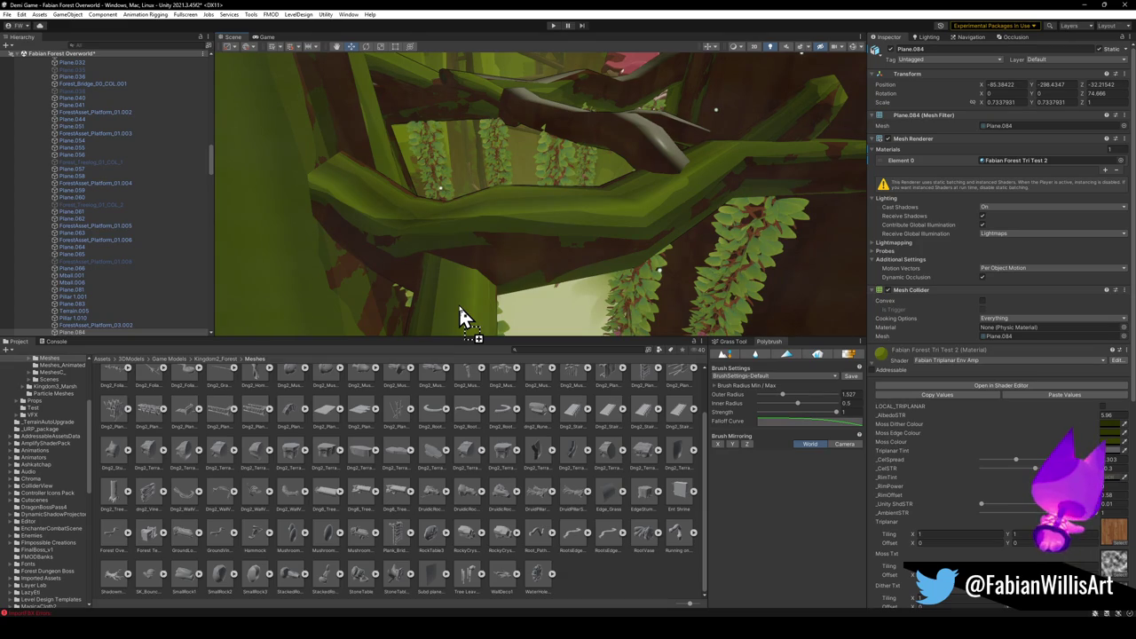
pyautogui.moveTo(514, 233)
pyautogui.mouseDown()
pyautogui.moveTo(585, 286)
pyautogui.moveTo(745, 309)
pyautogui.moveTo(535, 280)
pyautogui.moveTo(514, 210)
pyautogui.moveTo(511, 255)
pyautogui.mouseUp()
pyautogui.write('woo')
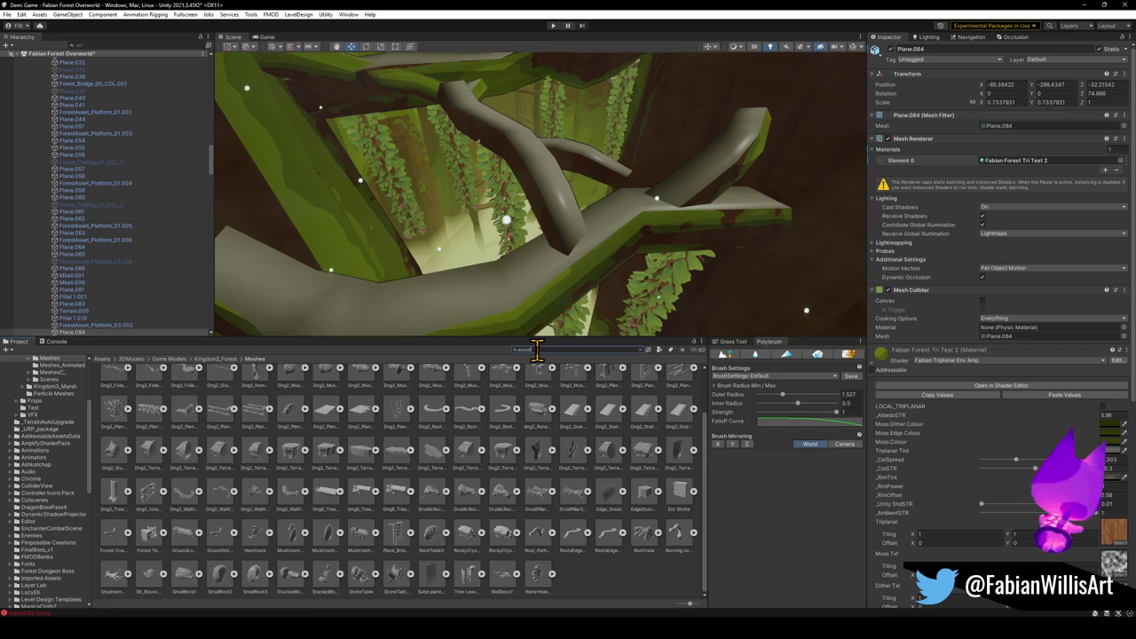
# Filter the Project search for 'wood' to show only Material assets.
pyautogui.write('d')
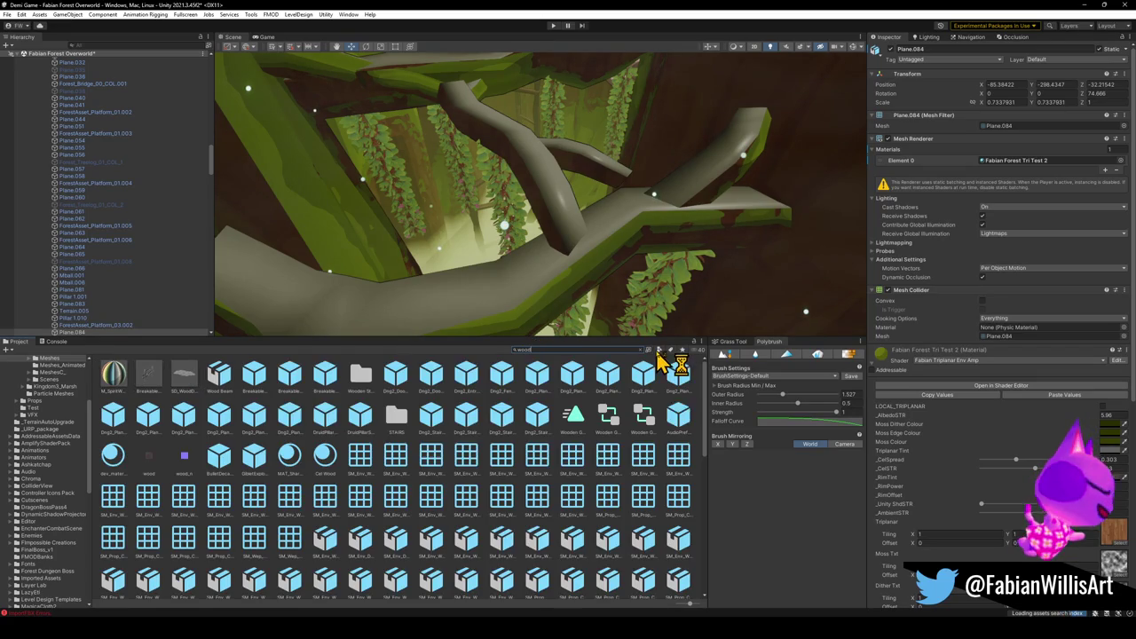
pyautogui.click(661, 350)
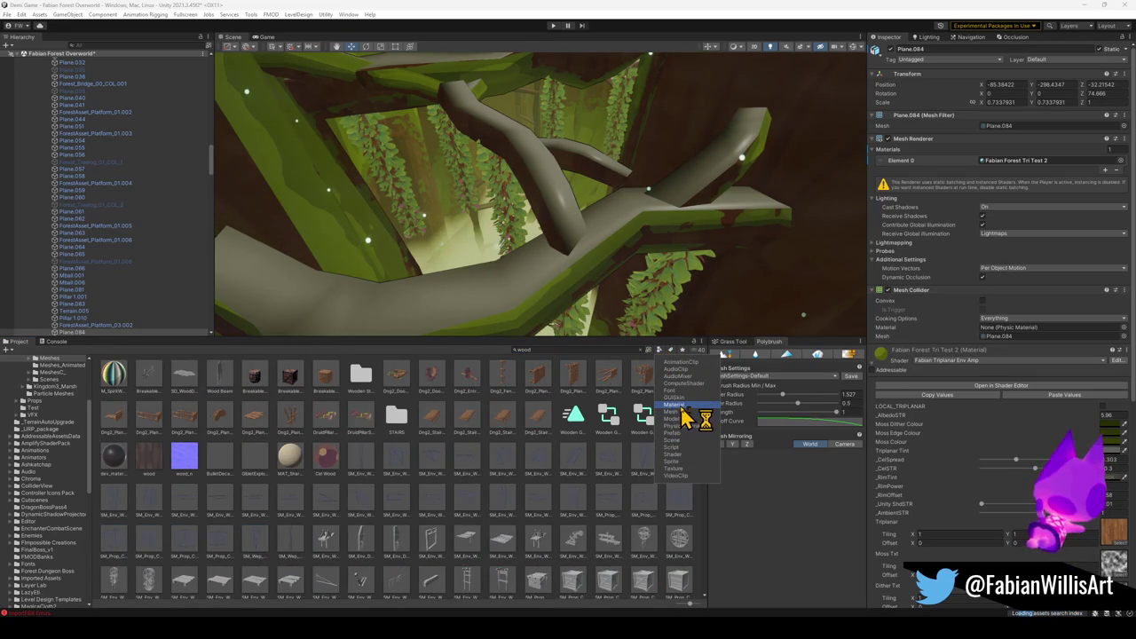
pyautogui.click(679, 406)
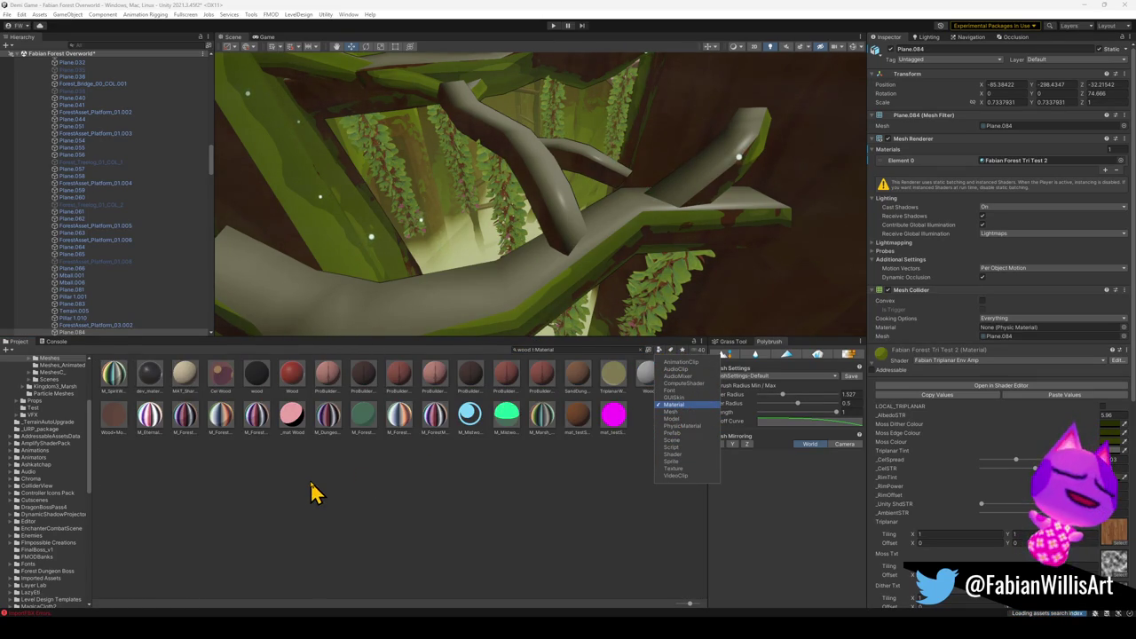
pyautogui.click(312, 493)
# Try two wood materials, then the triplanar material, on the branch.
pyautogui.moveTo(409, 305); pyautogui.dragTo(425, 315)
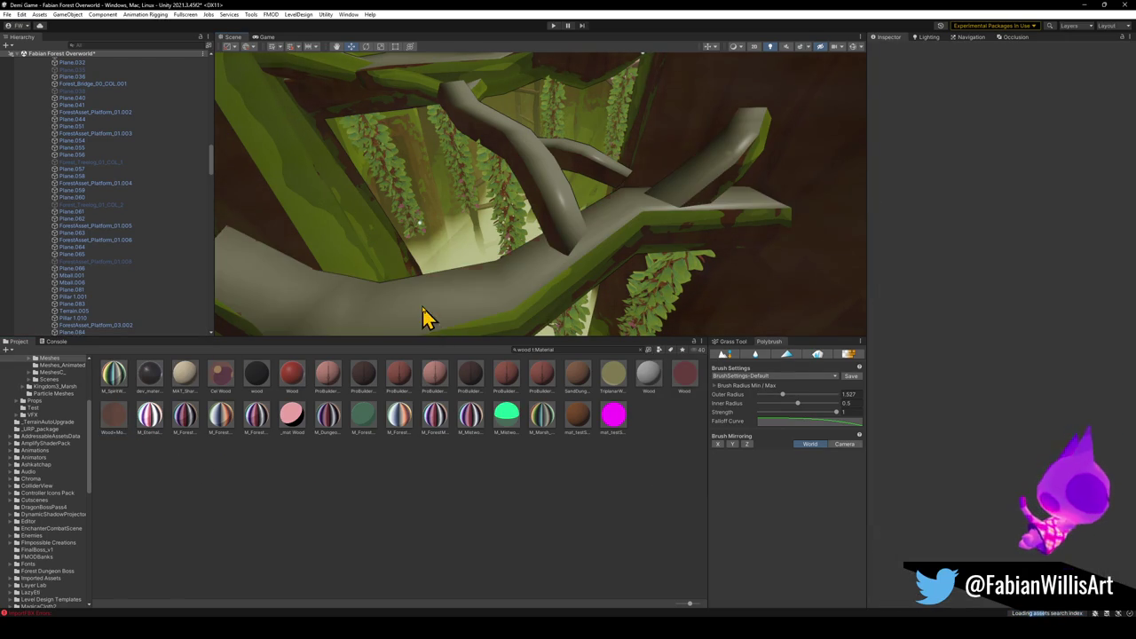
pyautogui.moveTo(223, 381)
pyautogui.mouseDown()
pyautogui.moveTo(381, 304)
pyautogui.moveTo(376, 316)
pyautogui.moveTo(396, 247)
pyautogui.mouseUp()
pyautogui.moveTo(160, 421); pyautogui.dragTo(475, 321)
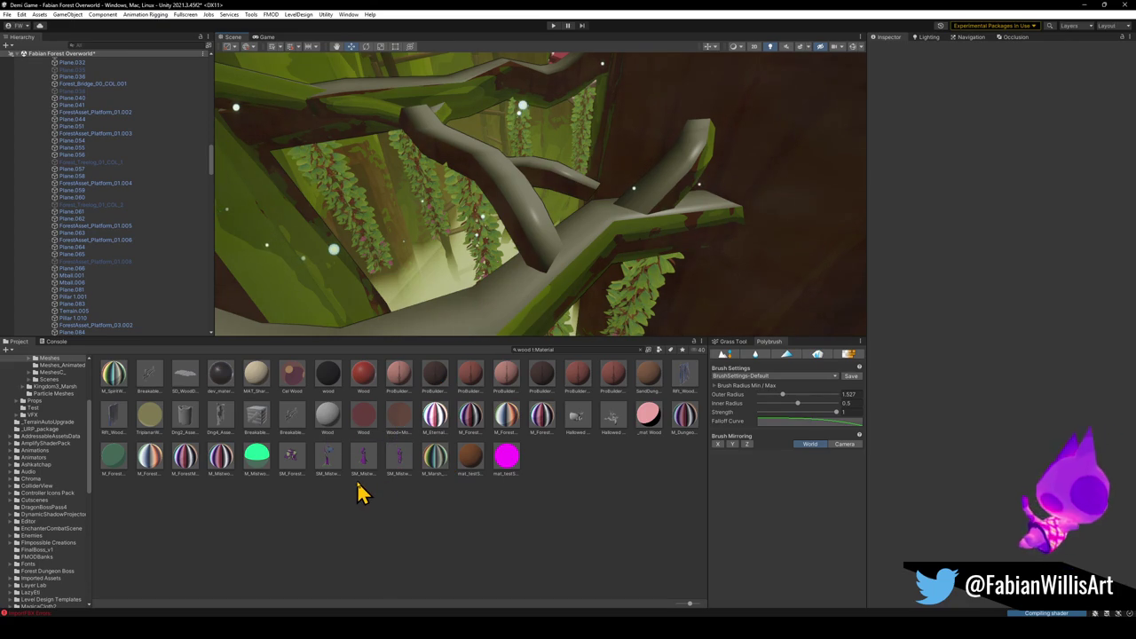
pyautogui.moveTo(554, 303)
pyautogui.mouseDown()
pyautogui.moveTo(190, 208)
pyautogui.moveTo(241, 185)
pyautogui.moveTo(398, 240)
pyautogui.moveTo(422, 234)
pyautogui.moveTo(381, 186)
pyautogui.moveTo(515, 198)
pyautogui.moveTo(508, 207)
pyautogui.mouseUp()
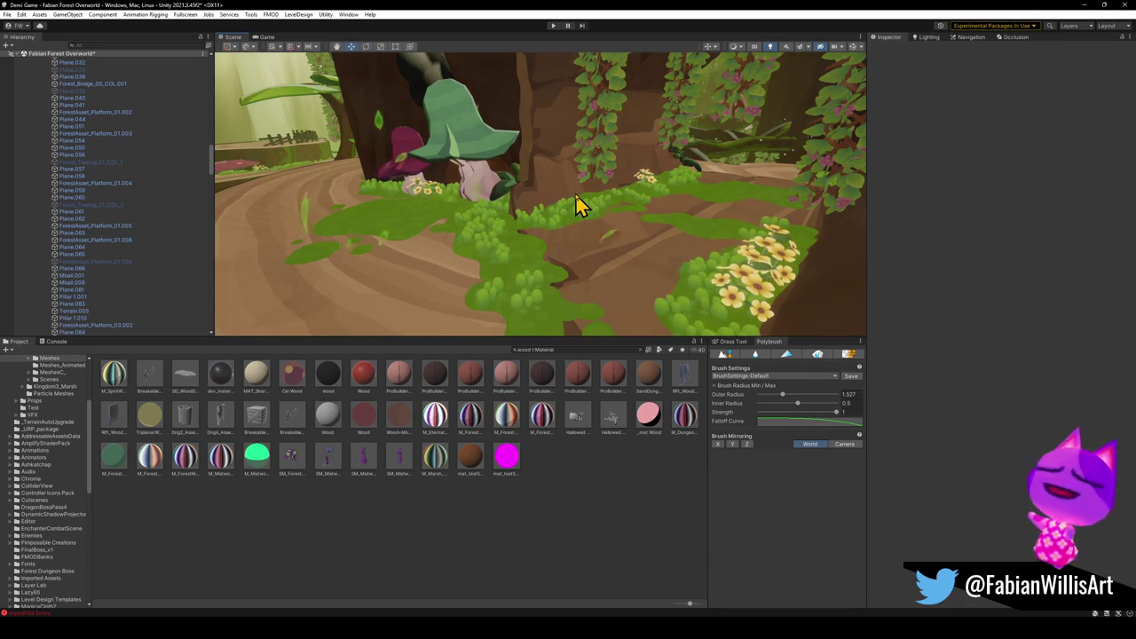
pyautogui.moveTo(667, 215)
pyautogui.mouseDown()
pyautogui.moveTo(659, 195)
pyautogui.moveTo(680, 180)
pyautogui.moveTo(600, 216)
pyautogui.moveTo(482, 231)
pyautogui.moveTo(334, 203)
pyautogui.moveTo(381, 200)
pyautogui.moveTo(512, 233)
pyautogui.moveTo(486, 271)
pyautogui.moveTo(727, 160)
pyautogui.moveTo(737, 186)
pyautogui.moveTo(656, 174)
pyautogui.moveTo(628, 216)
pyautogui.mouseUp()
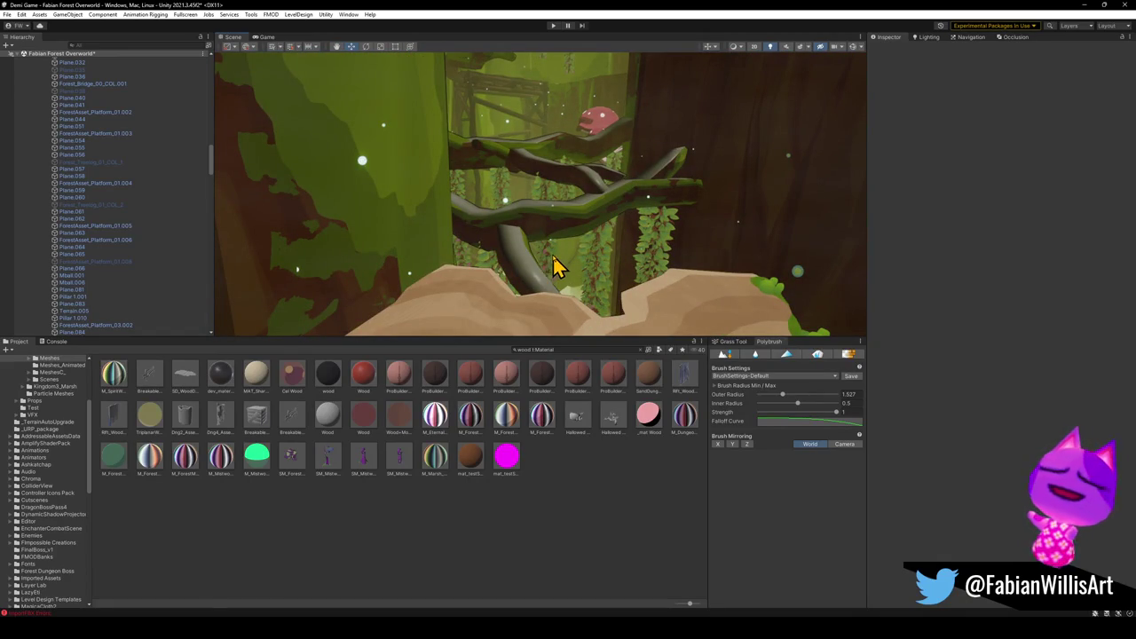
pyautogui.moveTo(552, 255)
pyautogui.mouseDown()
pyautogui.moveTo(570, 258)
pyautogui.moveTo(552, 270)
pyautogui.moveTo(612, 306)
pyautogui.moveTo(710, 213)
pyautogui.mouseUp()
# Locate the tree platform mesh's material in the Project assets.
pyautogui.click(641, 211)
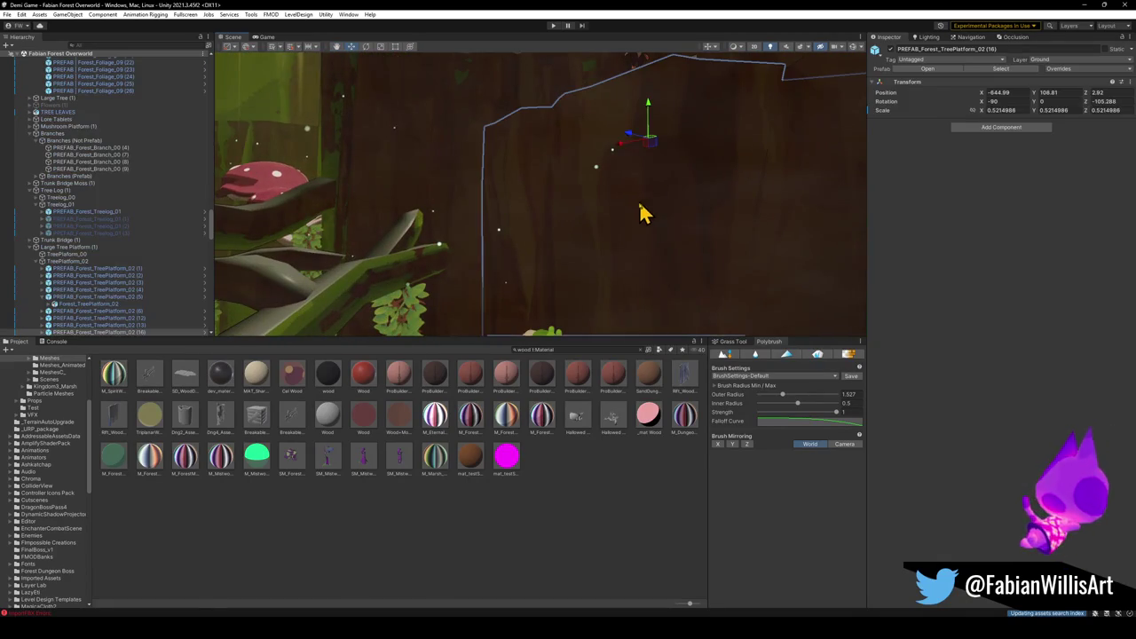
pyautogui.click(619, 253)
pyautogui.rightClick(883, 281)
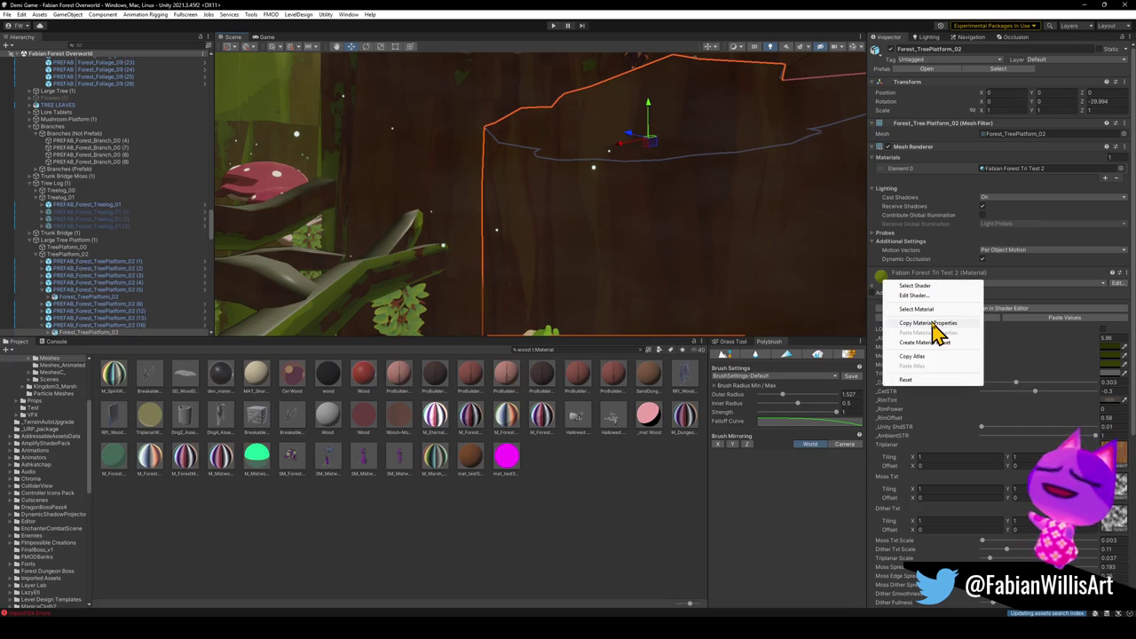
pyautogui.click(935, 310)
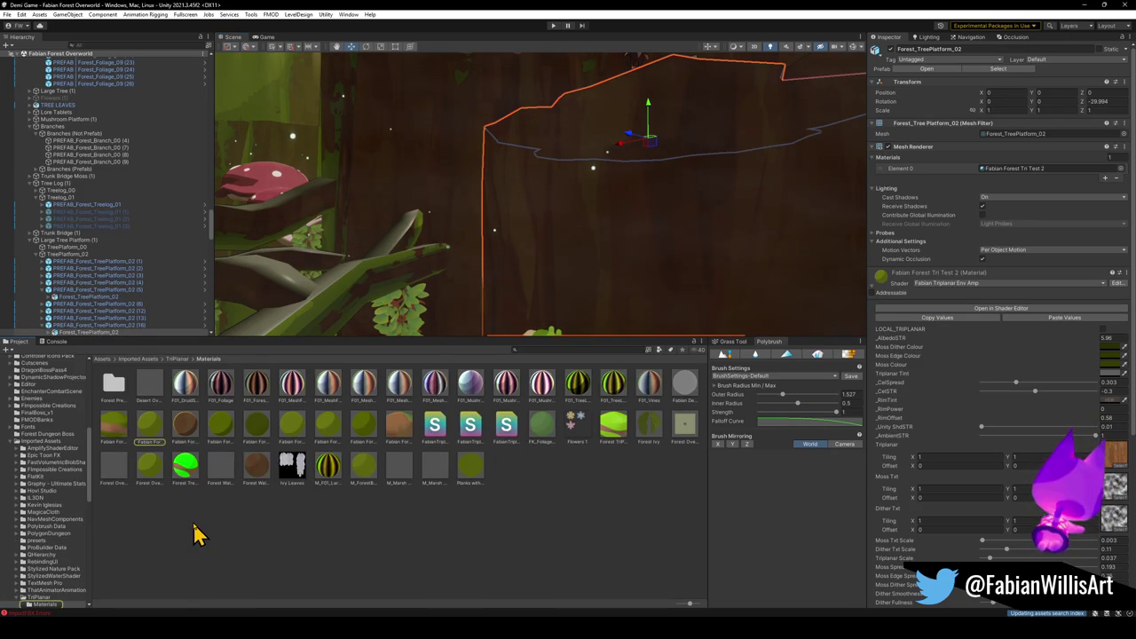
# Try brown materials on the branches, finishing with the darker brown on the grey branch.
pyautogui.moveTo(399, 288); pyautogui.dragTo(304, 337)
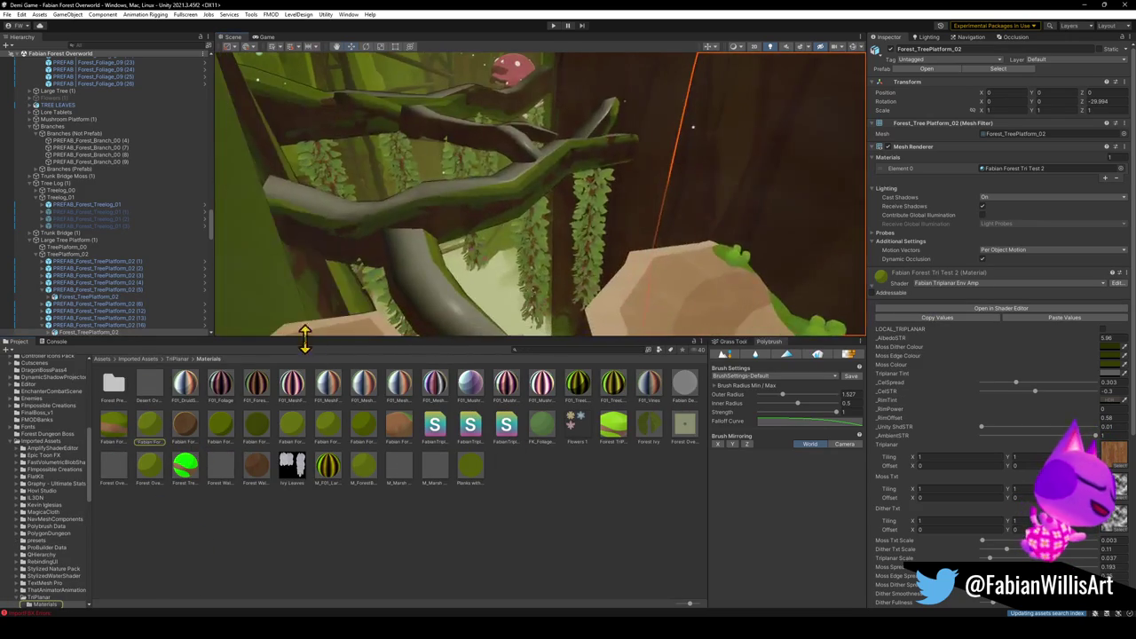
pyautogui.moveTo(213, 401)
pyautogui.mouseDown()
pyautogui.moveTo(350, 312)
pyautogui.moveTo(439, 306)
pyautogui.moveTo(489, 261)
pyautogui.moveTo(539, 276)
pyautogui.mouseUp()
pyautogui.moveTo(708, 261); pyautogui.dragTo(546, 296)
pyautogui.moveTo(266, 492)
pyautogui.mouseDown()
pyautogui.moveTo(459, 312)
pyautogui.moveTo(505, 317)
pyautogui.mouseUp()
pyautogui.moveTo(583, 221)
pyautogui.mouseDown()
pyautogui.moveTo(619, 160)
pyautogui.moveTo(607, 167)
pyautogui.moveTo(588, 152)
pyautogui.moveTo(562, 109)
pyautogui.moveTo(541, 241)
pyautogui.mouseUp()
pyautogui.moveTo(256, 466)
pyautogui.mouseDown()
pyautogui.moveTo(583, 254)
pyautogui.moveTo(605, 251)
pyautogui.moveTo(482, 350)
pyautogui.moveTo(627, 284)
pyautogui.moveTo(628, 270)
pyautogui.moveTo(677, 261)
pyautogui.moveTo(647, 237)
pyautogui.moveTo(642, 152)
pyautogui.moveTo(596, 120)
pyautogui.moveTo(580, 132)
pyautogui.moveTo(573, 254)
pyautogui.moveTo(616, 261)
pyautogui.moveTo(621, 198)
pyautogui.moveTo(723, 258)
pyautogui.mouseUp()
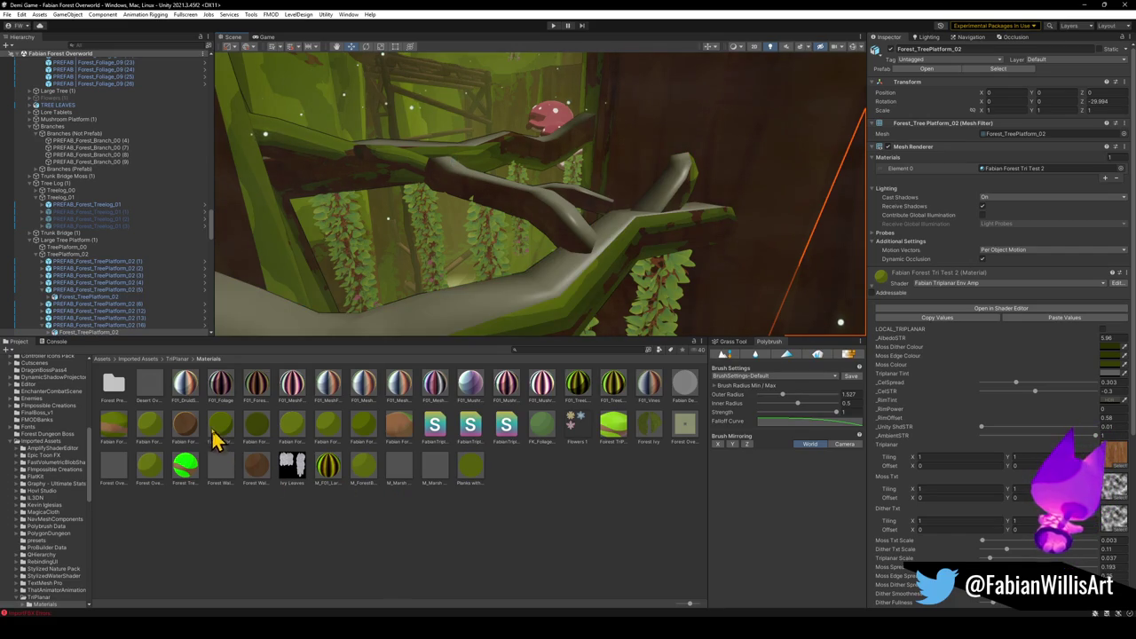
# Duplicate Fabian Forest Tri Test 3 as Fabian Forest Tri Test 6 and apply it to the branches.
pyautogui.click(185, 435)
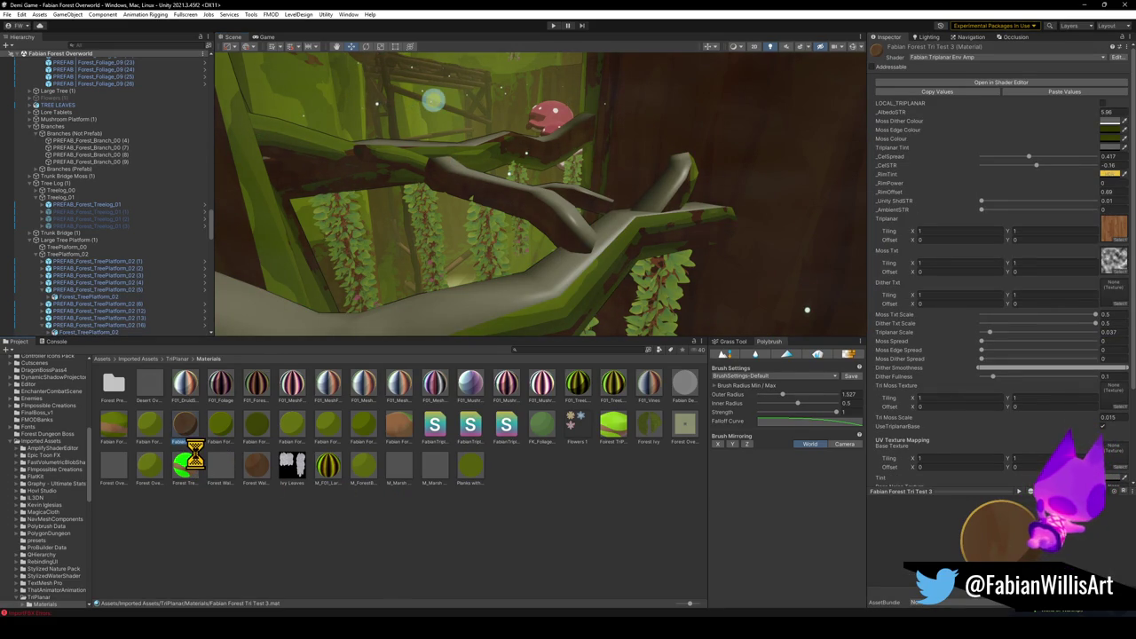
pyautogui.hotkey('ctrl', 'd')
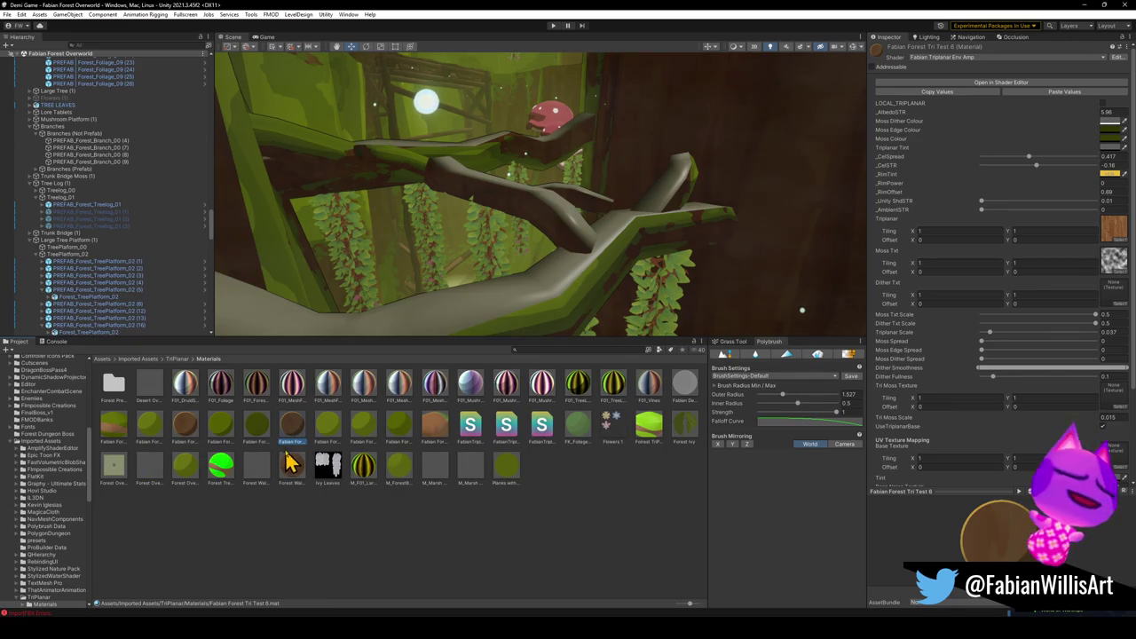
pyautogui.moveTo(408, 293)
pyautogui.mouseDown()
pyautogui.moveTo(431, 284)
pyautogui.moveTo(417, 293)
pyautogui.mouseUp()
pyautogui.moveTo(302, 432); pyautogui.dragTo(463, 323)
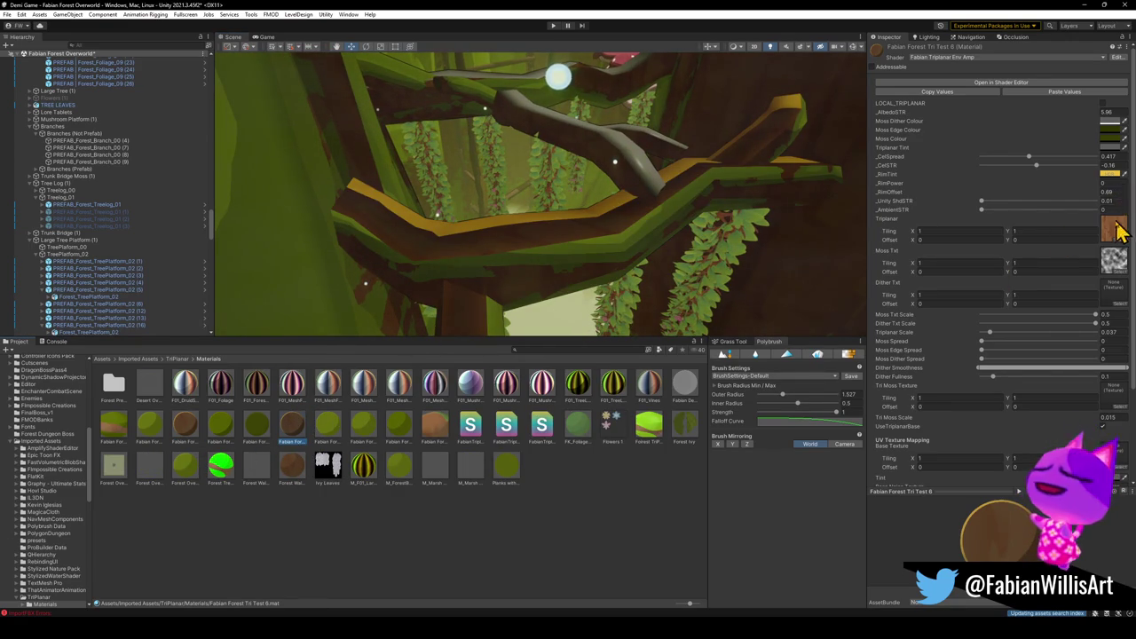
# Brighten the material's triplanar tint and set its _RimTint to black.
pyautogui.click(1109, 174)
pyautogui.click(1098, 252)
pyautogui.moveTo(1098, 257)
pyautogui.mouseDown()
pyautogui.moveTo(1096, 275)
pyautogui.moveTo(1092, 257)
pyautogui.mouseUp()
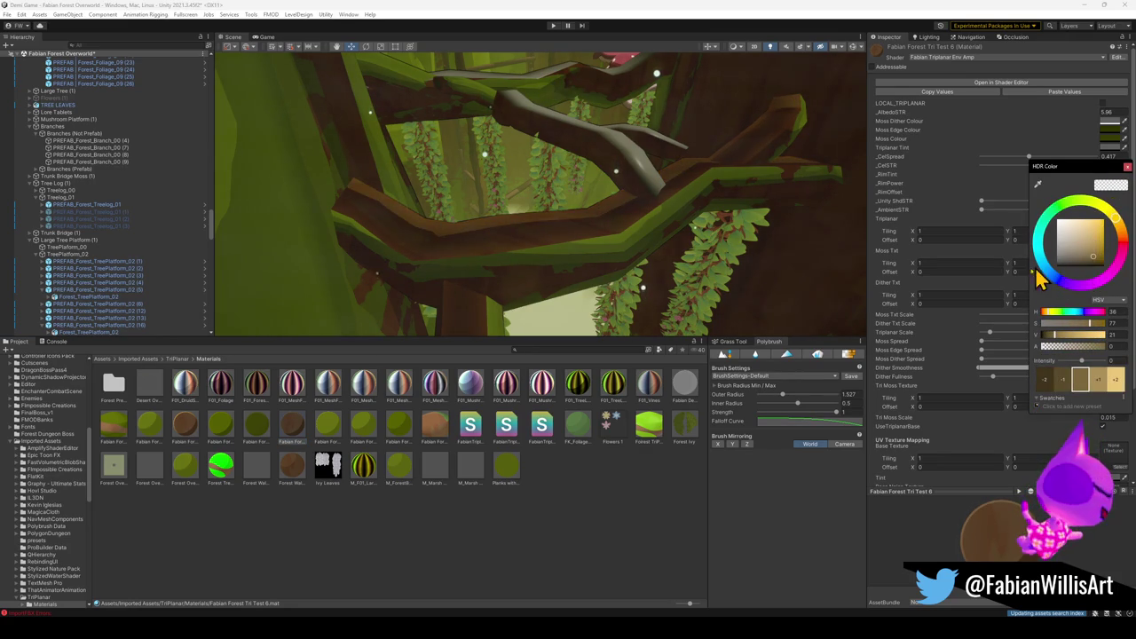
pyautogui.click(1108, 178)
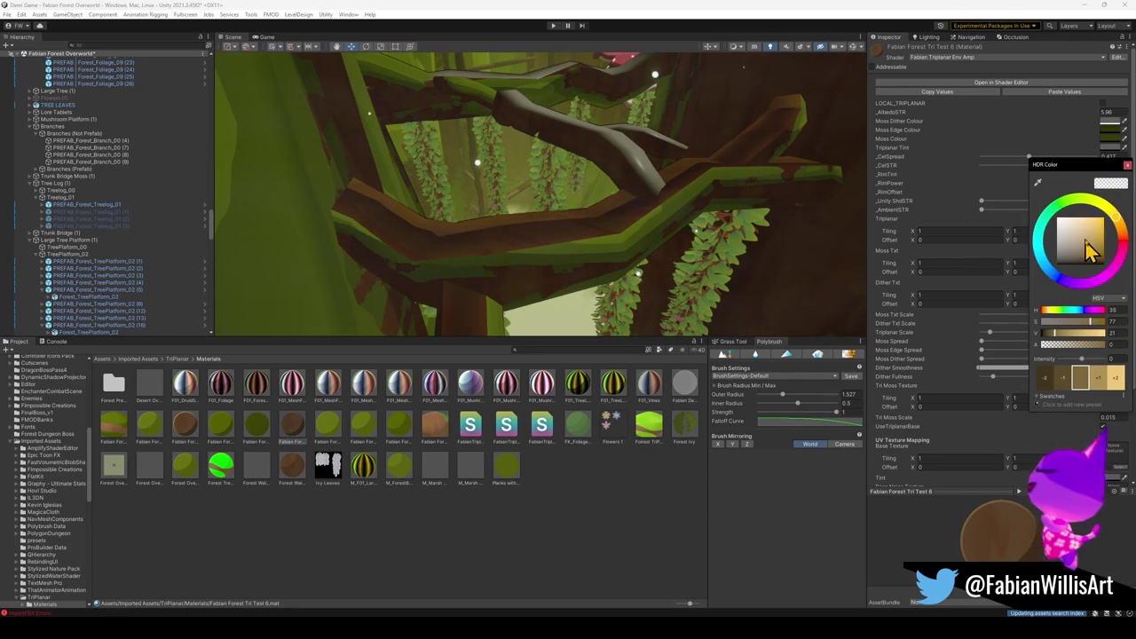
pyautogui.click(1109, 147)
pyautogui.moveTo(1080, 218)
pyautogui.mouseDown()
pyautogui.moveTo(1045, 217)
pyautogui.moveTo(1042, 227)
pyautogui.mouseUp()
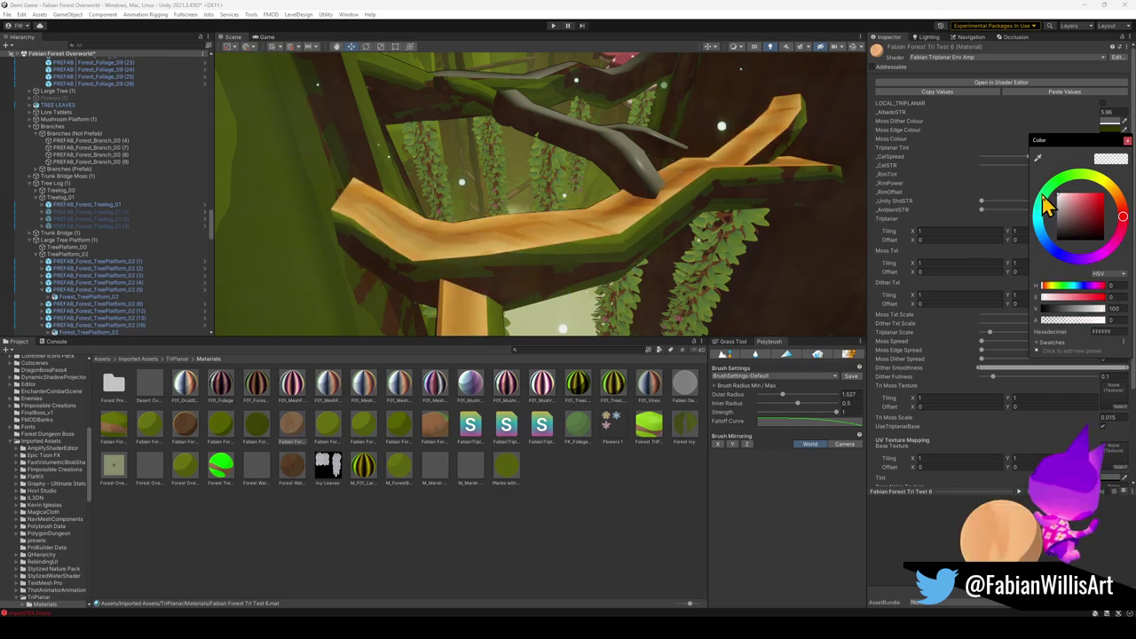
pyautogui.press('Return')
pyautogui.click(1107, 176)
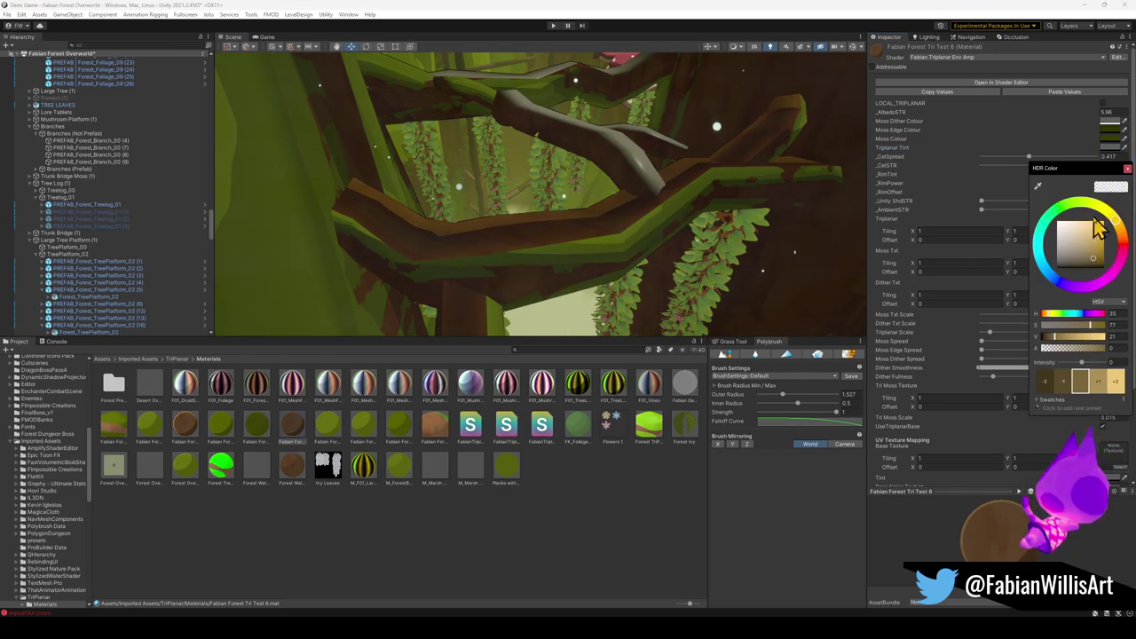
pyautogui.moveTo(1087, 264); pyautogui.dragTo(1047, 293)
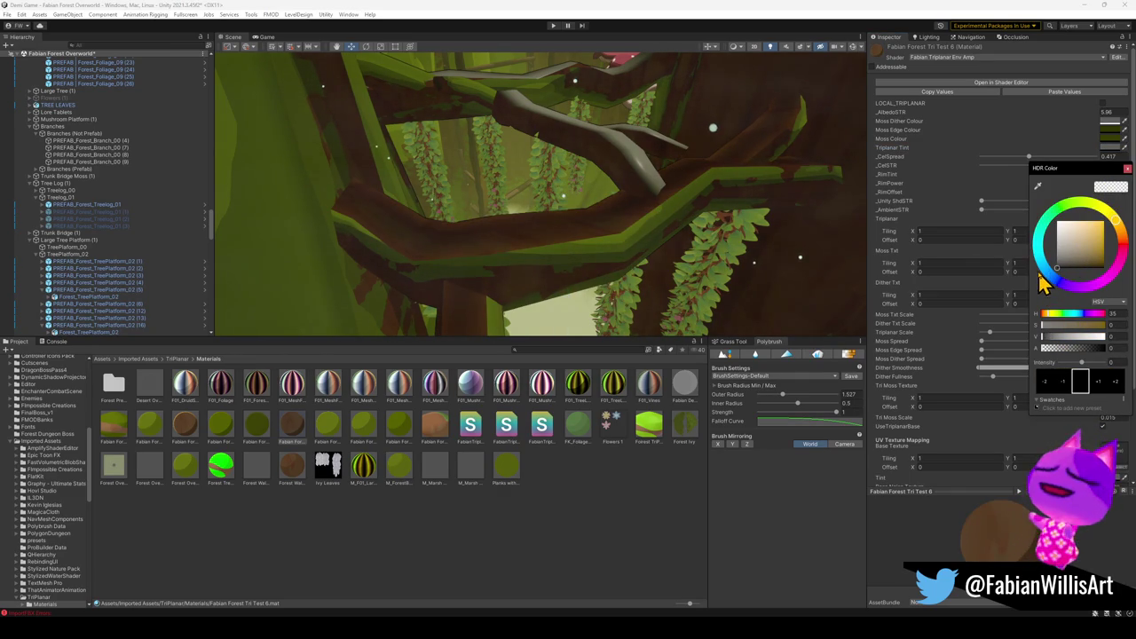
pyautogui.press('Return')
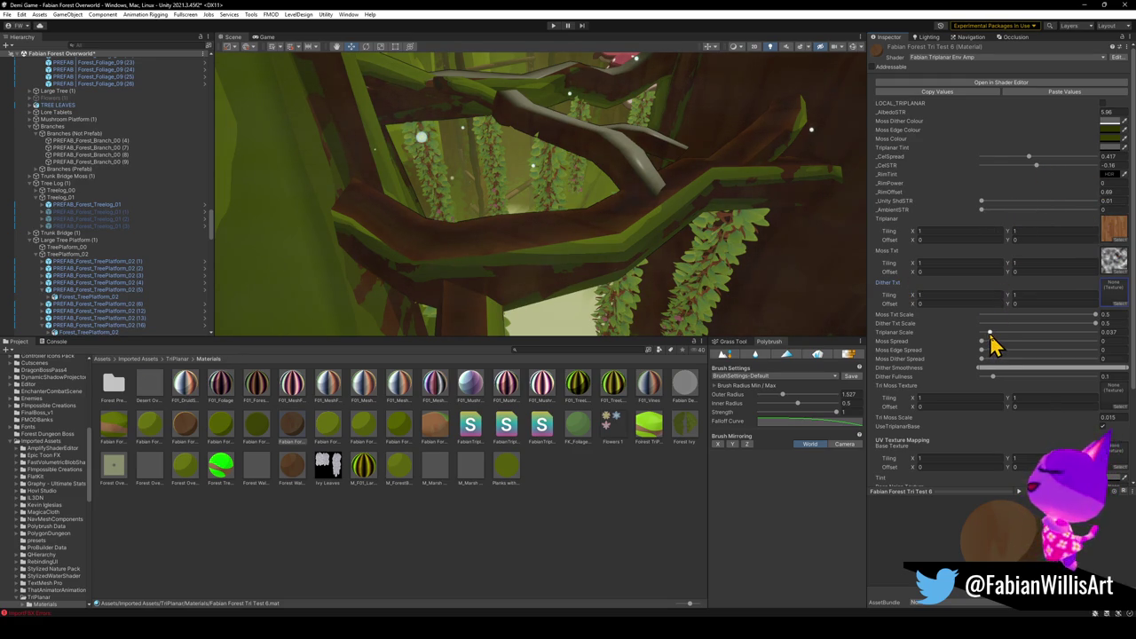
# Try higher and lower Triplanar Scale values, settling near 0.01, and orbit the platform view.
pyautogui.moveTo(1010, 335); pyautogui.dragTo(1069, 337)
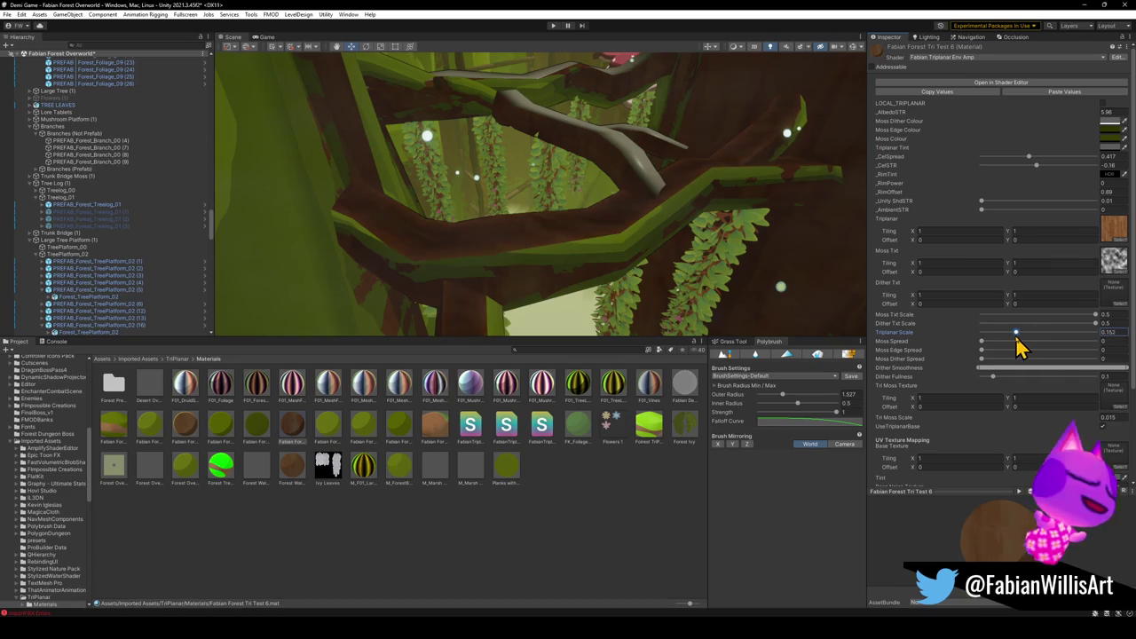
pyautogui.moveTo(1012, 341)
pyautogui.mouseDown()
pyautogui.moveTo(983, 340)
pyautogui.moveTo(995, 338)
pyautogui.mouseUp()
pyautogui.moveTo(675, 222)
pyautogui.mouseDown()
pyautogui.moveTo(653, 183)
pyautogui.moveTo(763, 213)
pyautogui.moveTo(759, 244)
pyautogui.mouseUp()
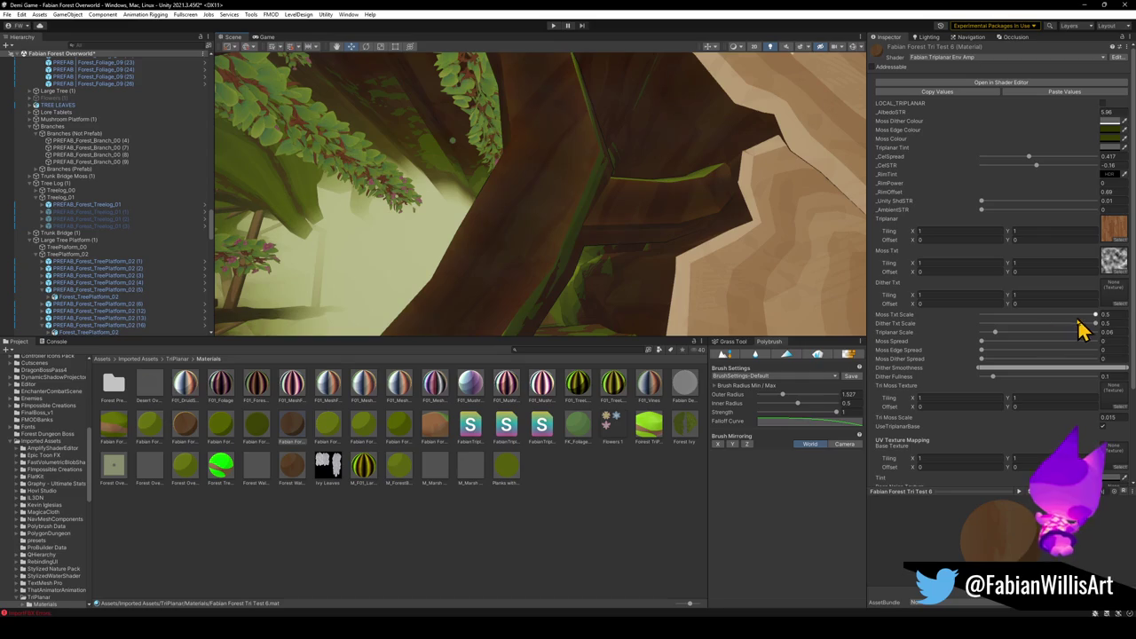
pyautogui.moveTo(999, 336); pyautogui.dragTo(998, 339)
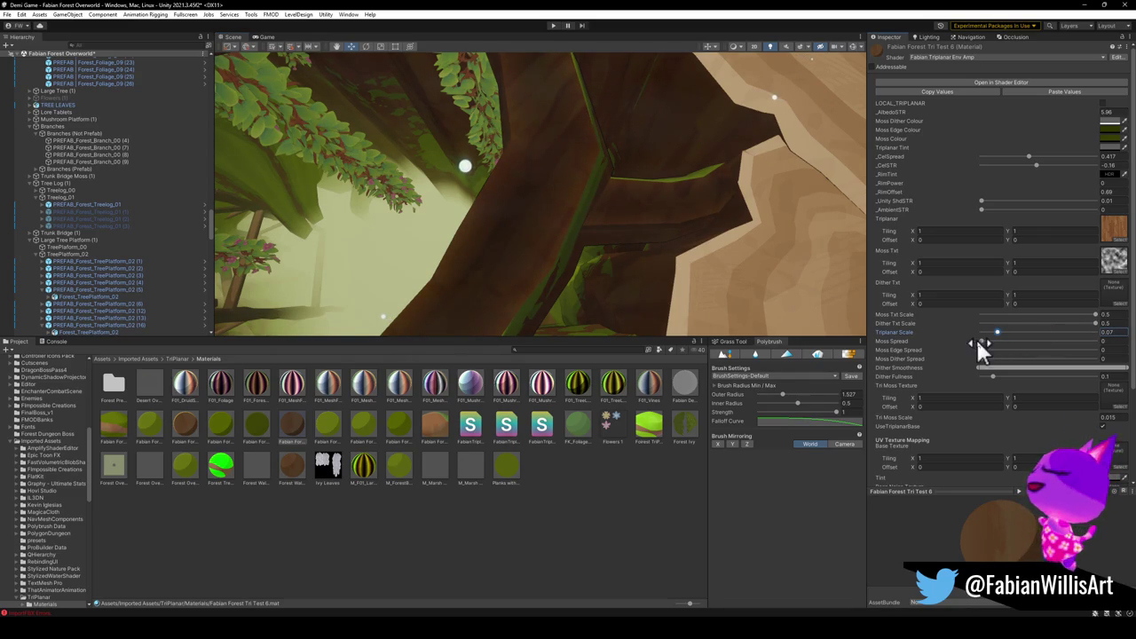
# Experiment with Moss Spread, Moss Edge Spread and Dither Fullness; undo a Tri Moss Scale of 2.95.
pyautogui.moveTo(983, 347)
pyautogui.mouseDown()
pyautogui.moveTo(1006, 355)
pyautogui.moveTo(979, 351)
pyautogui.mouseUp()
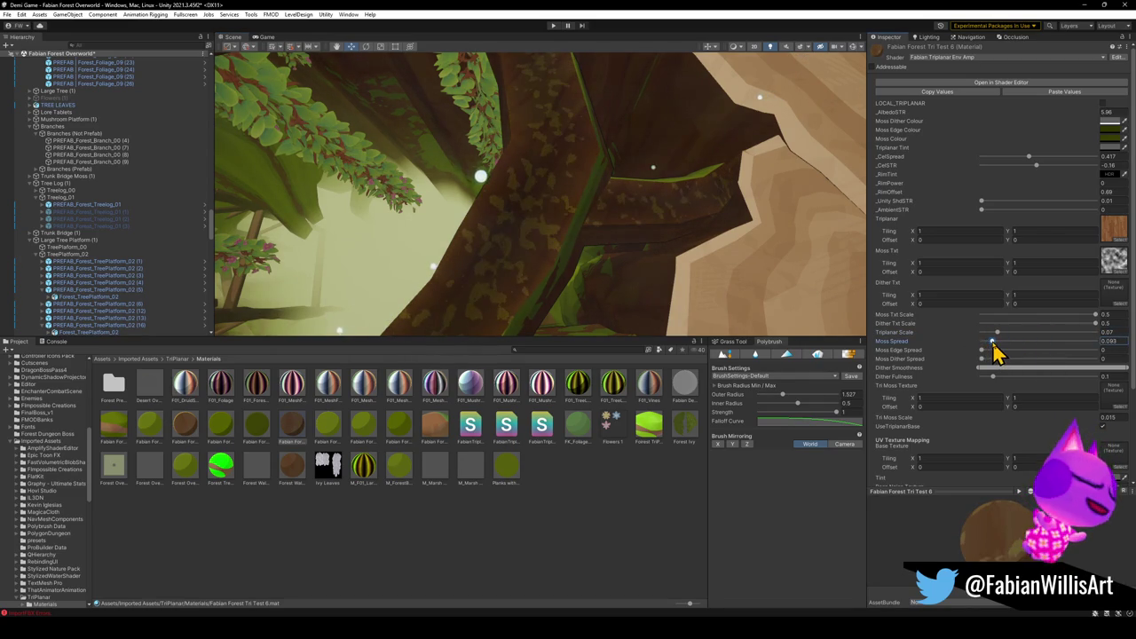
pyautogui.moveTo(983, 353)
pyautogui.mouseDown()
pyautogui.moveTo(1034, 363)
pyautogui.moveTo(983, 358)
pyautogui.moveTo(1002, 360)
pyautogui.moveTo(983, 378)
pyautogui.mouseUp()
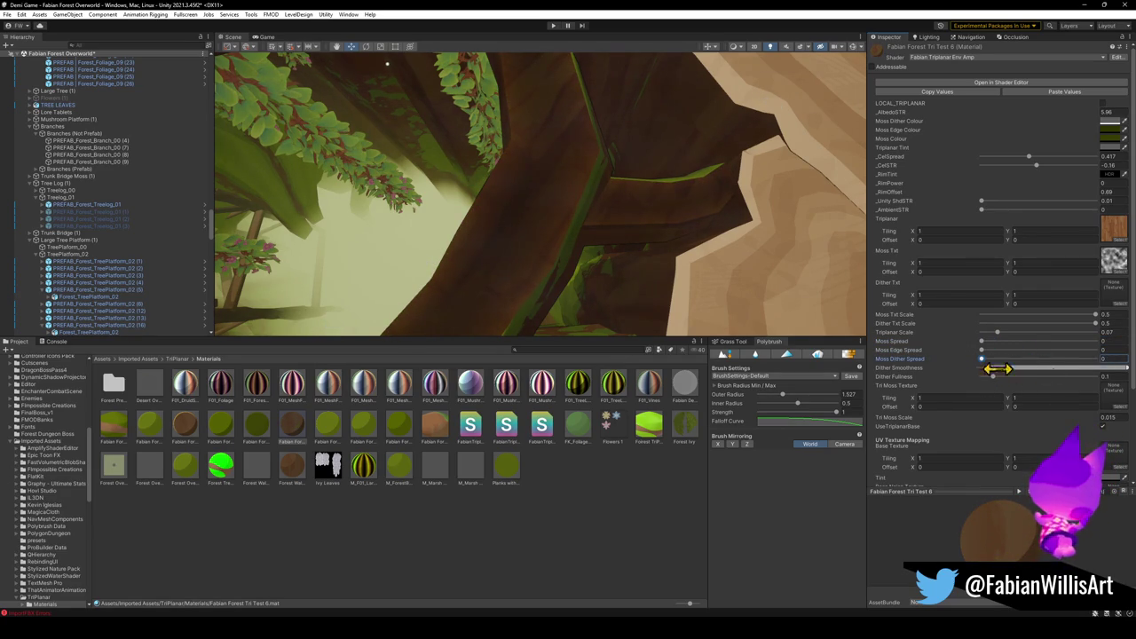
pyautogui.moveTo(997, 381); pyautogui.dragTo(994, 383)
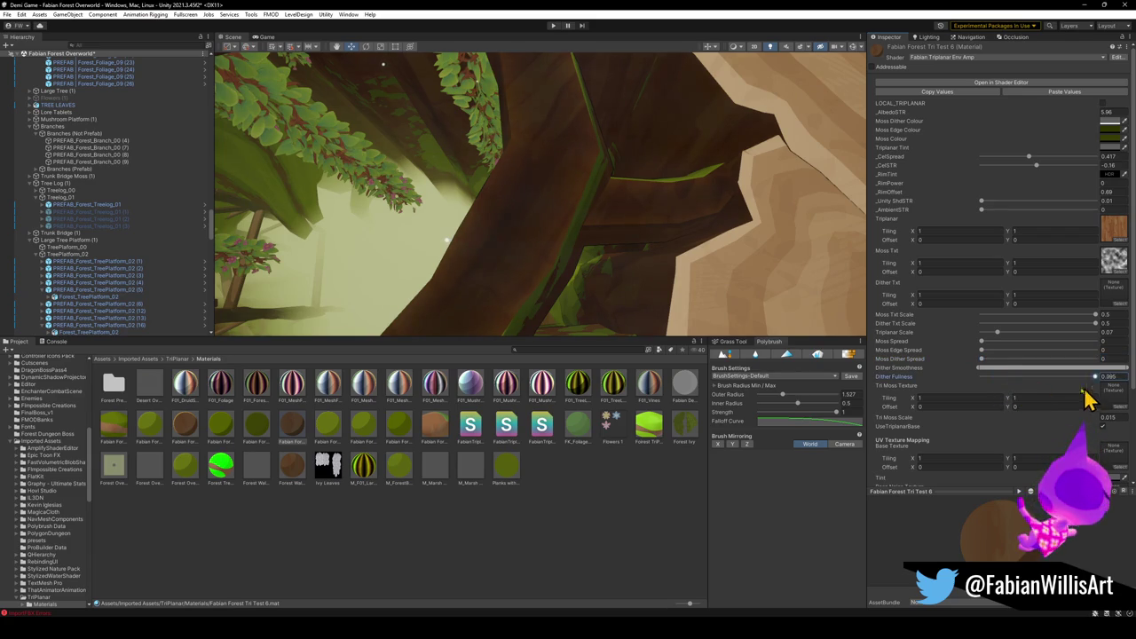
pyautogui.click(1111, 417)
pyautogui.write('2.95')
pyautogui.hotkey('ctrl', 'z')
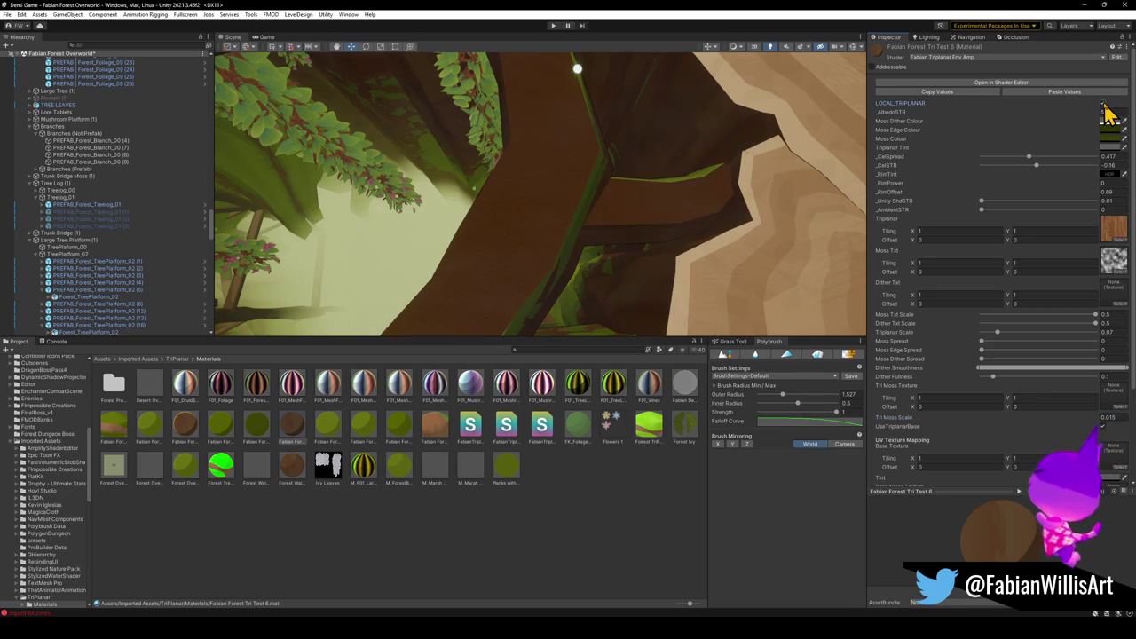
# Bring the Triplanar Scale down to 0.0015, then fine-tune it to 0.0006.
pyautogui.click(994, 334)
pyautogui.moveTo(993, 335)
pyautogui.mouseDown()
pyautogui.moveTo(972, 335)
pyautogui.moveTo(982, 343)
pyautogui.mouseUp()
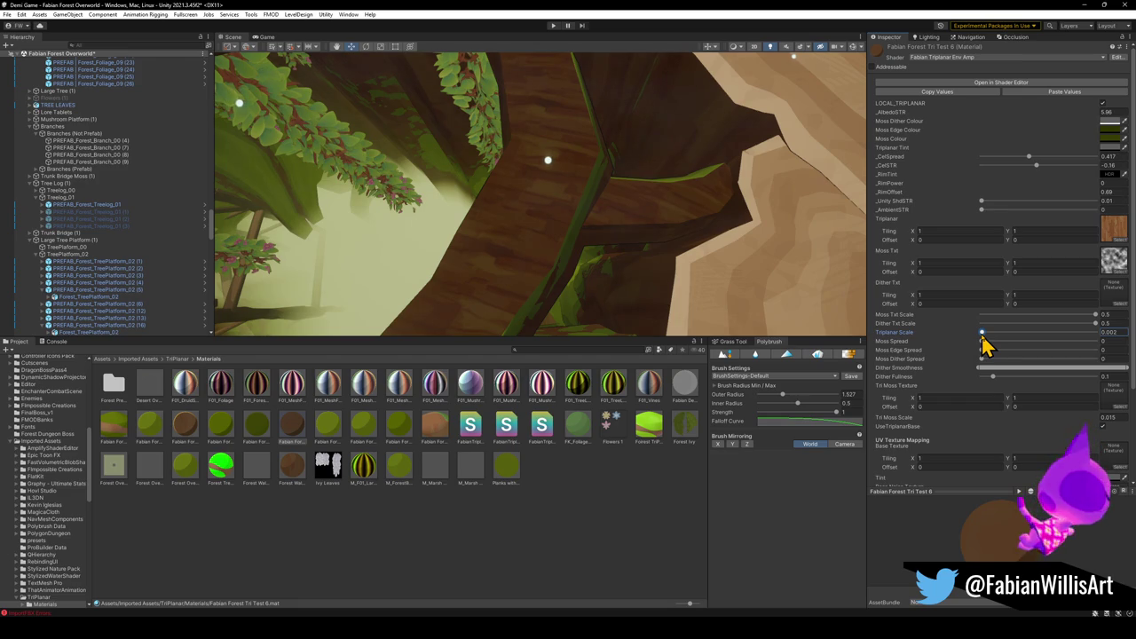
pyautogui.click(1120, 331)
pyautogui.write('0.0015')
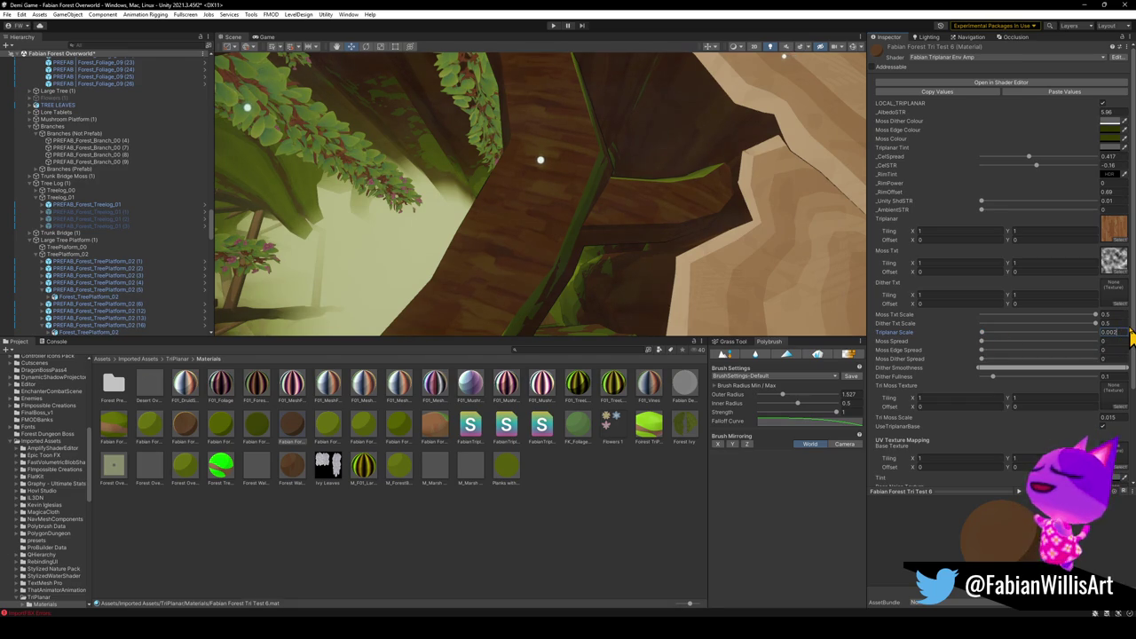
pyautogui.press('Return')
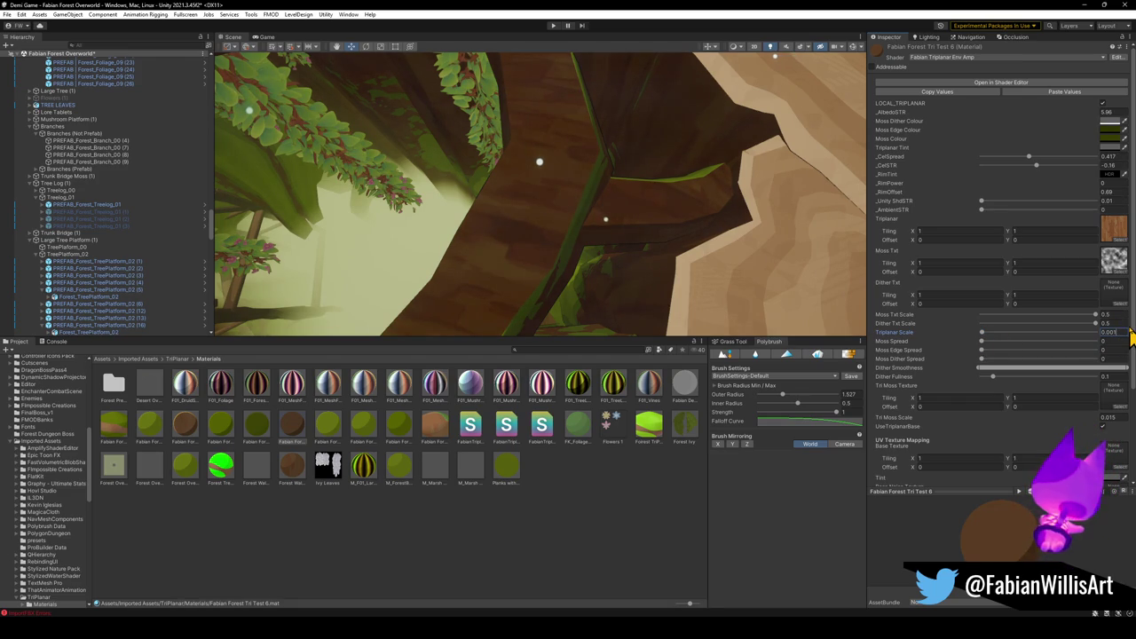
pyautogui.write('5')
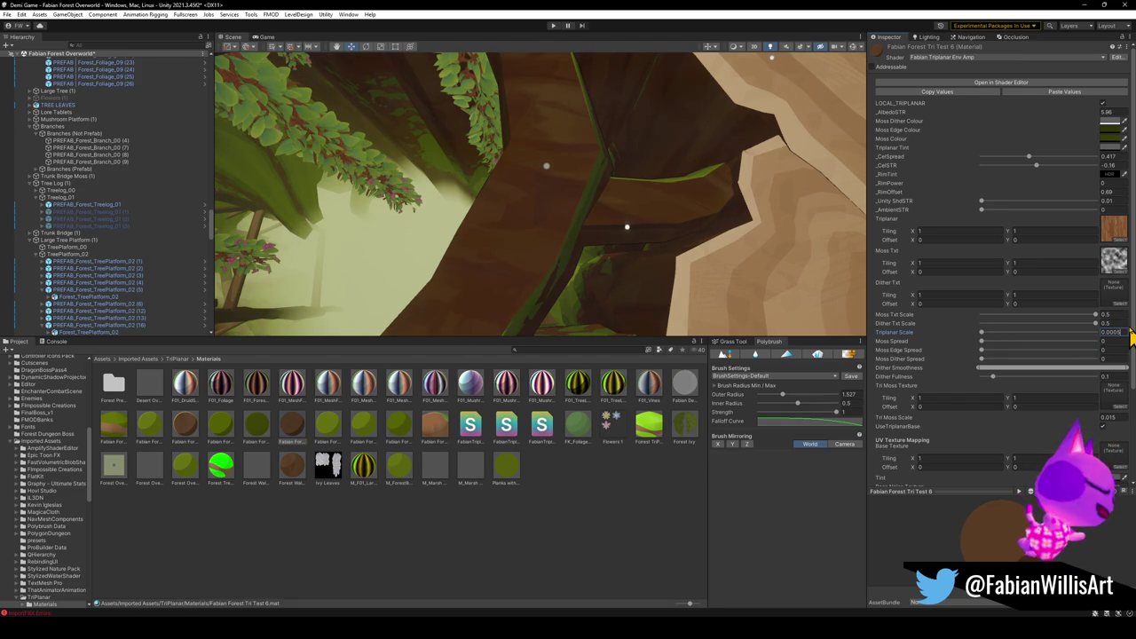
pyautogui.press('BackSpace')
pyautogui.write('4')
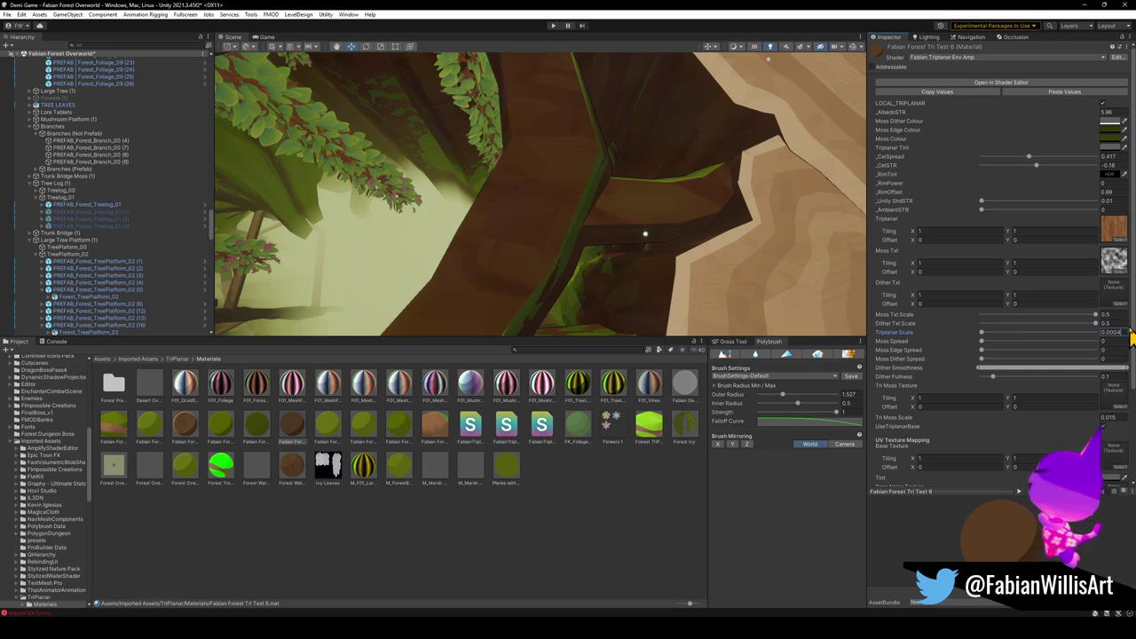
pyautogui.press('BackSpace')
pyautogui.write('9')
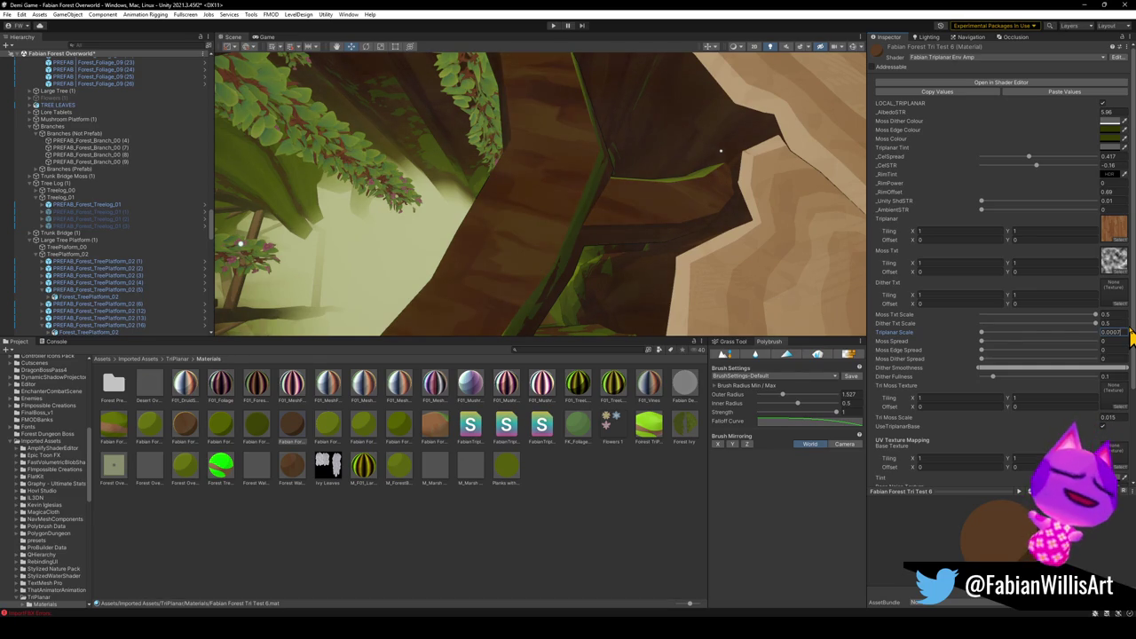
pyautogui.moveTo(1131, 332); pyautogui.dragTo(1130, 333)
pyautogui.moveTo(530, 259)
pyautogui.mouseDown()
pyautogui.moveTo(603, 183)
pyautogui.moveTo(502, 121)
pyautogui.mouseUp()
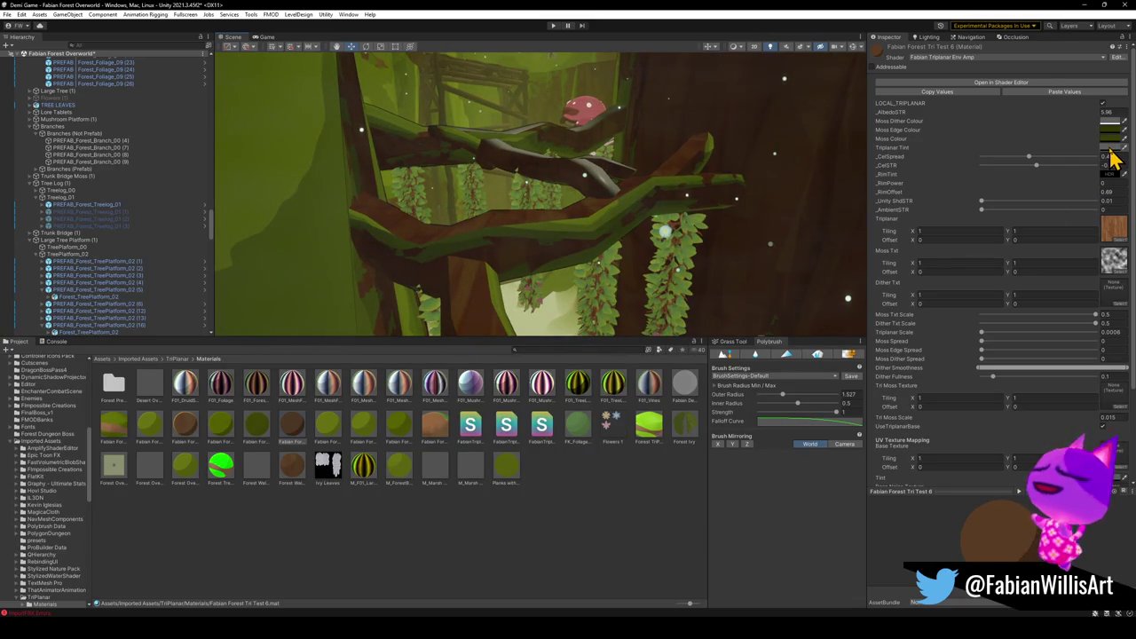
# Raise the AlbedoSTR strength to brighten the branch, undoing one trial change.
pyautogui.moveTo(1111, 113); pyautogui.dragTo(1093, 113)
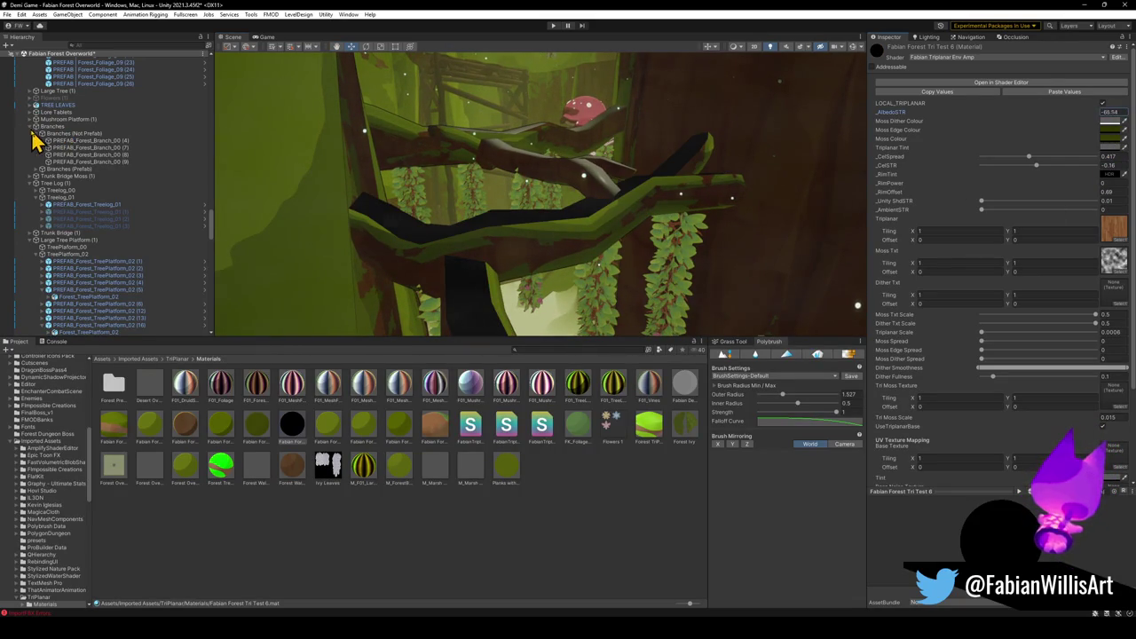
pyautogui.hotkey('ctrl', 'z')
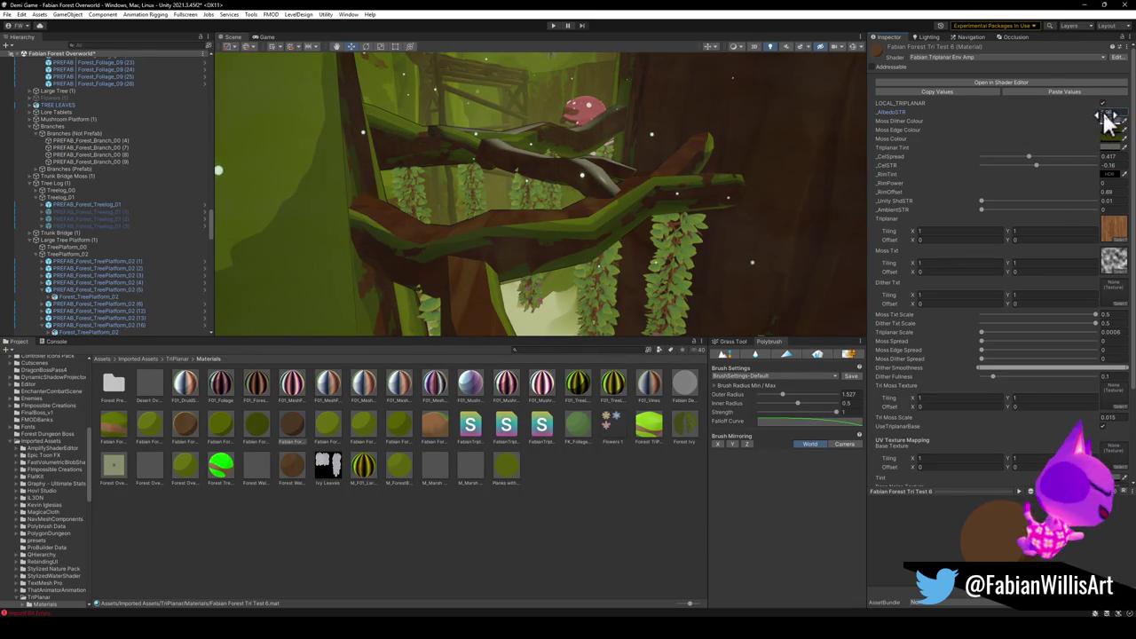
pyautogui.moveTo(1109, 124); pyautogui.dragTo(1120, 124)
pyautogui.moveTo(339, 212)
pyautogui.mouseDown()
pyautogui.moveTo(355, 183)
pyautogui.moveTo(393, 190)
pyautogui.mouseUp()
pyautogui.moveTo(532, 203); pyautogui.dragTo(484, 191)
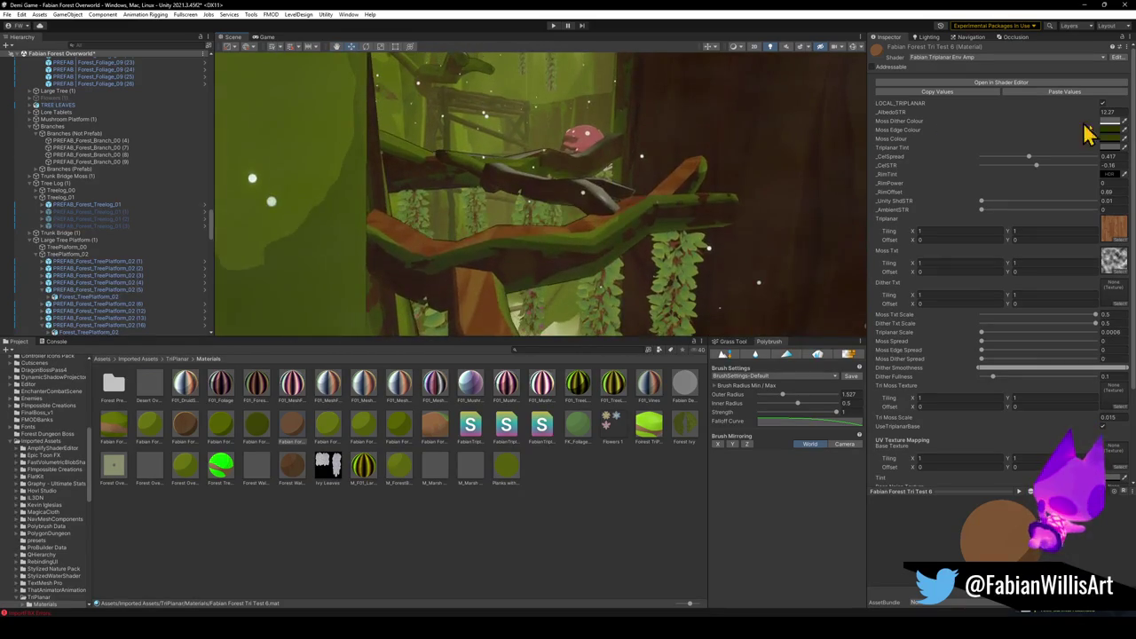
# Set the Triplanar Tint Color to 6A6A6A and fly the camera down toward the ground.
pyautogui.click(1109, 148)
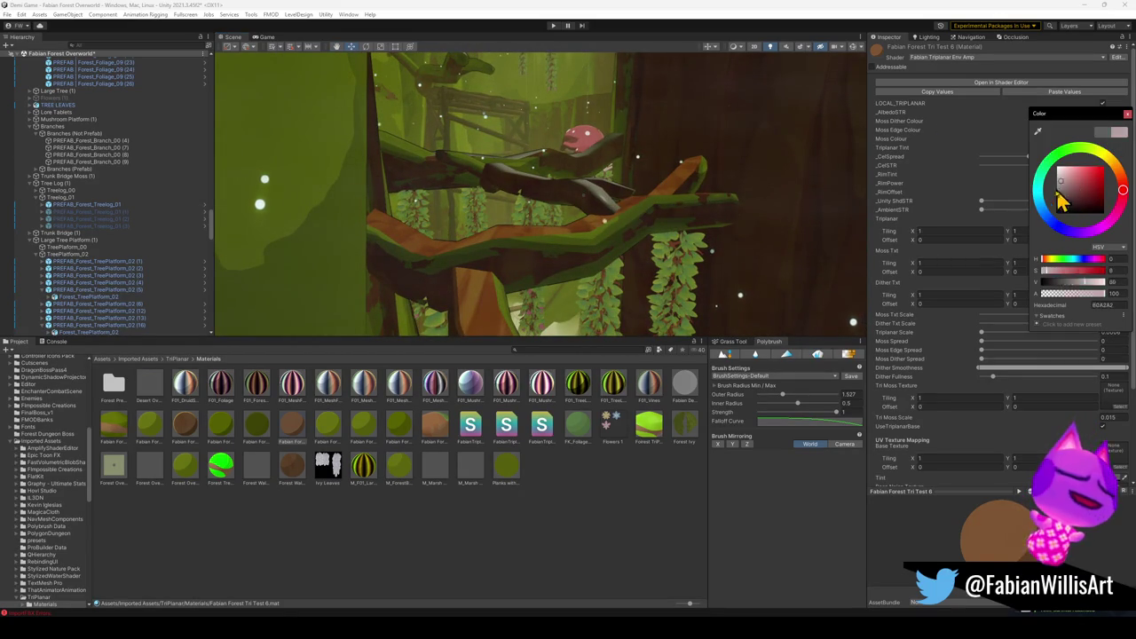
pyautogui.click(1073, 213)
pyautogui.click(1109, 138)
pyautogui.moveTo(1056, 222); pyautogui.dragTo(1037, 232)
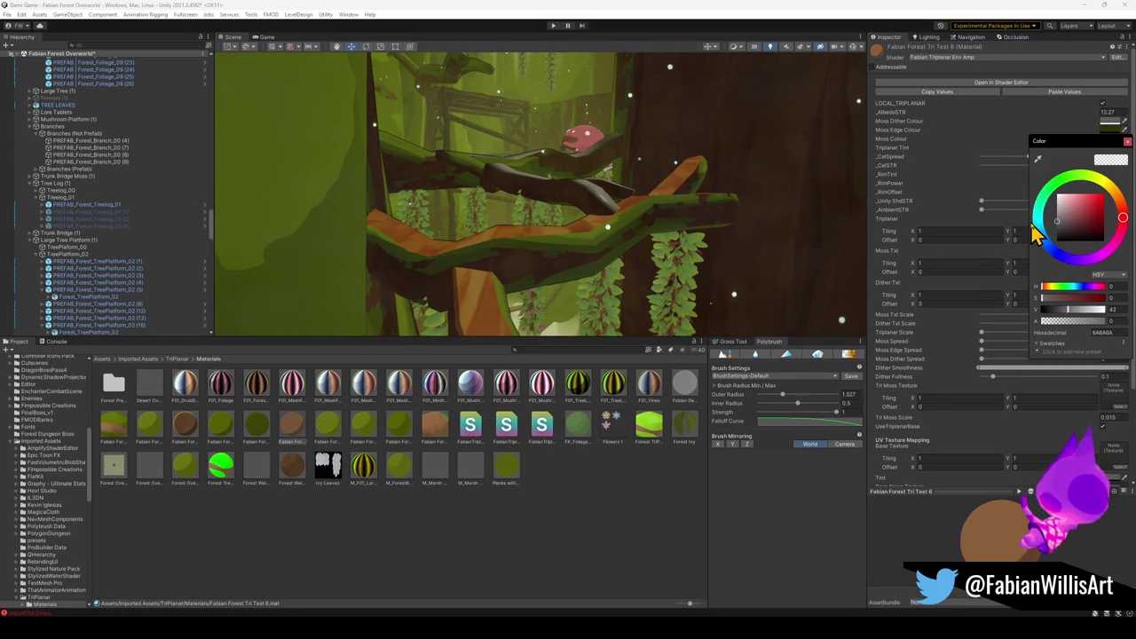
pyautogui.moveTo(532, 284); pyautogui.dragTo(498, 300)
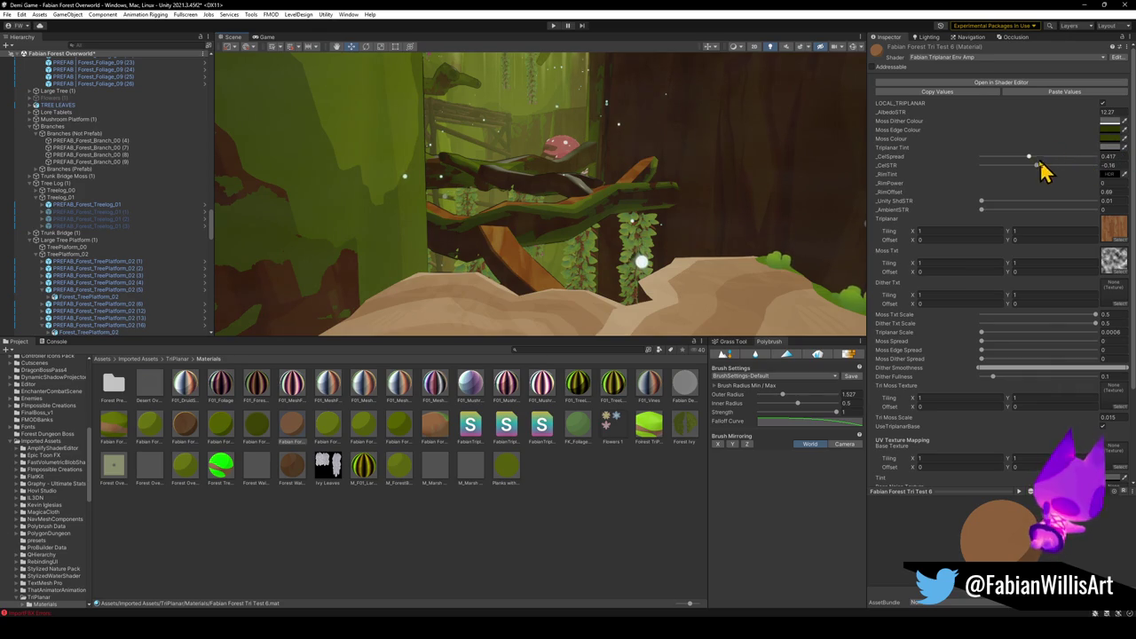
pyautogui.moveTo(1029, 157)
pyautogui.mouseDown()
pyautogui.moveTo(966, 172)
pyautogui.moveTo(1035, 172)
pyautogui.moveTo(979, 183)
pyautogui.moveTo(1034, 190)
pyautogui.moveTo(1025, 194)
pyautogui.mouseUp()
pyautogui.moveTo(618, 253)
pyautogui.mouseDown()
pyautogui.moveTo(601, 246)
pyautogui.moveTo(581, 284)
pyautogui.mouseUp()
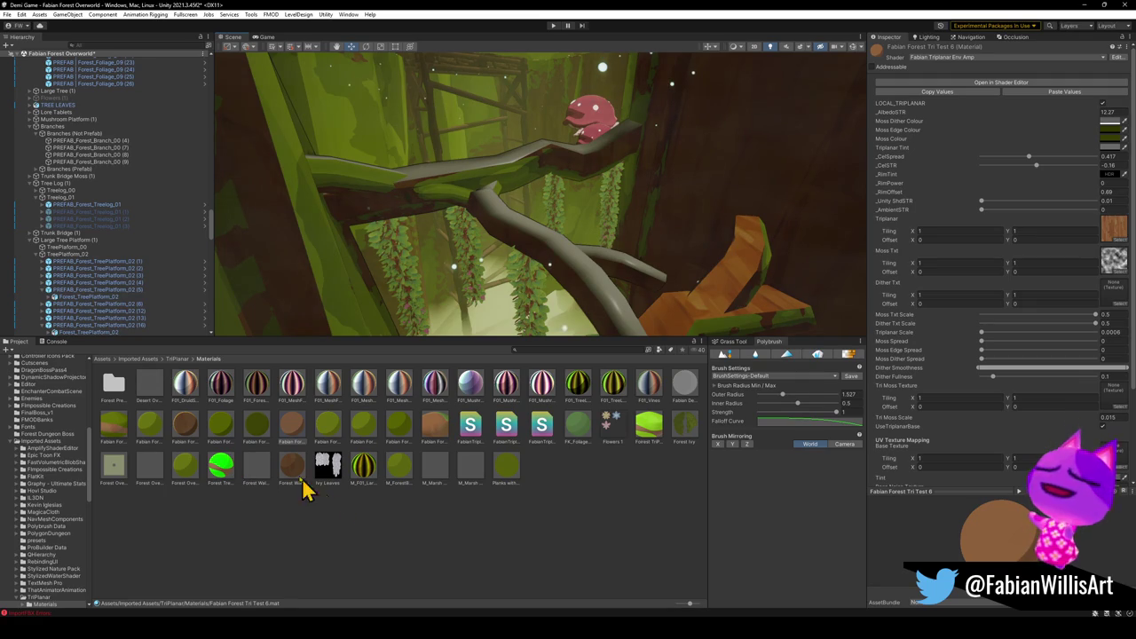
pyautogui.moveTo(611, 306)
pyautogui.mouseDown()
pyautogui.moveTo(583, 254)
pyautogui.moveTo(564, 245)
pyautogui.moveTo(578, 275)
pyautogui.moveTo(458, 332)
pyautogui.mouseUp()
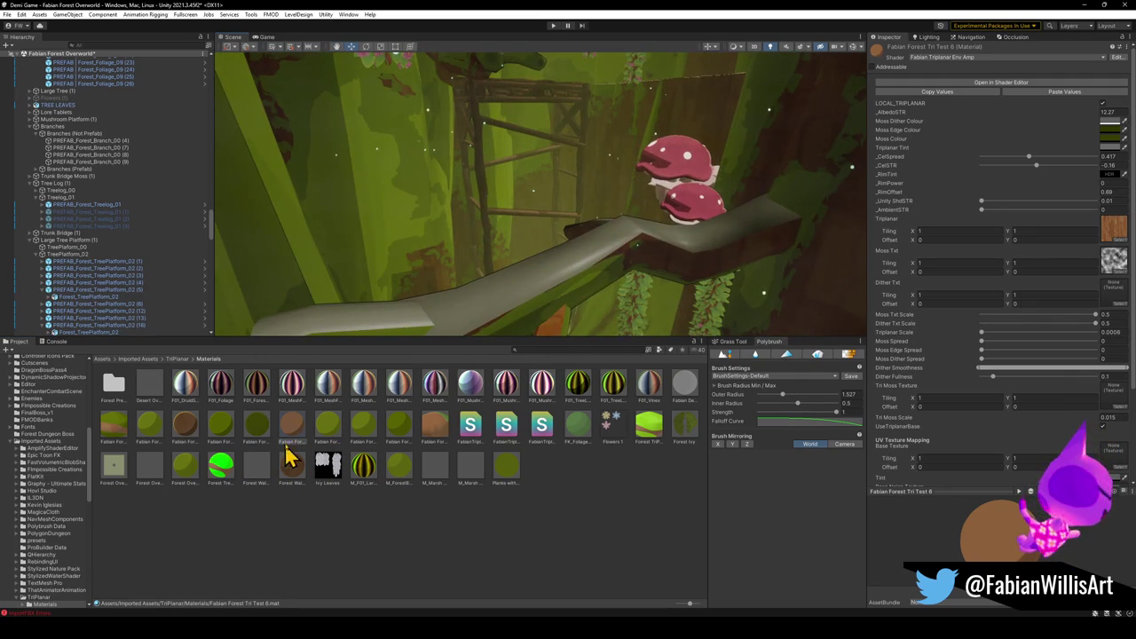
pyautogui.moveTo(523, 288)
pyautogui.mouseDown()
pyautogui.moveTo(533, 241)
pyautogui.moveTo(515, 264)
pyautogui.moveTo(540, 246)
pyautogui.moveTo(575, 185)
pyautogui.moveTo(545, 296)
pyautogui.moveTo(598, 261)
pyautogui.moveTo(718, 287)
pyautogui.moveTo(638, 257)
pyautogui.moveTo(701, 271)
pyautogui.mouseUp()
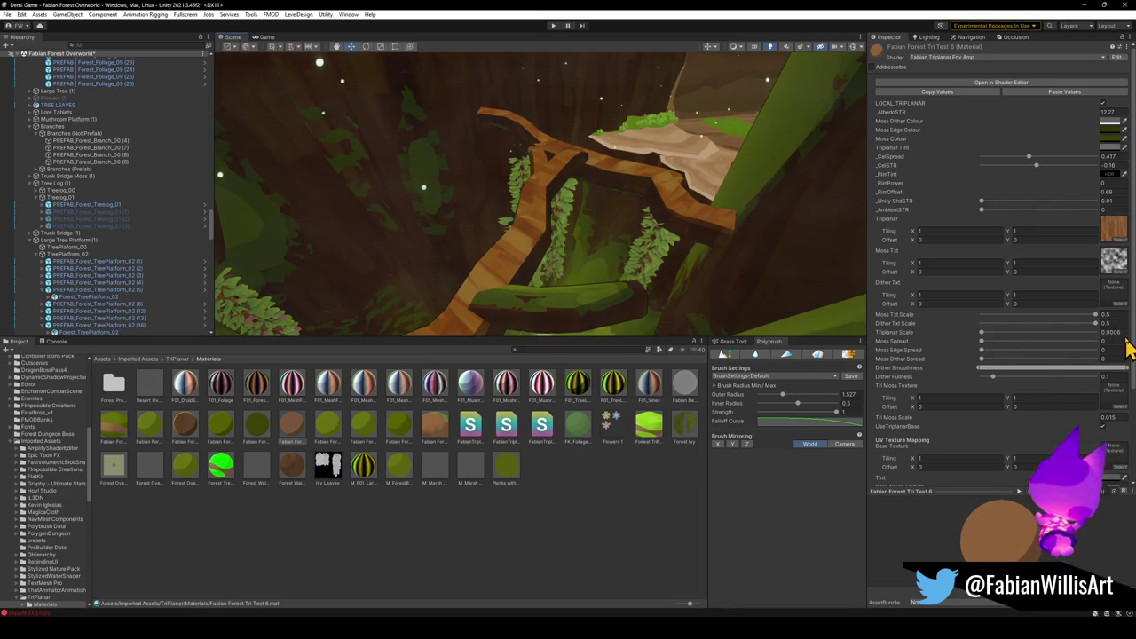
pyautogui.moveTo(616, 261)
pyautogui.mouseDown()
pyautogui.moveTo(545, 240)
pyautogui.moveTo(444, 241)
pyautogui.moveTo(300, 197)
pyautogui.moveTo(560, 234)
pyautogui.moveTo(553, 208)
pyautogui.moveTo(585, 225)
pyautogui.moveTo(570, 185)
pyautogui.moveTo(608, 223)
pyautogui.mouseUp()
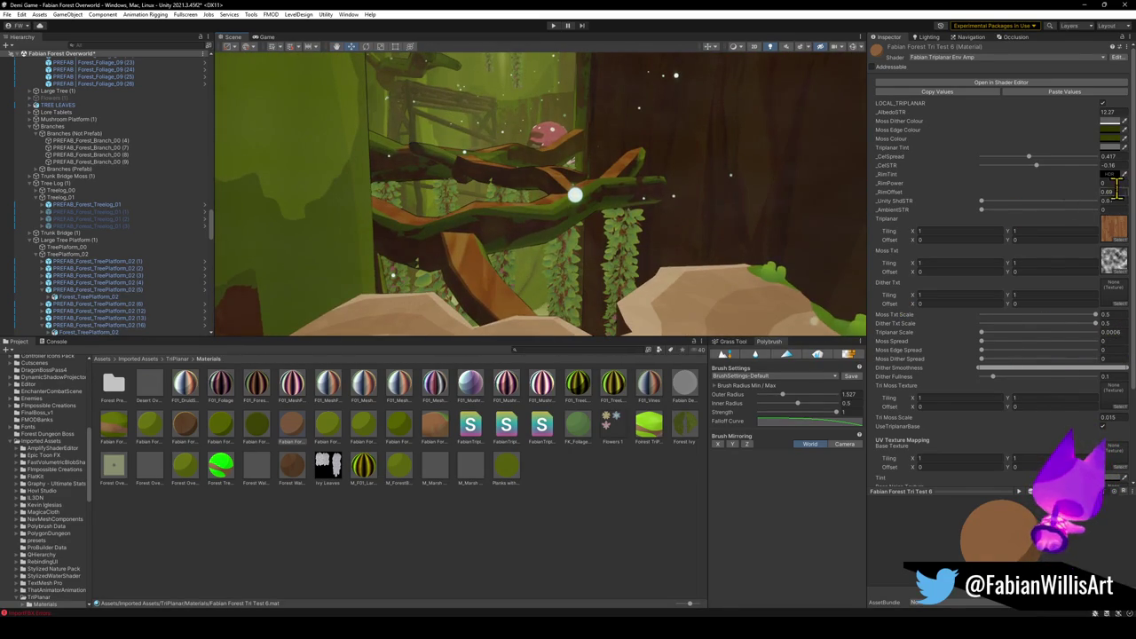
# Preview light, dark reddish-brown, grey and orange-brown bark textures in the Triplanar slot.
pyautogui.click(1116, 241)
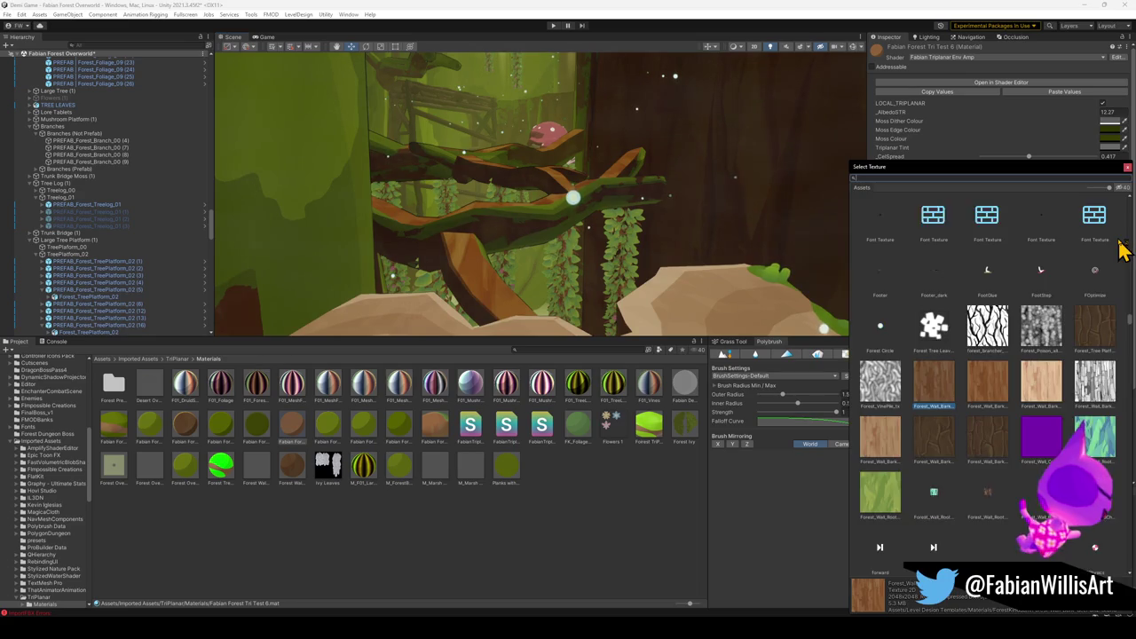
pyautogui.click(1043, 384)
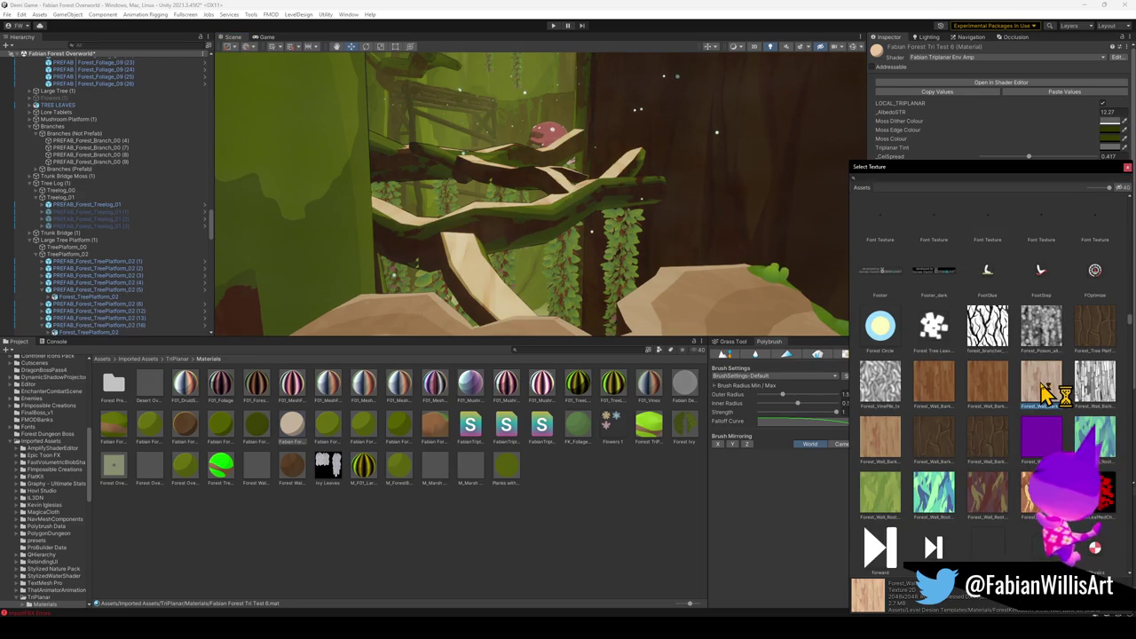
pyautogui.click(986, 383)
pyautogui.click(933, 384)
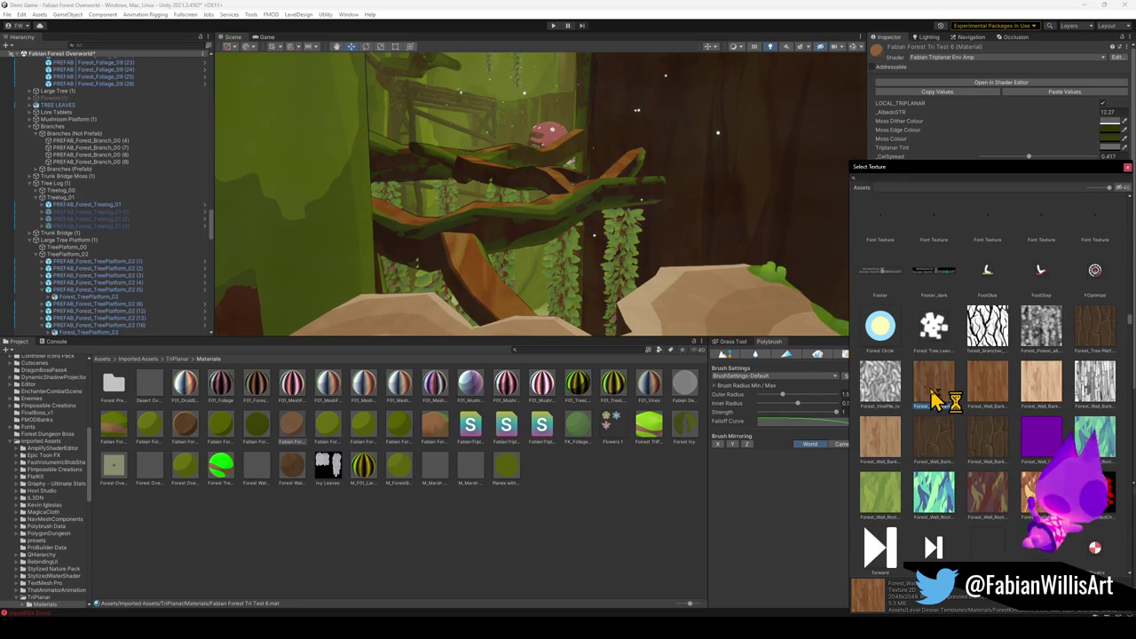
pyautogui.click(880, 444)
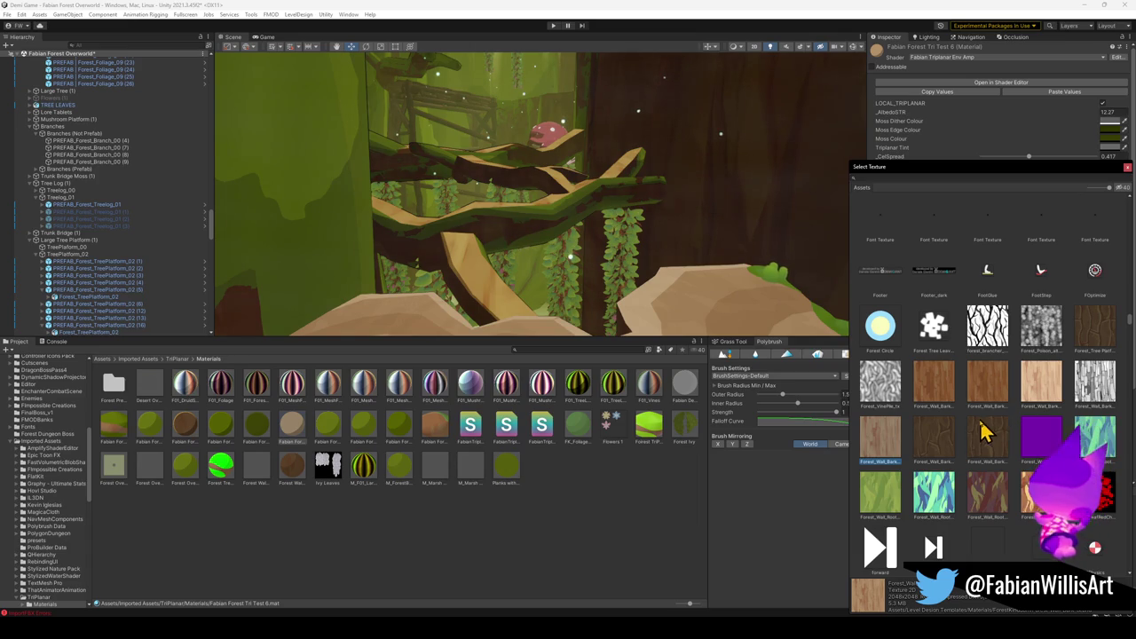
pyautogui.click(1092, 391)
pyautogui.click(883, 452)
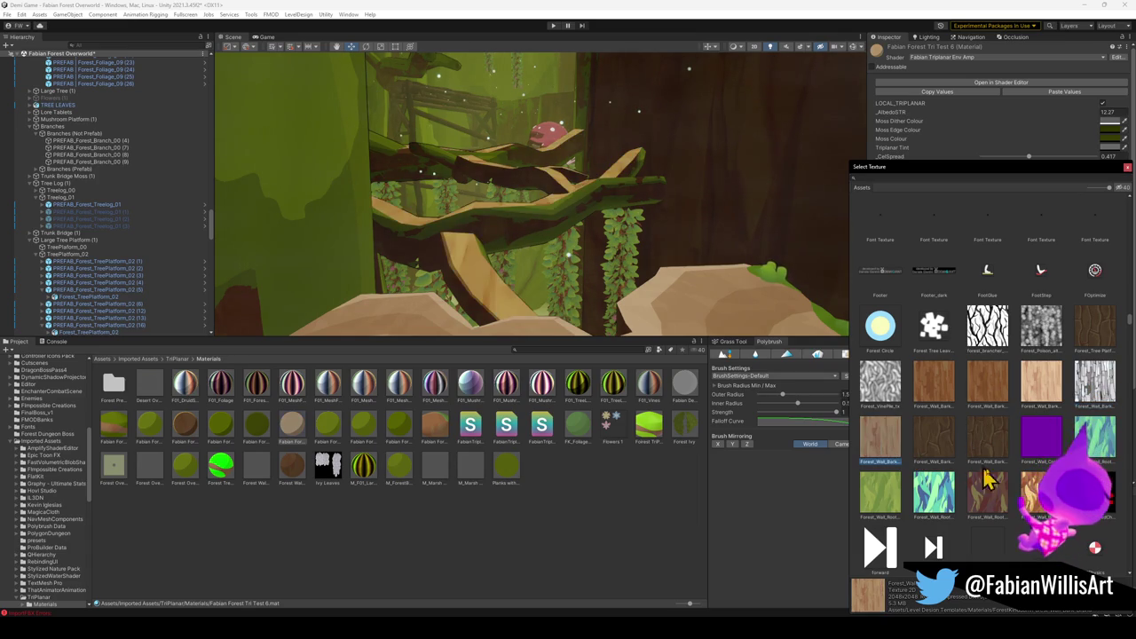
pyautogui.click(1029, 493)
# Compare dark brown and green root textures, then keep the light tan bark texture.
pyautogui.click(884, 454)
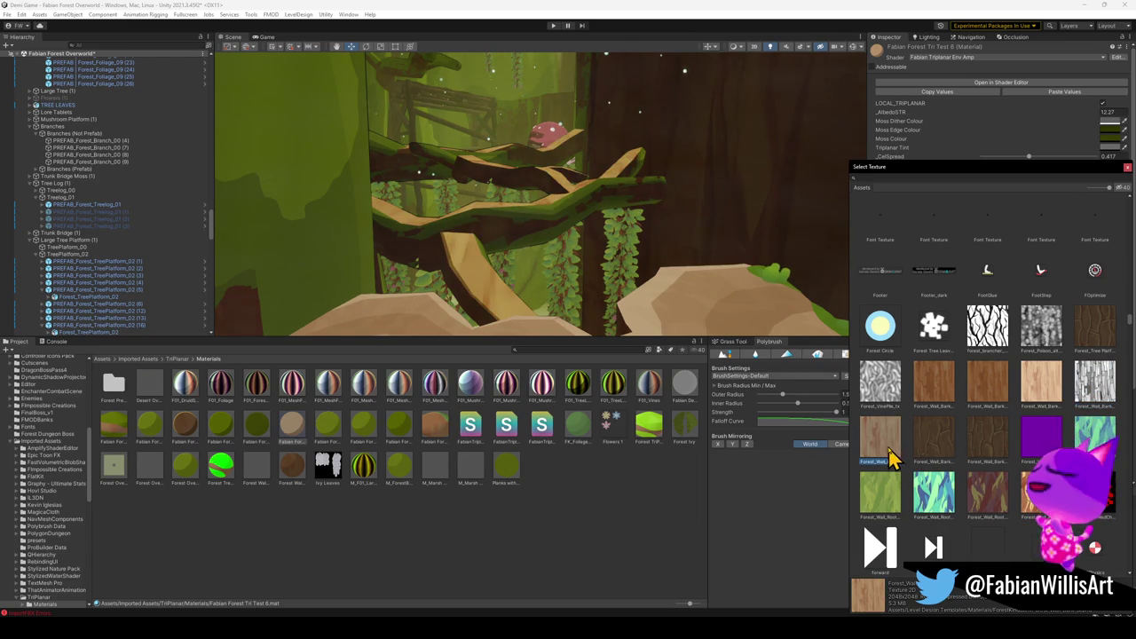
pyautogui.click(924, 446)
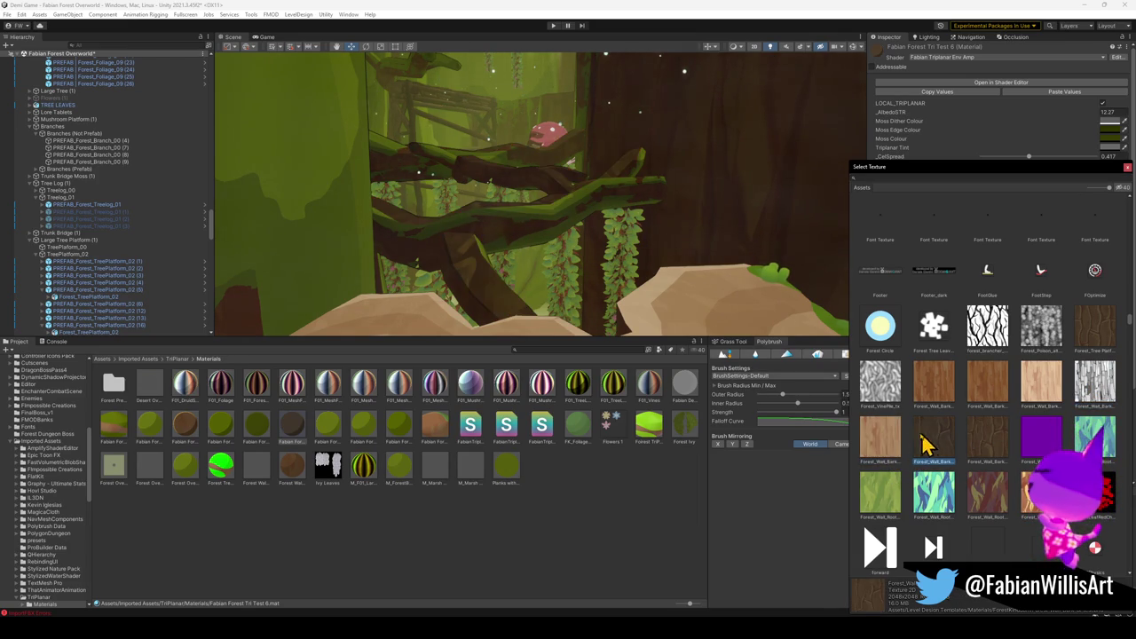
pyautogui.click(880, 453)
pyautogui.click(873, 504)
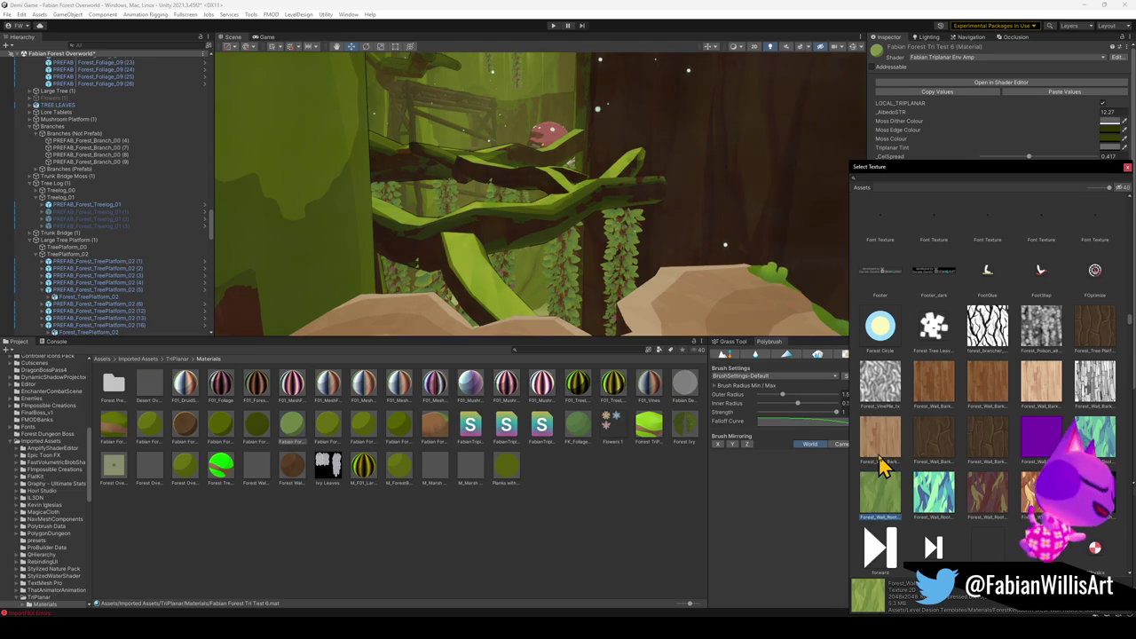
pyautogui.click(881, 462)
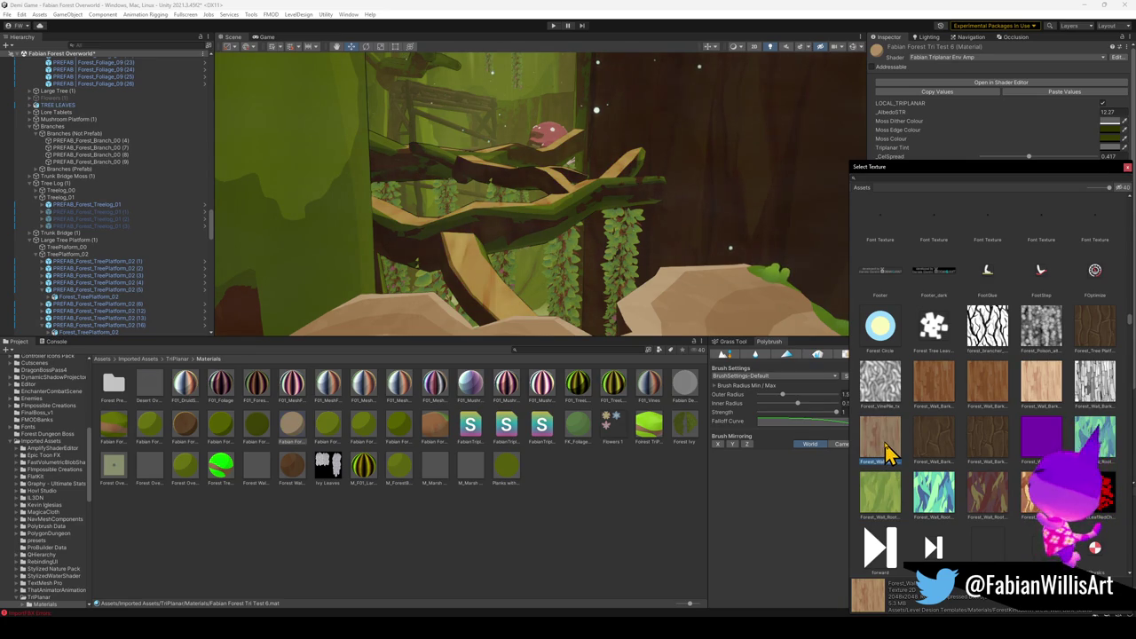
pyautogui.click(1046, 391)
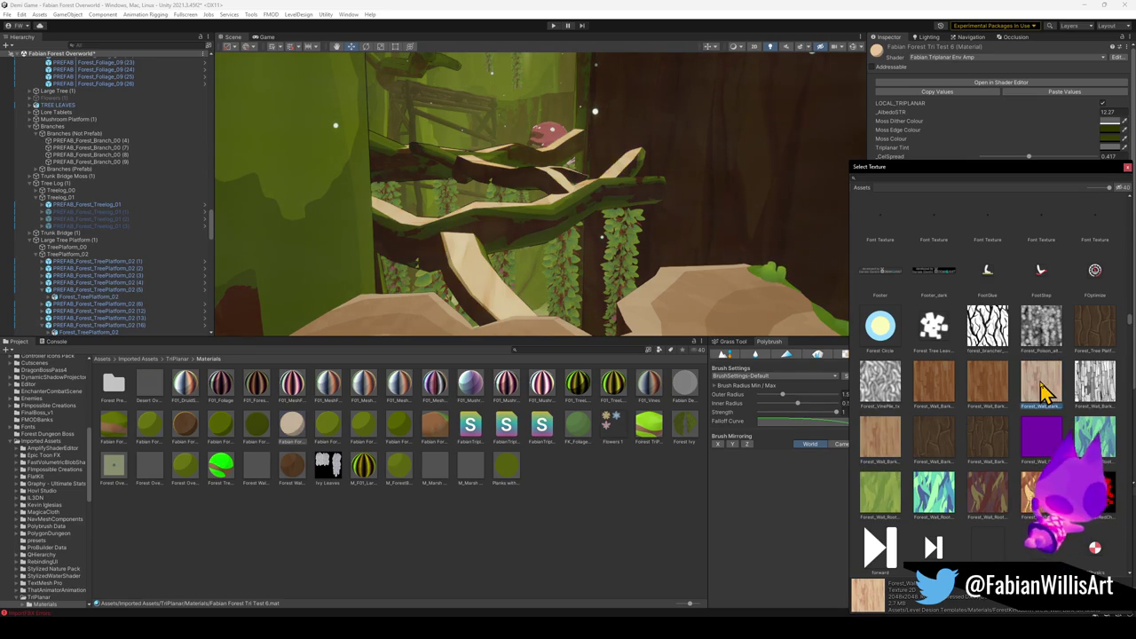
pyautogui.doubleClick(1034, 399)
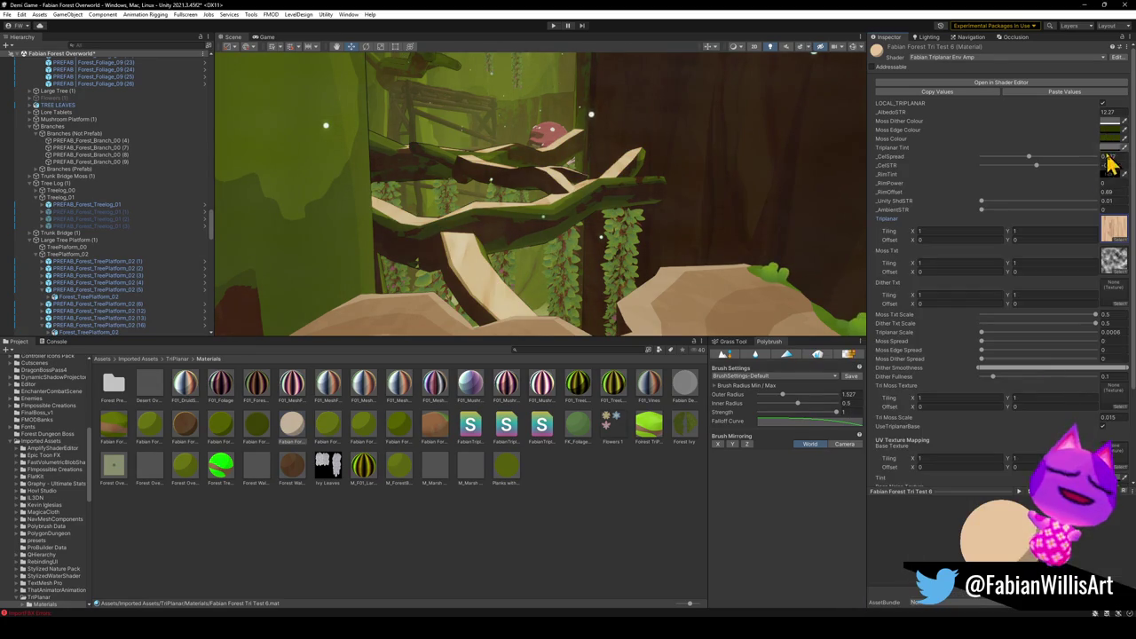
# Darken the bark tint to 464646 and change the Triplanar Scale to 0.0009.
pyautogui.click(1109, 147)
pyautogui.moveTo(1059, 224); pyautogui.dragTo(1056, 229)
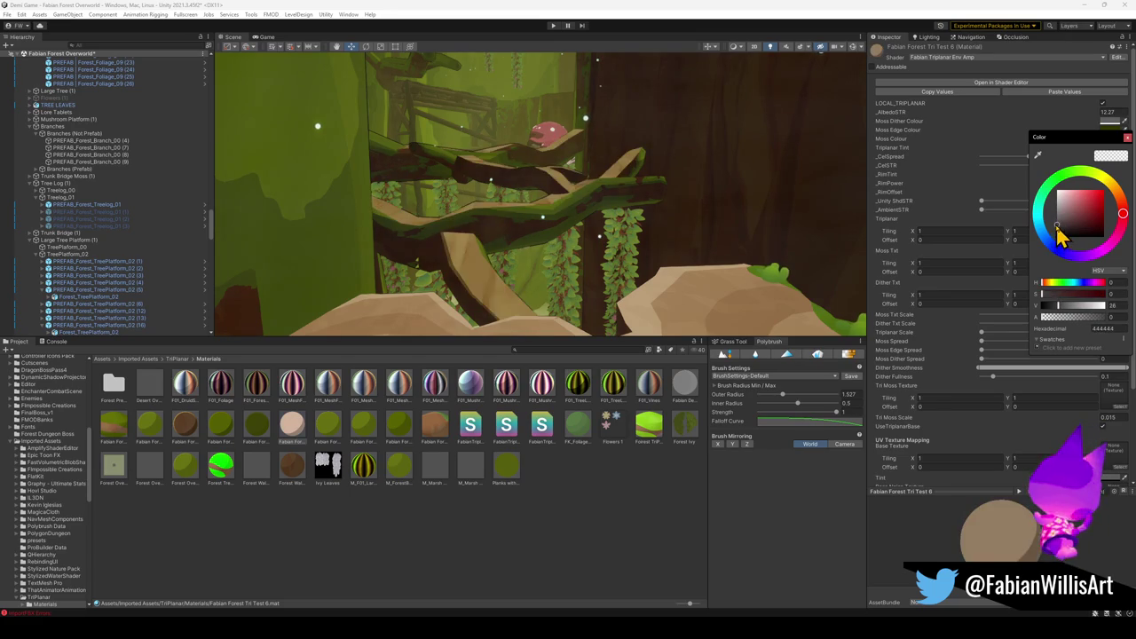
pyautogui.moveTo(621, 231)
pyautogui.mouseDown()
pyautogui.moveTo(611, 223)
pyautogui.moveTo(643, 185)
pyautogui.moveTo(623, 183)
pyautogui.moveTo(639, 256)
pyautogui.moveTo(623, 283)
pyautogui.moveTo(497, 292)
pyautogui.moveTo(583, 302)
pyautogui.moveTo(578, 284)
pyautogui.moveTo(626, 223)
pyautogui.moveTo(680, 191)
pyautogui.mouseUp()
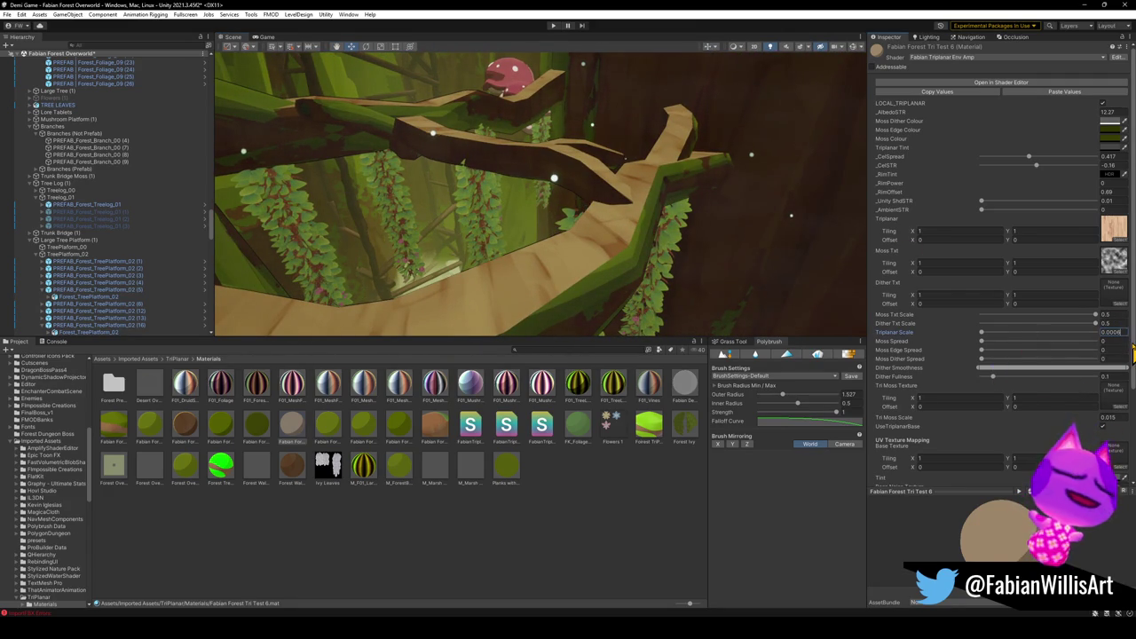
pyautogui.press('BackSpace')
pyautogui.write('9')
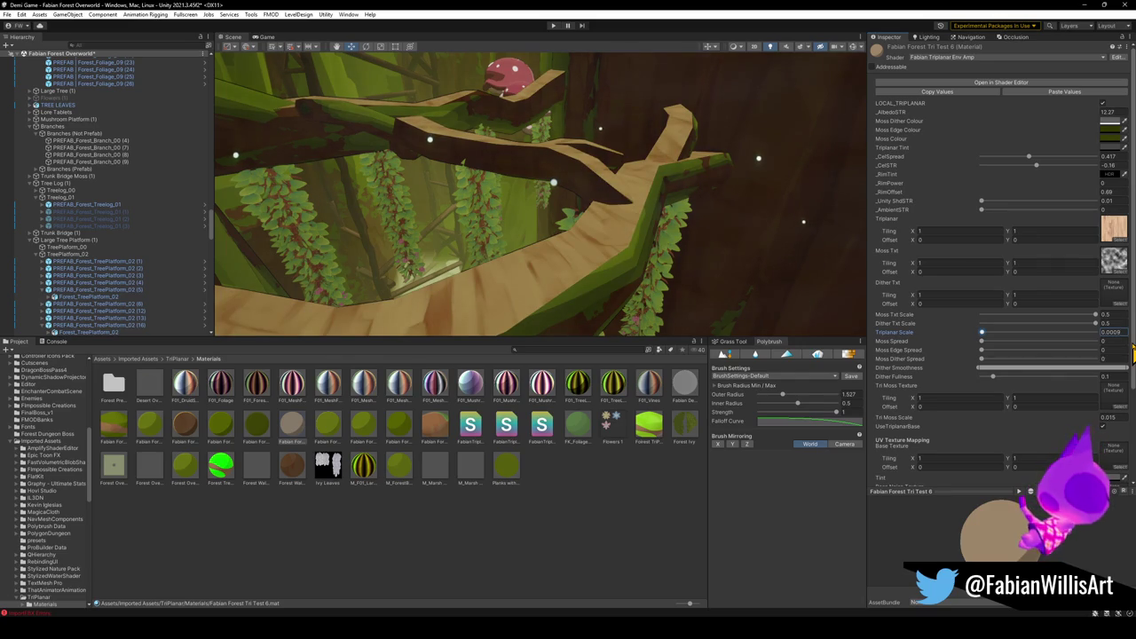
# Fine-tune the Triplanar Tint to 3F3F3F and look around the tree platforms.
pyautogui.click(1103, 146)
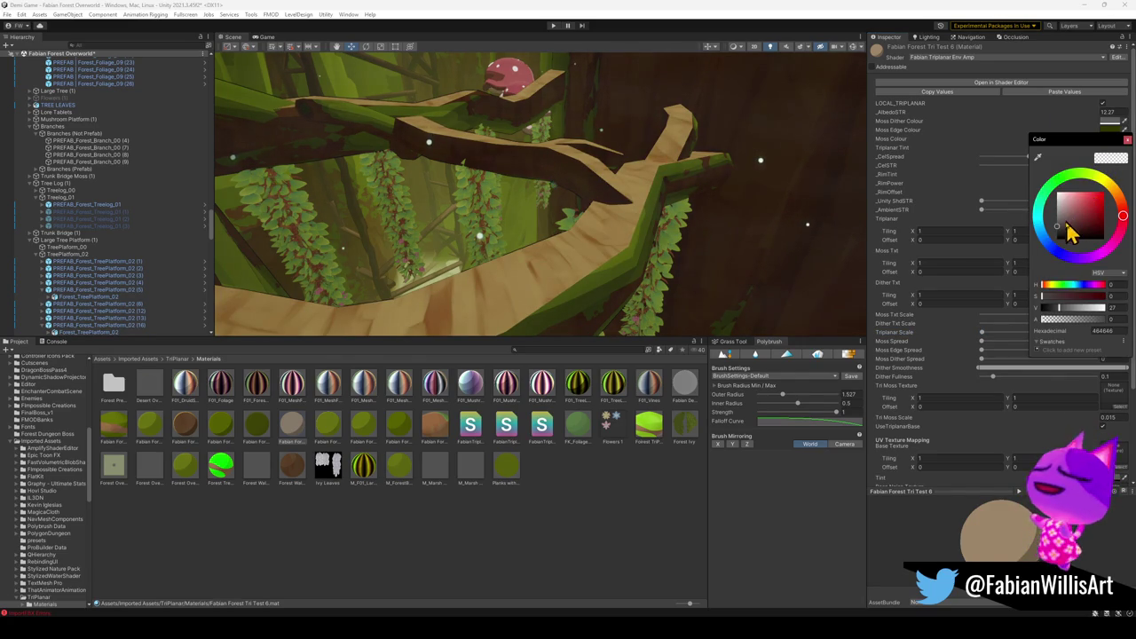
pyautogui.click(1059, 233)
pyautogui.moveTo(1057, 232); pyautogui.dragTo(1053, 229)
pyautogui.moveTo(494, 180); pyautogui.dragTo(656, 208)
pyautogui.moveTo(745, 221)
pyautogui.mouseDown()
pyautogui.moveTo(684, 182)
pyautogui.moveTo(709, 192)
pyautogui.moveTo(710, 206)
pyautogui.moveTo(662, 195)
pyautogui.moveTo(634, 208)
pyautogui.moveTo(613, 234)
pyautogui.moveTo(656, 326)
pyautogui.mouseUp()
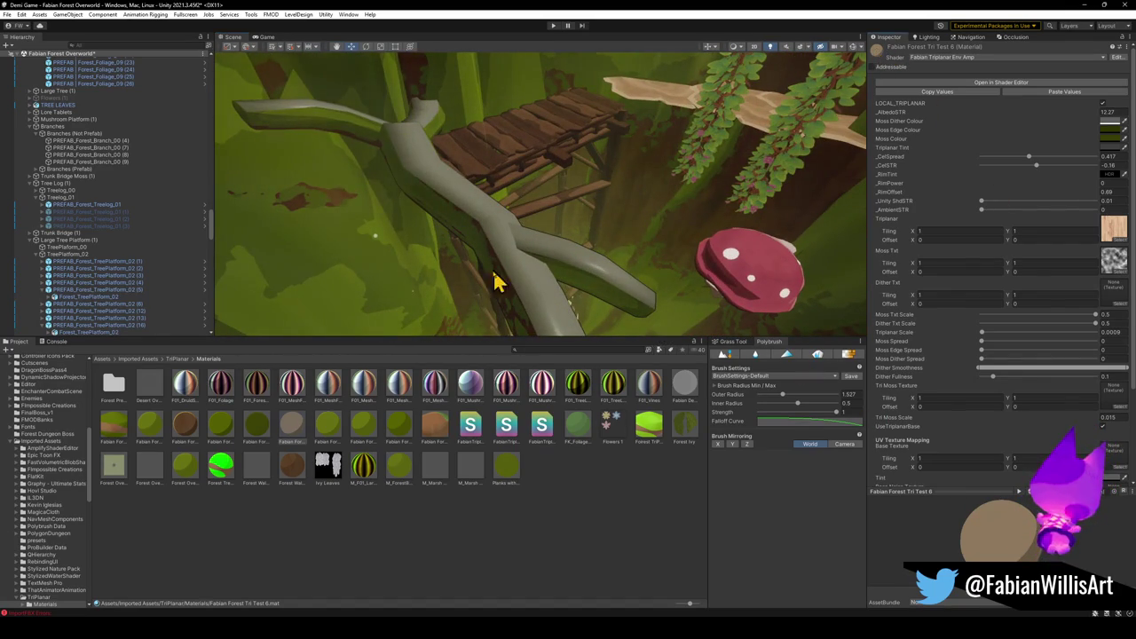
# Drop the Fabian Forest Tri Test 6 material onto the grey branch, then clear the selection.
pyautogui.moveTo(323, 402)
pyautogui.mouseDown()
pyautogui.moveTo(526, 271)
pyautogui.moveTo(533, 284)
pyautogui.moveTo(536, 267)
pyautogui.moveTo(497, 254)
pyautogui.moveTo(573, 246)
pyautogui.moveTo(457, 225)
pyautogui.moveTo(596, 197)
pyautogui.moveTo(393, 172)
pyautogui.moveTo(588, 168)
pyautogui.moveTo(545, 157)
pyautogui.moveTo(674, 147)
pyautogui.moveTo(598, 223)
pyautogui.moveTo(492, 171)
pyautogui.moveTo(647, 162)
pyautogui.moveTo(591, 168)
pyautogui.moveTo(613, 180)
pyautogui.moveTo(683, 157)
pyautogui.moveTo(743, 172)
pyautogui.moveTo(700, 132)
pyautogui.moveTo(654, 122)
pyautogui.moveTo(733, 150)
pyautogui.moveTo(682, 175)
pyautogui.moveTo(581, 185)
pyautogui.mouseUp()
pyautogui.click(522, 442)
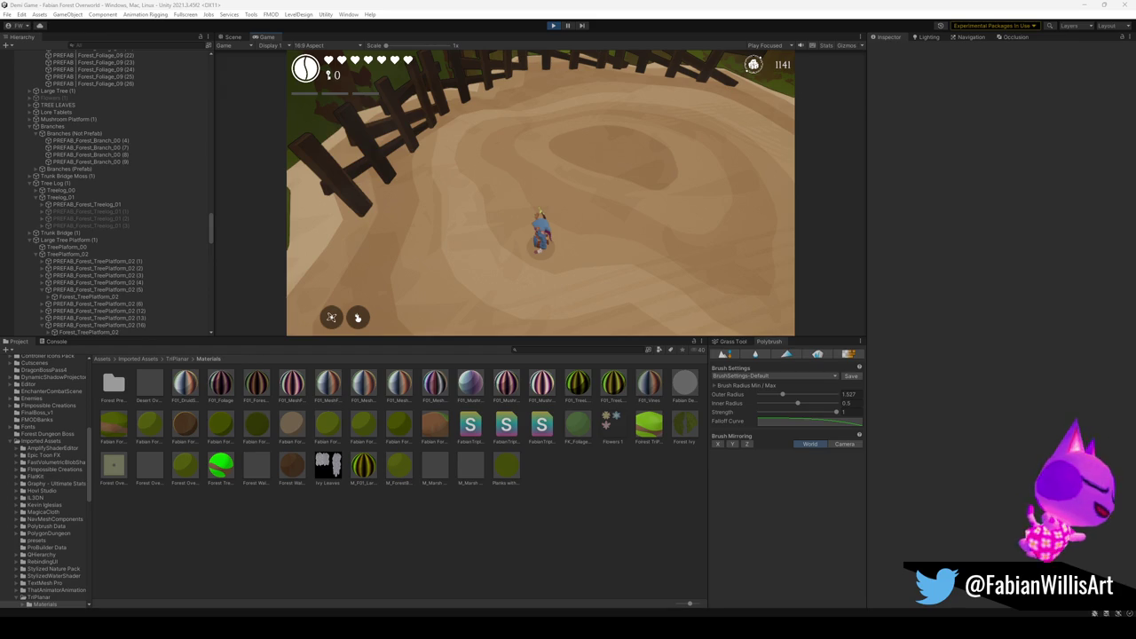
# Play the level fullscreen with F10, attacking while turning, and dismiss the accidental Start menu.
pyautogui.click(479, 256)
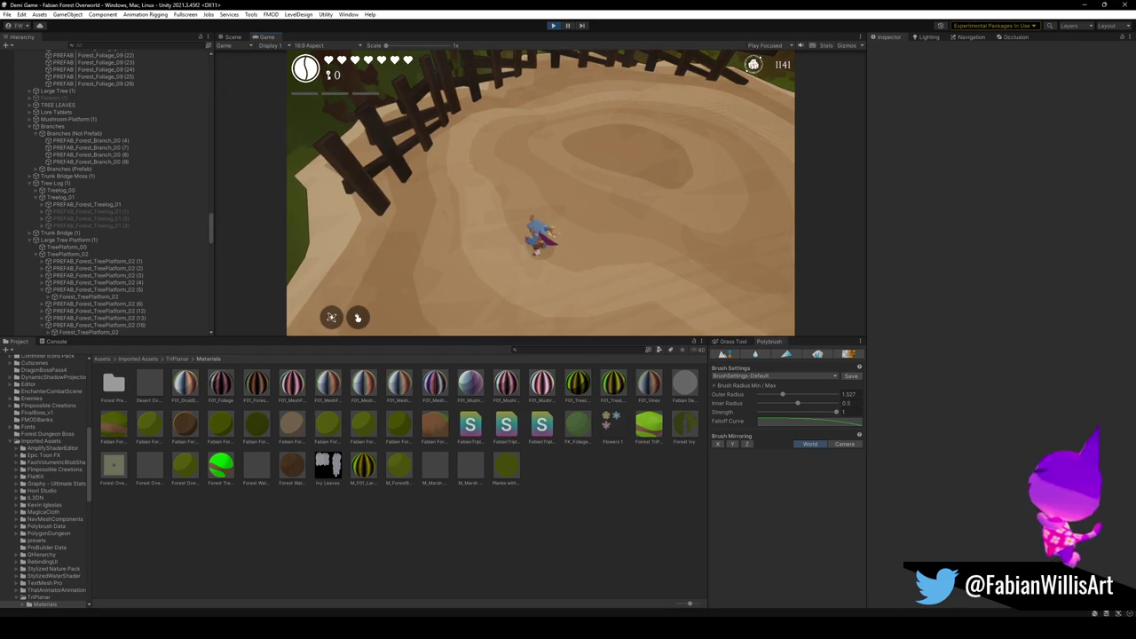
pyautogui.press('F10')
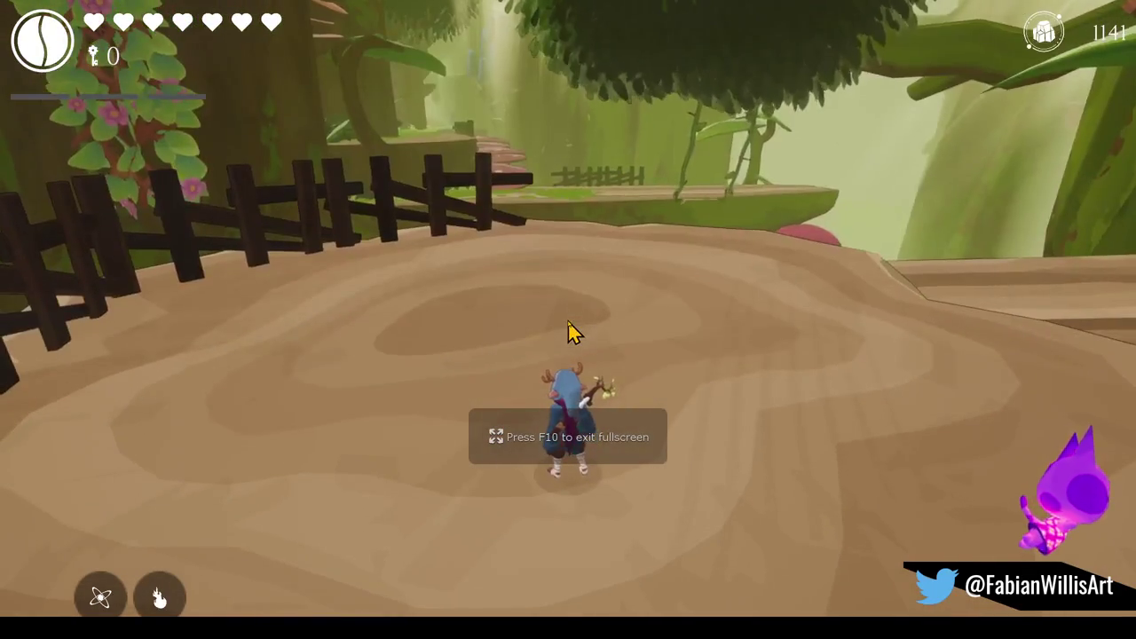
pyautogui.click(568, 332)
pyautogui.press('super')
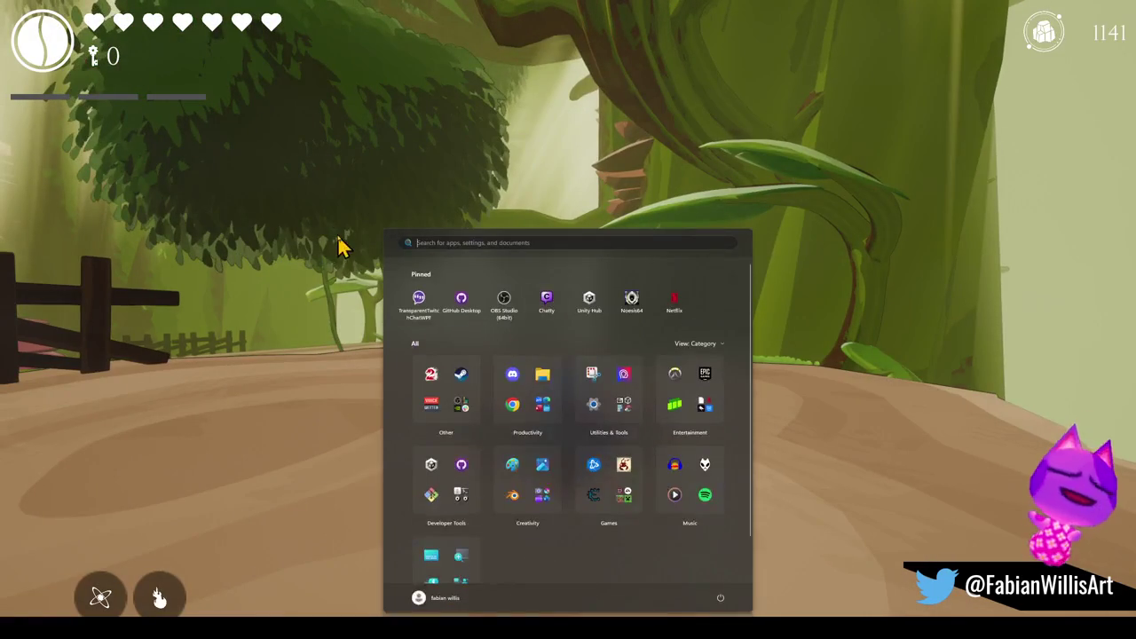
pyautogui.click(343, 247)
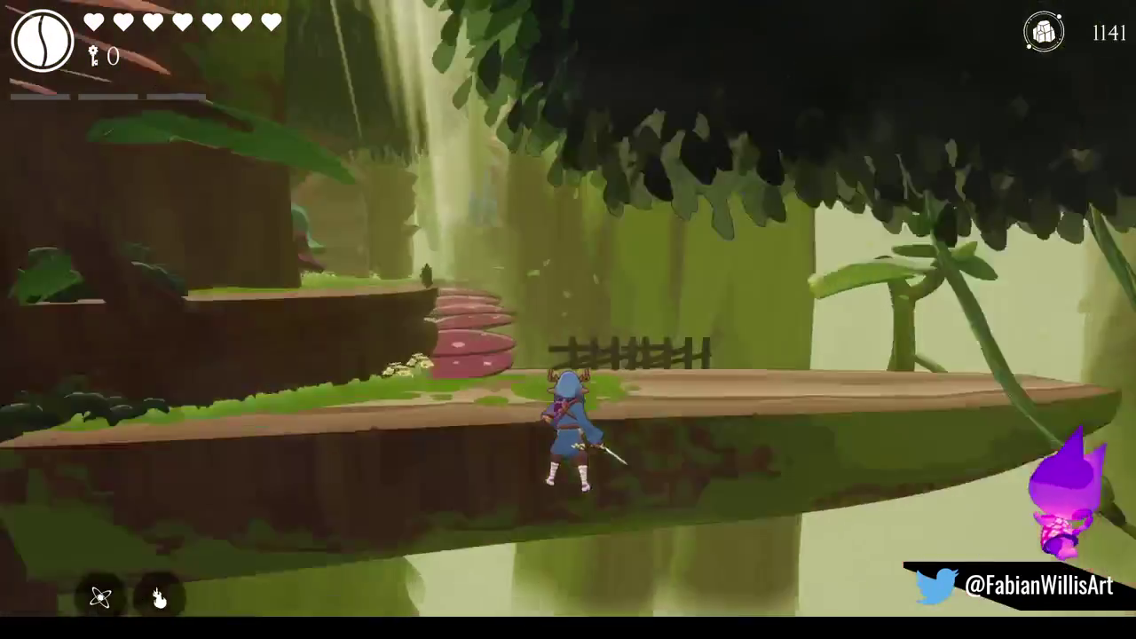
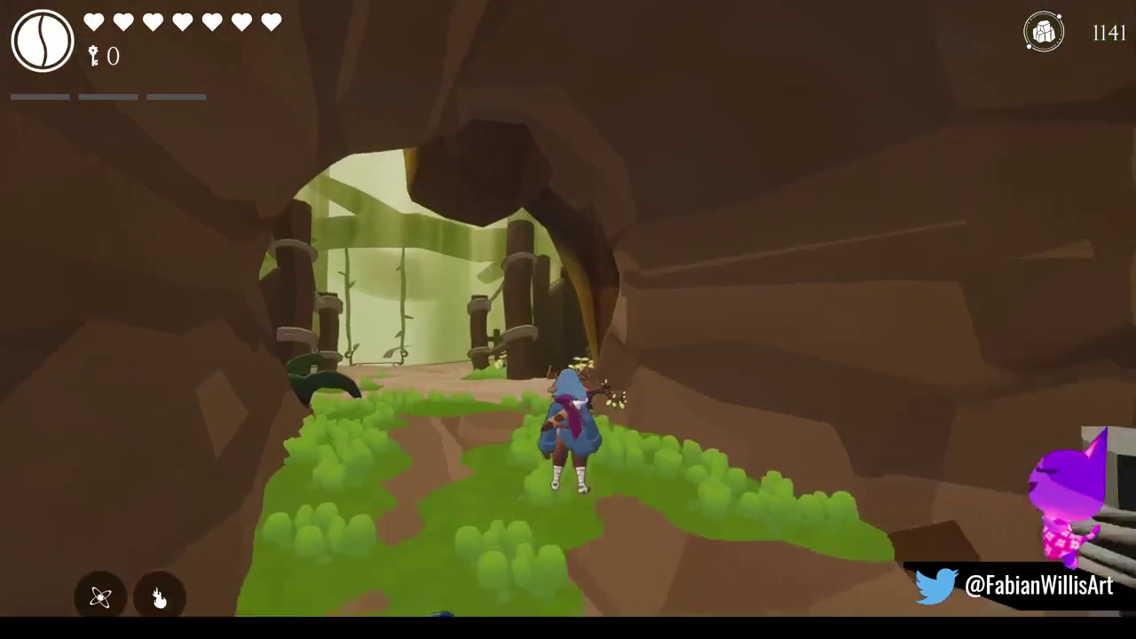
# Pause the cave playtest, resume playing, then pause the game again.
pyautogui.press('Escape')
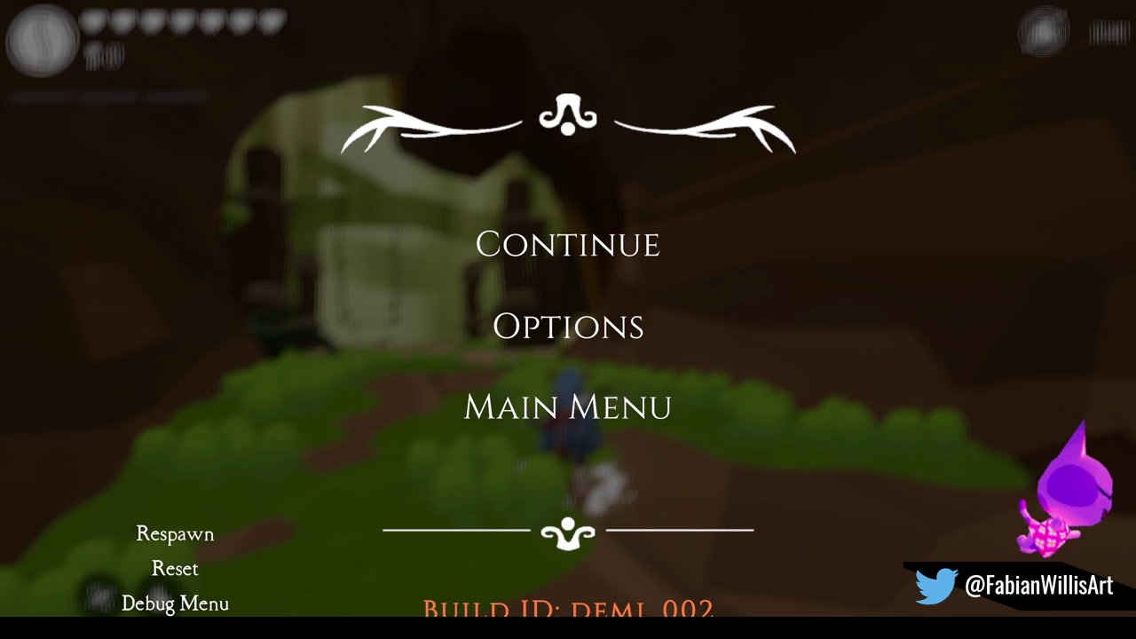
pyautogui.click(625, 254)
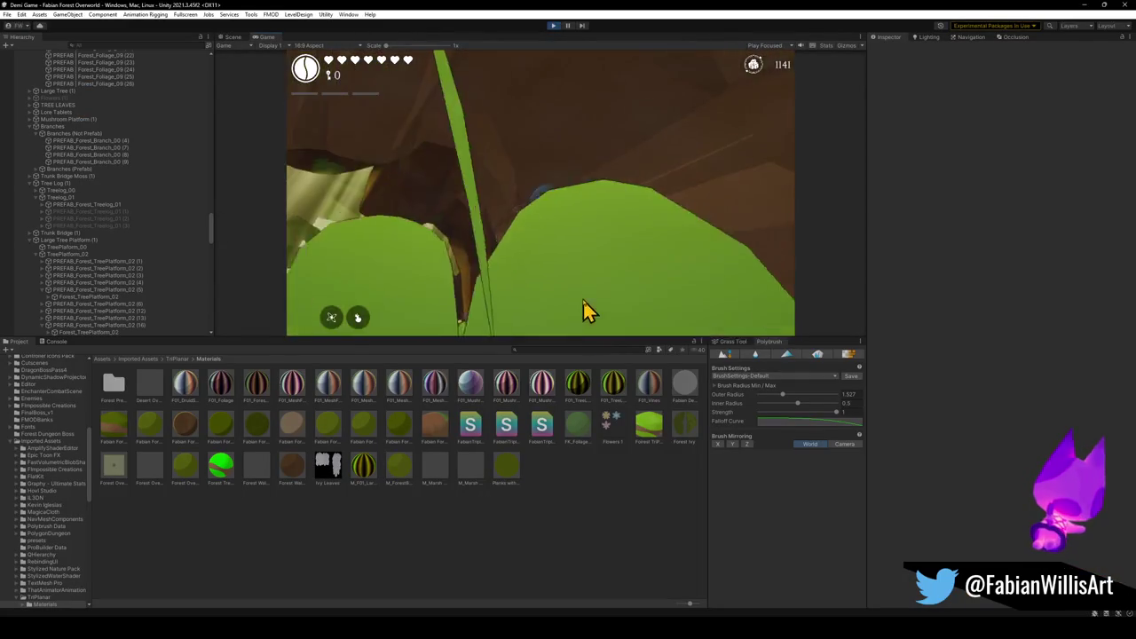
pyautogui.press('Escape')
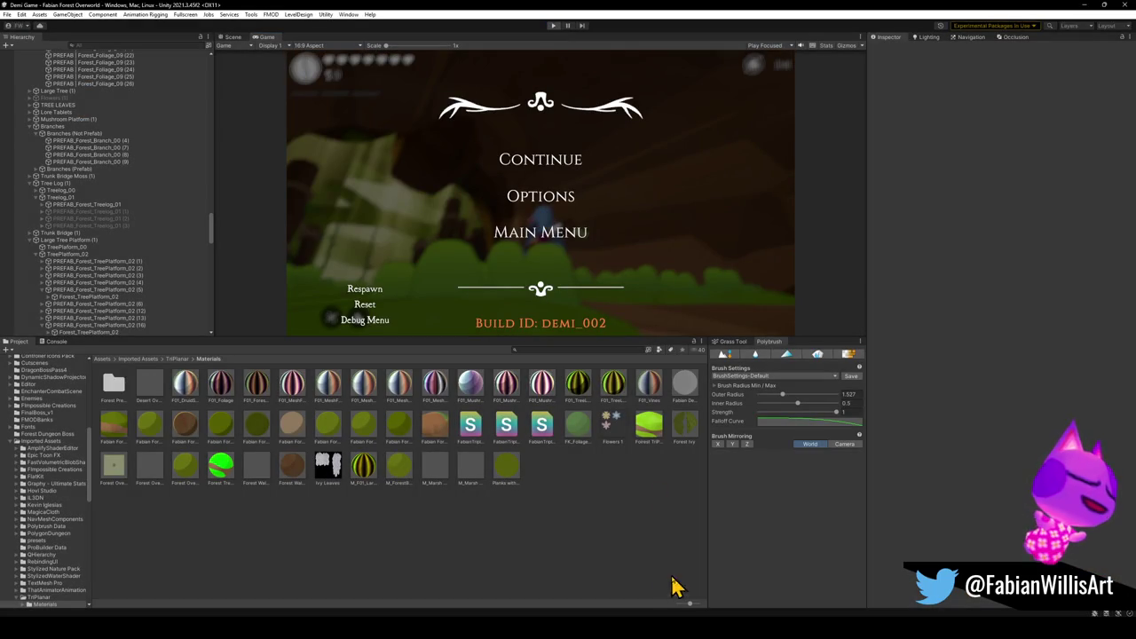
# Return to the Blender doorway scene and orbit to the bridge entering the doorway arch.
pyautogui.moveTo(572, 621)
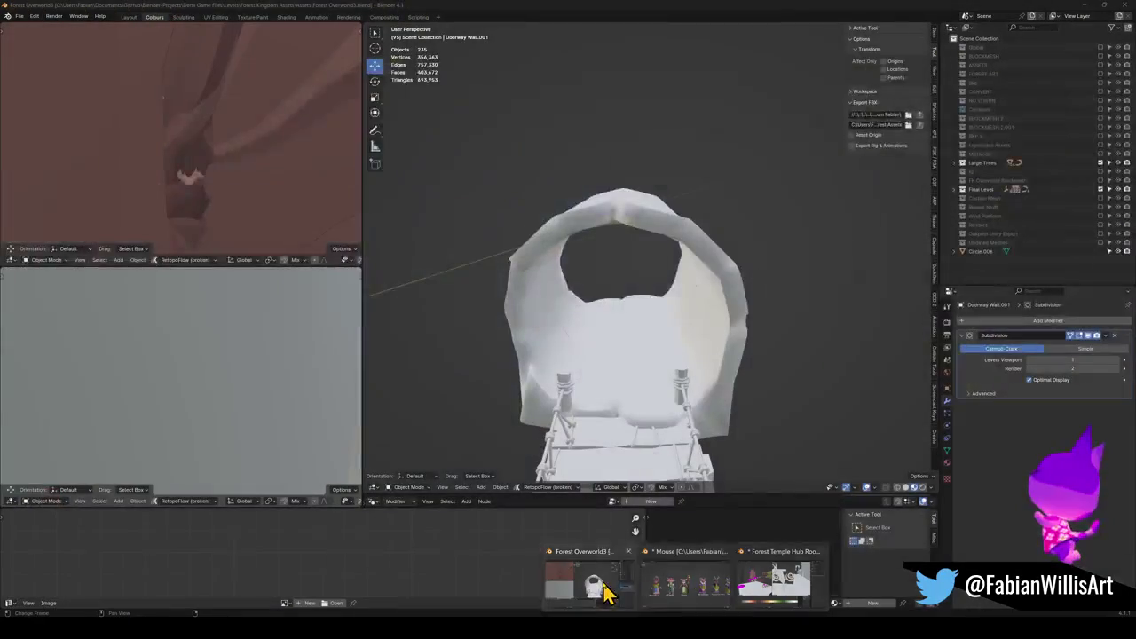
pyautogui.click(611, 588)
pyautogui.scroll(5, 652, 373)
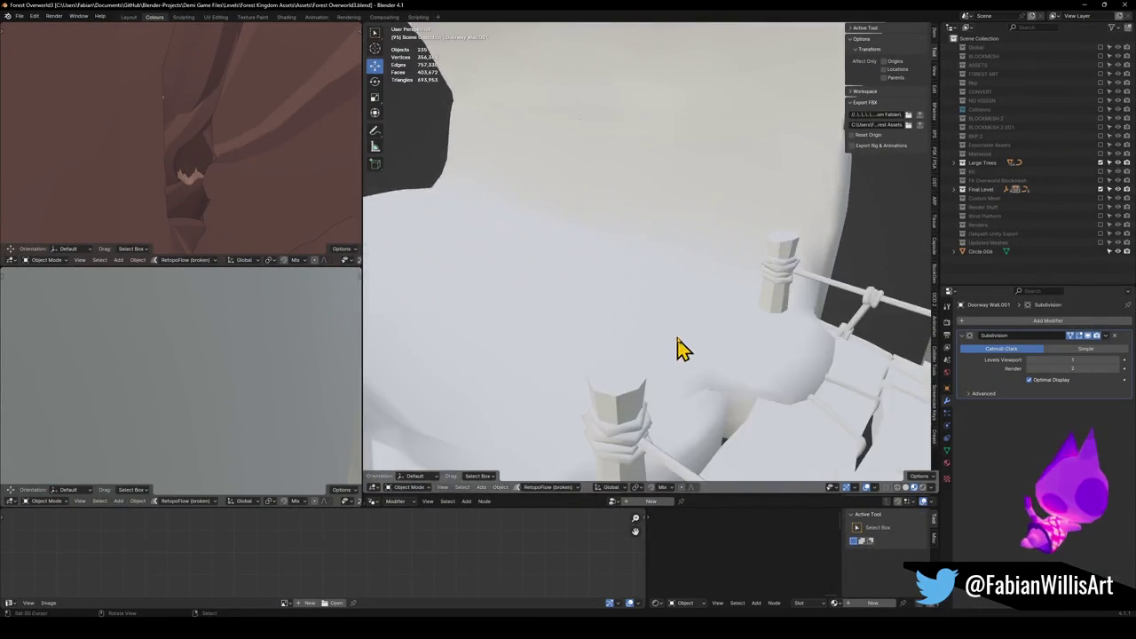
pyautogui.scroll(-5, 683, 342)
pyautogui.scroll(5, 710, 329)
pyautogui.moveTo(745, 344)
pyautogui.mouseDown()
pyautogui.moveTo(839, 256)
pyautogui.moveTo(631, 393)
pyautogui.moveTo(679, 332)
pyautogui.moveTo(652, 296)
pyautogui.moveTo(677, 221)
pyautogui.moveTo(612, 260)
pyautogui.moveTo(519, 202)
pyautogui.moveTo(613, 317)
pyautogui.moveTo(609, 221)
pyautogui.moveTo(687, 253)
pyautogui.mouseUp()
pyautogui.scroll(3, 683, 213)
pyautogui.scroll(5, 657, 183)
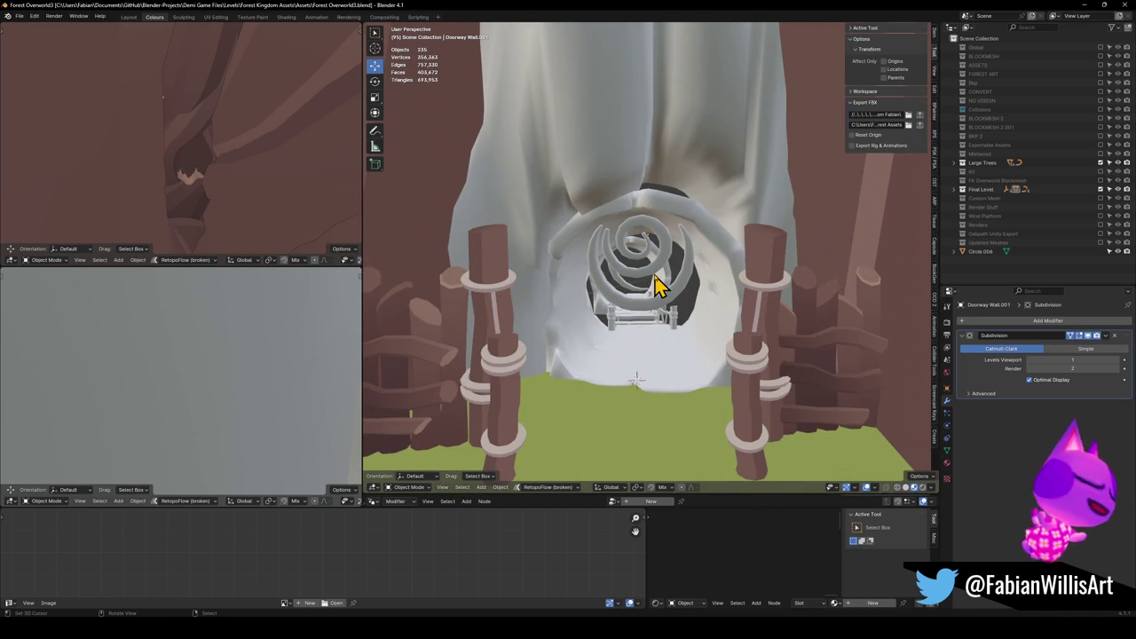
pyautogui.scroll(5, 655, 281)
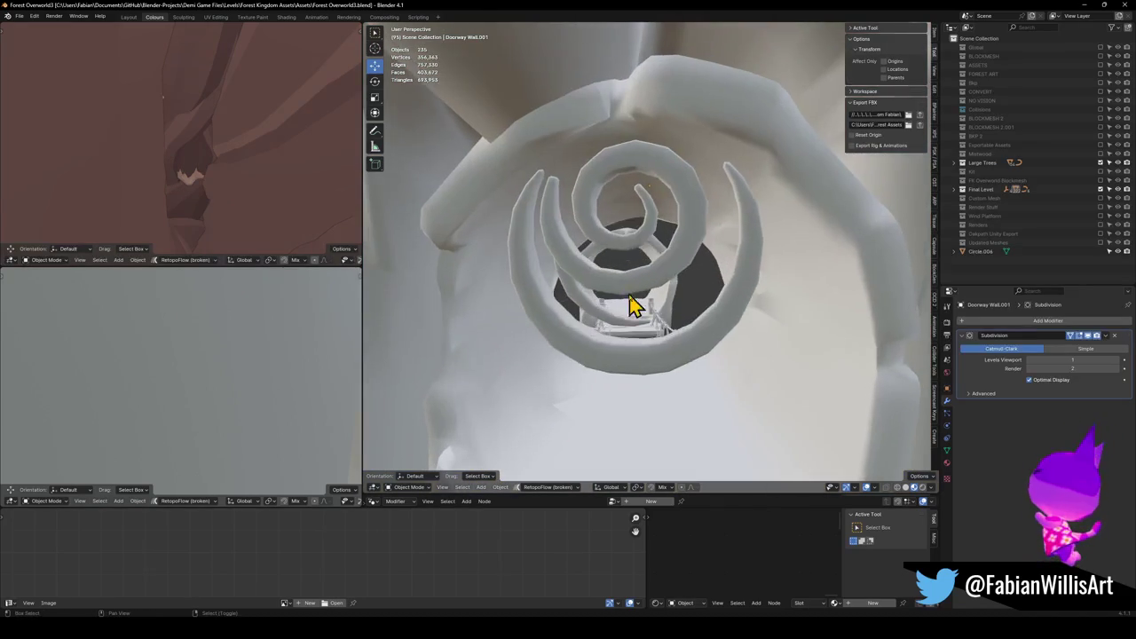
# In the Forest Temple Hub Room file, walk to the tree vines and select BezierCurve.011.
pyautogui.click(736, 596)
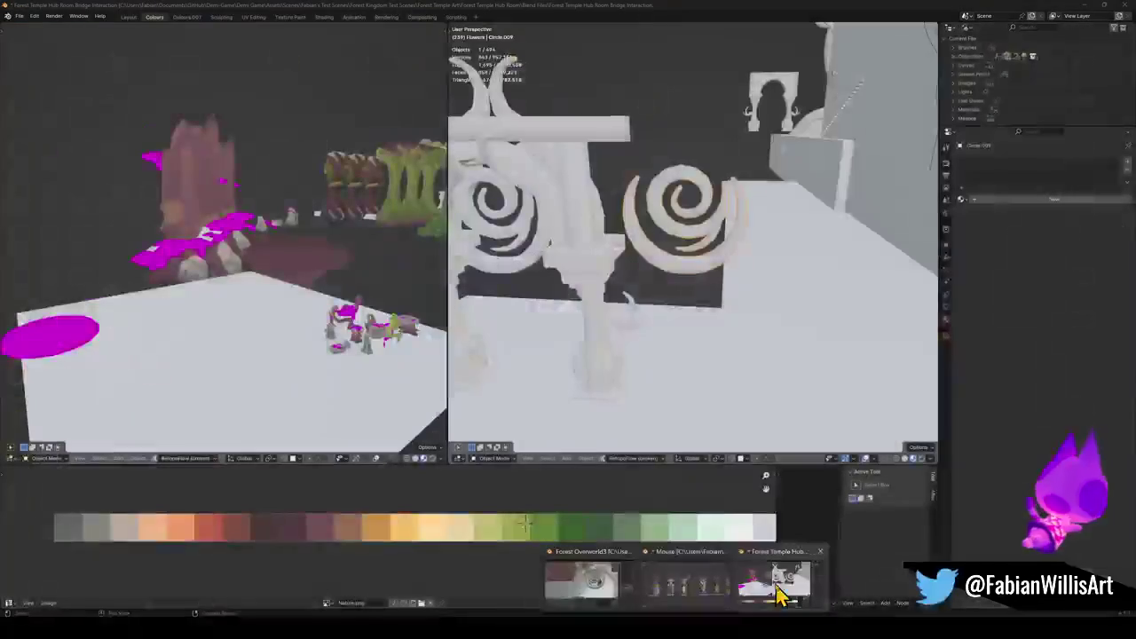
pyautogui.hotkey('shift', '`')
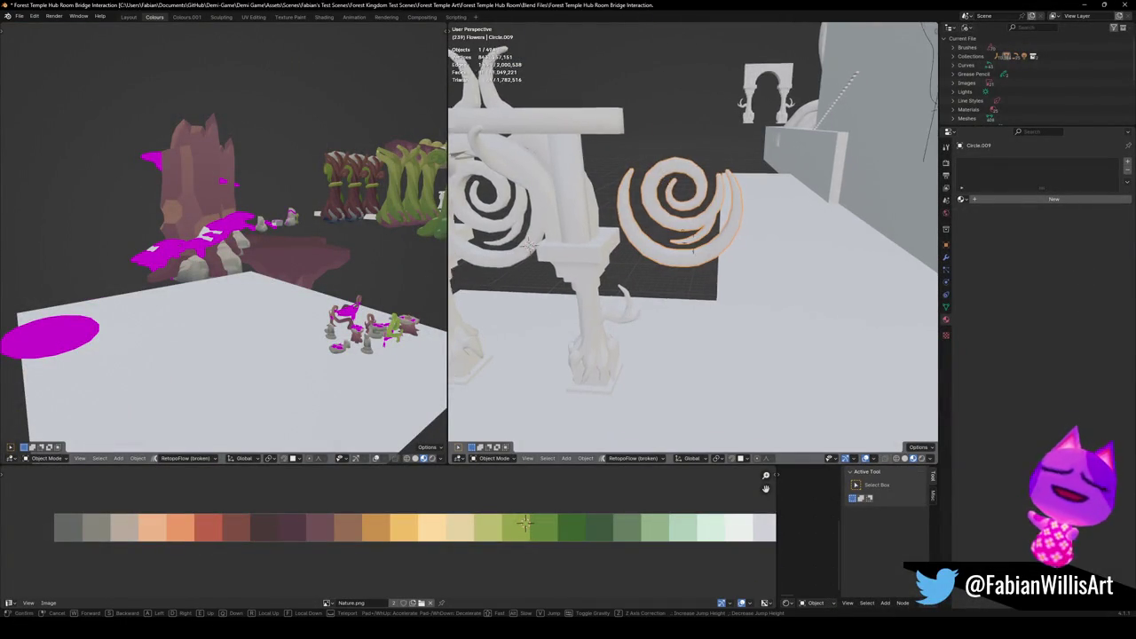
pyautogui.press('w')
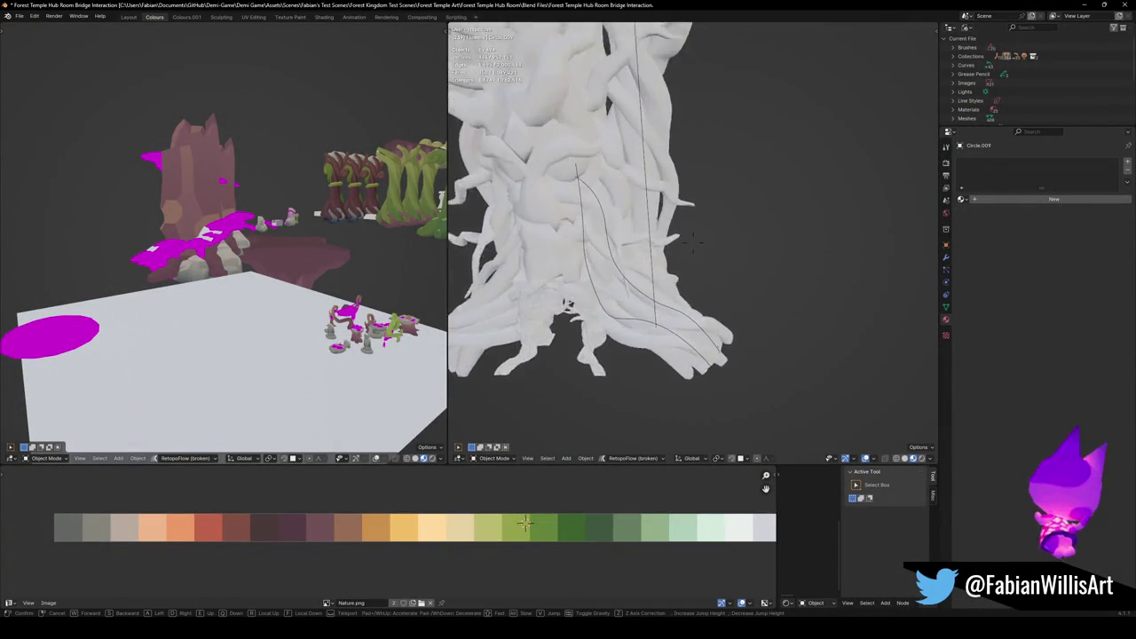
pyautogui.click(671, 198)
pyautogui.click(659, 301)
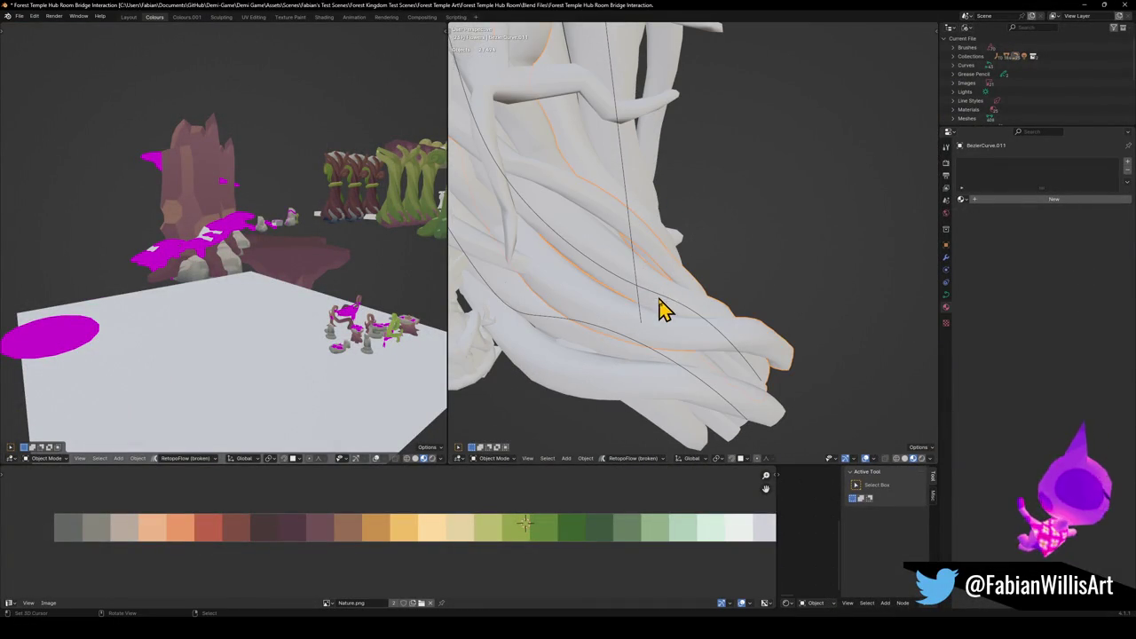
# Copy the selected vine curves and go back to the Forest Overworld file.
pyautogui.press('g')
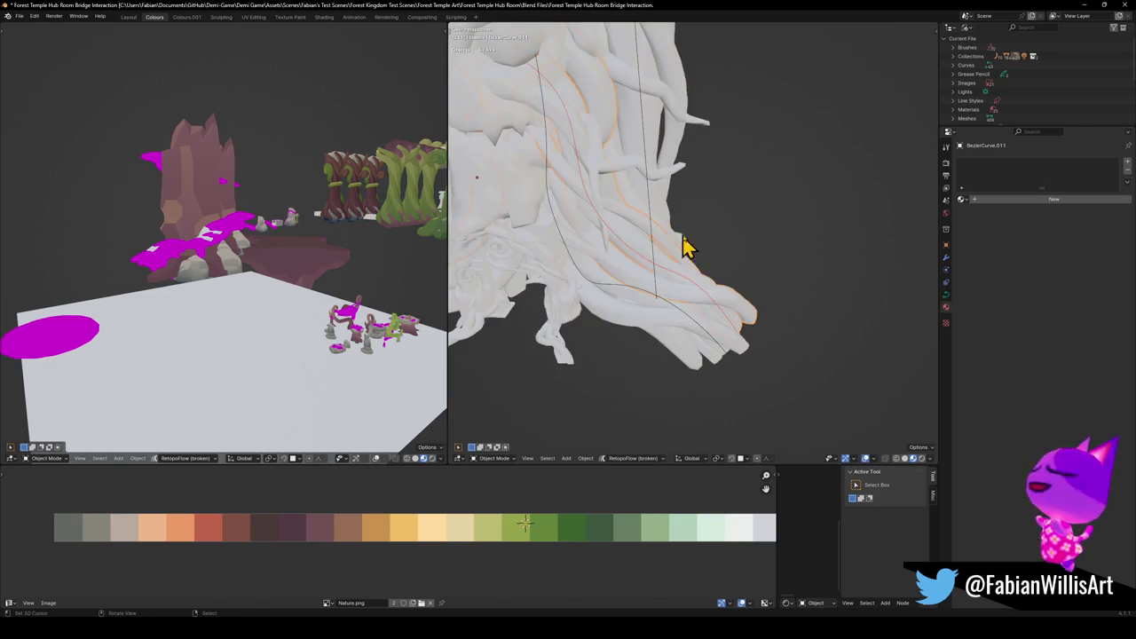
pyautogui.rightClick(856, 228)
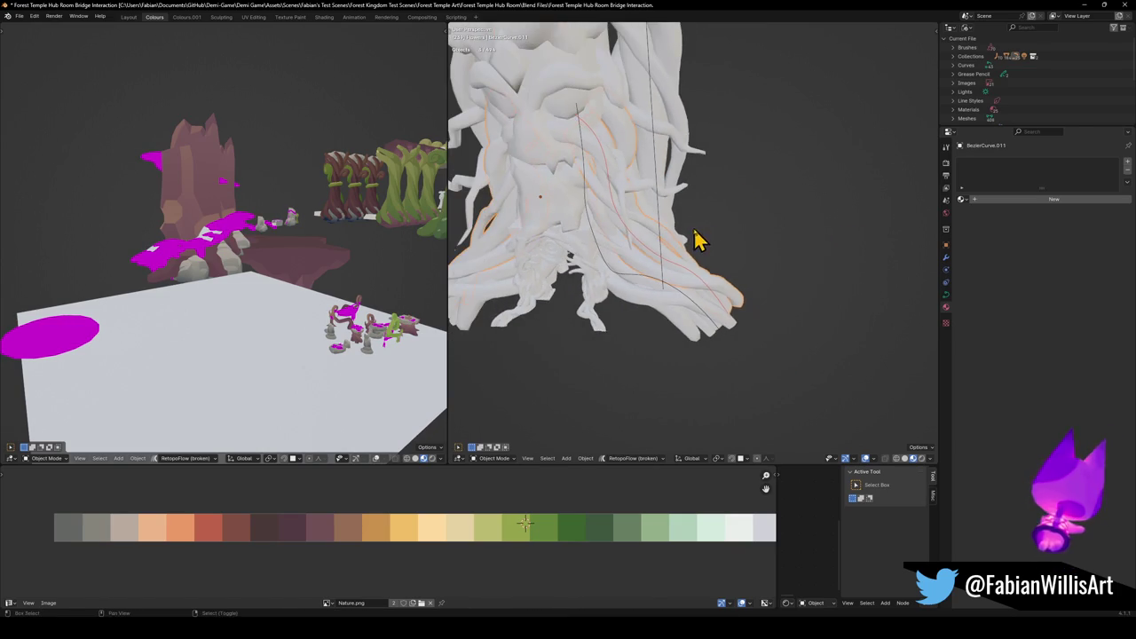
pyautogui.moveTo(703, 263); pyautogui.dragTo(693, 268)
pyautogui.rightClick(694, 262)
pyautogui.click(1088, 4)
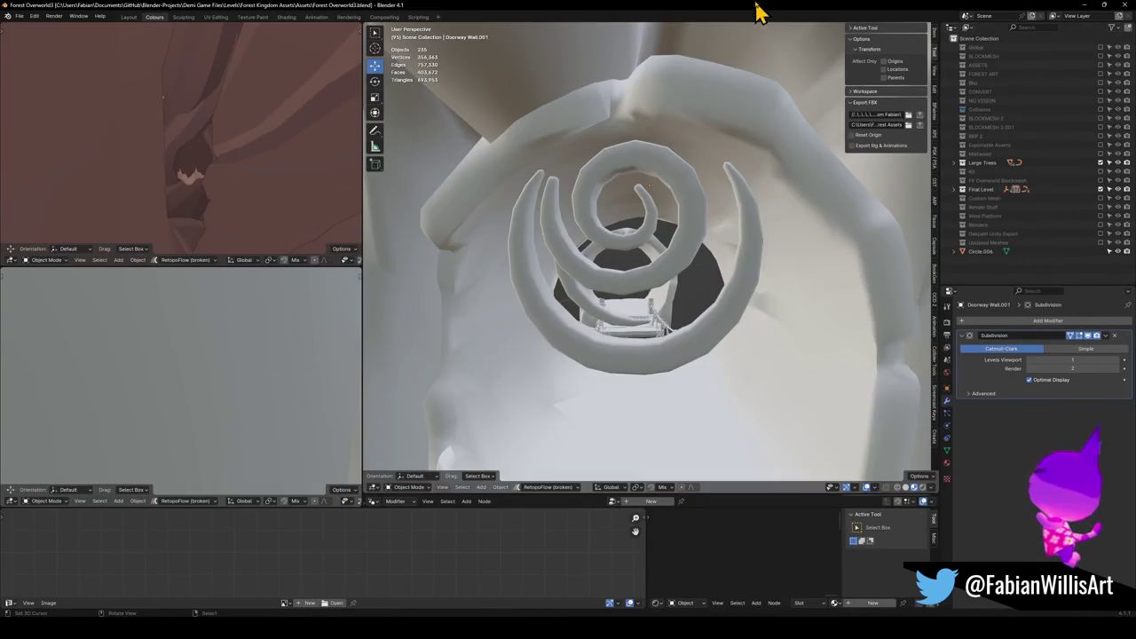
# Paste the copied vines, snap them to the 3D cursor and raise them into the doorway.
pyautogui.scroll(-5, 650, 318)
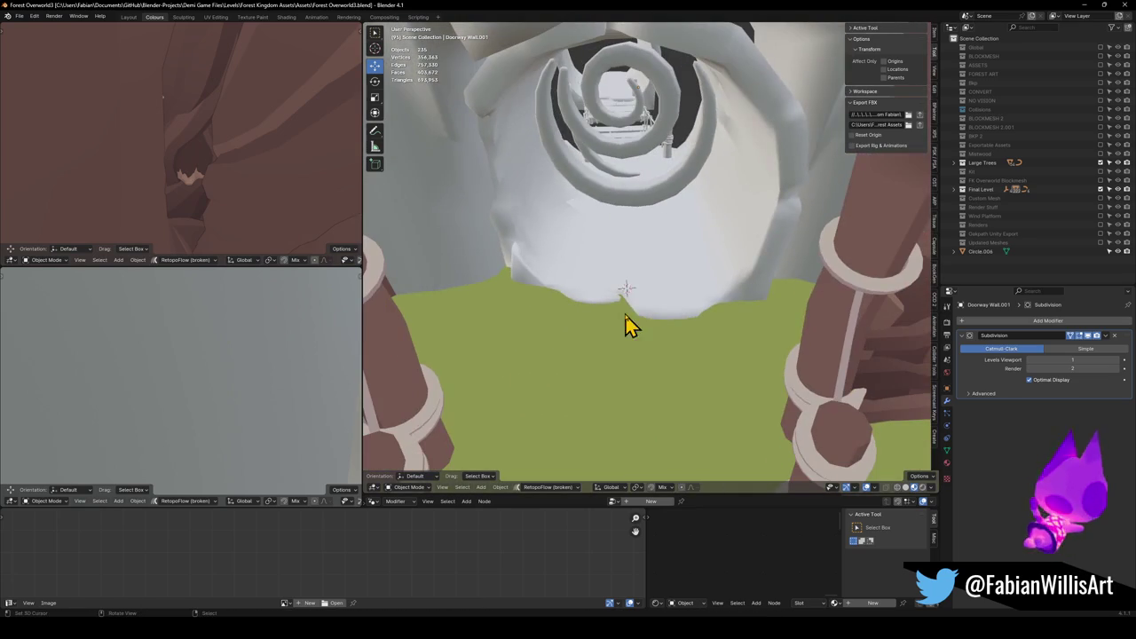
pyautogui.hotkey('ctrl', 'v')
pyautogui.hotkey('shift', 's')
pyautogui.click(652, 275)
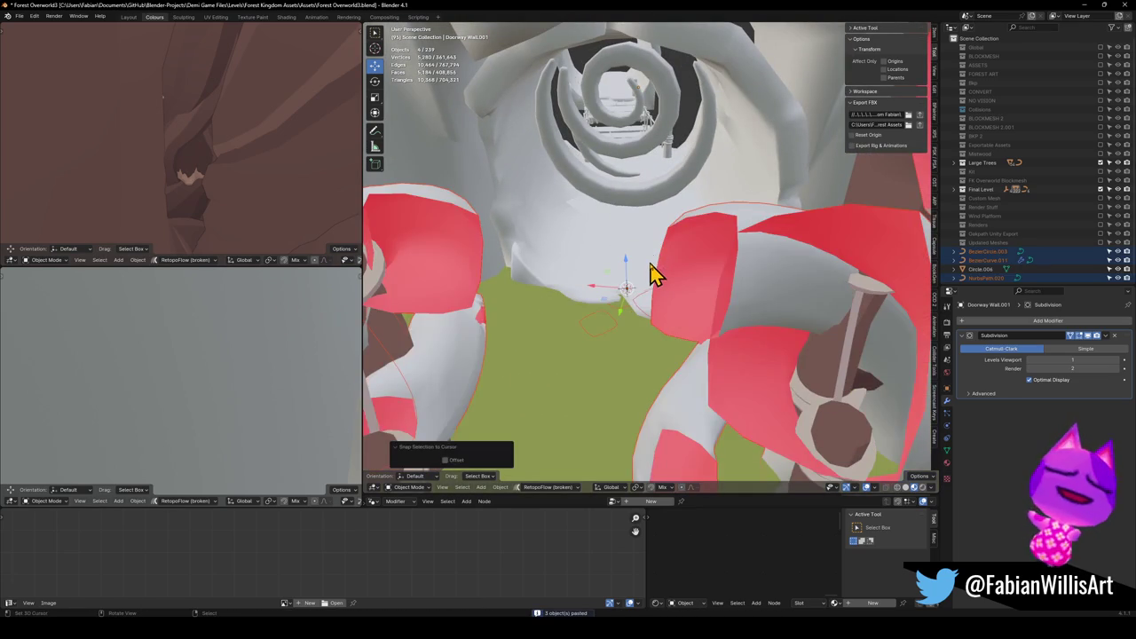
pyautogui.press('s')
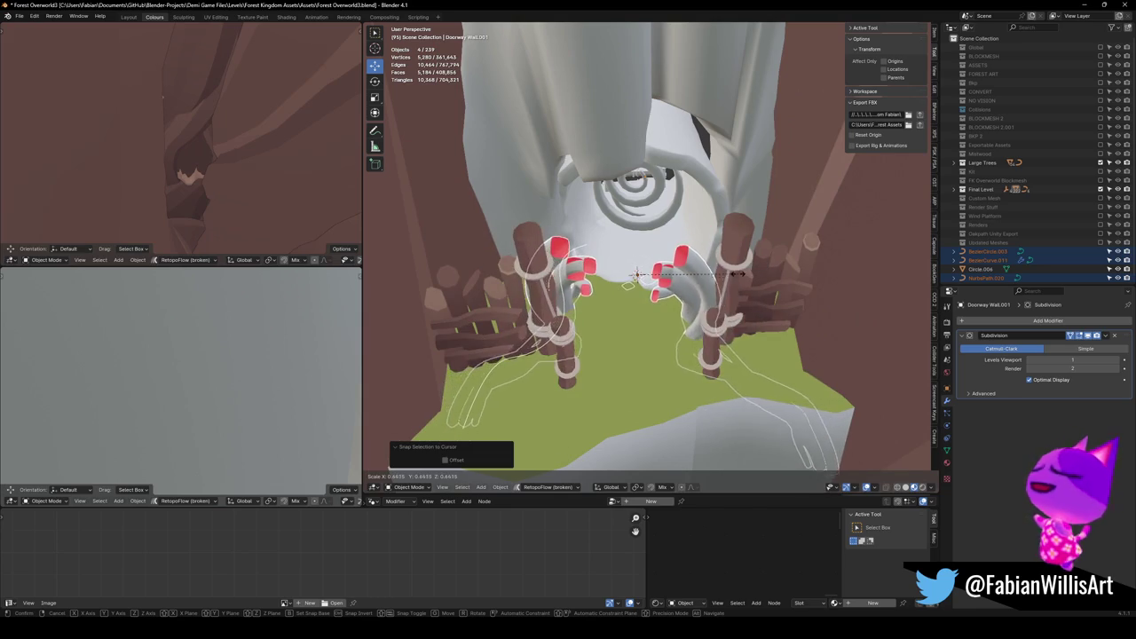
pyautogui.rightClick(750, 284)
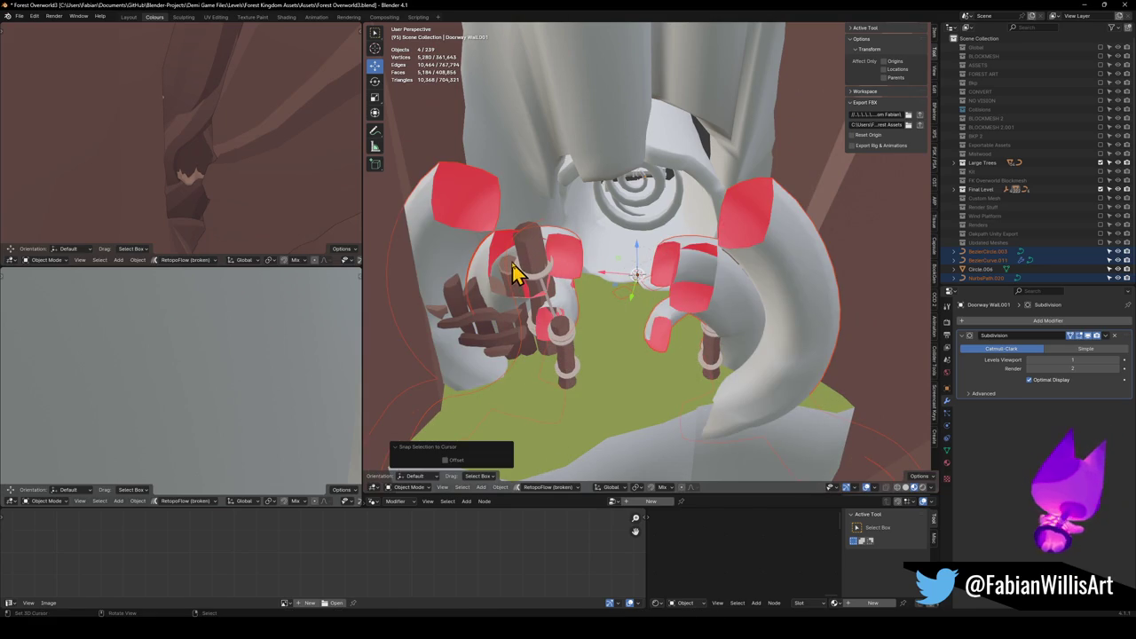
pyautogui.press('g')
pyautogui.hotkey('shift', 'z')
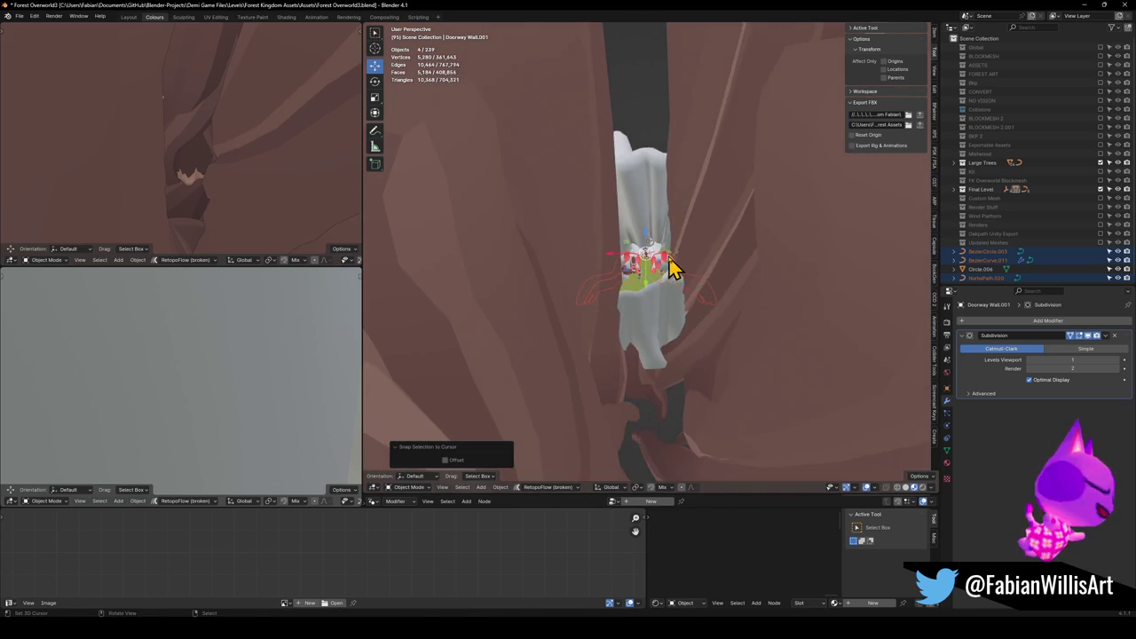
pyautogui.click(666, 140)
# Select NurbsPath.020 with the vine curves and move them along Z.
pyautogui.hotkey('alt', 'a')
pyautogui.keyDown('alt'); pyautogui.middleClick(661, 138); pyautogui.keyUp('alt')
pyautogui.click(566, 280)
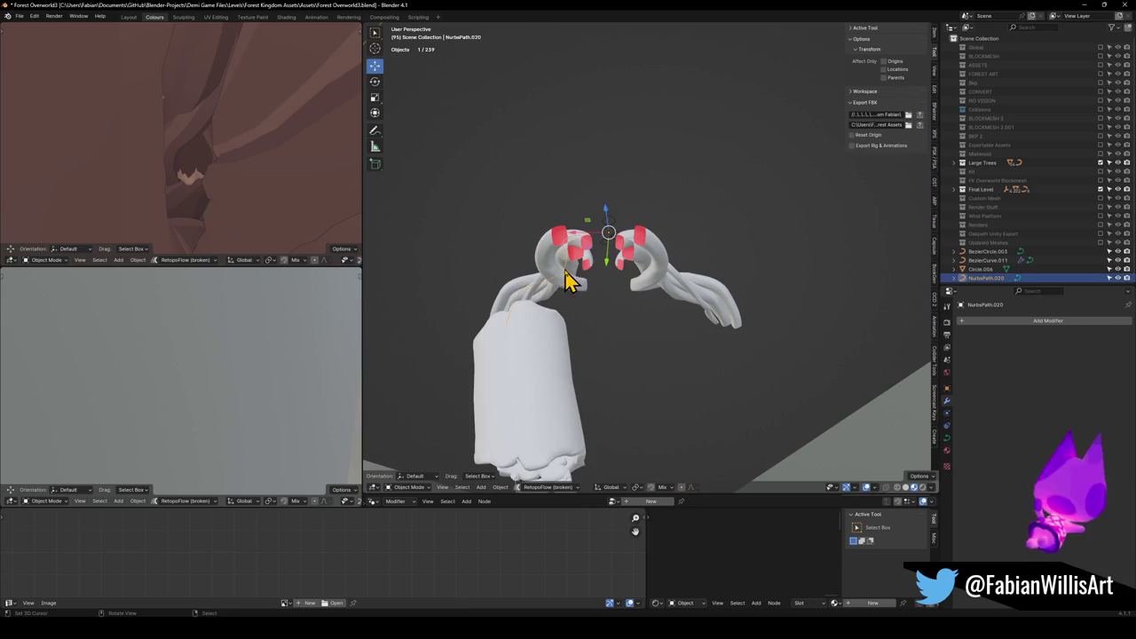
pyautogui.keyDown('shift'); pyautogui.click(573, 293); pyautogui.keyUp('shift')
pyautogui.press('g')
pyautogui.press('z')
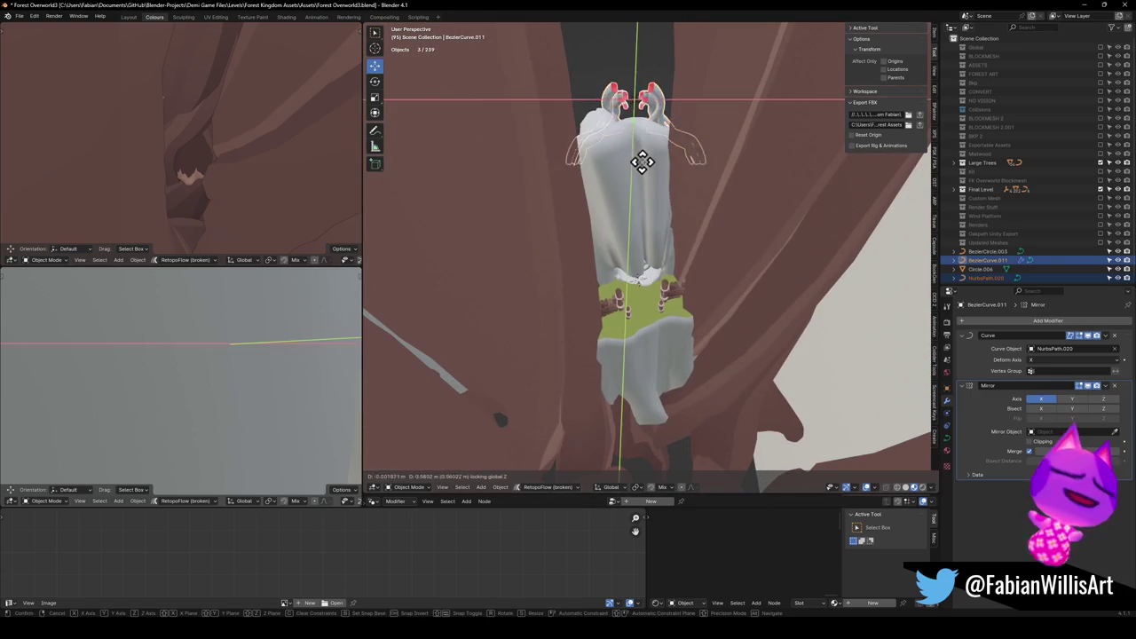
pyautogui.click(661, 317)
pyautogui.keyDown('alt'); pyautogui.middleClick(692, 277); pyautogui.keyUp('alt')
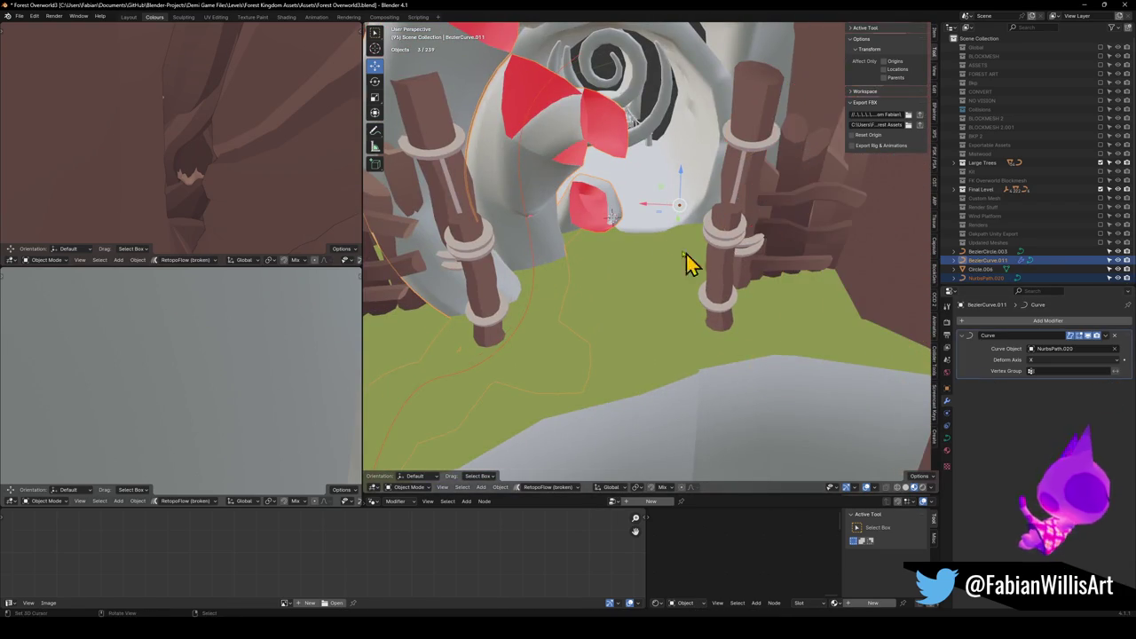
pyautogui.click(578, 252)
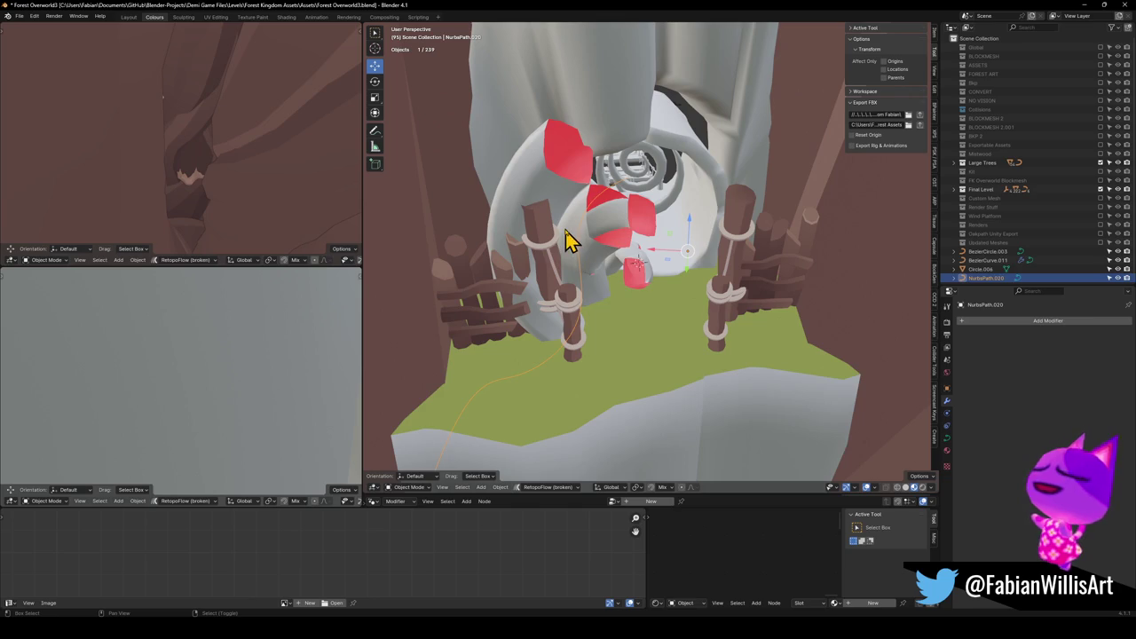
pyautogui.click(569, 241)
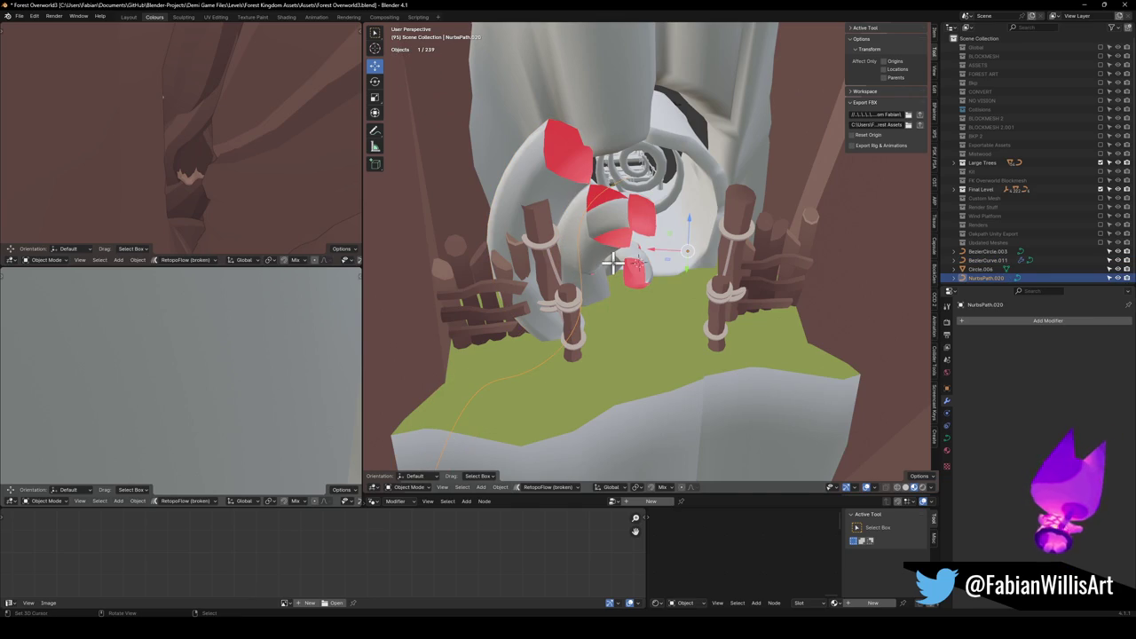
# Edit NurbsPath.020: scale it to 0.590, thin its radius, lower it and rotate -25.3°.
pyautogui.press('Tab')
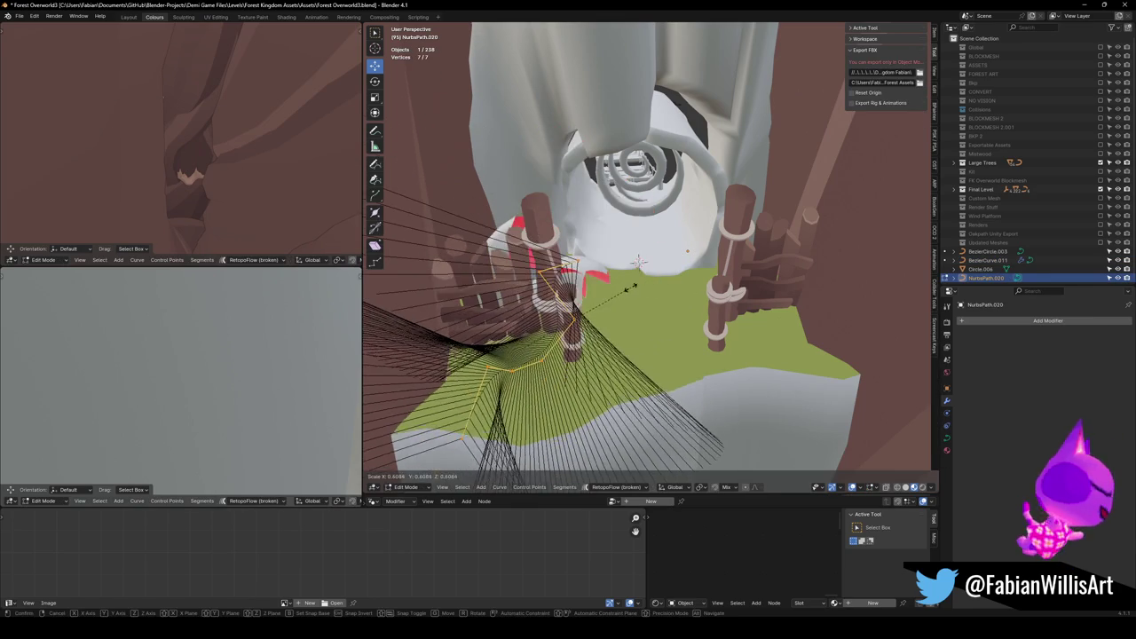
pyautogui.press('s')
pyautogui.click(700, 283)
pyautogui.hotkey('alt', 's')
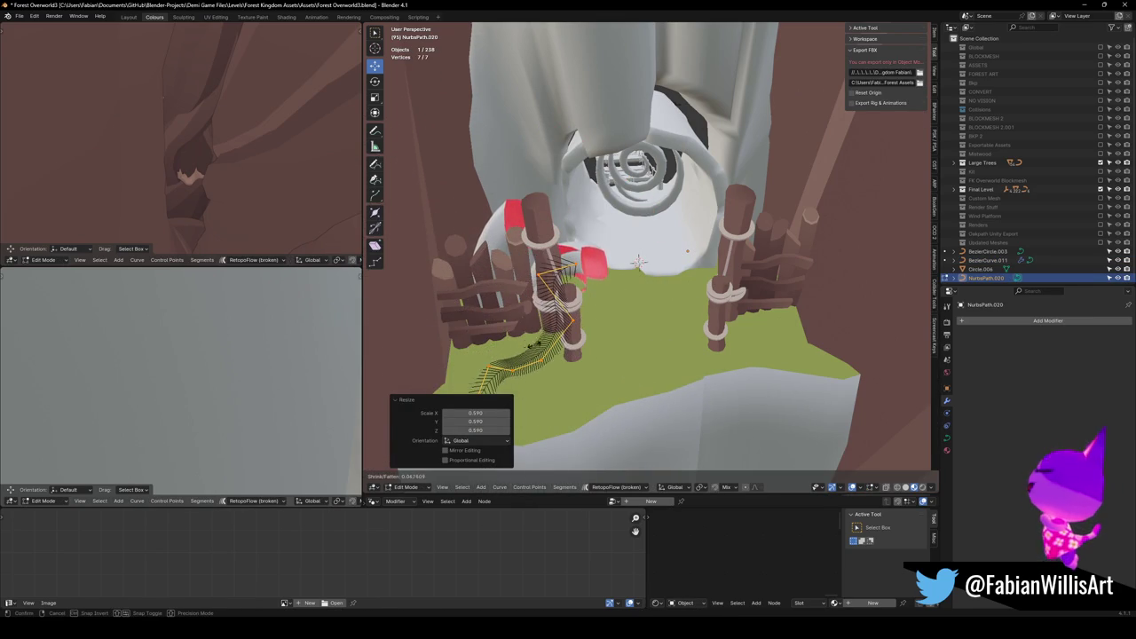
pyautogui.click(530, 354)
pyautogui.press('g')
pyautogui.click(677, 329)
pyautogui.scroll(3, 690, 271)
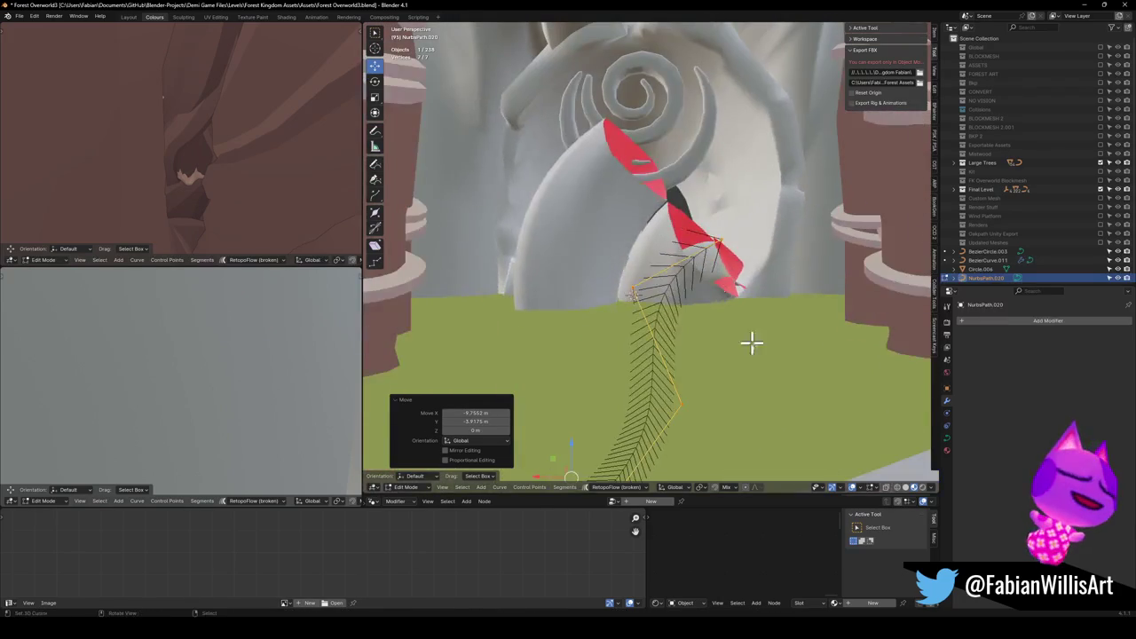
pyautogui.press('r')
pyautogui.click(742, 325)
pyautogui.press('s')
pyautogui.press('Escape')
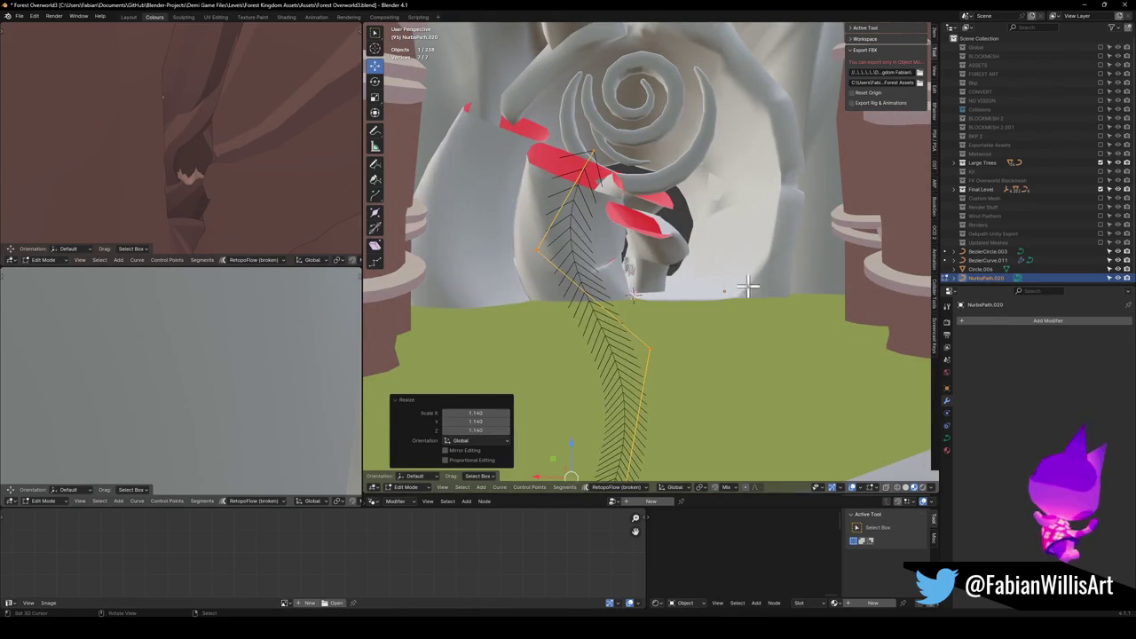
pyautogui.press('Tab')
# Scale the vines to 0.744, set origin to geometry, and raise them along Z.
pyautogui.keyDown('shift'); pyautogui.click(598, 258); pyautogui.keyUp('shift')
pyautogui.press('s')
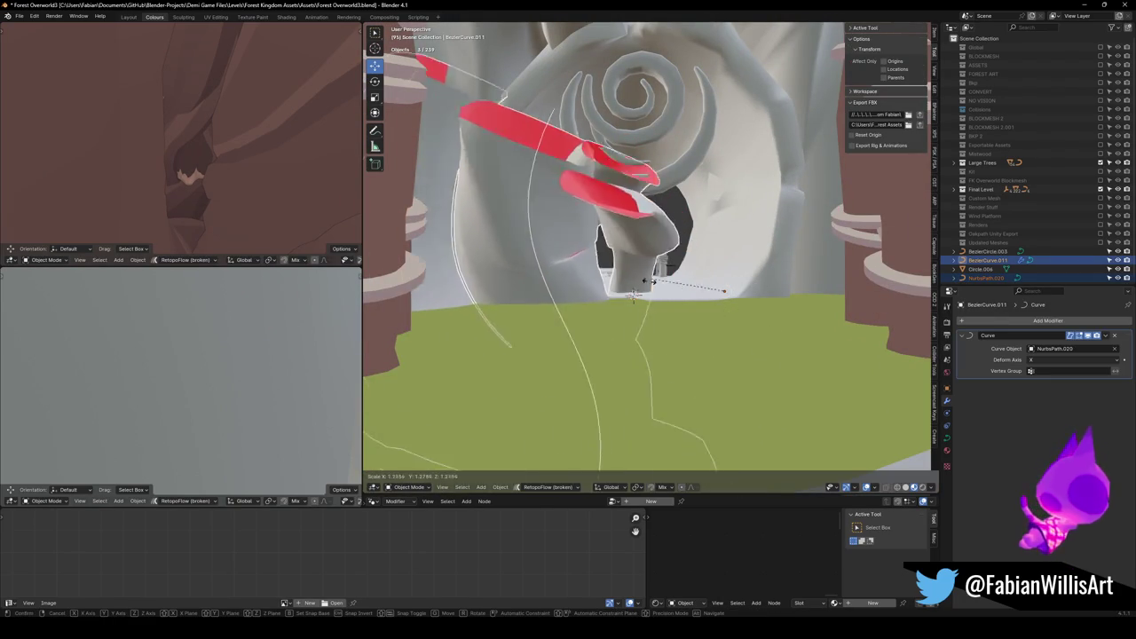
pyautogui.click(679, 288)
pyautogui.press('q')
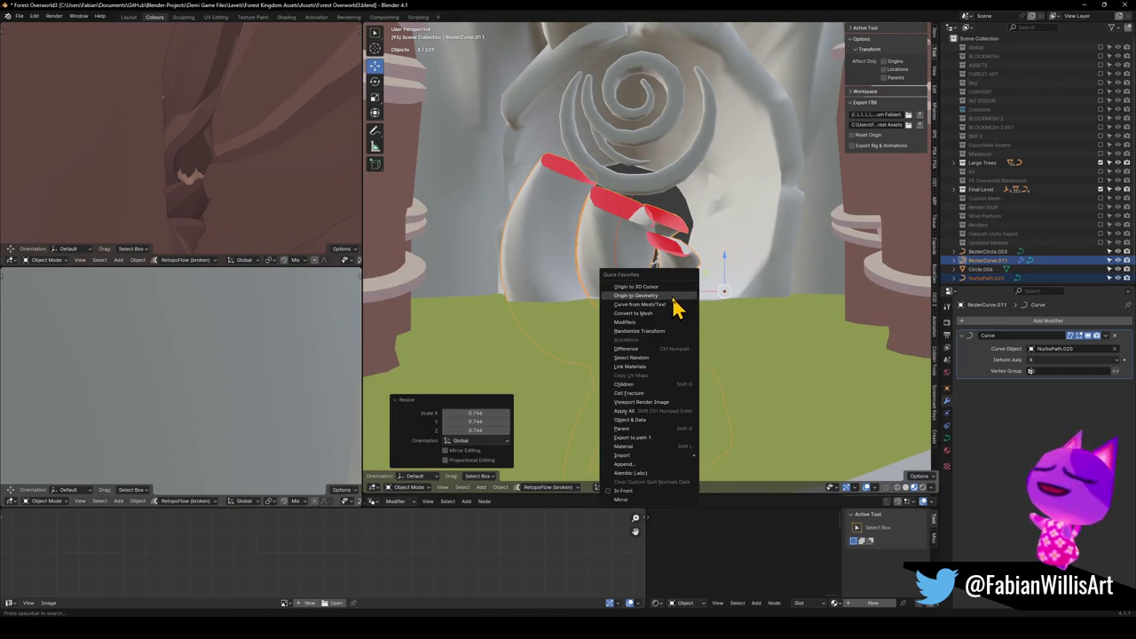
pyautogui.click(673, 297)
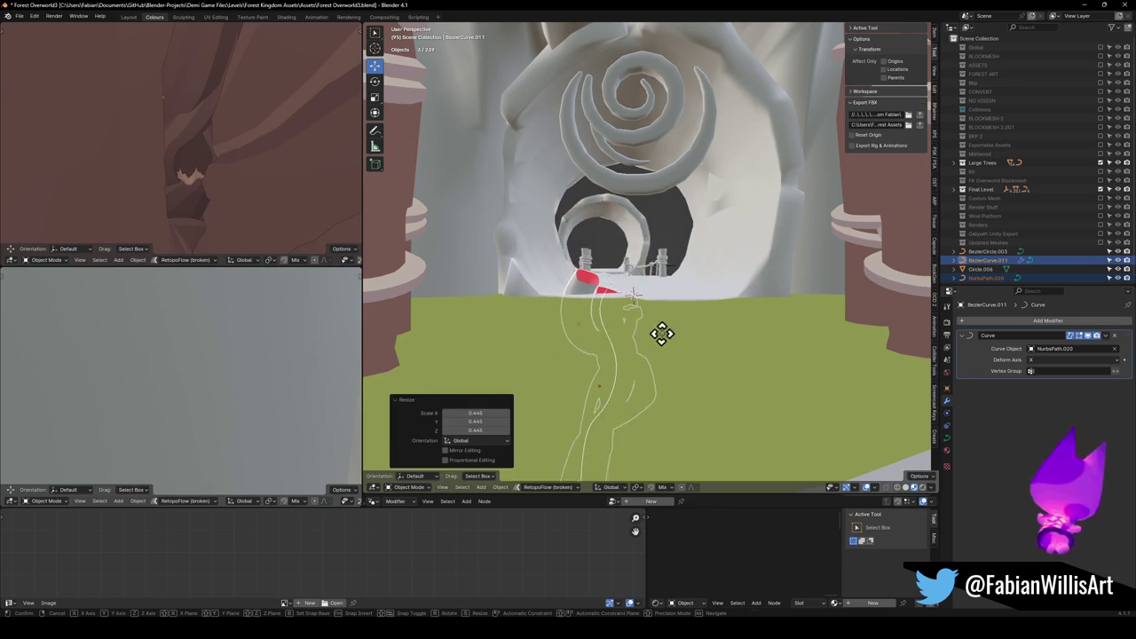
pyautogui.press('g')
pyautogui.press('z')
pyautogui.click(639, 221)
pyautogui.press('KP_Decimal')
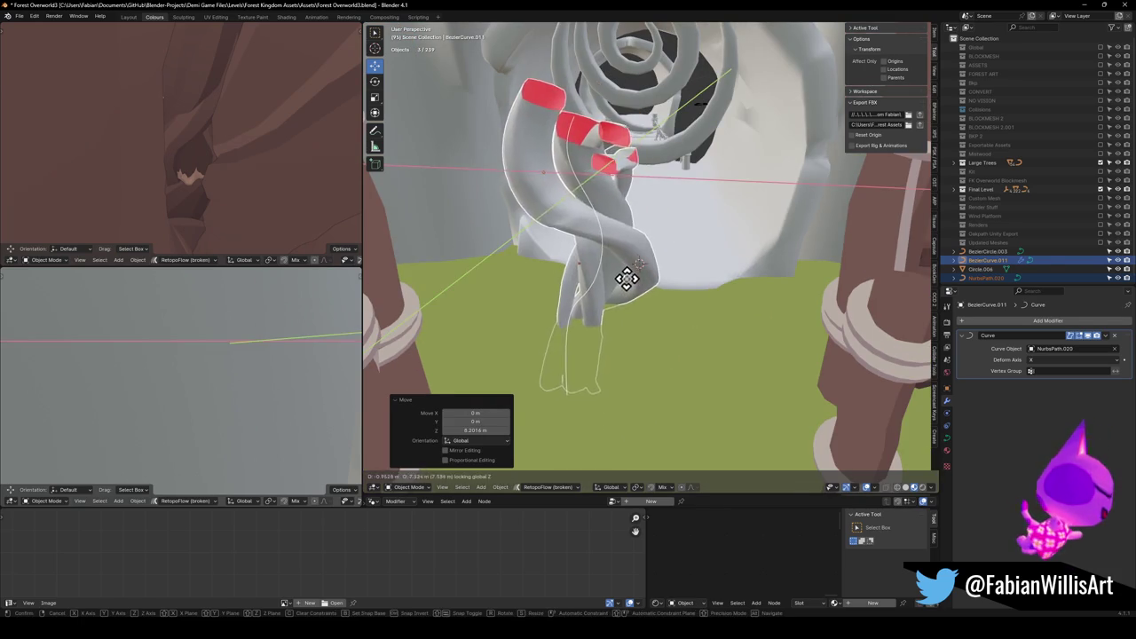
# Raise a NurbsPath.020 control point in Edit Mode, then delete the two vine curves.
pyautogui.hotkey('alt', 'a')
pyautogui.click(604, 235)
pyautogui.press('Tab')
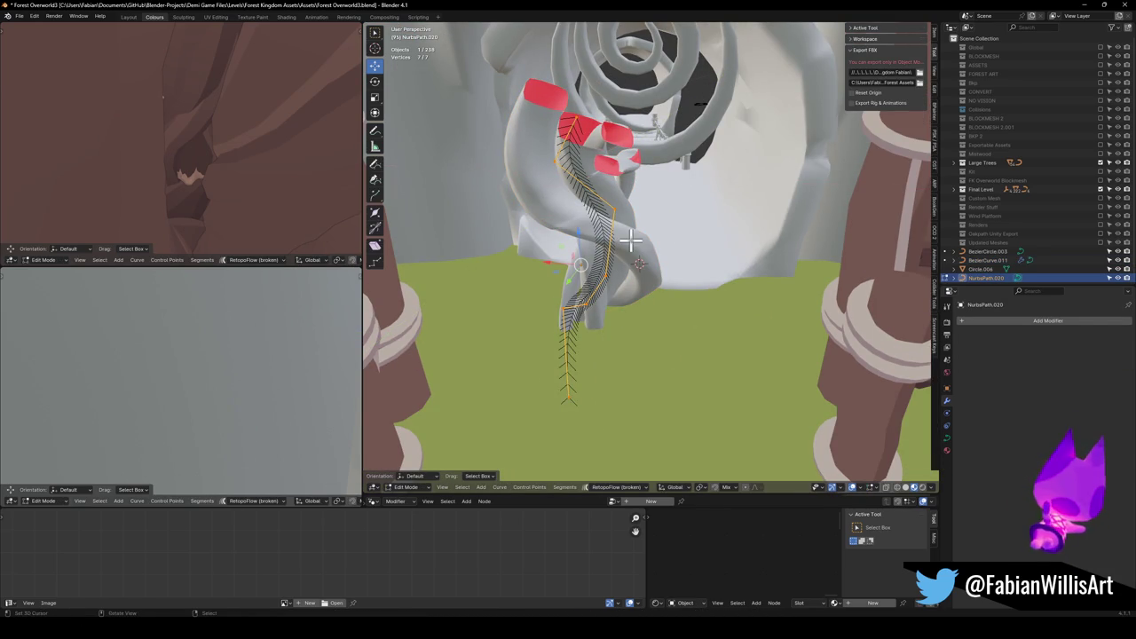
pyautogui.press('g')
pyautogui.press('Escape')
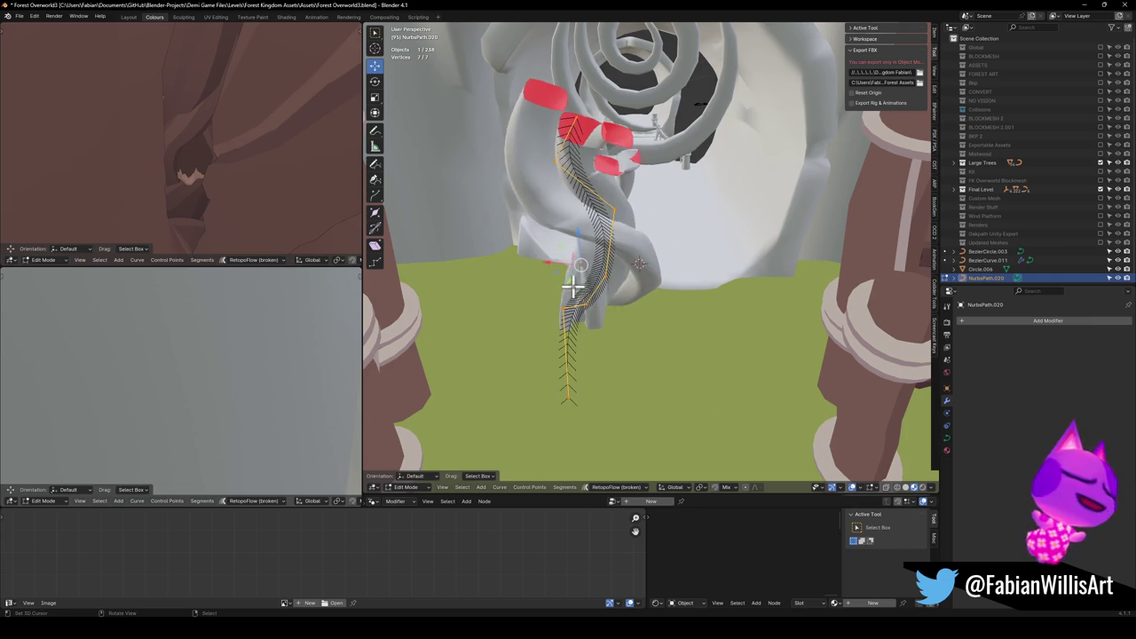
pyautogui.click(597, 190)
pyautogui.press('g')
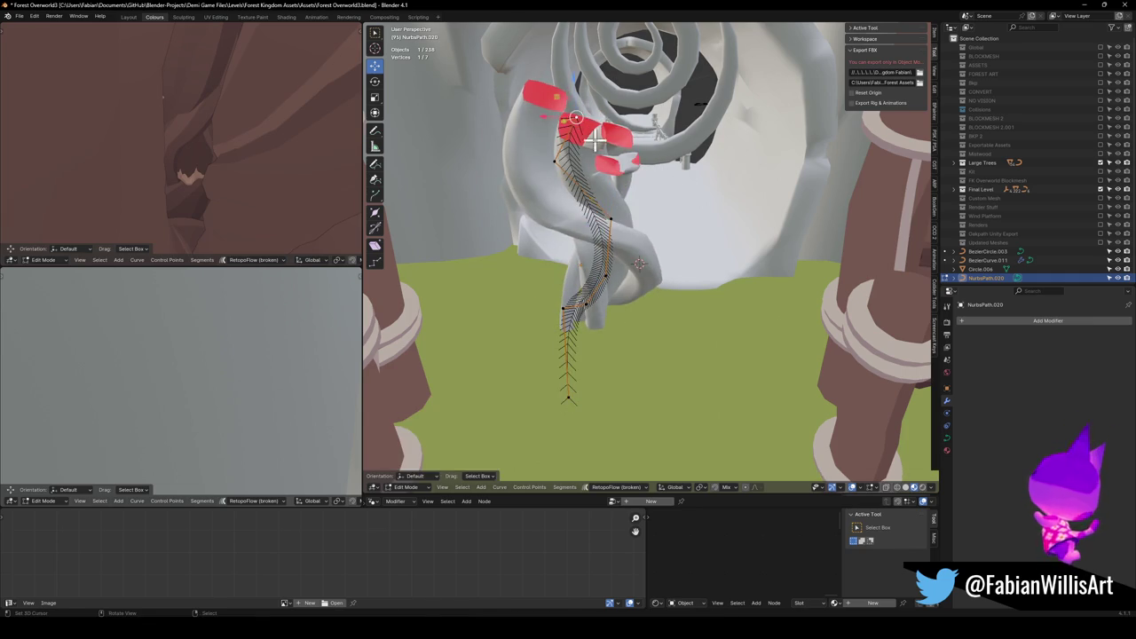
pyautogui.click(609, 81)
pyautogui.moveTo(609, 80)
pyautogui.mouseDown()
pyautogui.moveTo(621, 177)
pyautogui.moveTo(665, 198)
pyautogui.mouseUp()
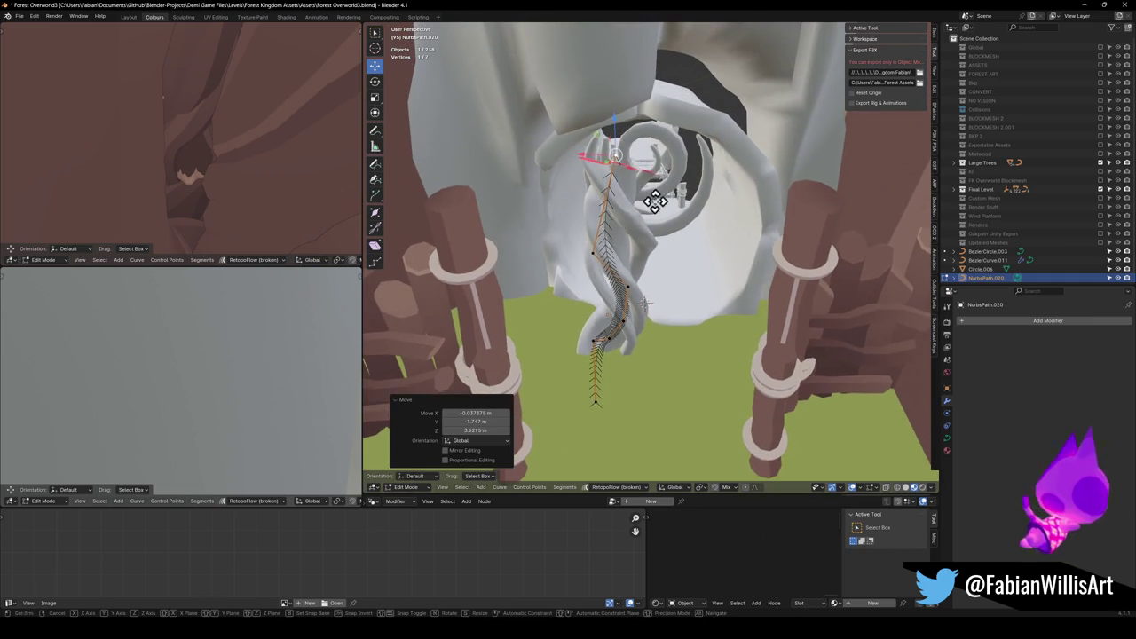
pyautogui.press('g')
pyautogui.click(630, 170)
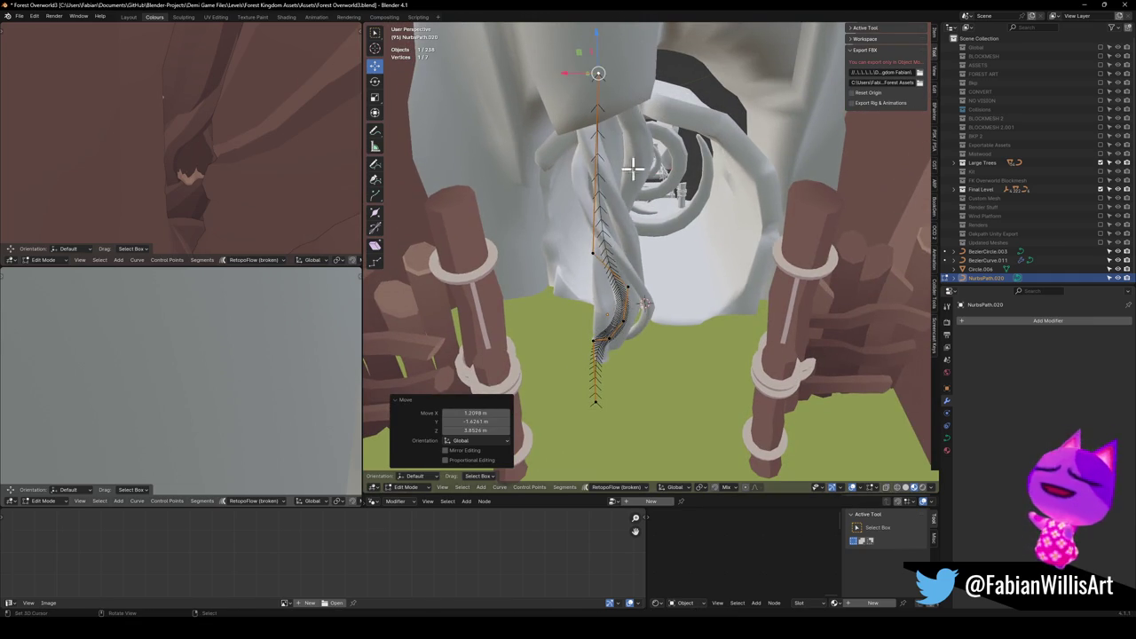
pyautogui.press('Tab')
pyautogui.press('Delete')
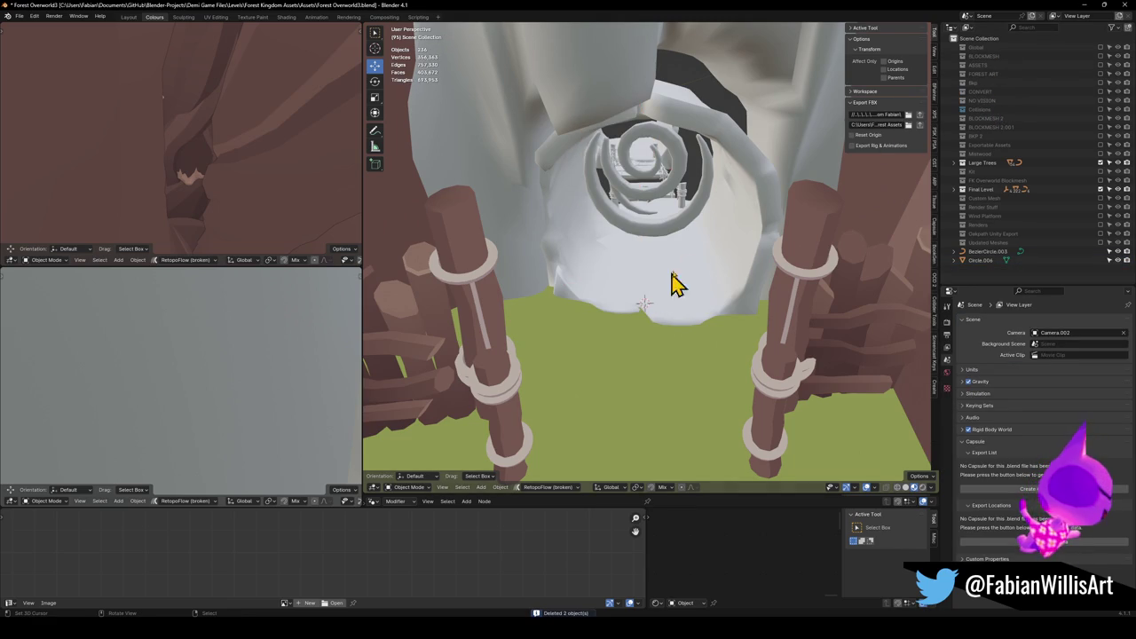
# Delete BezierCircle.003, save the file, and fly toward the spare twisted vine meshes.
pyautogui.moveTo(699, 195)
pyautogui.mouseDown()
pyautogui.moveTo(664, 375)
pyautogui.moveTo(722, 140)
pyautogui.moveTo(687, 158)
pyautogui.moveTo(591, 142)
pyautogui.moveTo(649, 177)
pyautogui.moveTo(698, 174)
pyautogui.moveTo(666, 204)
pyautogui.mouseUp()
pyautogui.press('Delete')
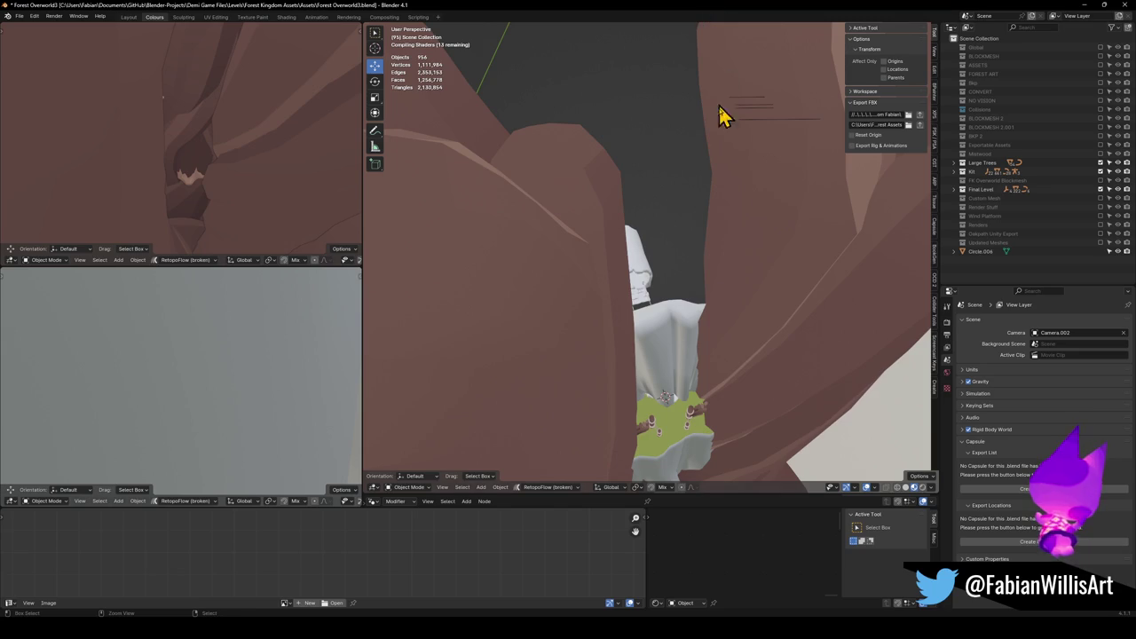
pyautogui.hotkey('ctrl', 's')
pyautogui.hotkey('shift', '`')
pyautogui.press('w')
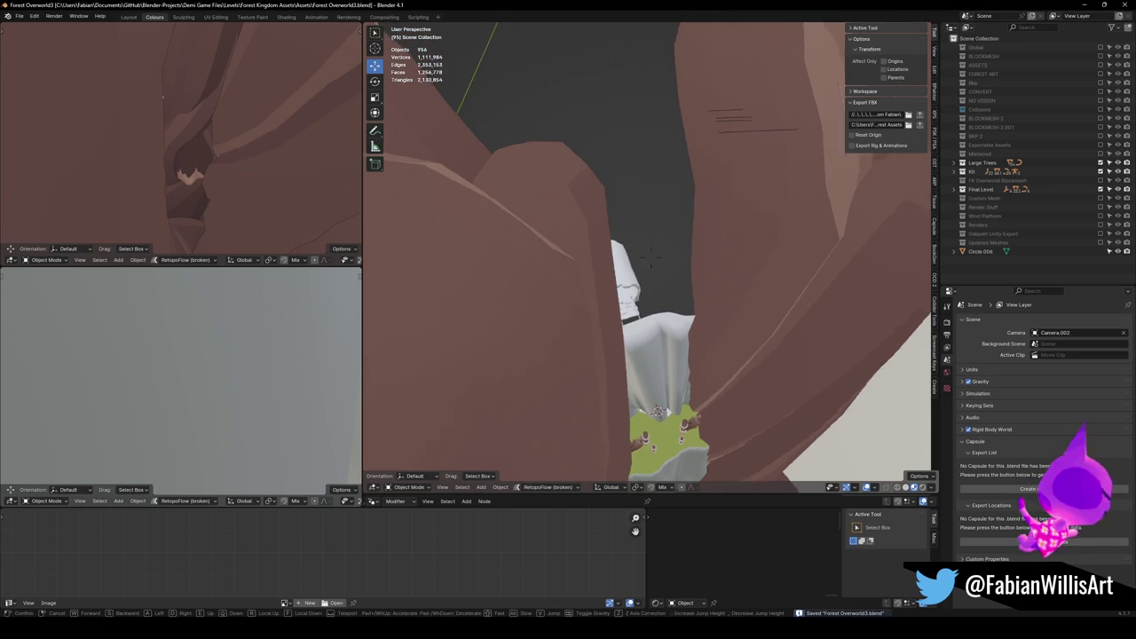
pyautogui.press('w')
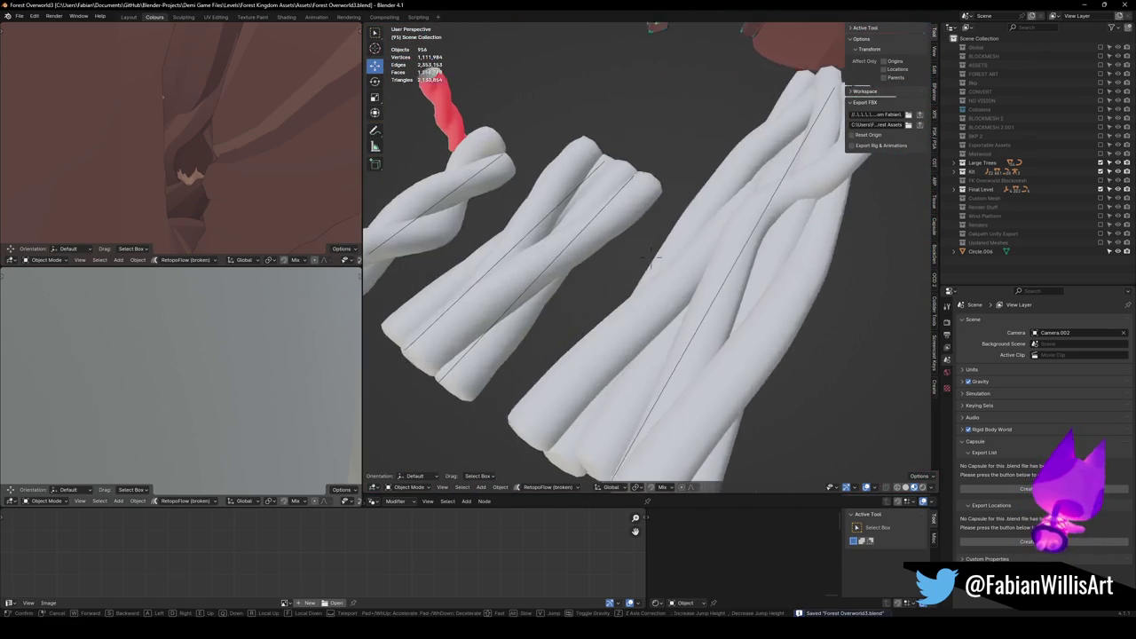
pyautogui.click(650, 210)
# Select NurbsPath.033 and the Wood Platform.006 vine mesh, fly back and snap them to the cursor.
pyautogui.click(733, 273)
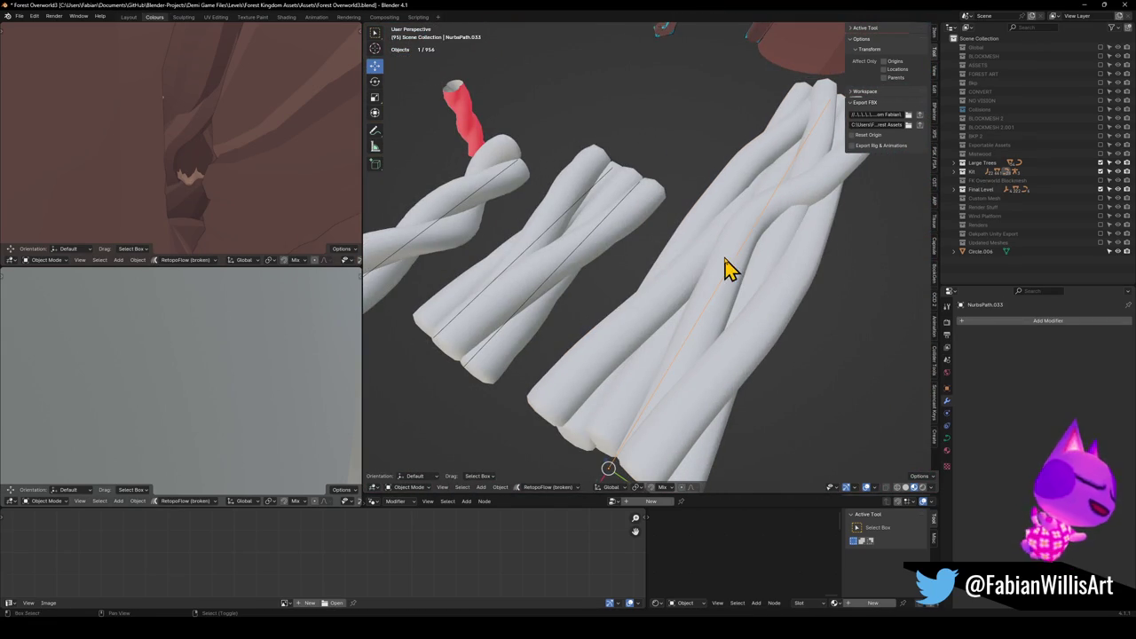
pyautogui.keyDown('shift'); pyautogui.click(724, 268); pyautogui.keyUp('shift')
pyautogui.hotkey('shift', '`')
pyautogui.press('w')
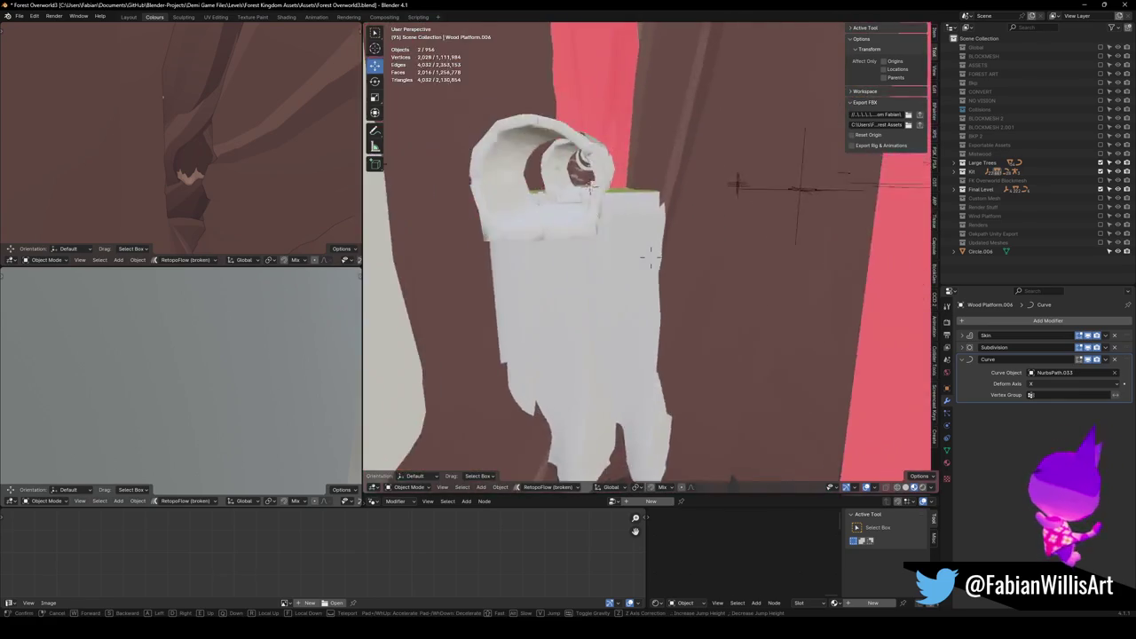
pyautogui.press('w')
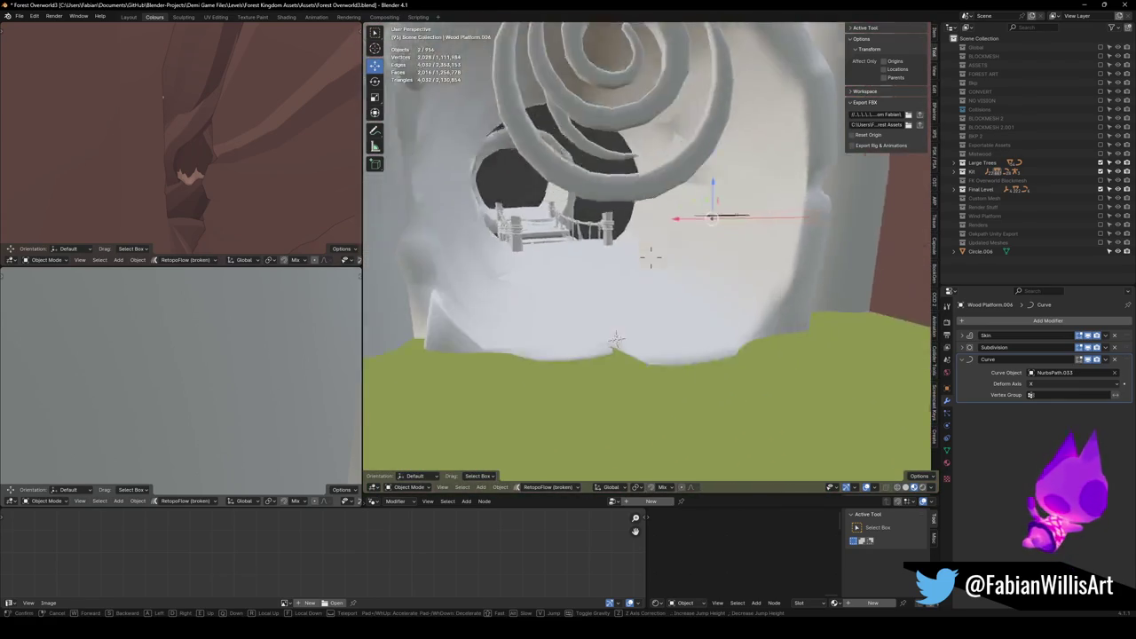
pyautogui.click(689, 292)
pyautogui.hotkey('shift', 's')
pyautogui.press('8')
pyautogui.press('KP_Decimal')
pyautogui.scroll(5, 714, 338)
pyautogui.scroll(-5, 701, 337)
pyautogui.scroll(4, 692, 306)
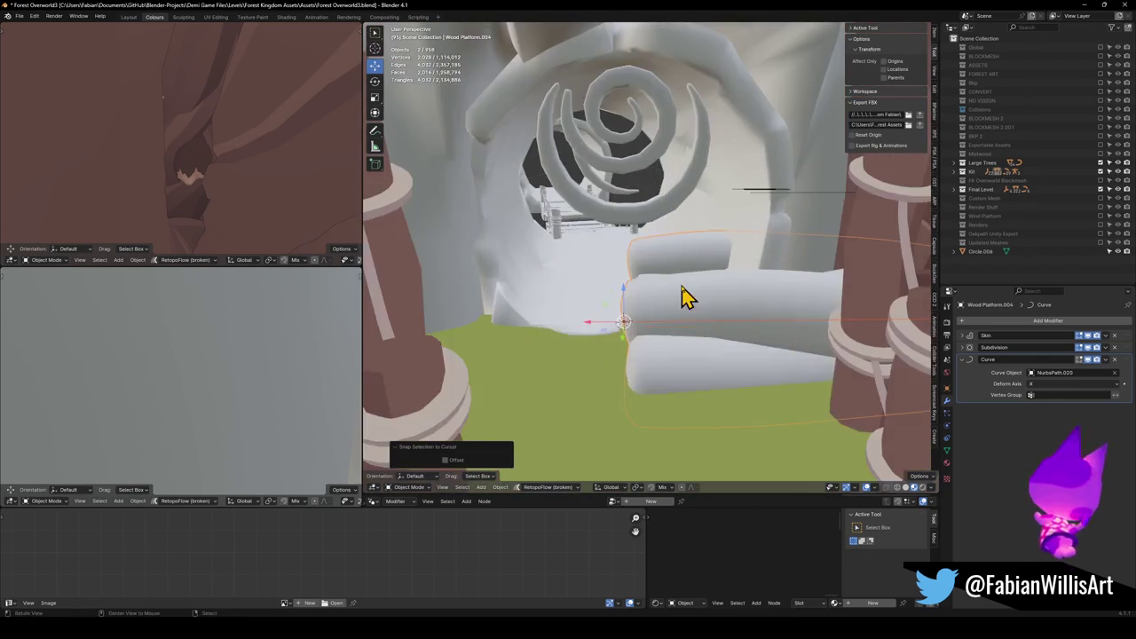
# Rotate the vine 95° about Z and 90° about Y, slide it along Y, scale to 0.36.
pyautogui.press('r')
pyautogui.press('z')
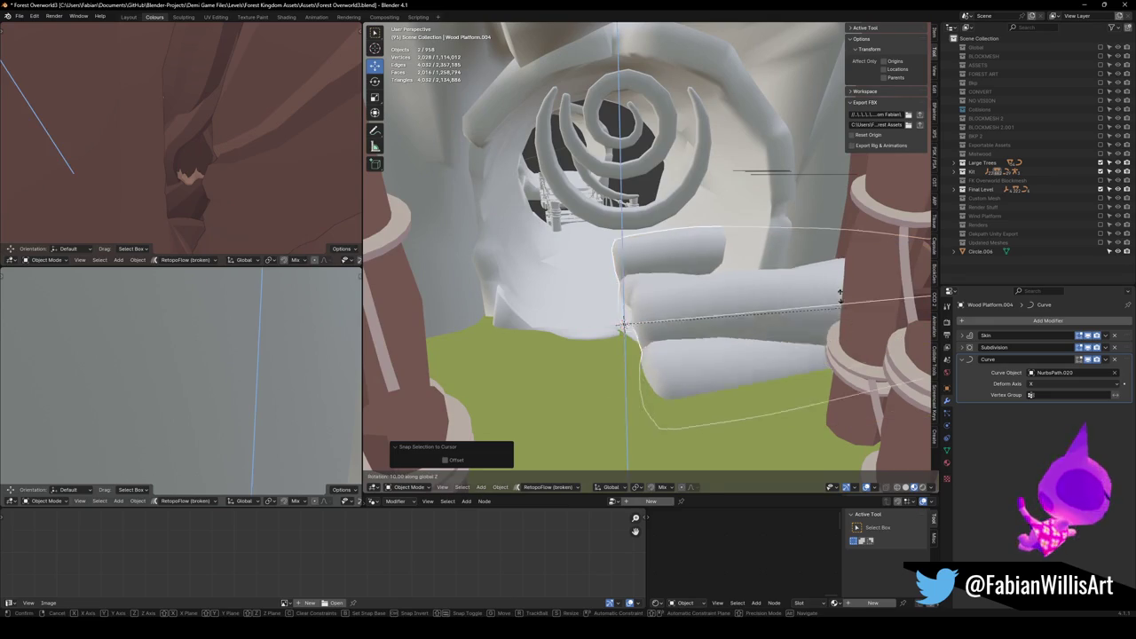
pyautogui.press('Return')
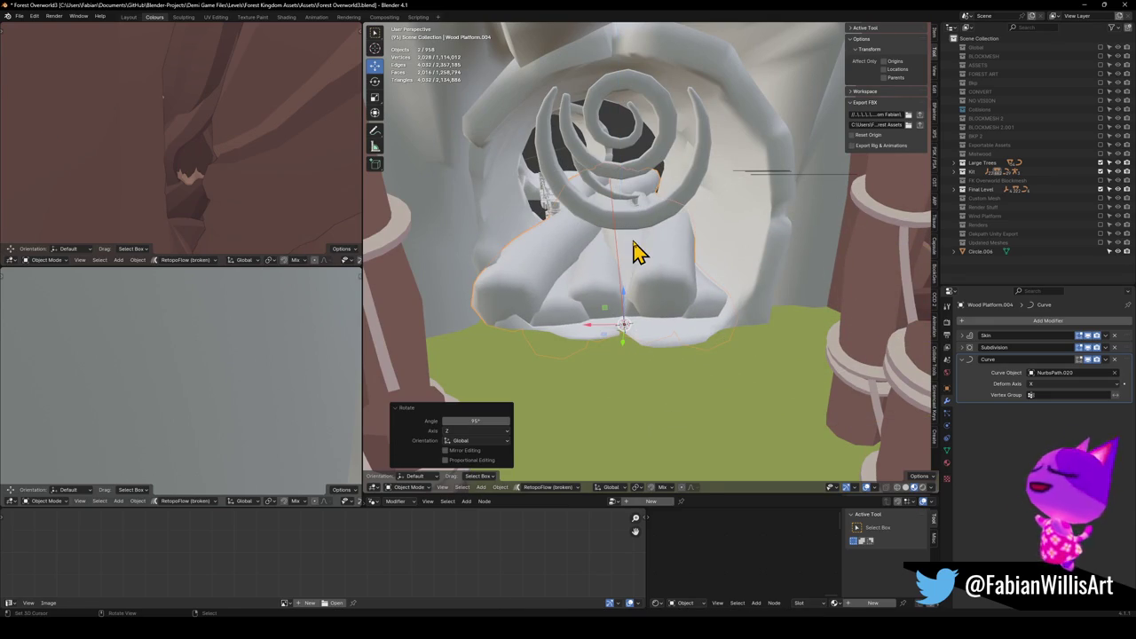
pyautogui.press('r')
pyautogui.press('y')
pyautogui.press('Escape')
pyautogui.write('ry90')
pyautogui.press('Return')
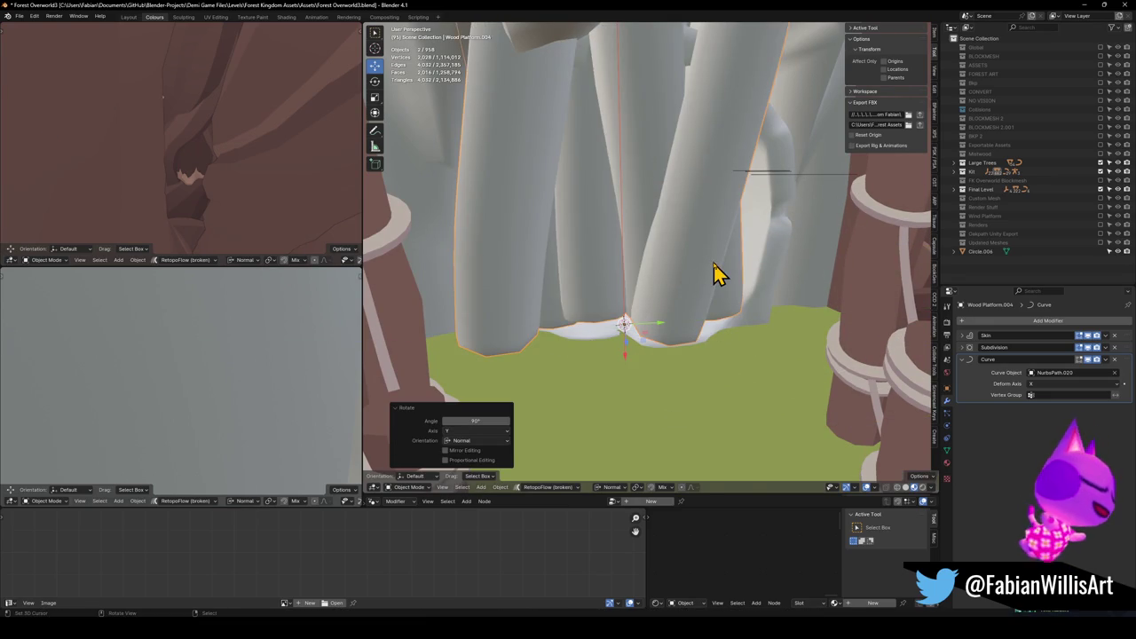
pyautogui.press('g')
pyautogui.press('y')
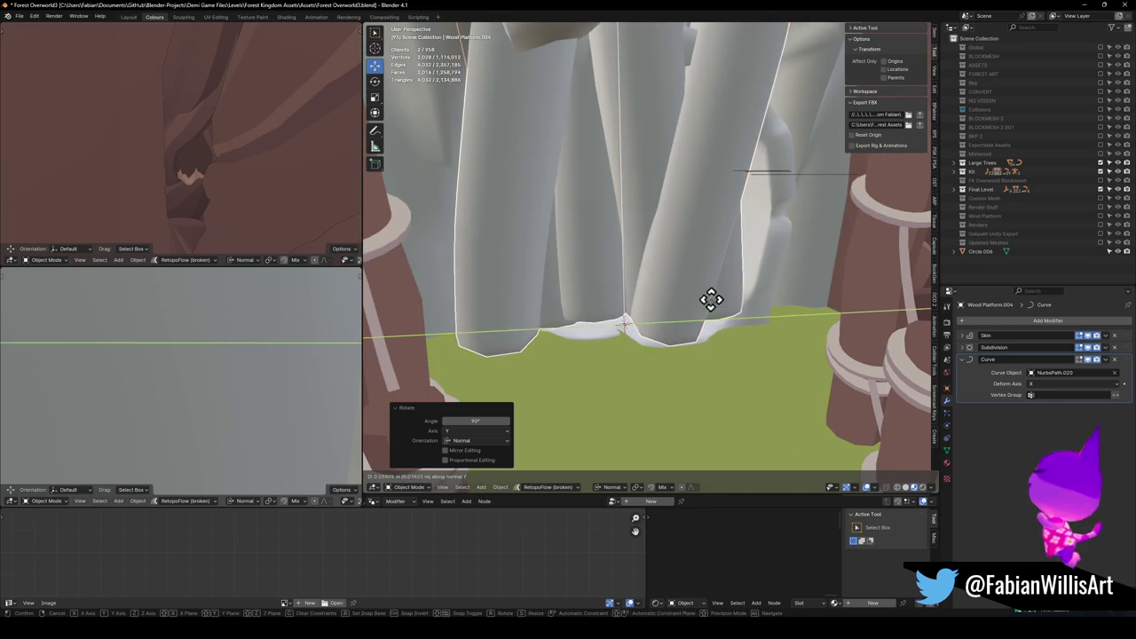
pyautogui.click(707, 362)
pyautogui.press('s')
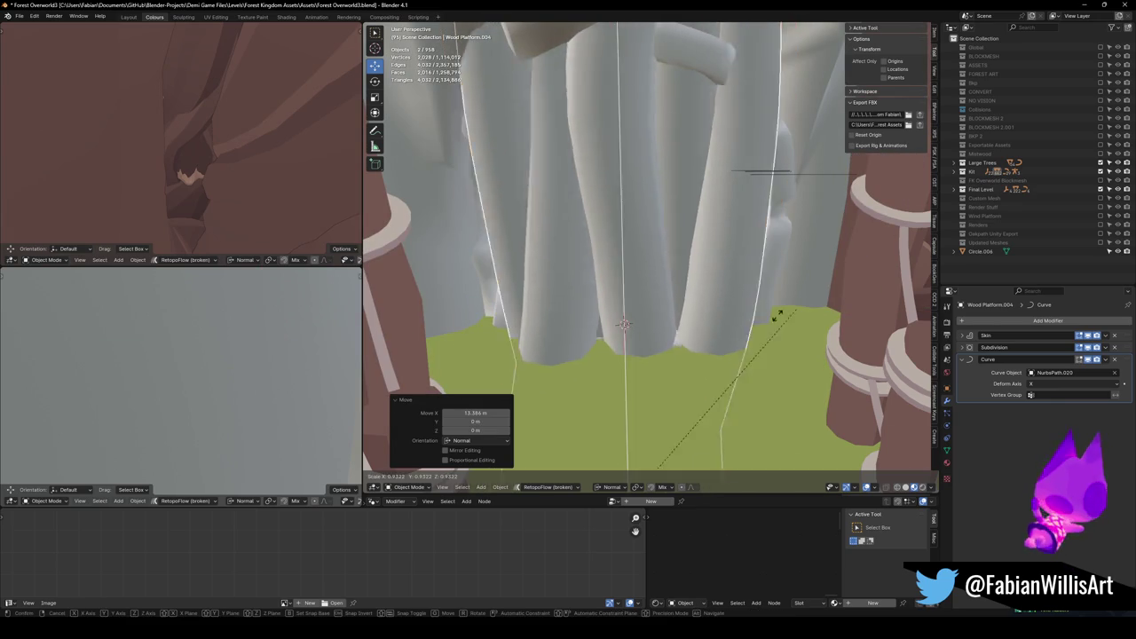
pyautogui.click(674, 337)
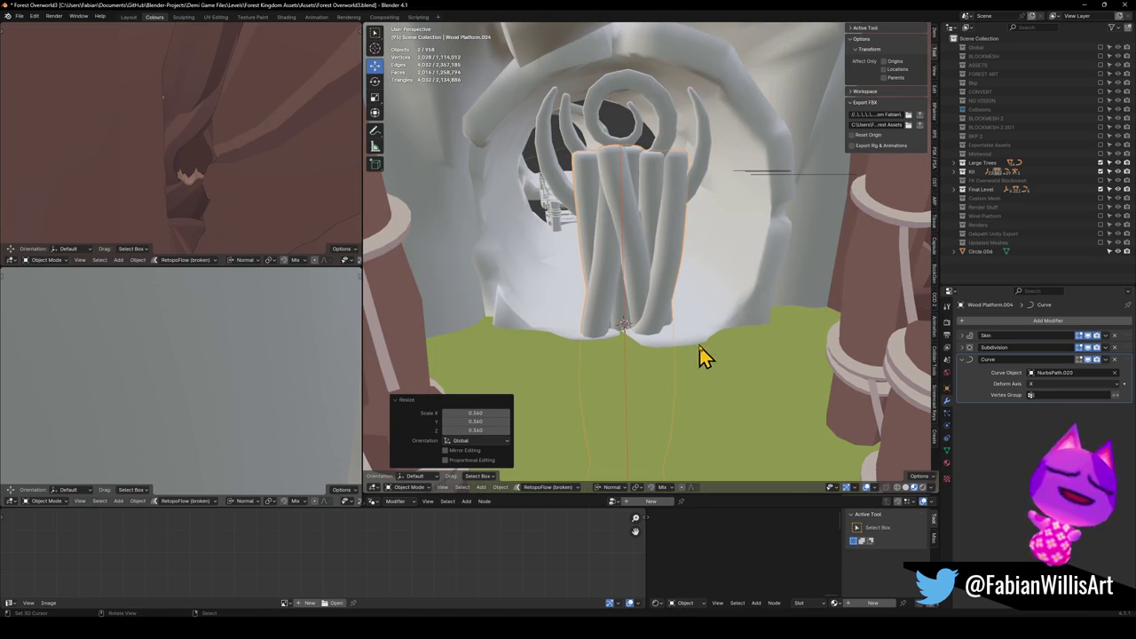
# Move the vine horizontally into the doorway and raise it to 2.6775 m.
pyautogui.press('r')
pyautogui.rightClick(626, 309)
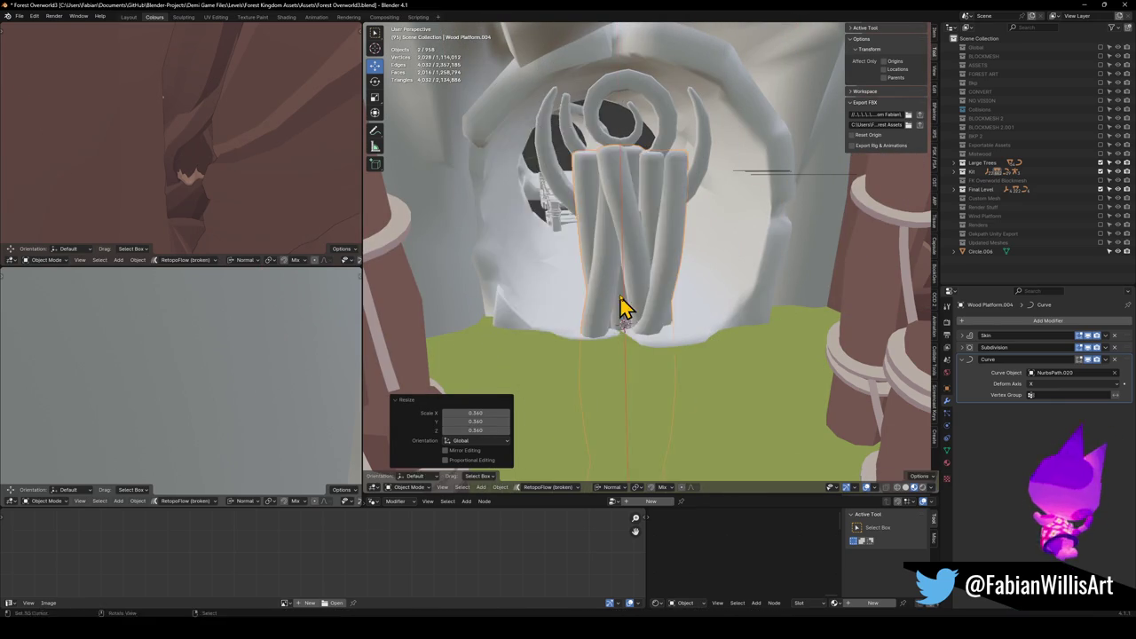
pyautogui.press('g')
pyautogui.hotkey('shift', 'z')
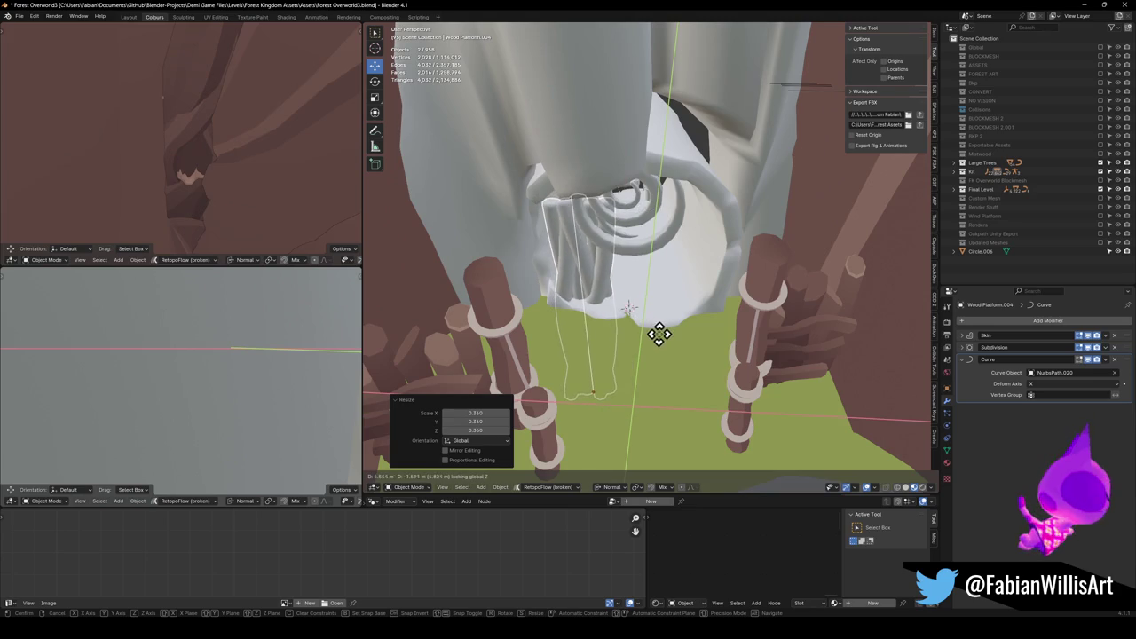
pyautogui.click(659, 336)
pyautogui.press('g')
pyautogui.press('z')
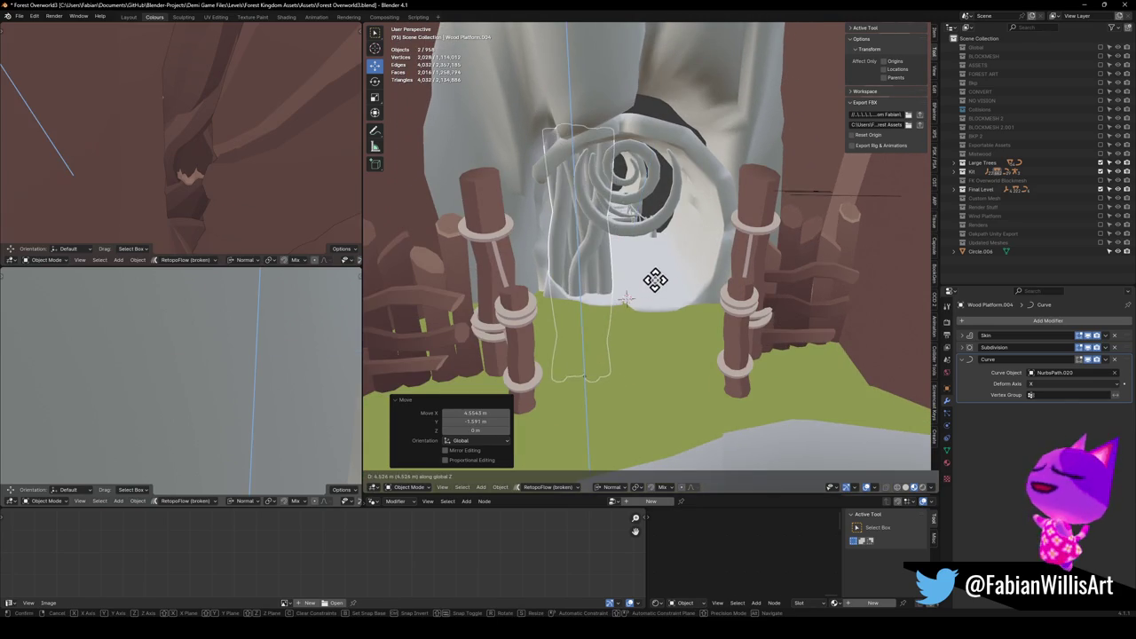
pyautogui.click(654, 300)
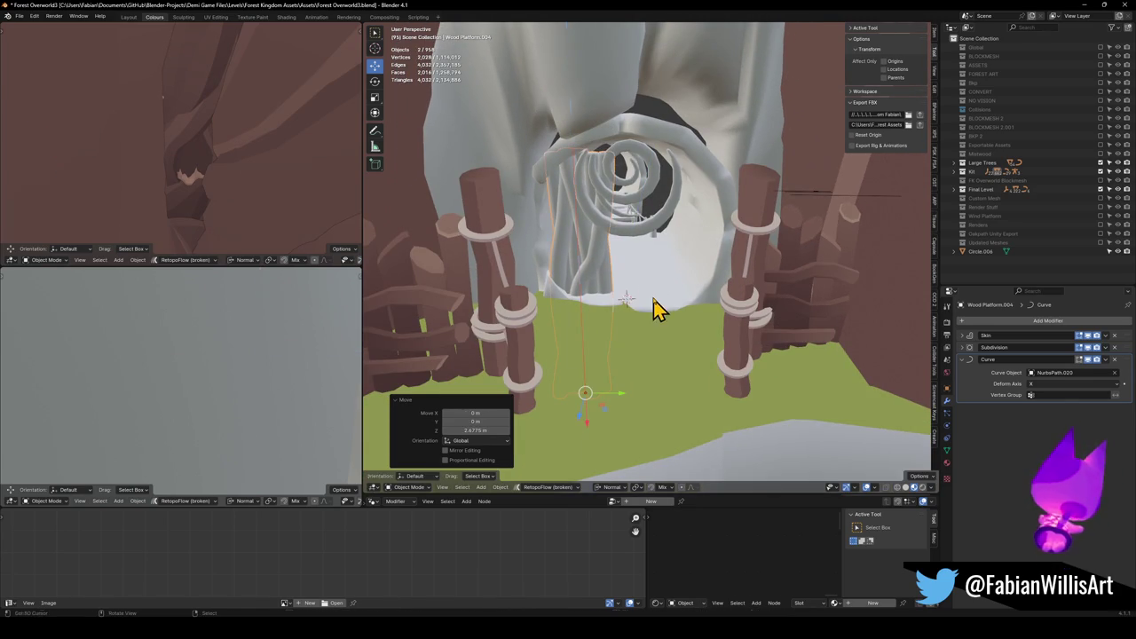
# Select and frame the spiral Circle.006, then select the NurbsPath.020 curve.
pyautogui.scroll(4, 665, 266)
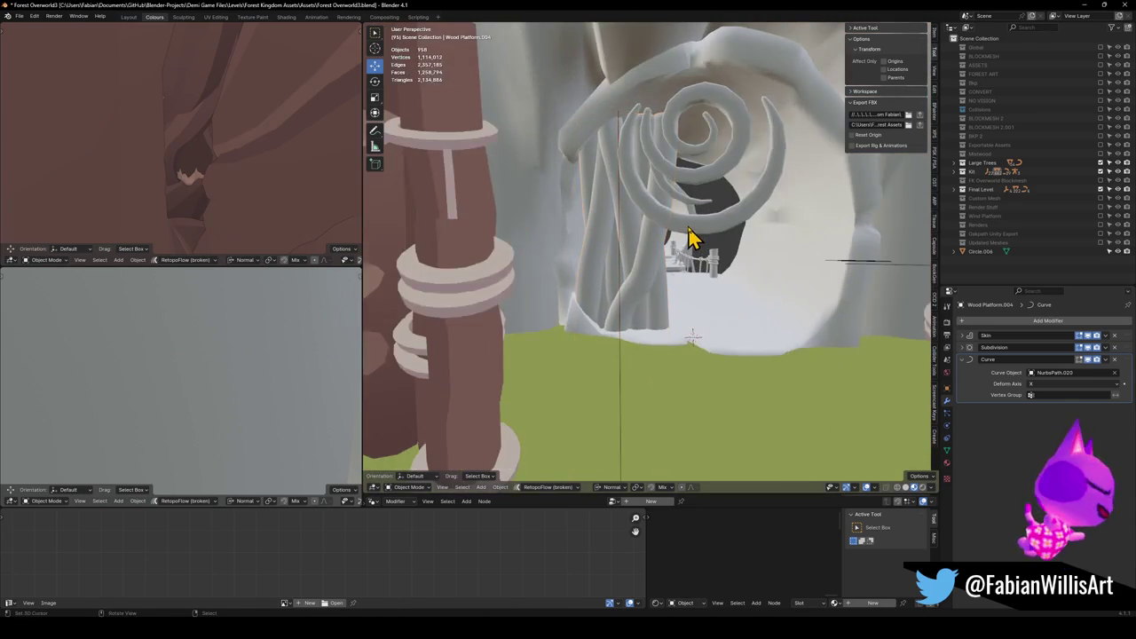
pyautogui.click(687, 246)
pyautogui.press('KP_Decimal')
pyautogui.press('g')
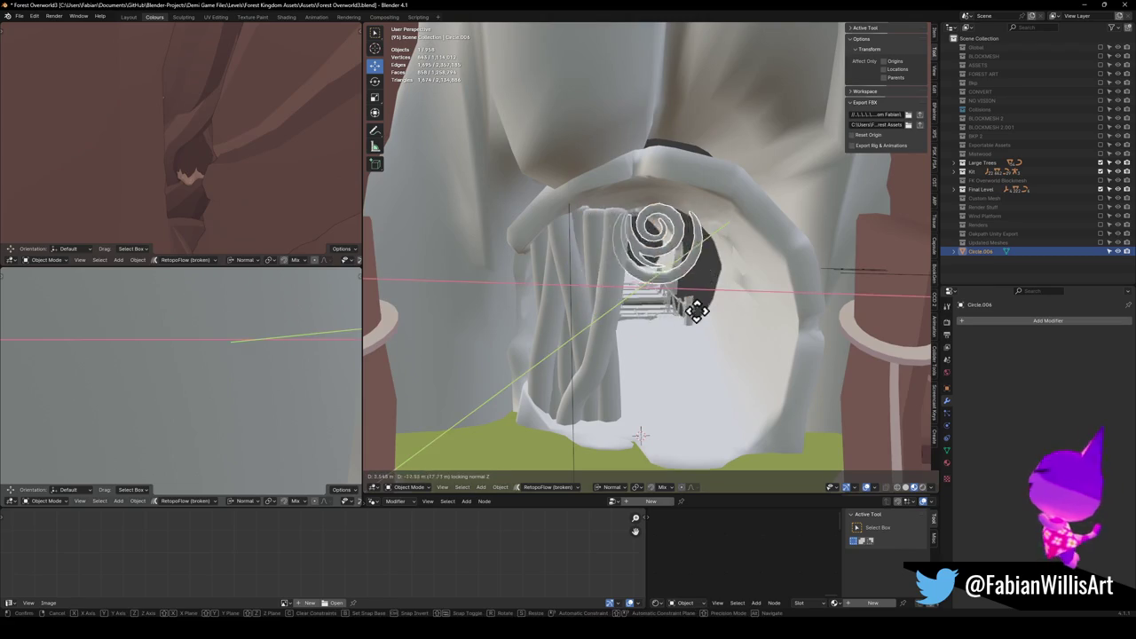
pyautogui.rightClick(761, 291)
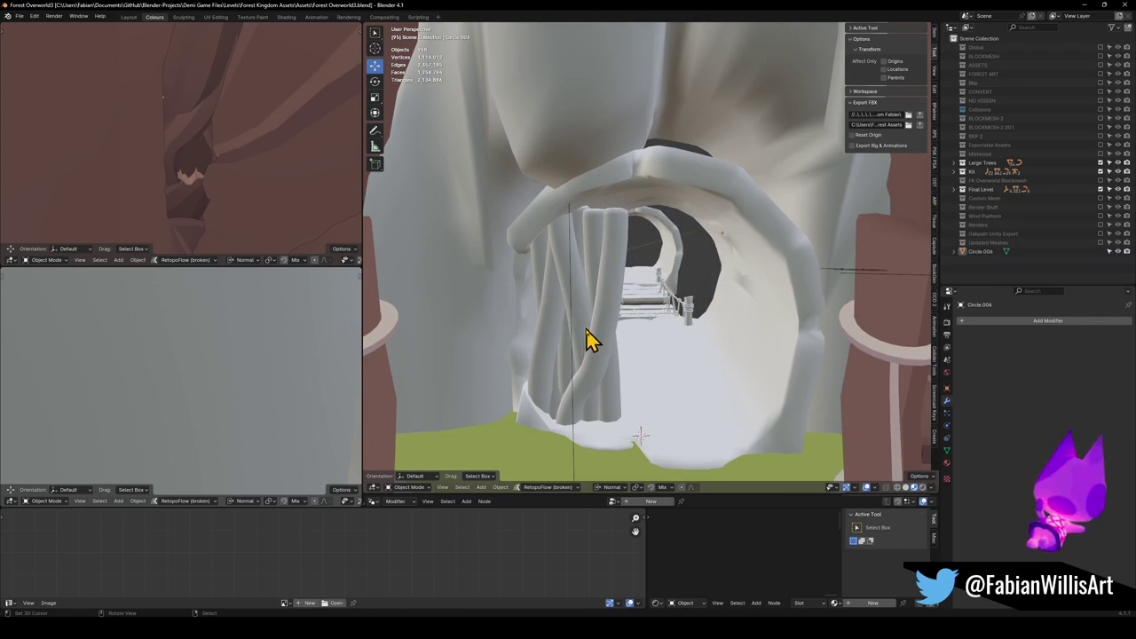
pyautogui.keyDown('shift'); pyautogui.click(575, 359); pyautogui.keyUp('shift')
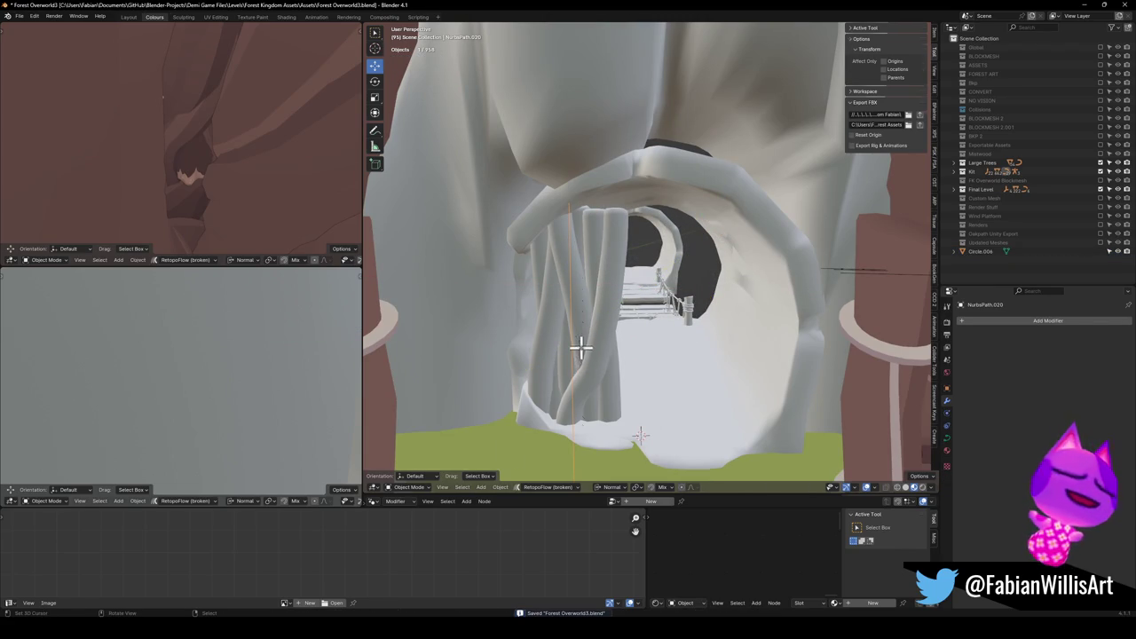
# Thicken the vine strands by increasing the NurbsPath.020 curve radius in Edit Mode.
pyautogui.press('Tab')
pyautogui.hotkey('alt', 's')
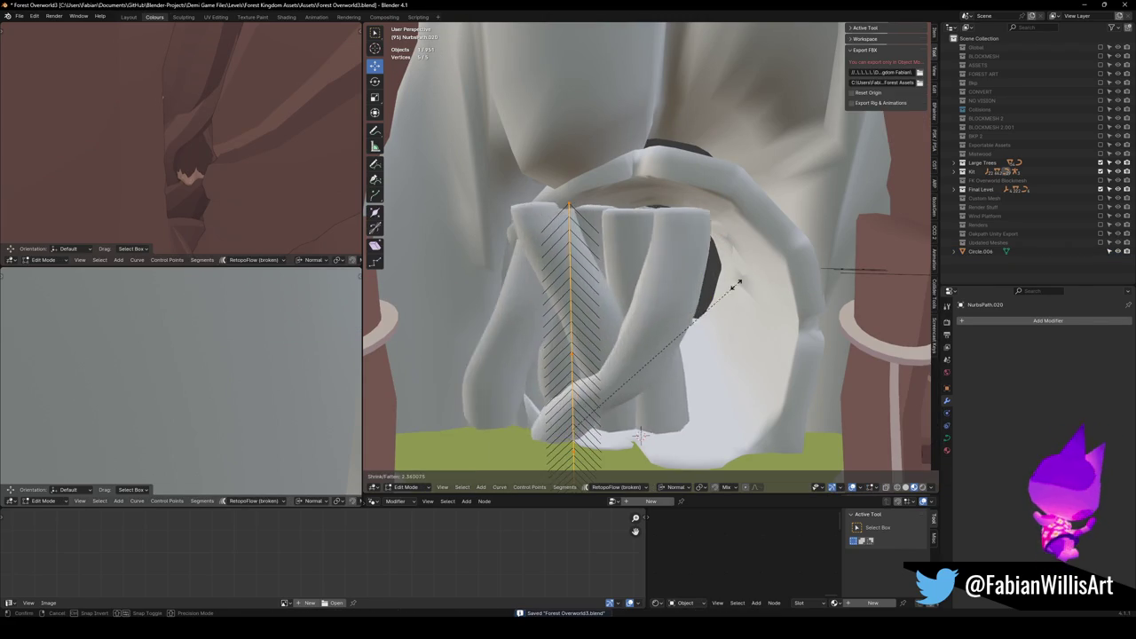
pyautogui.click(693, 306)
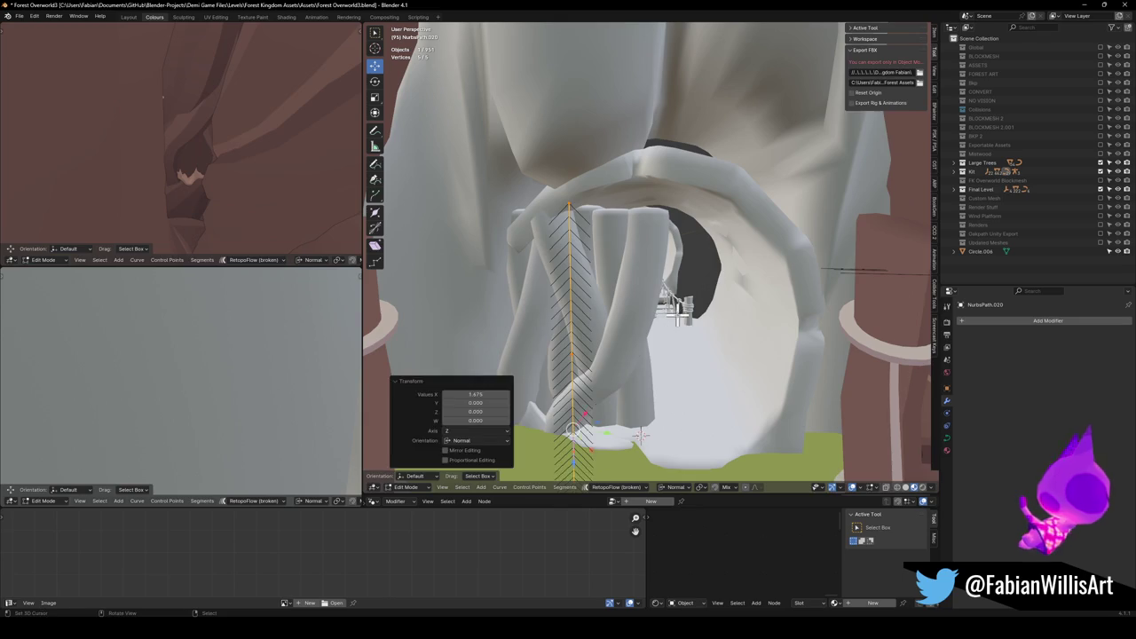
pyautogui.press('Tab')
# Lower the vine wall in the doorway and place a duplicate to its right.
pyautogui.click(620, 362)
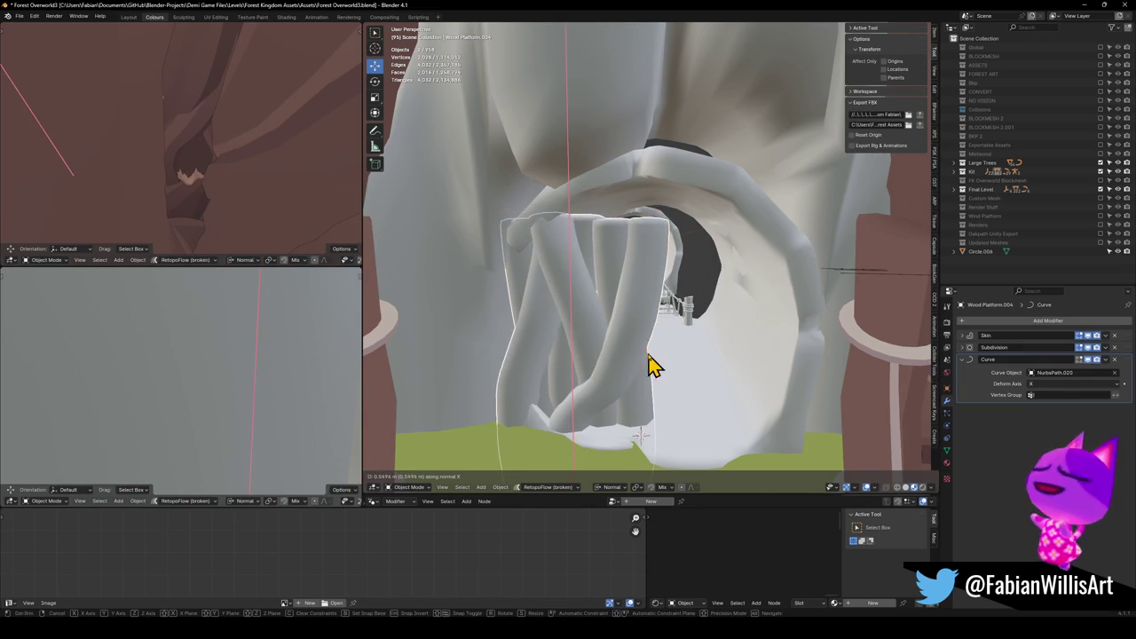
pyautogui.press('g')
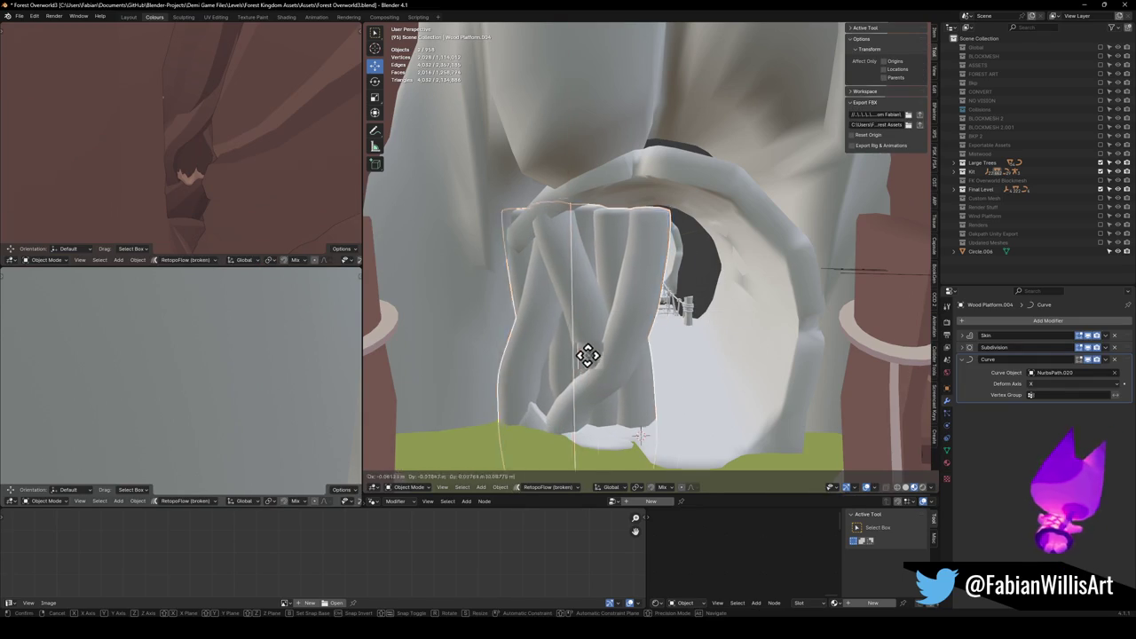
pyautogui.click(609, 365)
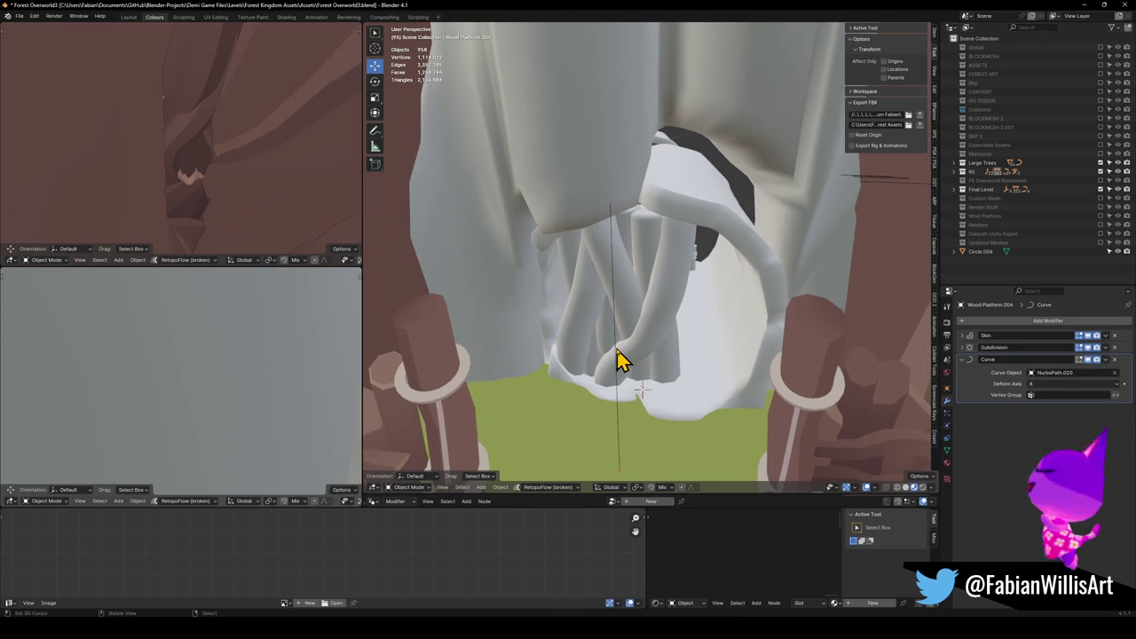
pyautogui.hotkey('shift', 'd')
pyautogui.hotkey('shift', 'z')
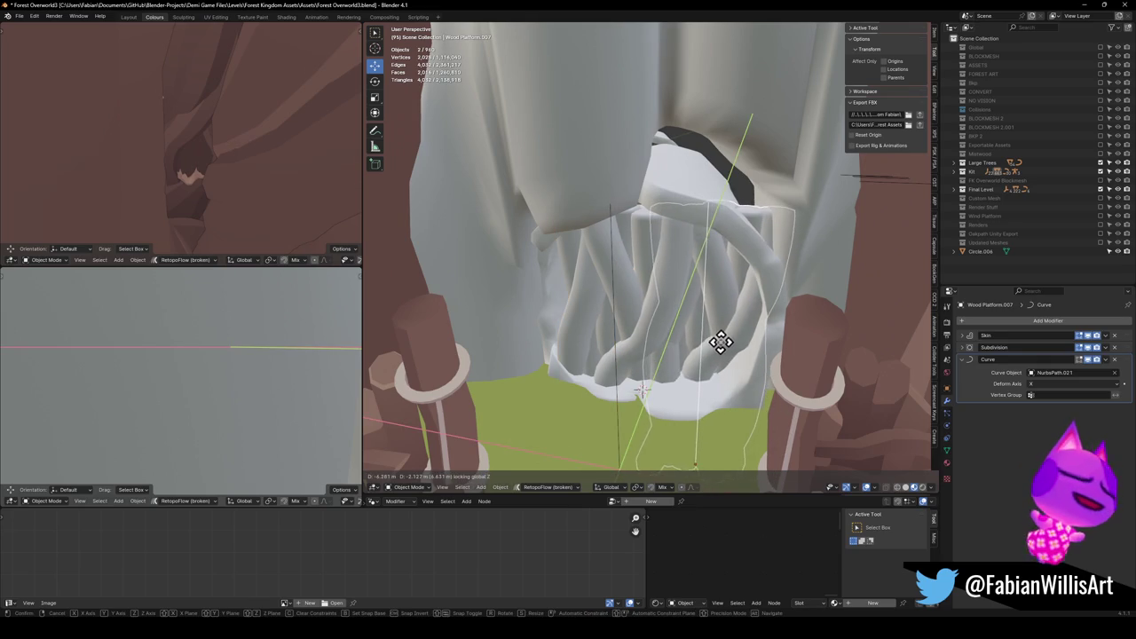
pyautogui.click(720, 355)
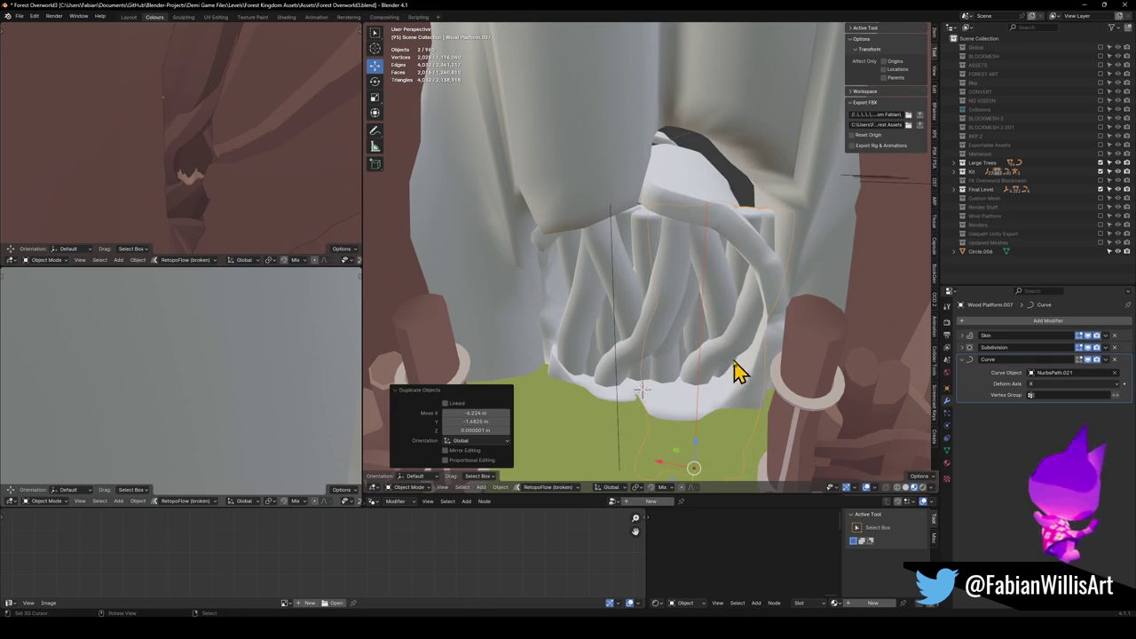
# Select the duplicate vine wall and delete it along with its curve.
pyautogui.keyDown('shift'); pyautogui.click(636, 359); pyautogui.keyUp('shift')
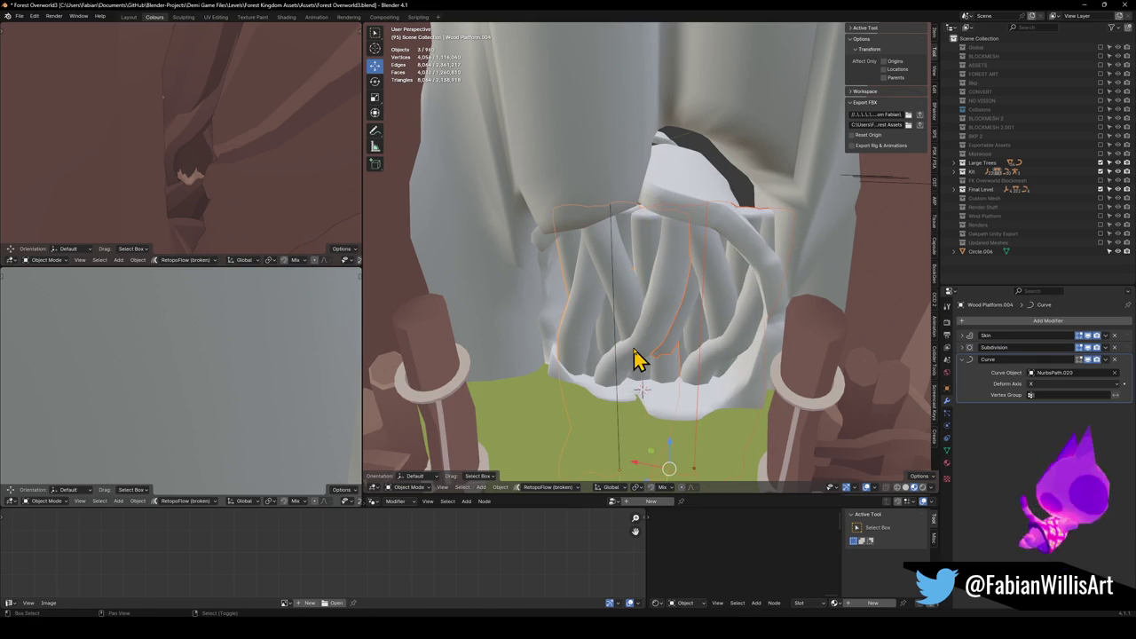
pyautogui.hotkey('alt', 'a')
pyautogui.click(705, 362)
pyautogui.press('Delete')
# In Edit Mode, switch to Normal orientation and shift the vine strands 4.37 m along X.
pyautogui.click(641, 355)
pyautogui.press('Tab')
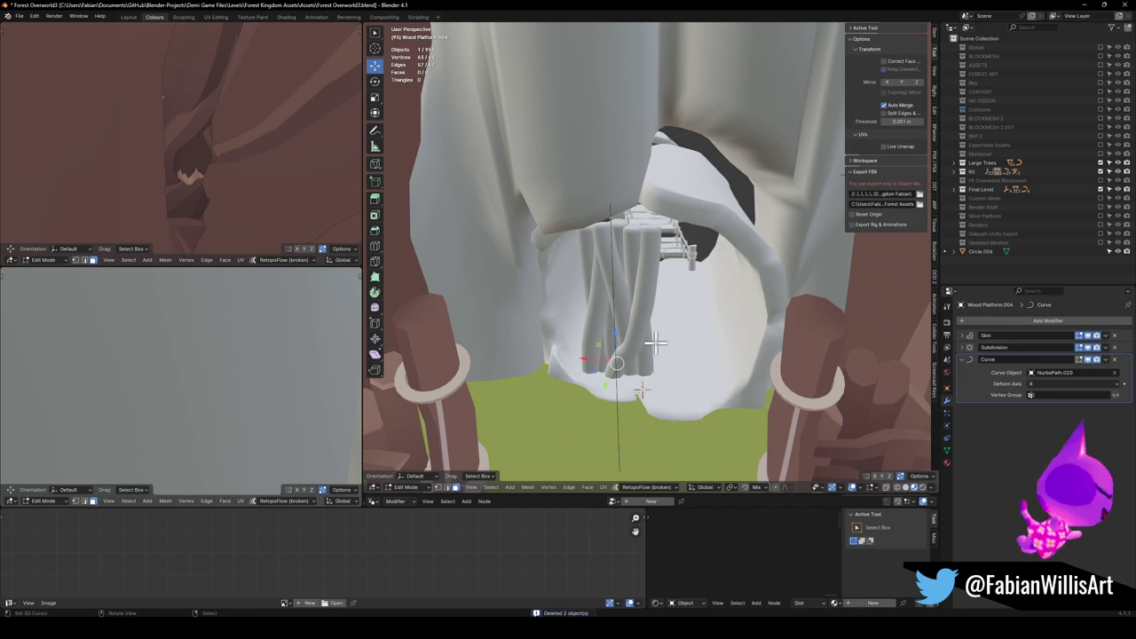
pyautogui.press(',')
pyautogui.click(651, 435)
pyautogui.press('g')
pyautogui.press('x')
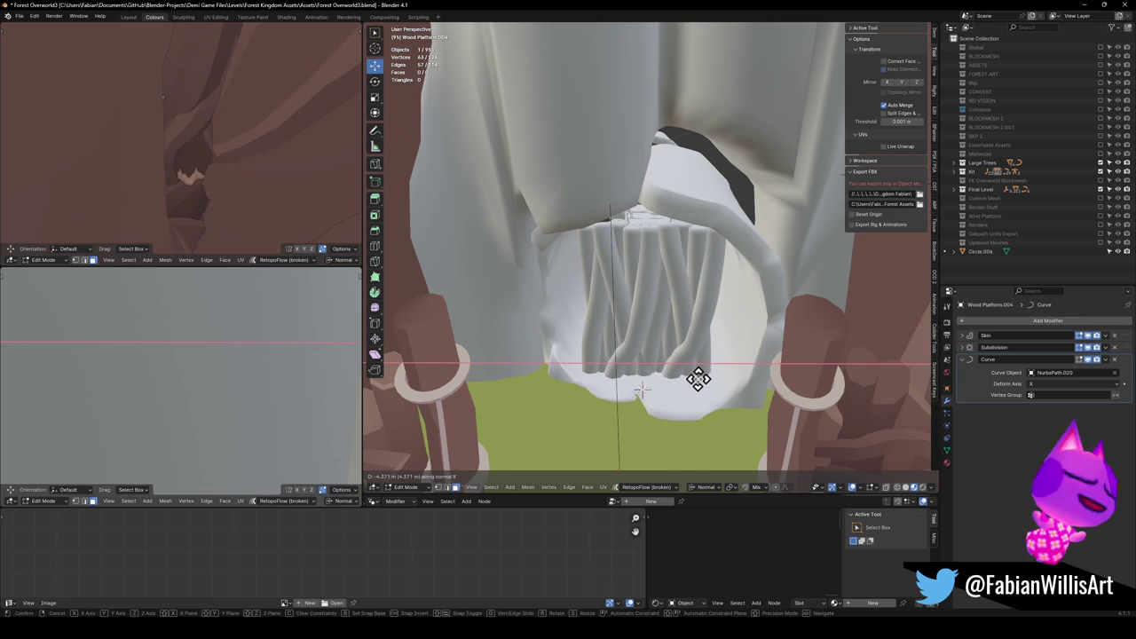
pyautogui.click(696, 378)
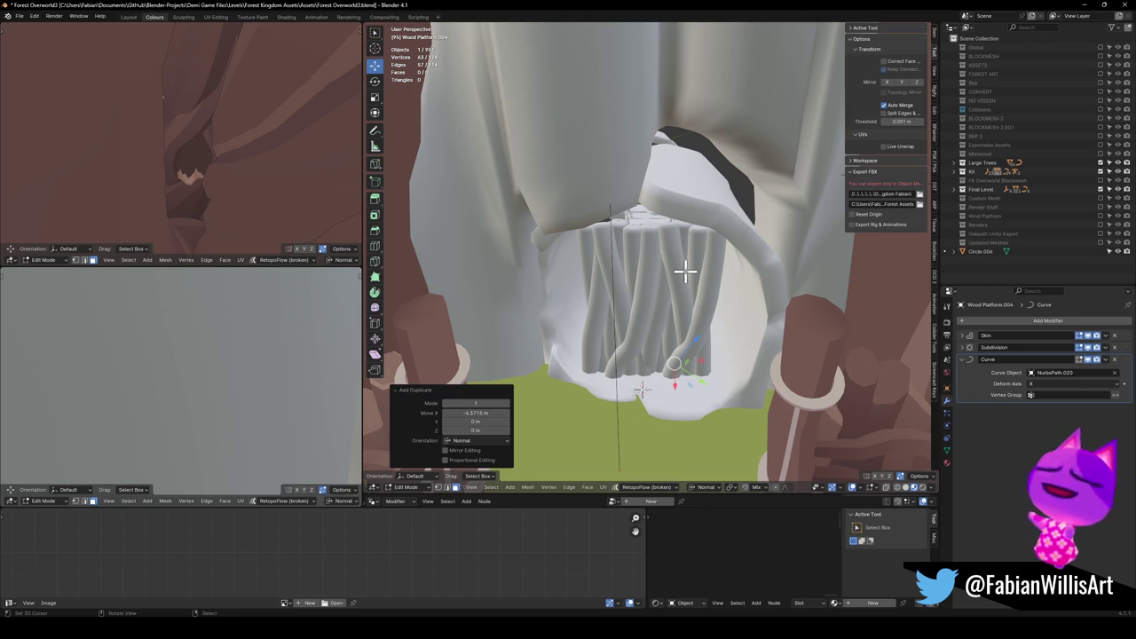
# Rotate the strands about Z, then reposition the vine object off the Z axis in Object Mode.
pyautogui.press('r')
pyautogui.press('z')
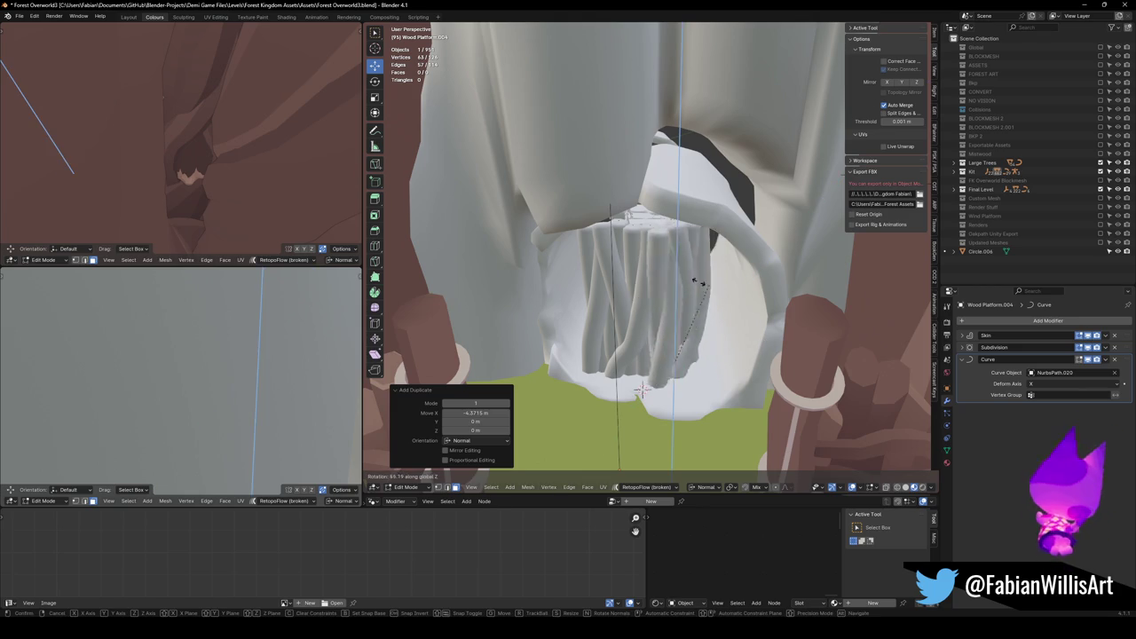
pyautogui.click(566, 377)
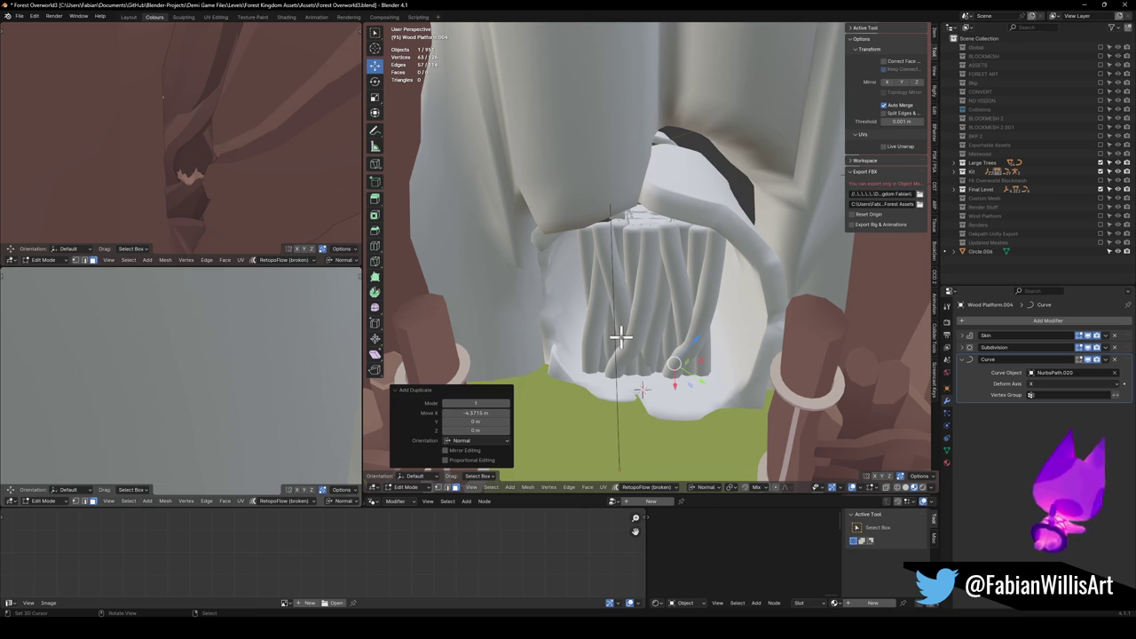
pyautogui.press('Tab')
pyautogui.press('g')
pyautogui.hotkey('shift', 'z')
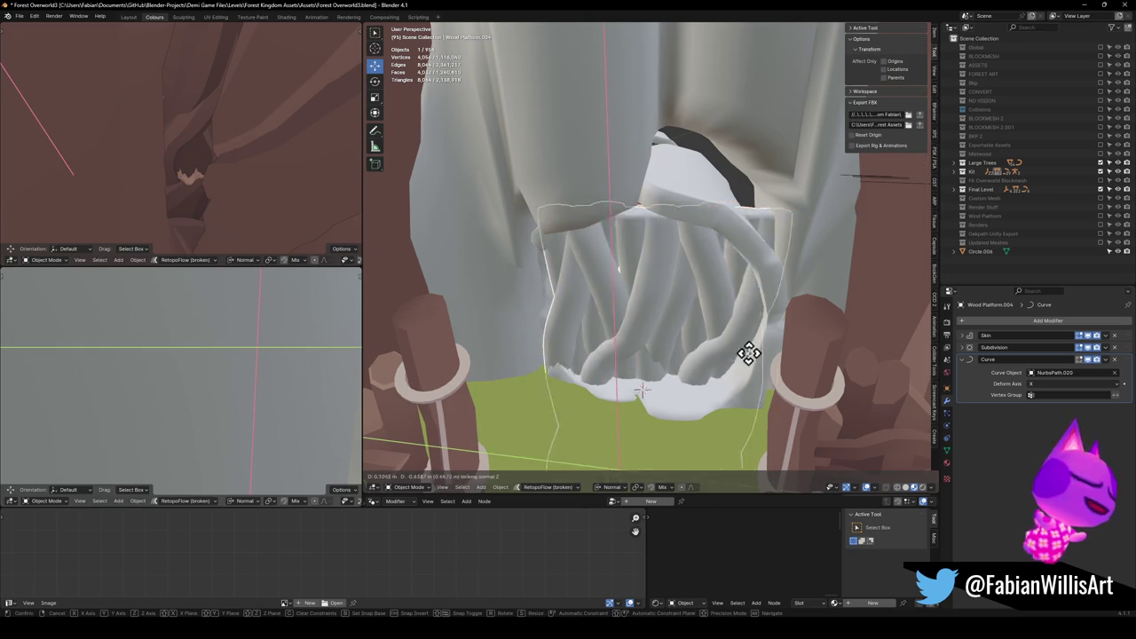
pyautogui.click(754, 353)
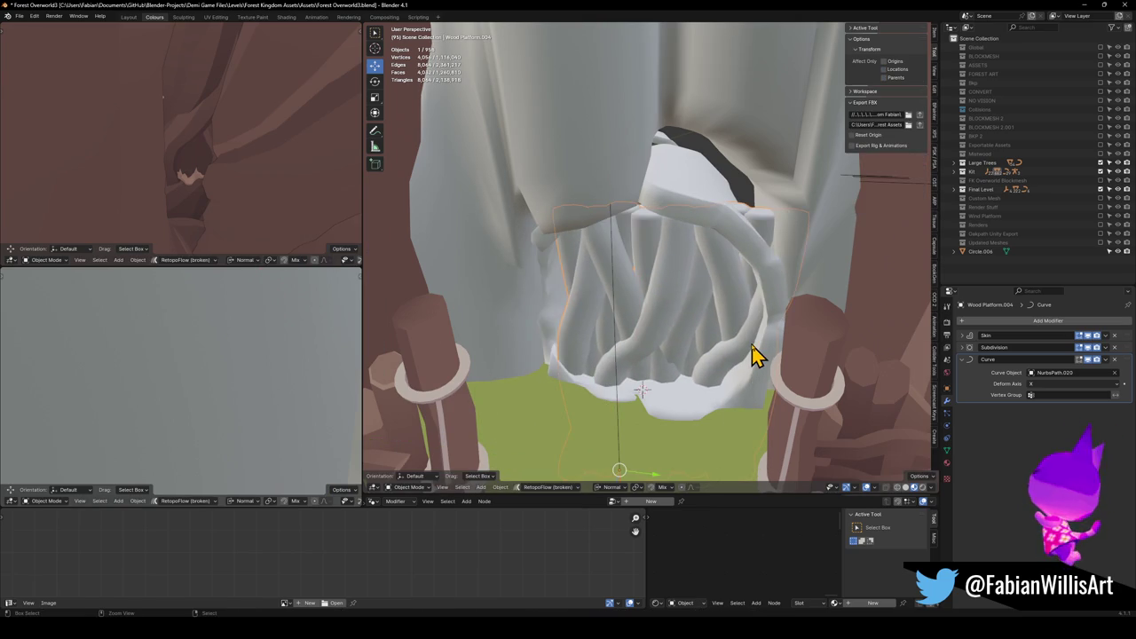
pyautogui.press('Tab')
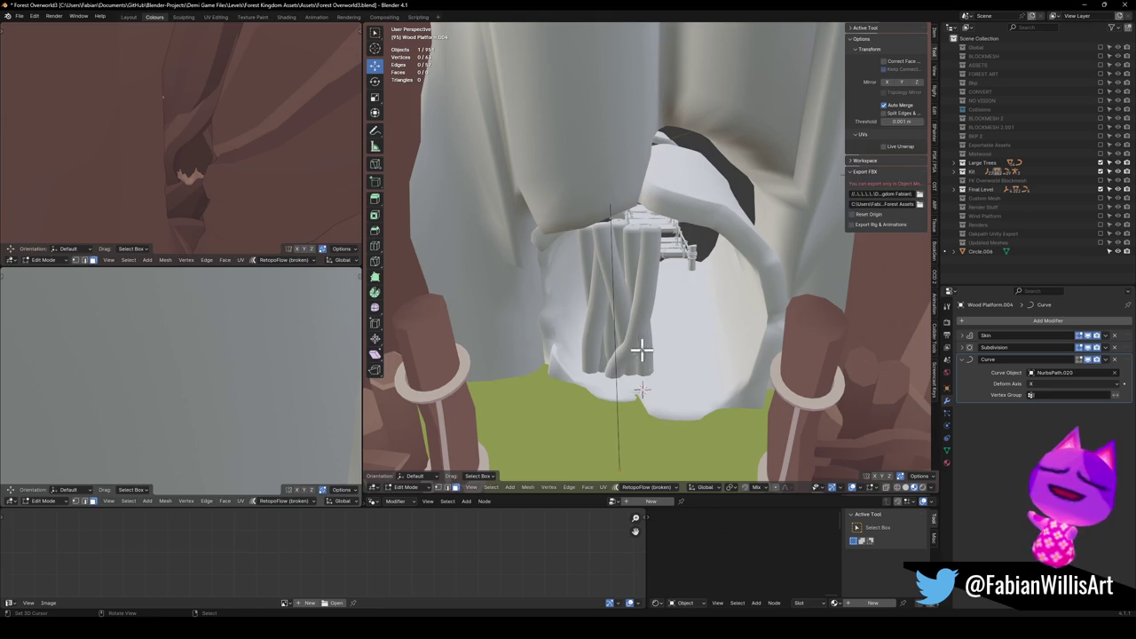
pyautogui.press('Tab')
pyautogui.click(994, 322)
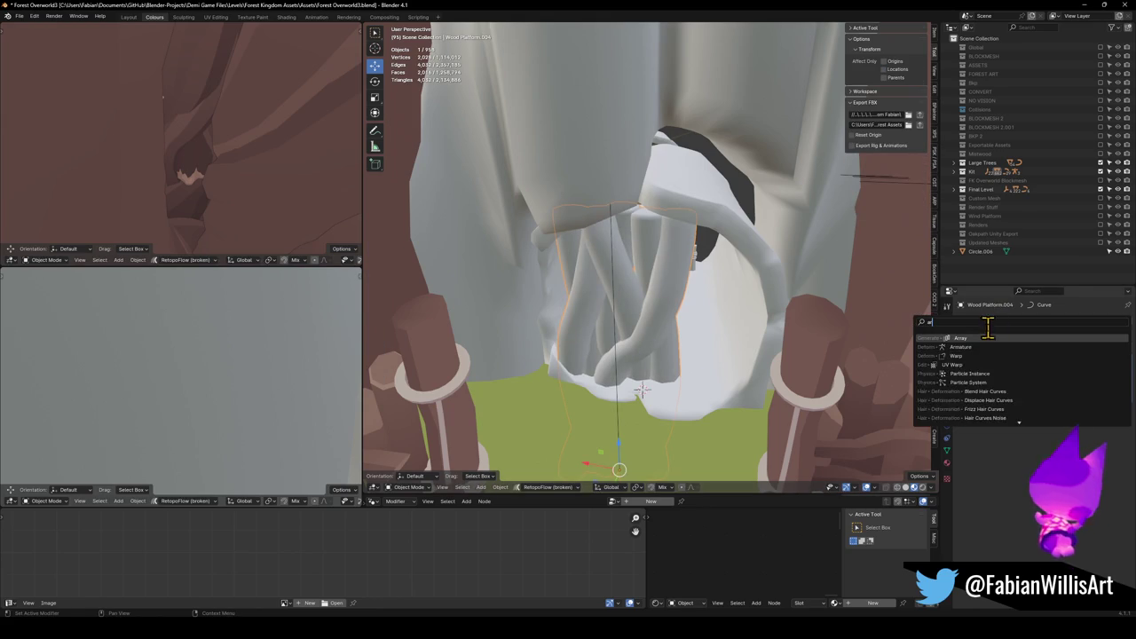
# Add an Array modifier with a wider relative offset, then move the vines and guide curve together.
pyautogui.click(988, 349)
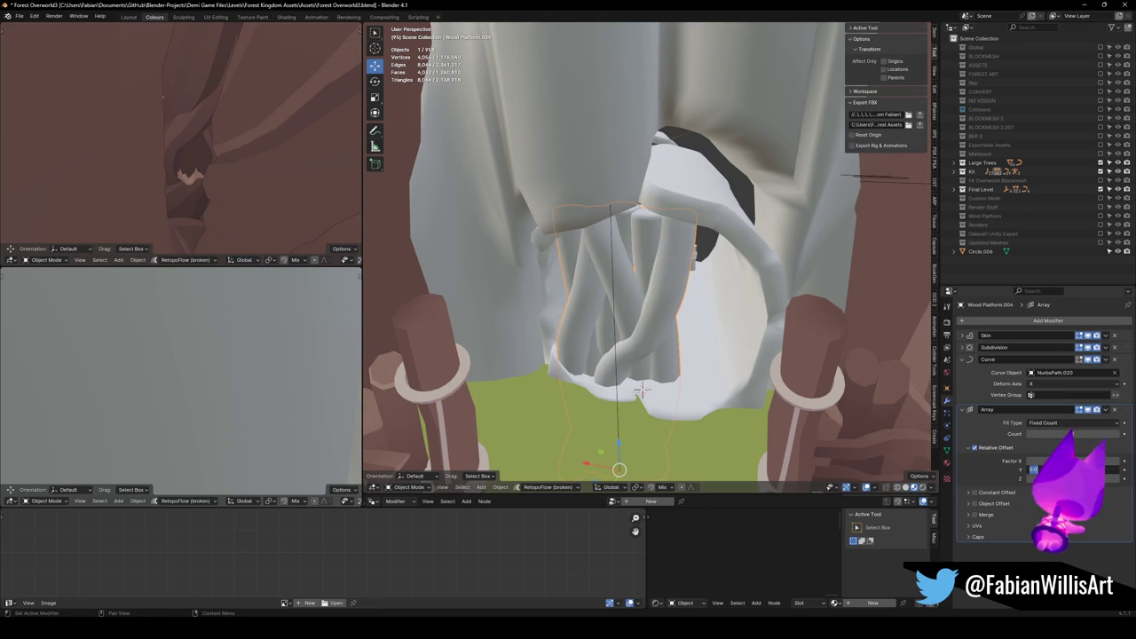
pyautogui.moveTo(1032, 461)
pyautogui.mouseDown()
pyautogui.moveTo(1048, 460)
pyautogui.moveTo(1034, 461)
pyautogui.mouseUp()
pyautogui.keyDown('shift'); pyautogui.click(621, 393); pyautogui.keyUp('shift')
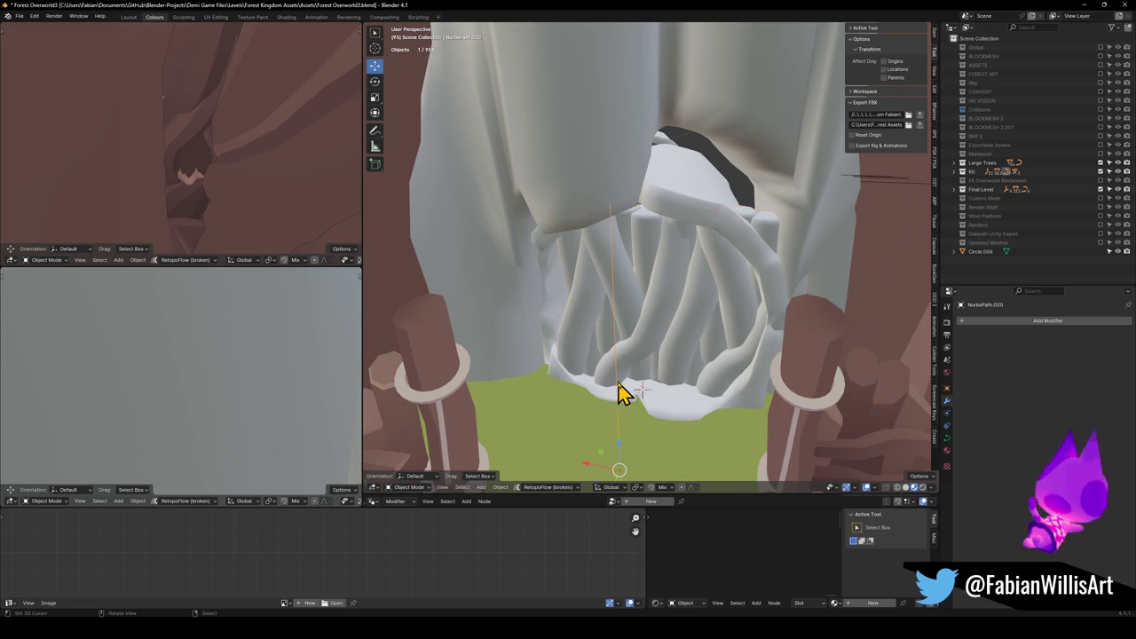
pyautogui.press('g')
pyautogui.press('z')
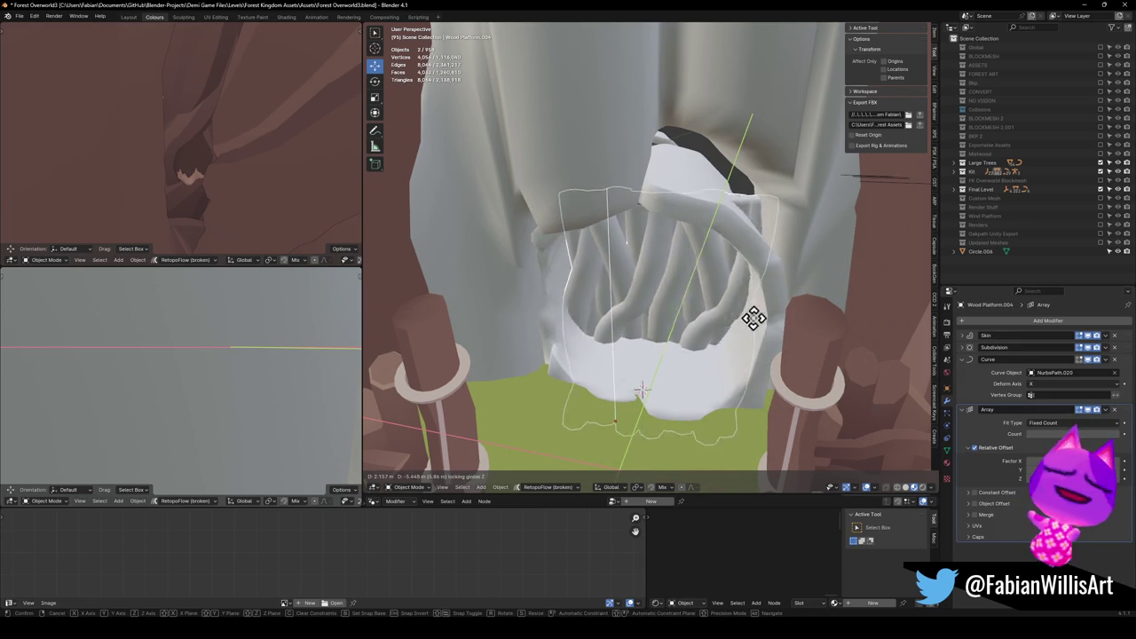
pyautogui.click(743, 348)
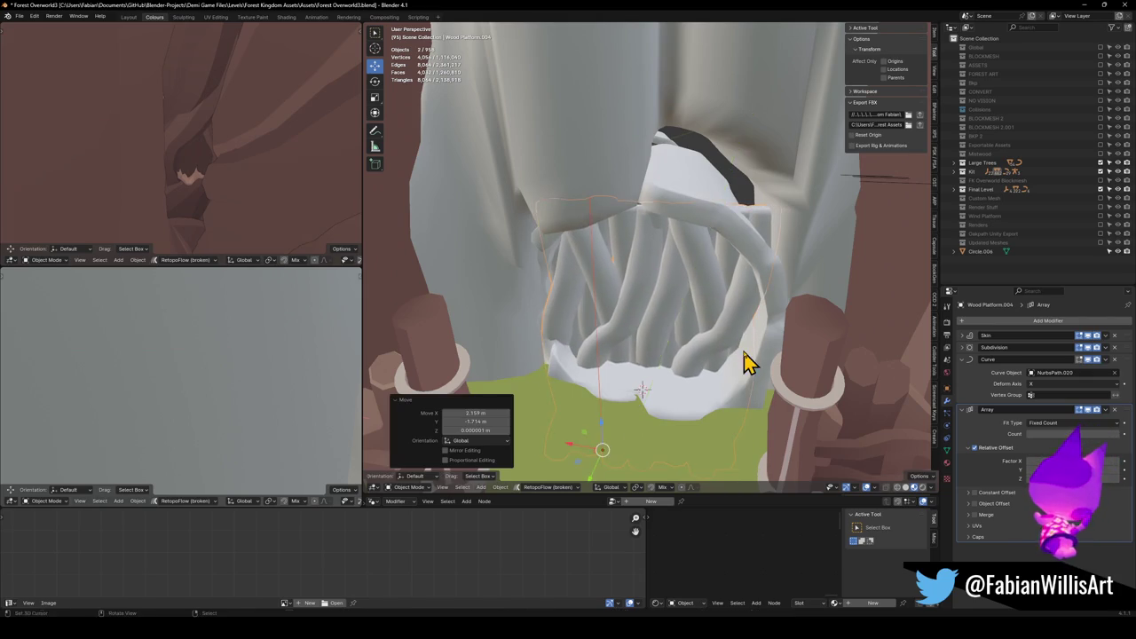
# Fine-tune the vine wall's placement and height so it sits inside the doorway arch.
pyautogui.press('g')
pyautogui.press('z')
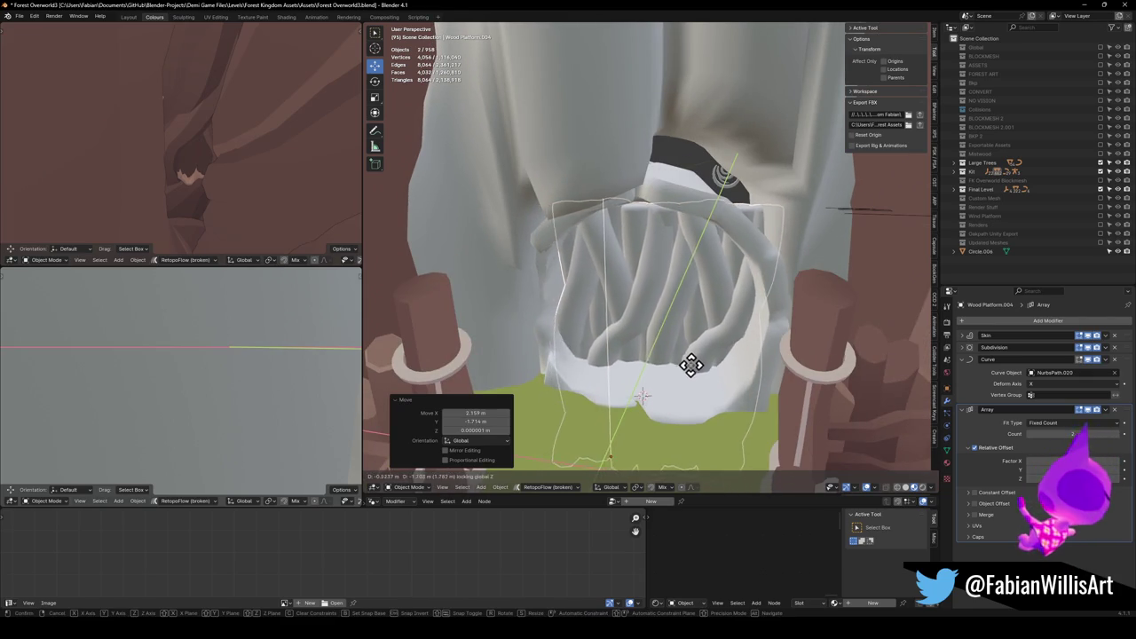
pyautogui.click(688, 375)
pyautogui.scroll(5, 692, 375)
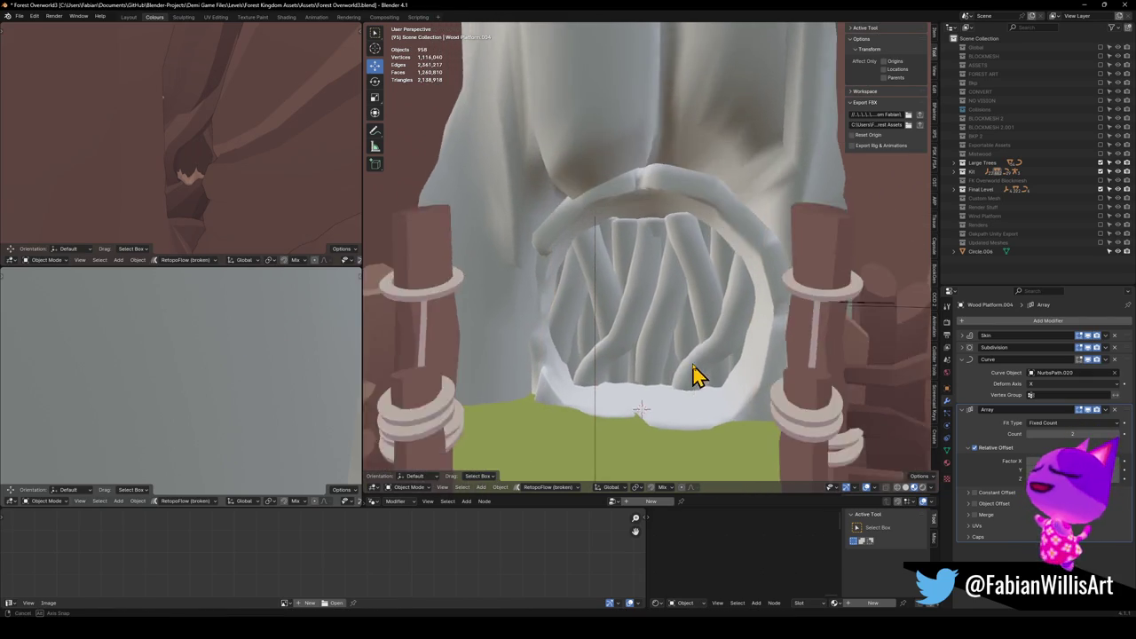
pyautogui.press('g')
pyautogui.press('z')
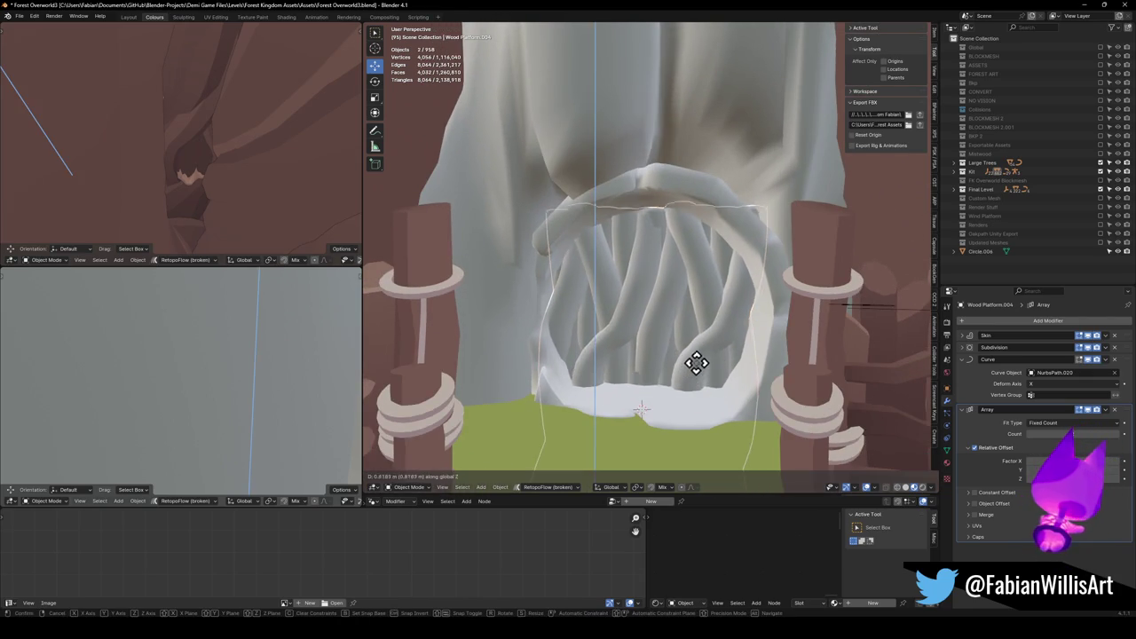
pyautogui.click(704, 346)
pyautogui.press('Tab')
pyautogui.scroll(3, 701, 341)
# Raise the selected strand vertices, scale them to about 0.57 and move them into place.
pyautogui.press('g')
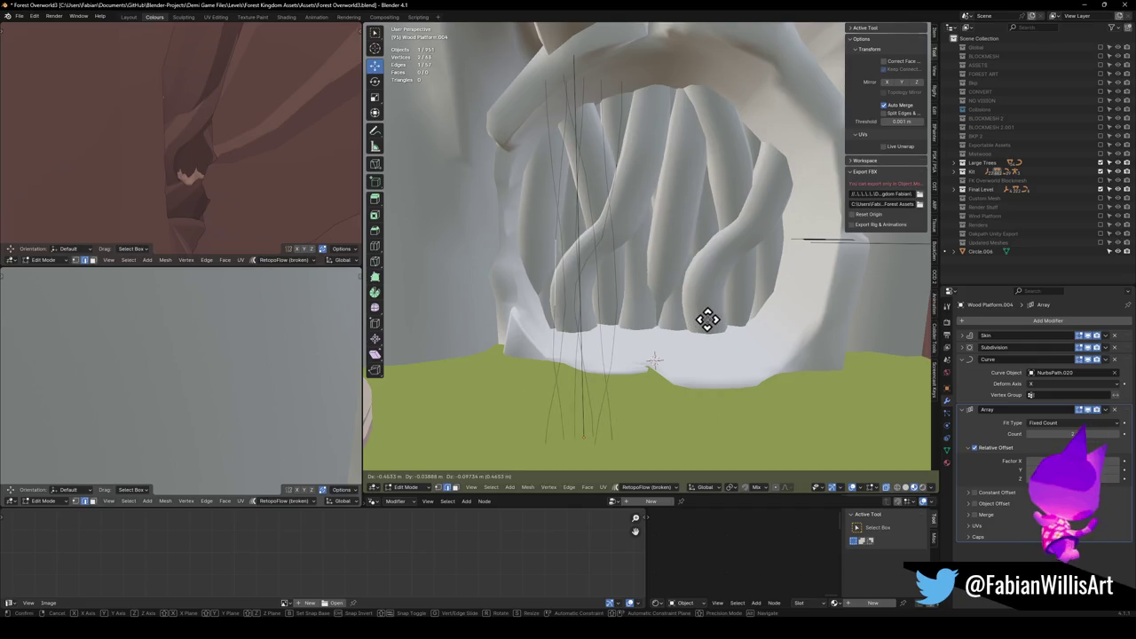
pyautogui.press('z')
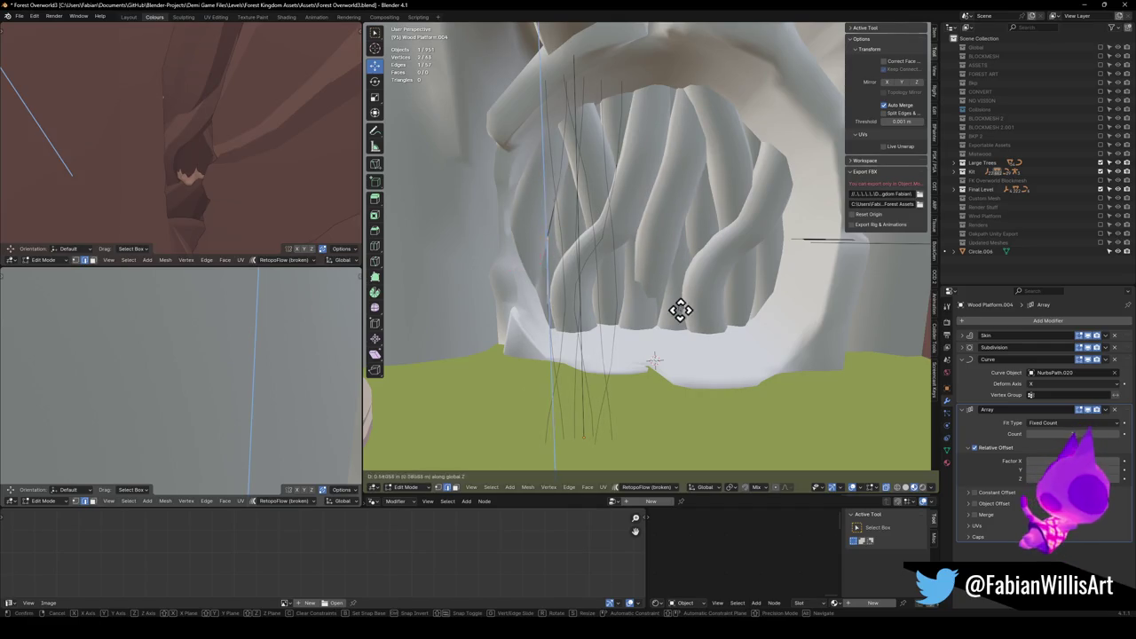
pyautogui.click(681, 271)
pyautogui.press('s')
pyautogui.click(649, 274)
pyautogui.press('g')
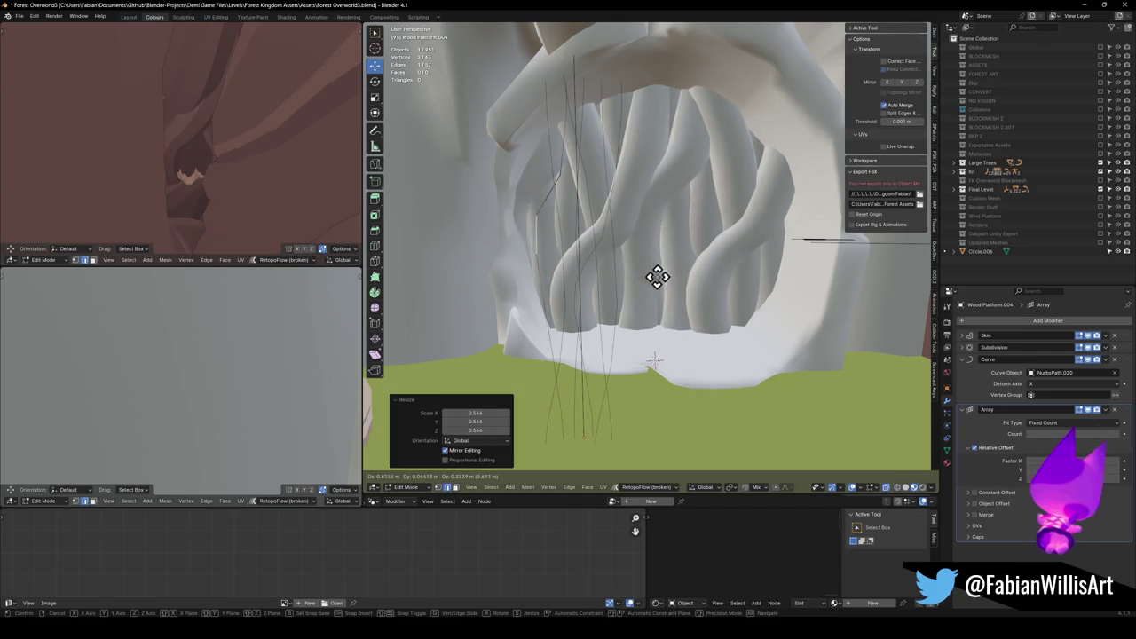
pyautogui.click(775, 296)
pyautogui.press('r')
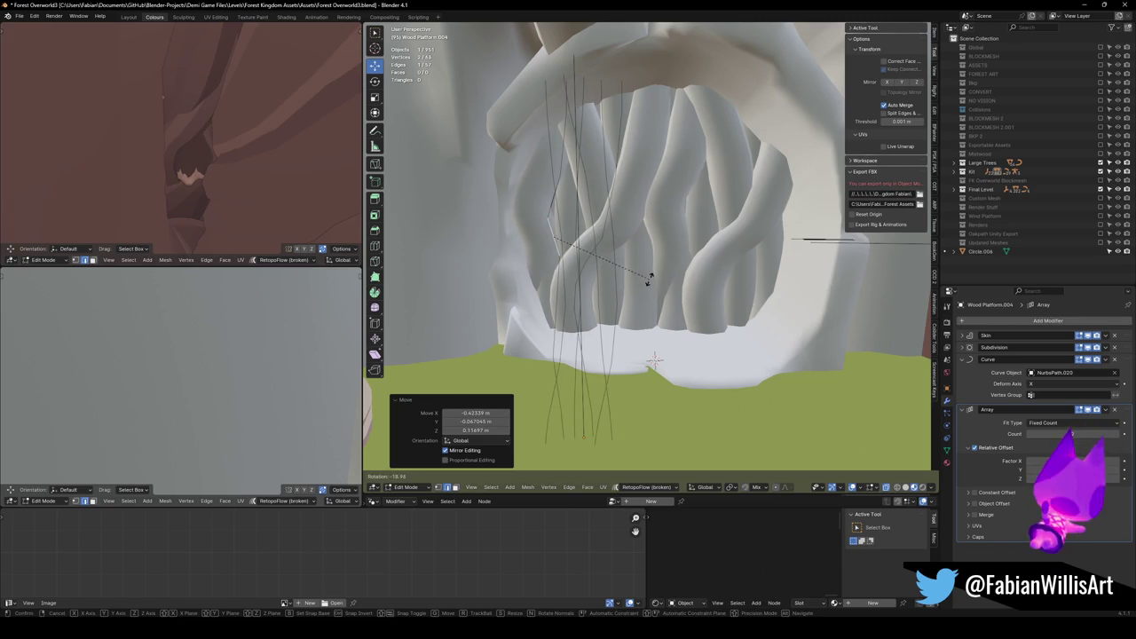
pyautogui.rightClick(645, 282)
pyautogui.press('Tab')
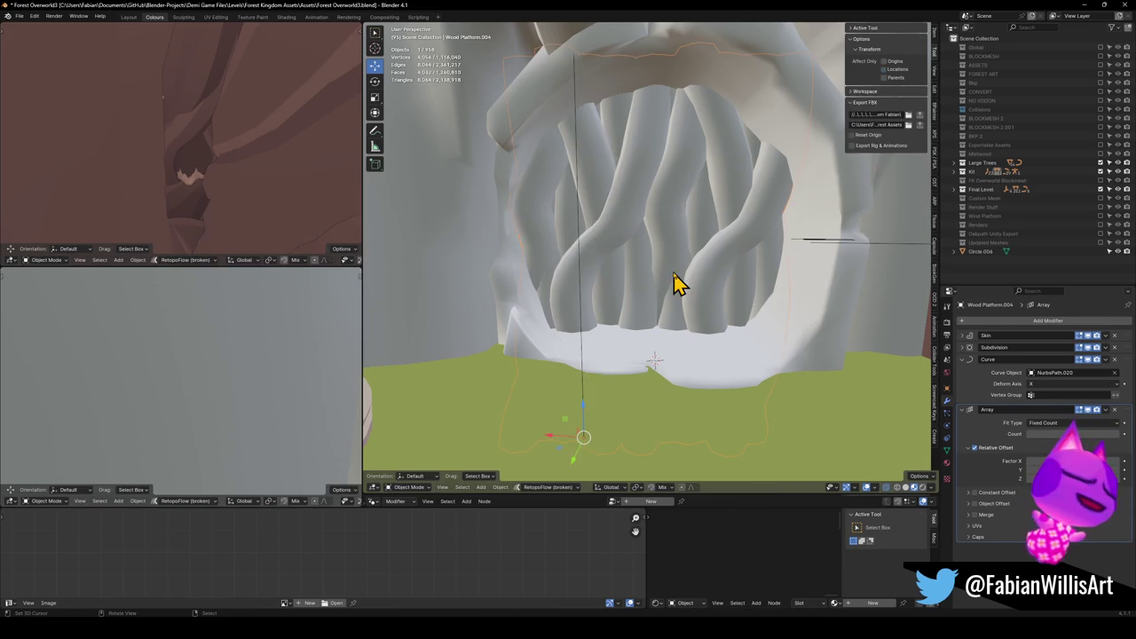
# Thicken the vines at the selected vertices and orbit around the arch and posts to check them.
pyautogui.moveTo(622, 237)
pyautogui.mouseDown()
pyautogui.moveTo(636, 243)
pyautogui.moveTo(631, 275)
pyautogui.moveTo(609, 251)
pyautogui.moveTo(596, 255)
pyautogui.moveTo(639, 238)
pyautogui.moveTo(766, 329)
pyautogui.moveTo(740, 314)
pyautogui.moveTo(790, 307)
pyautogui.moveTo(684, 293)
pyautogui.mouseUp()
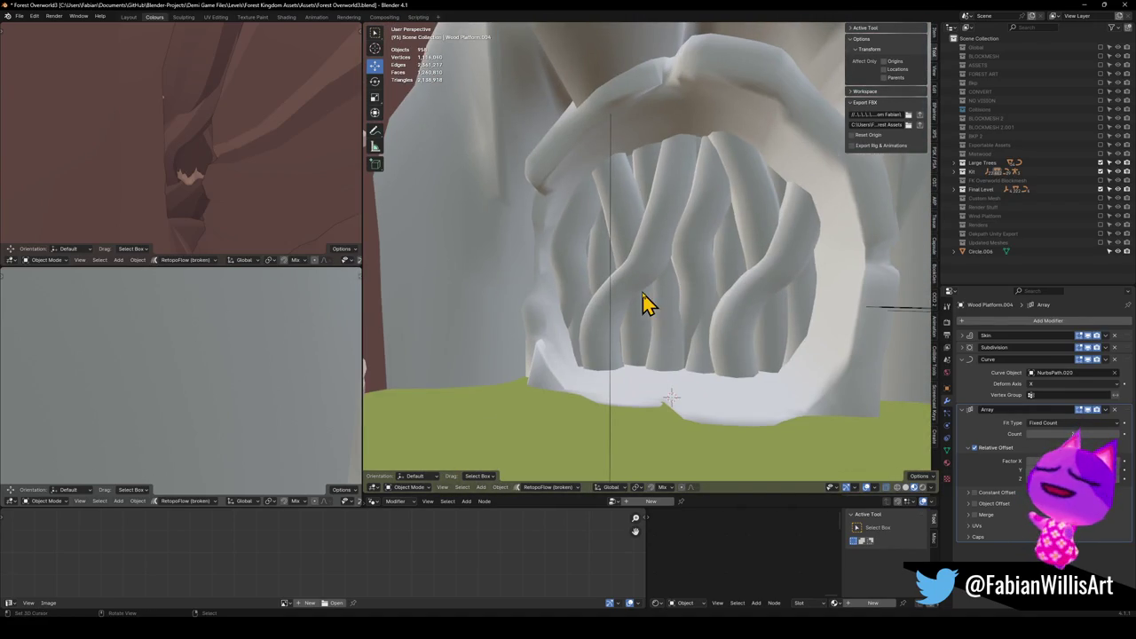
pyautogui.press('Tab')
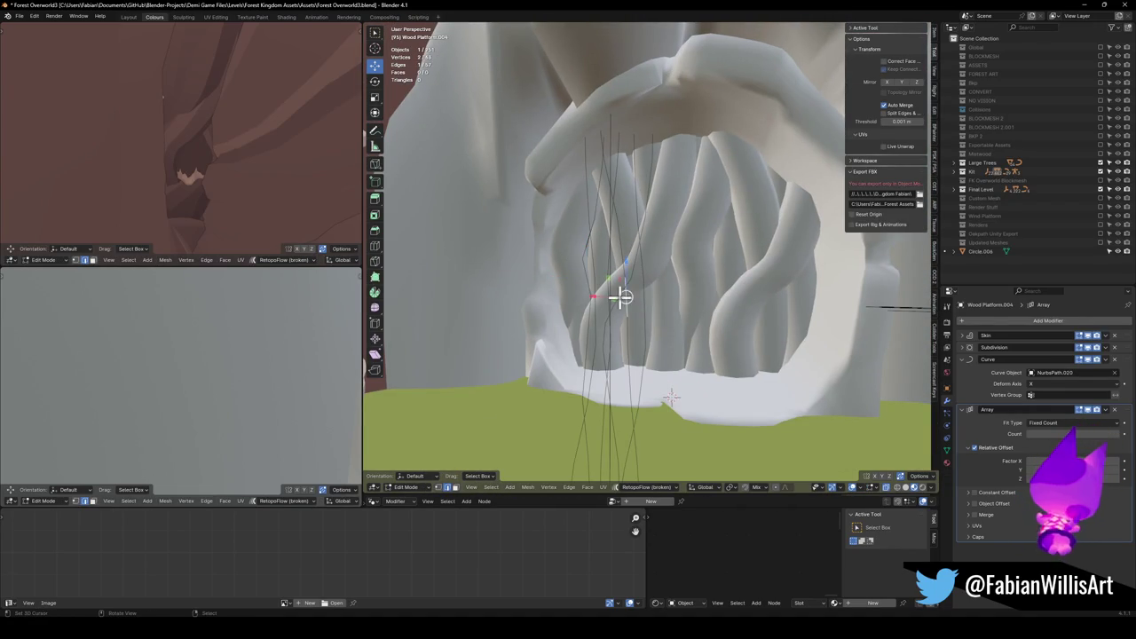
pyautogui.press('s')
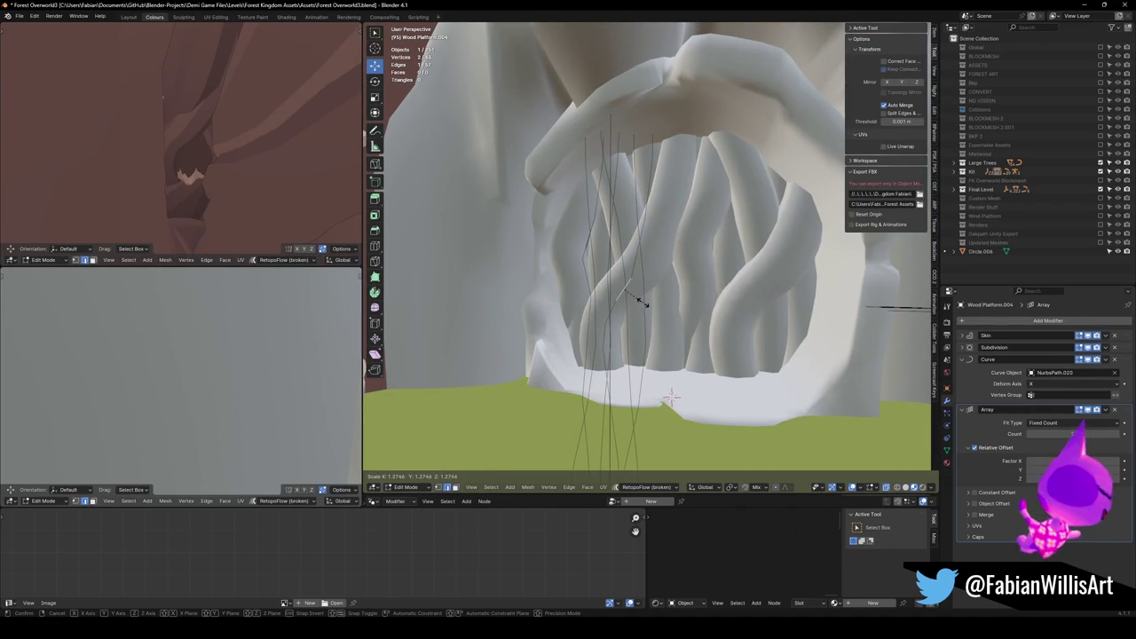
pyautogui.click(633, 302)
pyautogui.press('Tab')
pyautogui.press('KP_Divide')
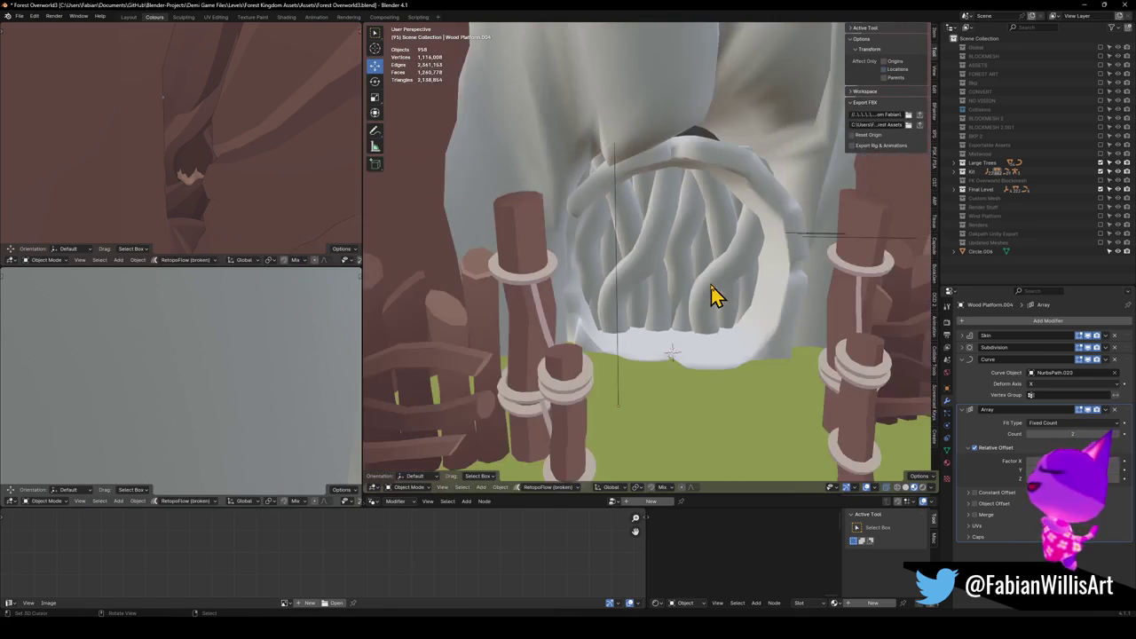
pyautogui.moveTo(698, 284)
pyautogui.mouseDown()
pyautogui.moveTo(674, 328)
pyautogui.moveTo(677, 287)
pyautogui.moveTo(685, 299)
pyautogui.mouseUp()
pyautogui.scroll(3, 684, 299)
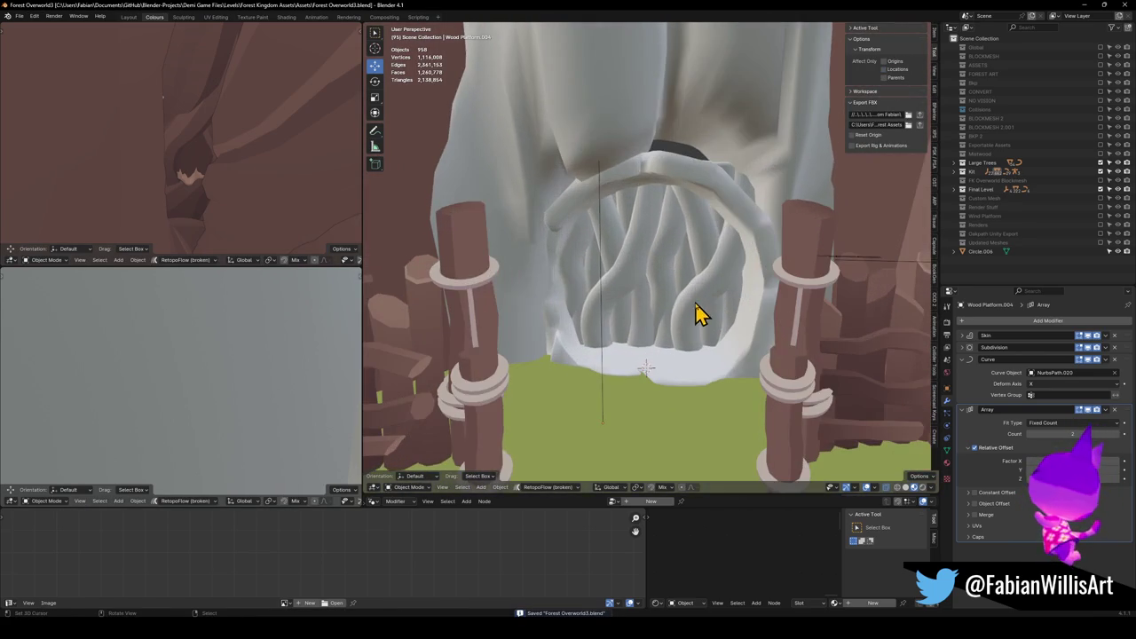
pyautogui.moveTo(588, 350); pyautogui.dragTo(714, 321)
pyautogui.scroll(-8, 714, 321)
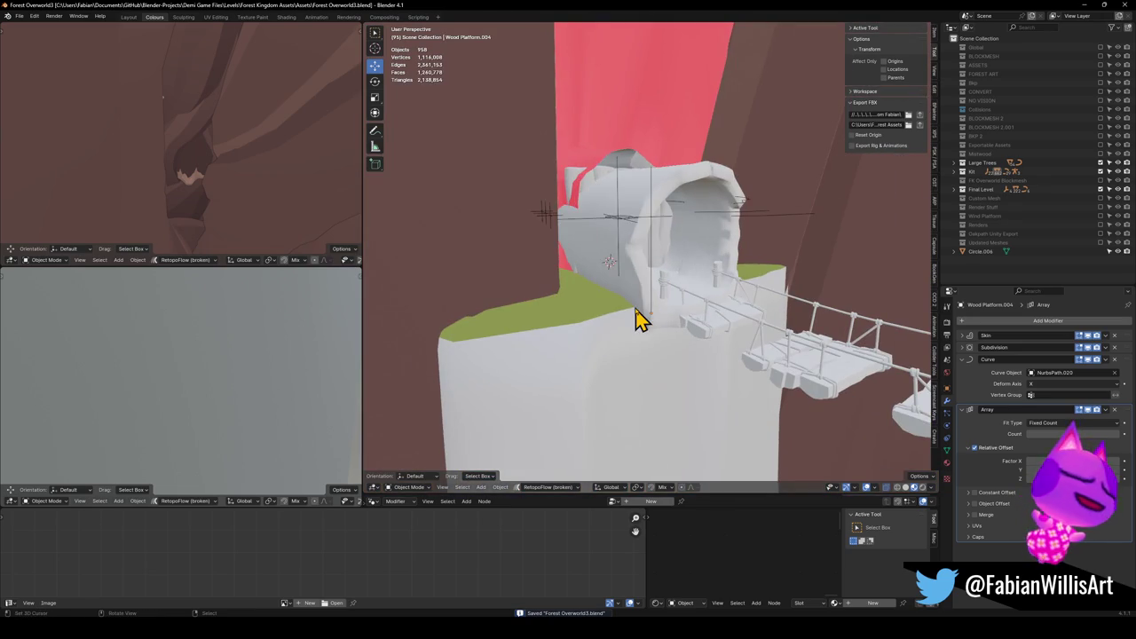
# Select a vertex at the cave arch base, slide it along its edges, then move it.
pyautogui.click(635, 316)
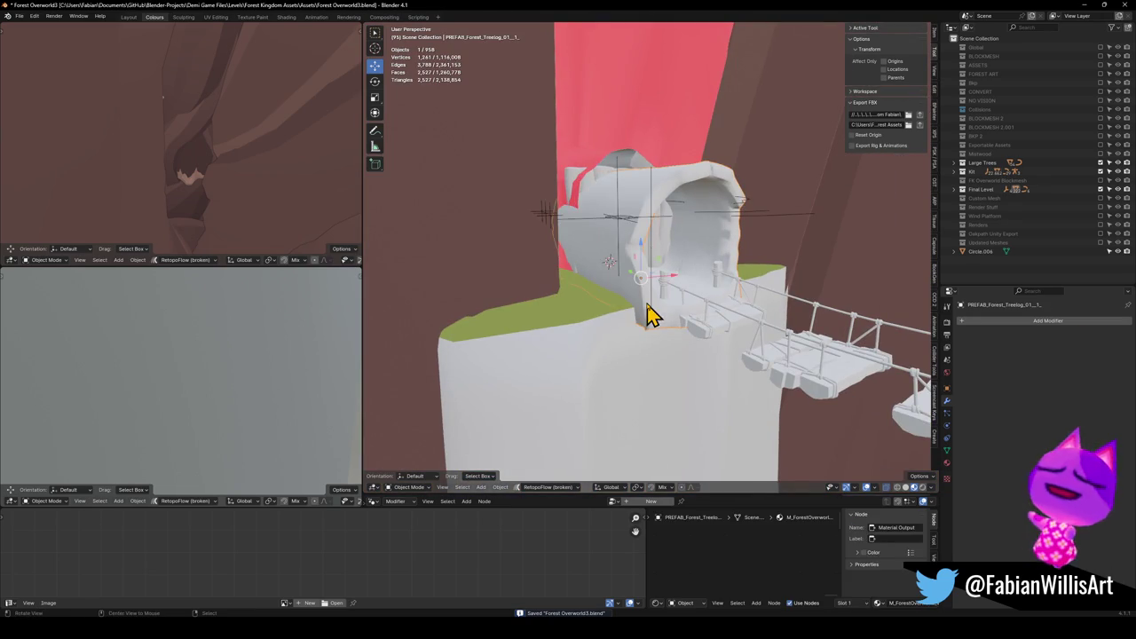
pyautogui.press('Tab')
pyautogui.scroll(4, 717, 304)
pyautogui.scroll(-3, 683, 336)
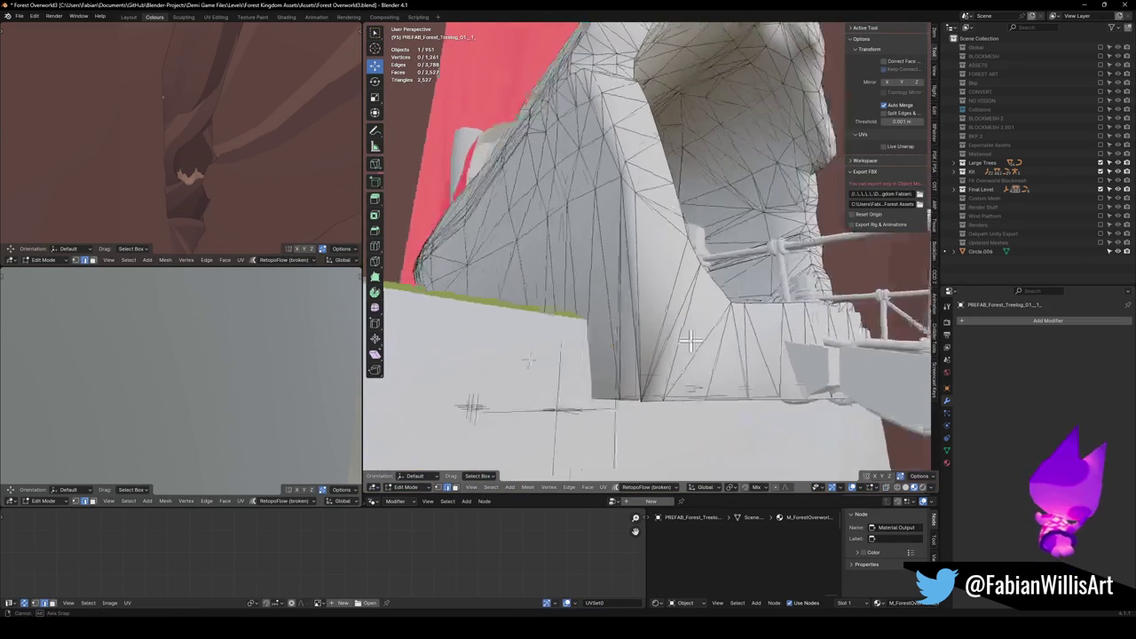
pyautogui.click(677, 353)
pyautogui.scroll(4, 683, 343)
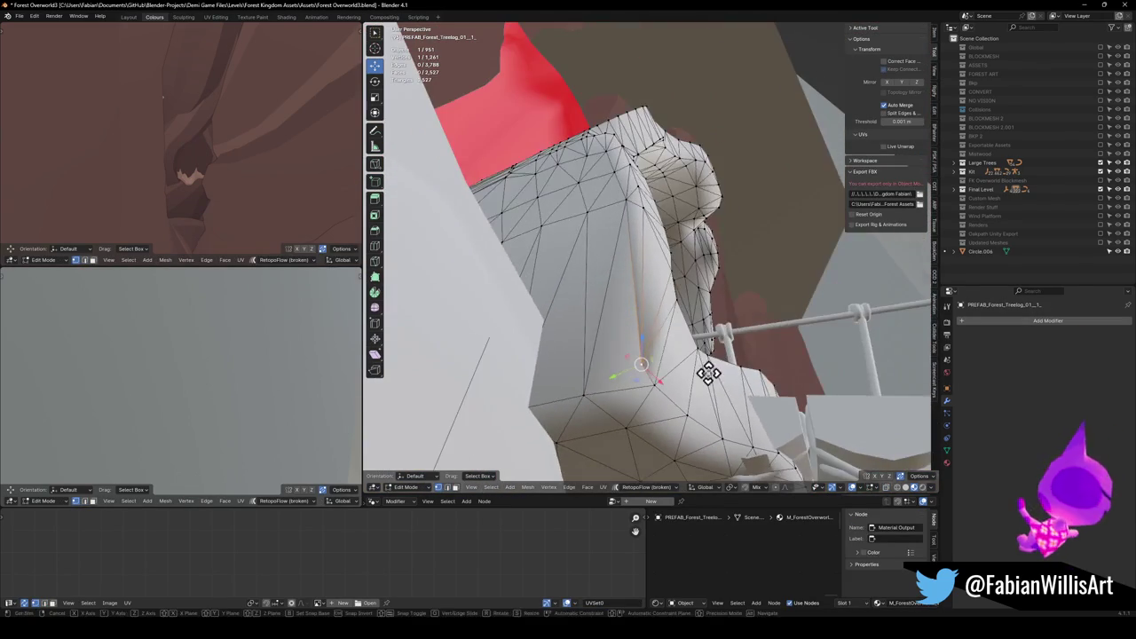
pyautogui.hotkey('shift', 'v')
pyautogui.click(724, 289)
pyautogui.scroll(3, 725, 290)
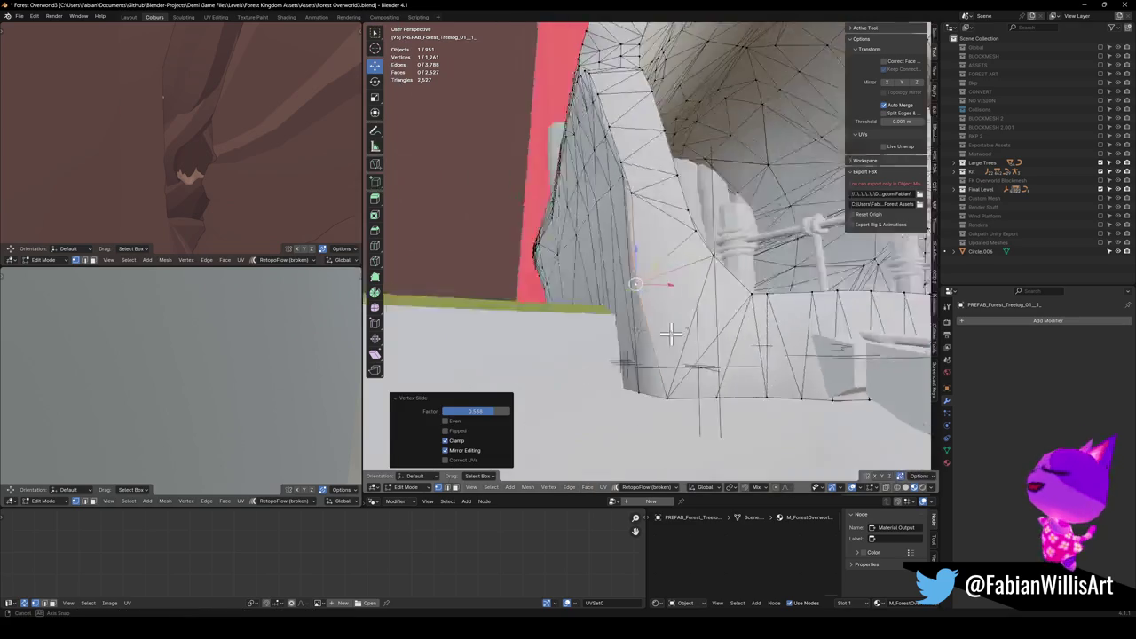
pyautogui.press('g')
pyautogui.scroll(2, 728, 343)
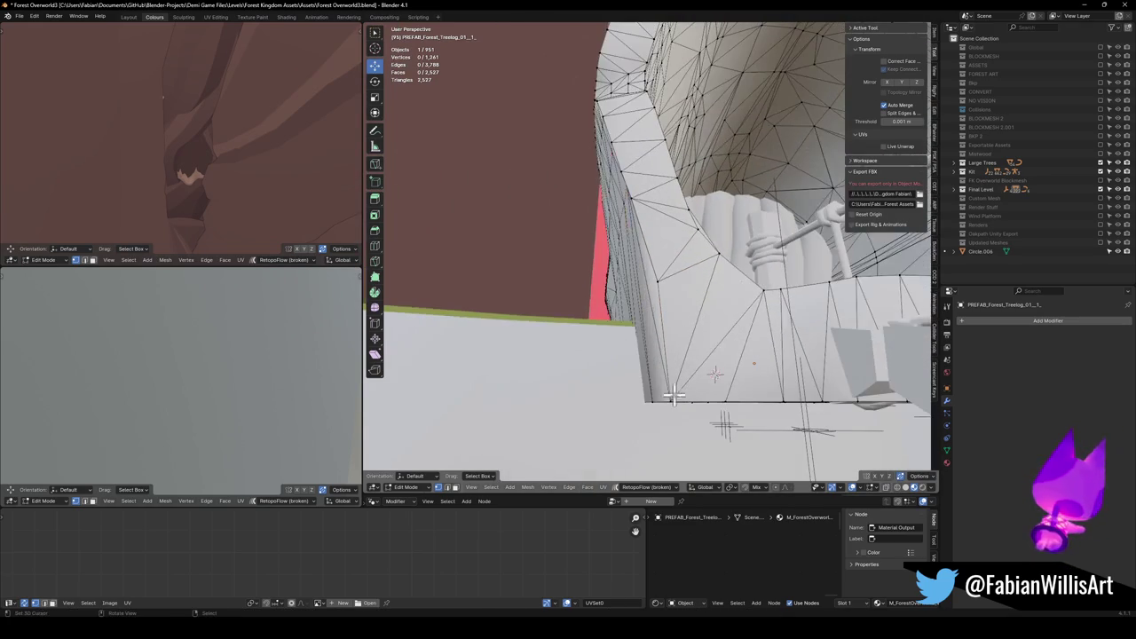
pyautogui.click(730, 311)
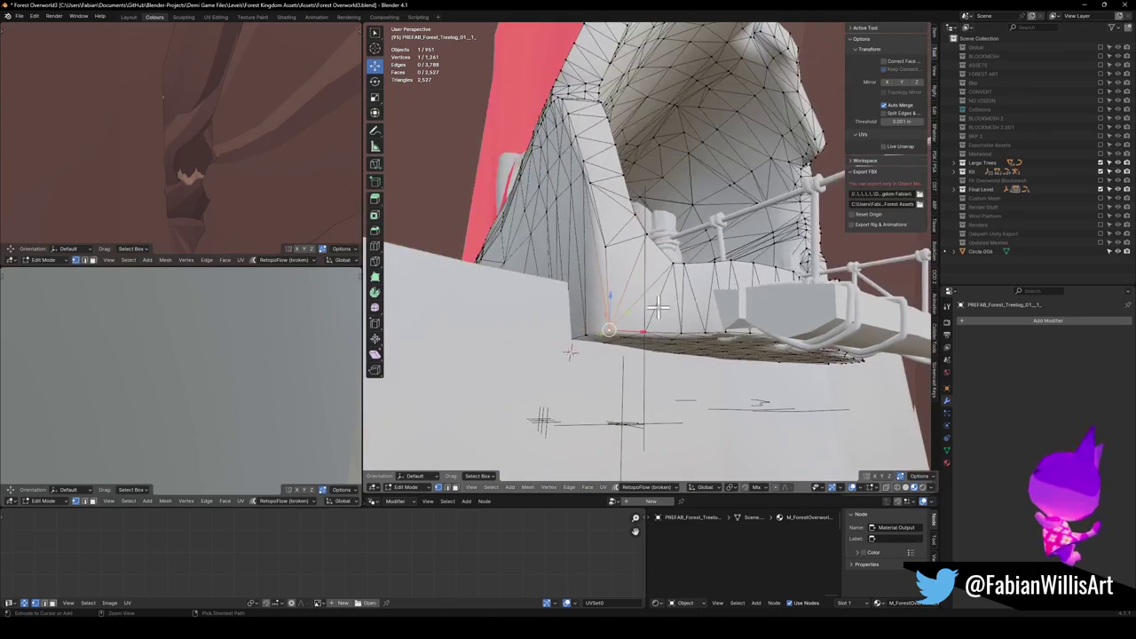
# Switch the arch mesh to Sculpt Mode, orbit around the arch and bridge, then return to Object Mode.
pyautogui.hotkey('ctrl', 'Tab')
pyautogui.click(661, 383)
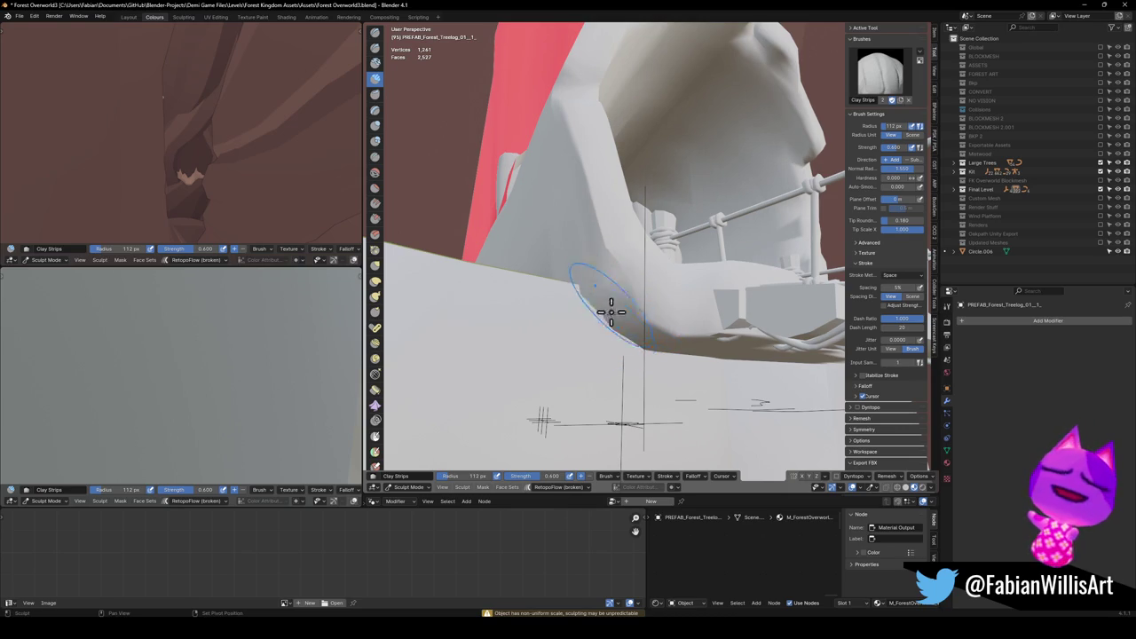
pyautogui.moveTo(645, 329)
pyautogui.mouseDown()
pyautogui.moveTo(657, 355)
pyautogui.moveTo(742, 322)
pyautogui.moveTo(642, 303)
pyautogui.moveTo(573, 310)
pyautogui.moveTo(591, 335)
pyautogui.moveTo(580, 284)
pyautogui.moveTo(718, 327)
pyautogui.mouseUp()
pyautogui.hotkey('ctrl', 'Tab')
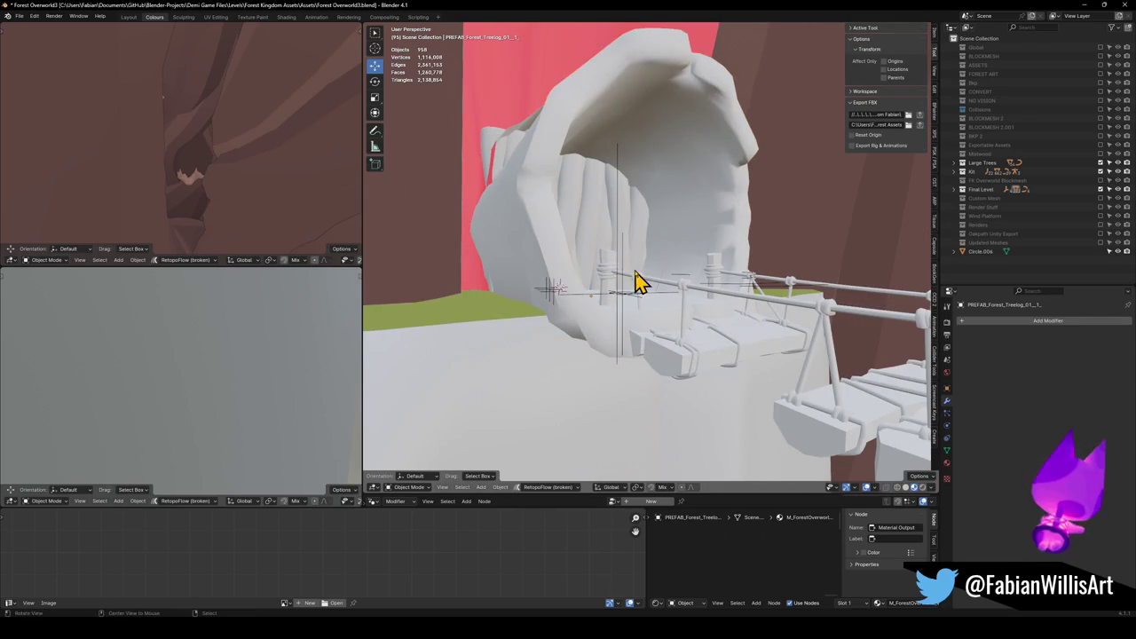
# Save the blend file, then select and frame the Wood Platform.004 vine mesh.
pyautogui.moveTo(641, 282); pyautogui.dragTo(622, 299)
pyautogui.hotkey('ctrl', 's')
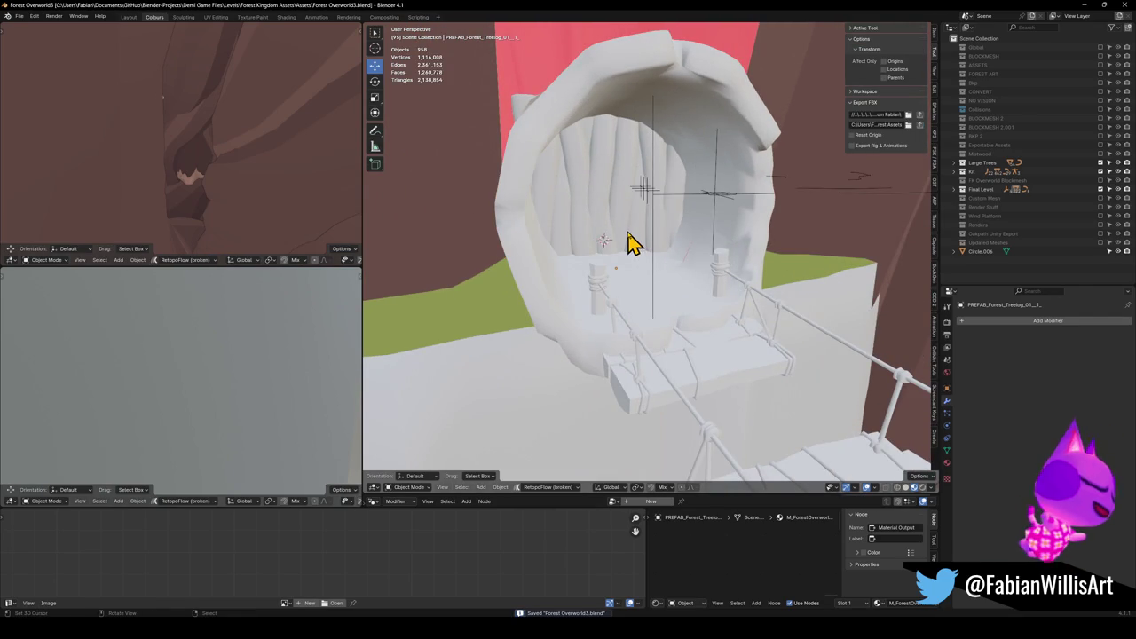
pyautogui.click(627, 242)
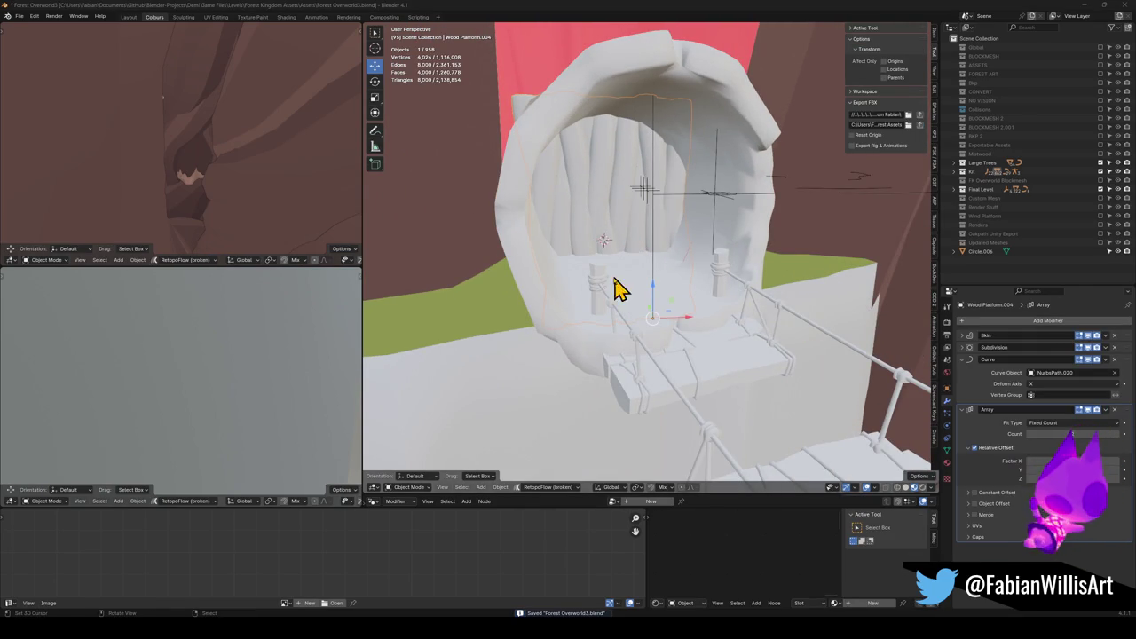
pyautogui.press('KP_Decimal')
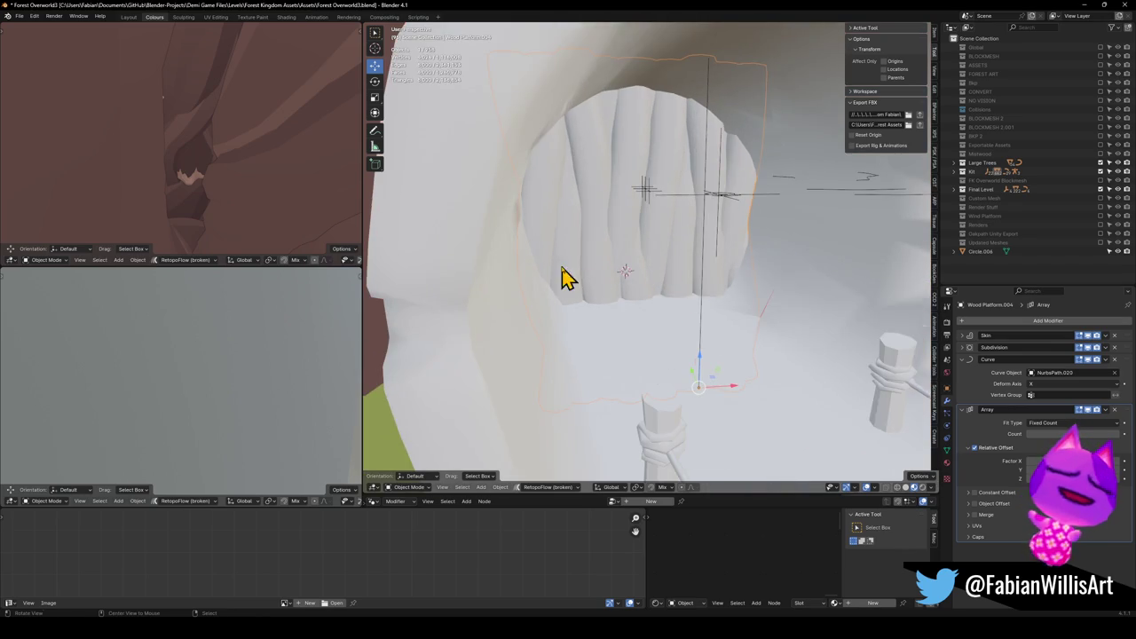
pyautogui.scroll(5, 621, 284)
pyautogui.click(597, 295)
pyautogui.click(758, 282)
pyautogui.press('KP_Decimal')
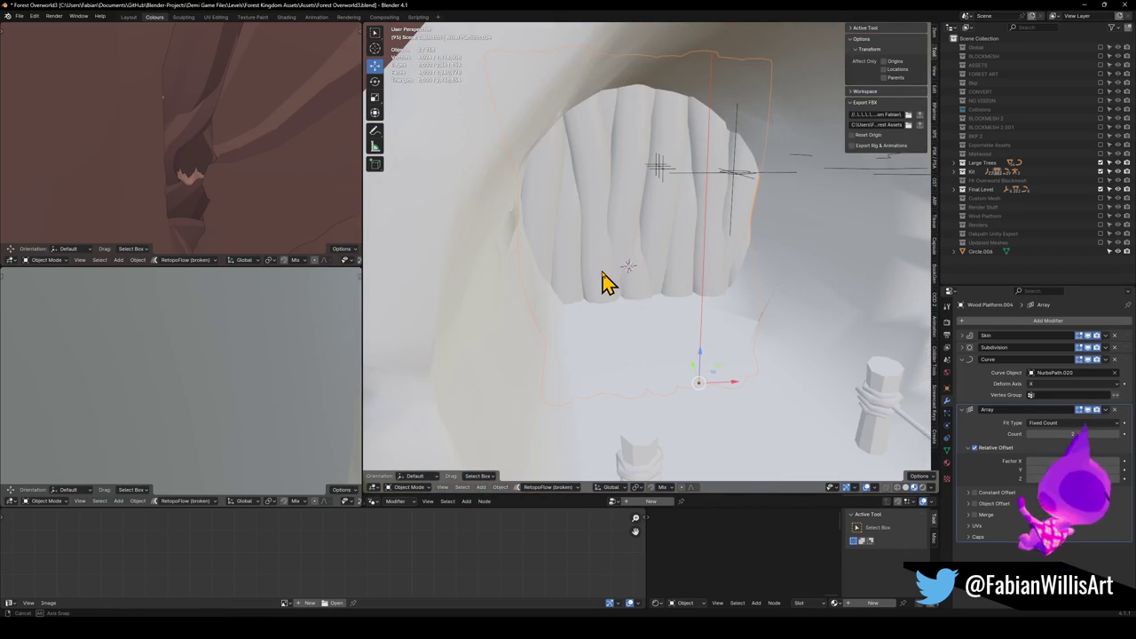
# Parent the vine mesh to the MESH object using Object (Keep Transform).
pyautogui.keyDown('shift'); pyautogui.click(666, 191); pyautogui.keyUp('shift')
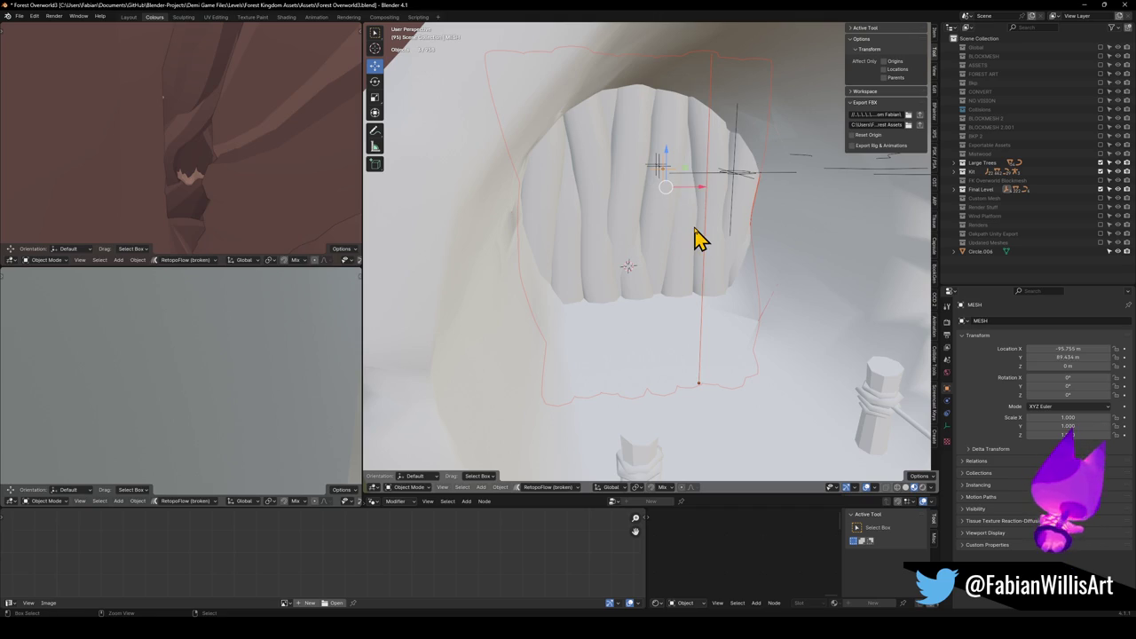
pyautogui.hotkey('ctrl', 'p')
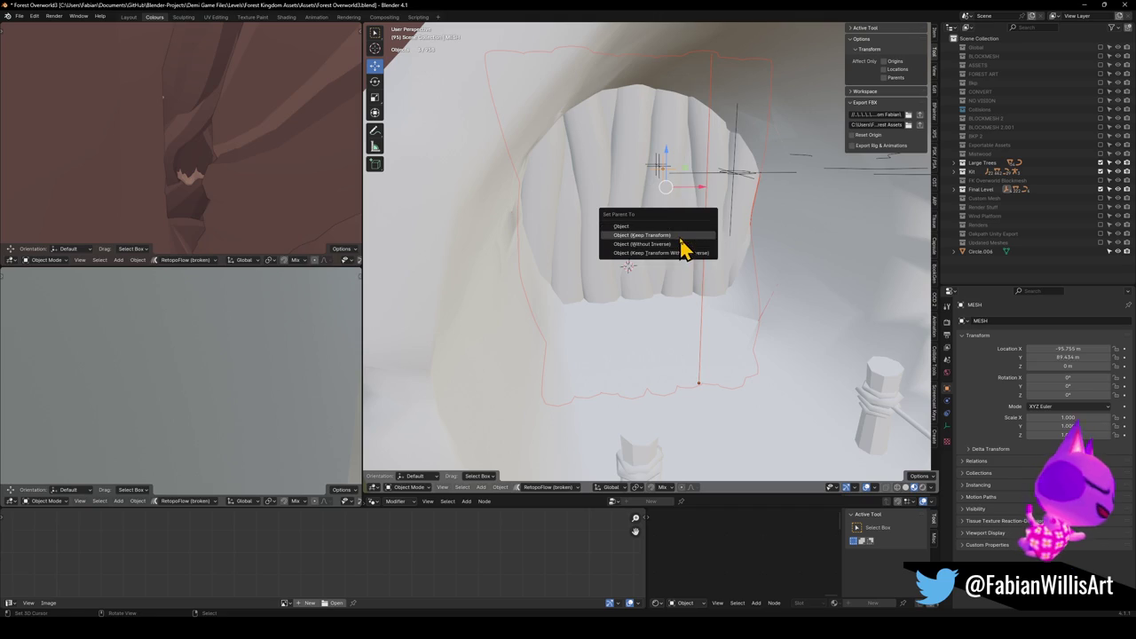
pyautogui.click(677, 236)
# Leave FK_OVERWORLD unmoved, reselect only the vine mesh and call up Move to Collection.
pyautogui.click(736, 185)
pyautogui.press('g')
pyautogui.rightClick(753, 234)
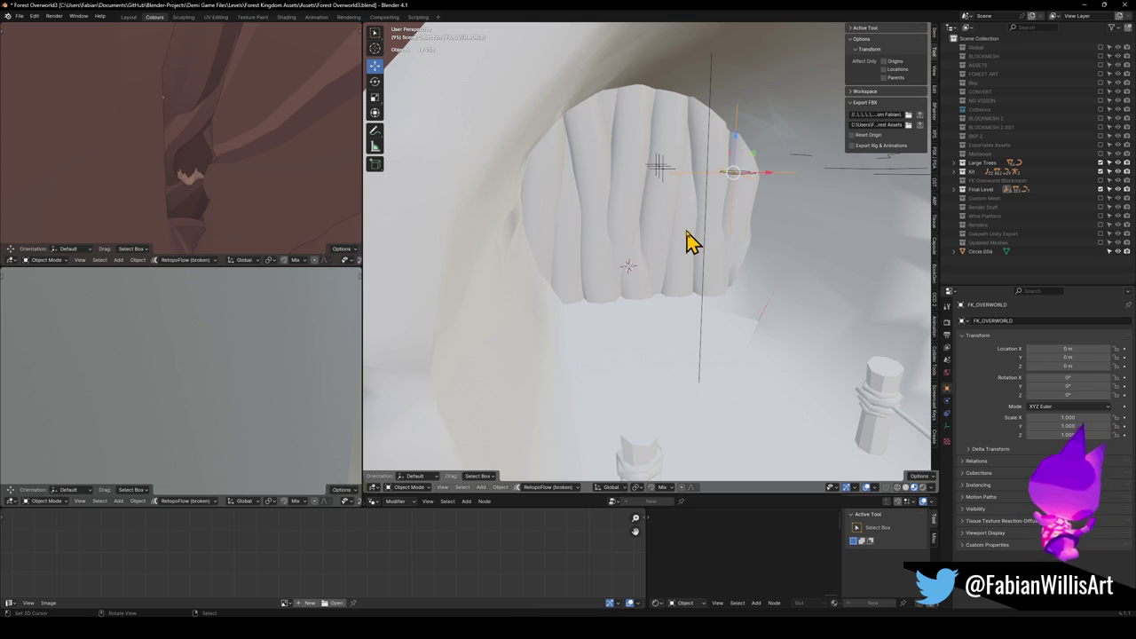
pyautogui.hotkey('alt', 'a')
pyautogui.click(707, 265)
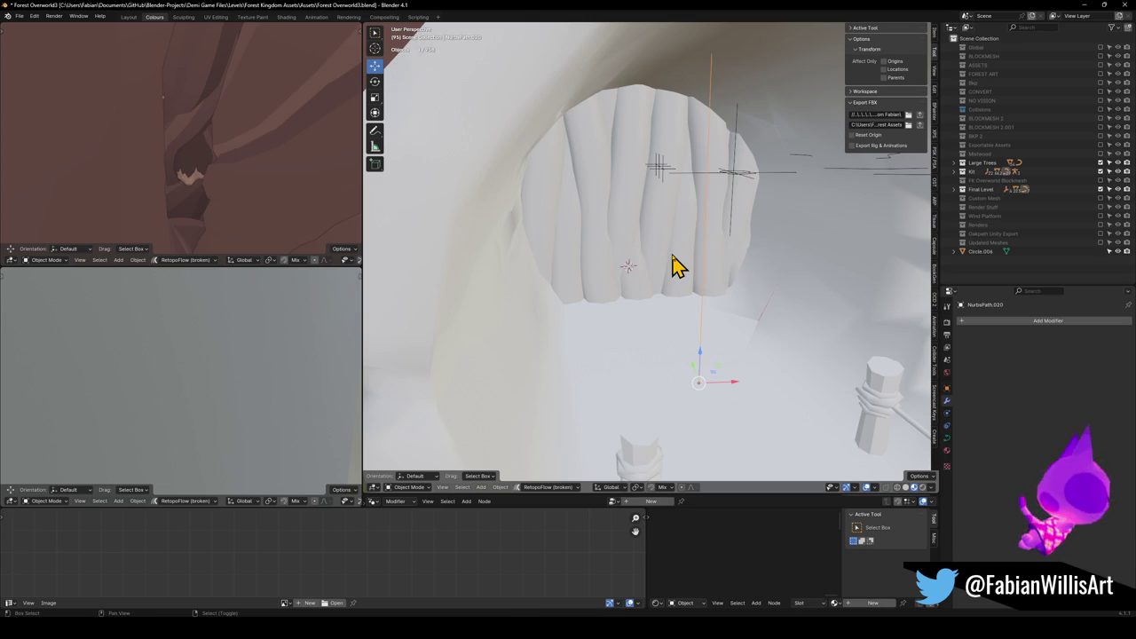
pyautogui.press('m')
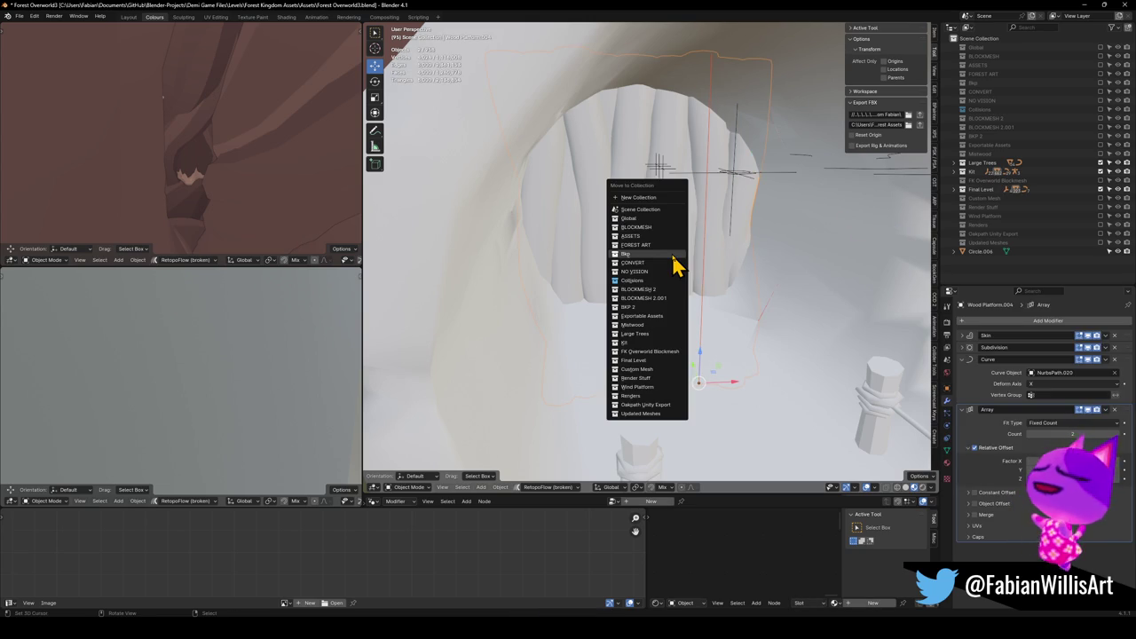
# Move the vine mesh into the Final Level collection, then select FK_OVERWORLD and its objects.
pyautogui.click(635, 361)
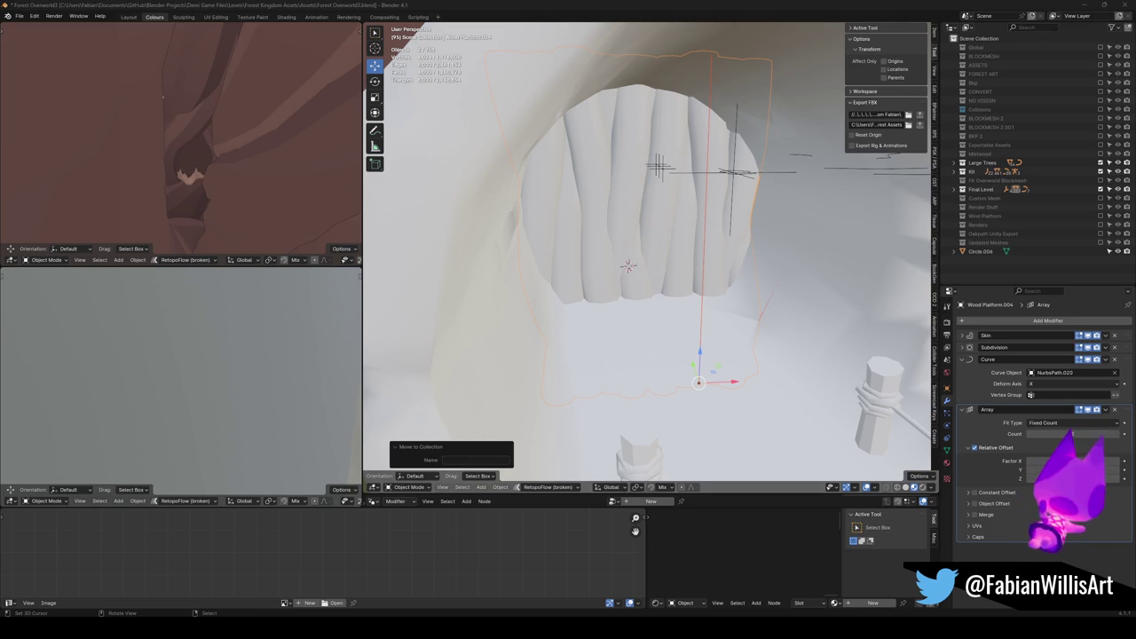
pyautogui.scroll(1, 707, 185)
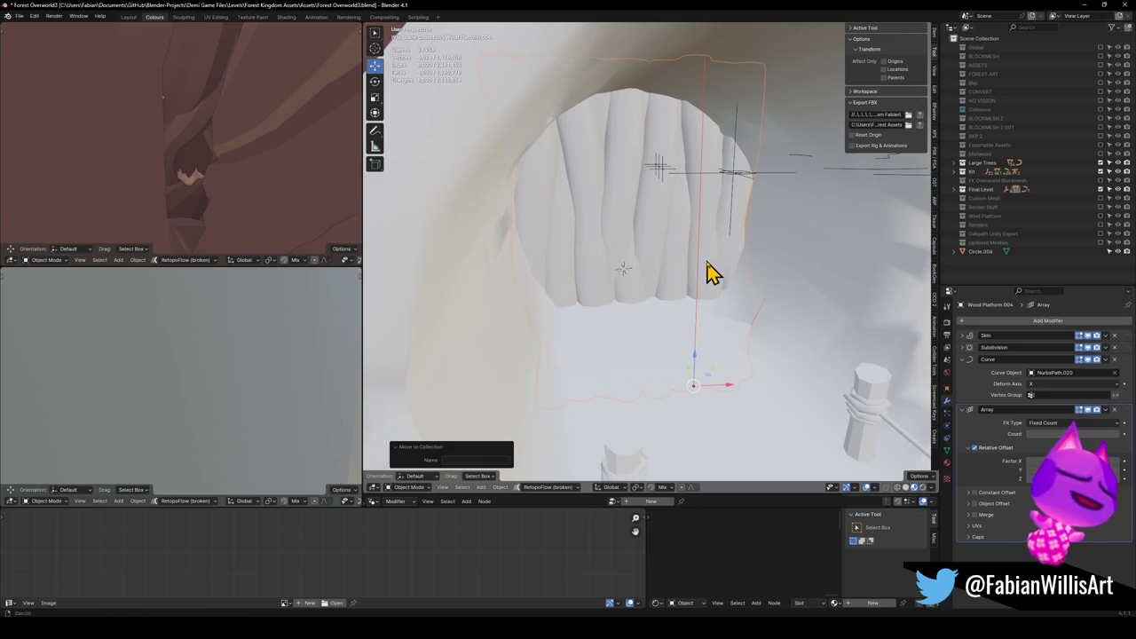
pyautogui.click(746, 210)
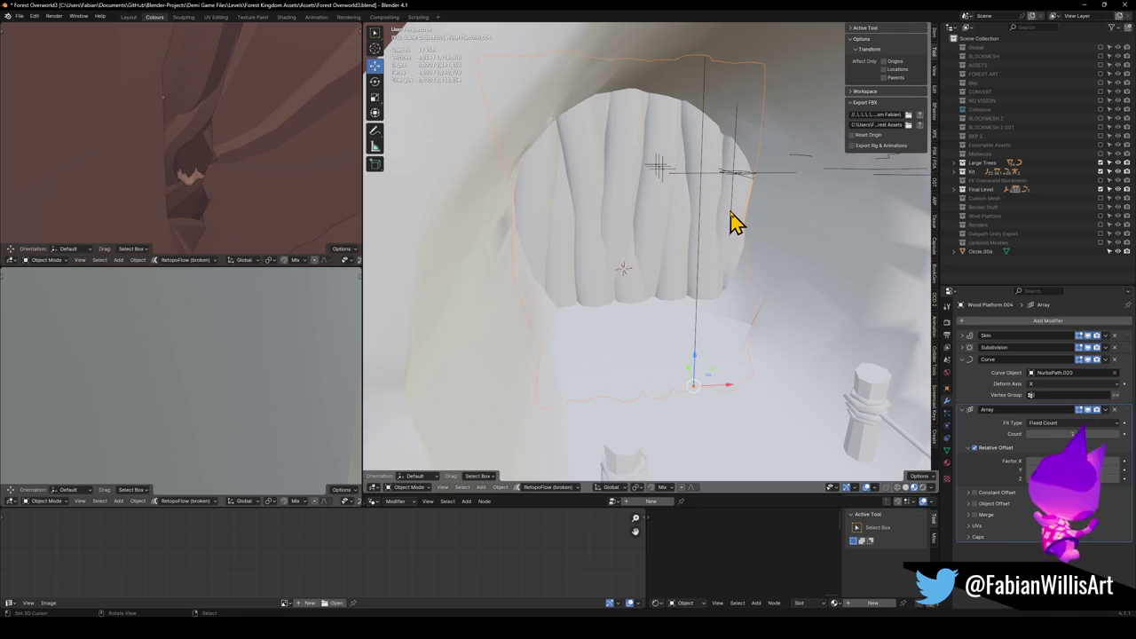
pyautogui.click(738, 186)
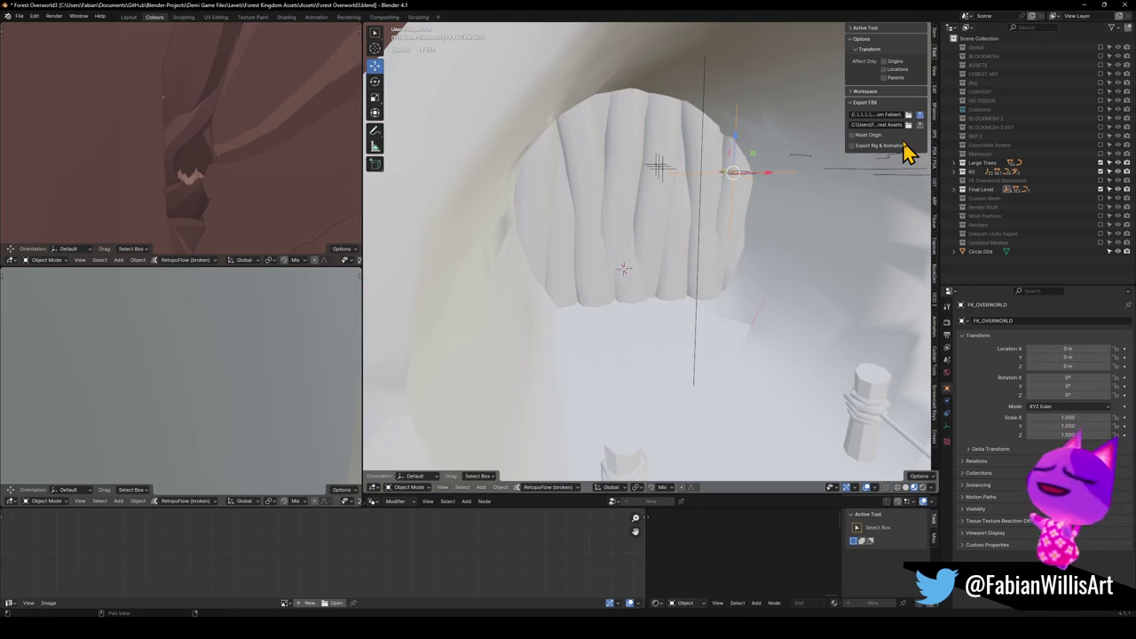
pyautogui.press('a')
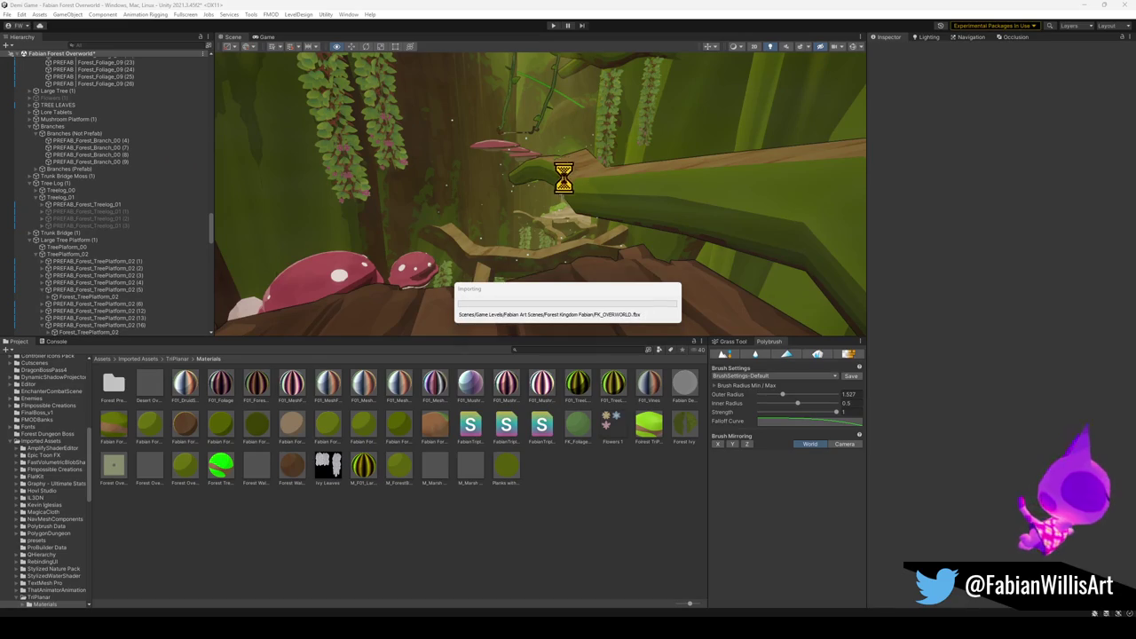
# Fly Unity's Scene camera toward the pink mushroom shelf to review the import, then minimise Unity.
pyautogui.moveTo(518, 233)
pyautogui.mouseDown()
pyautogui.moveTo(502, 180)
pyautogui.moveTo(834, 172)
pyautogui.moveTo(489, 195)
pyautogui.moveTo(702, 213)
pyautogui.moveTo(678, 197)
pyautogui.moveTo(476, 190)
pyautogui.moveTo(470, 208)
pyautogui.moveTo(485, 249)
pyautogui.moveTo(461, 198)
pyautogui.moveTo(451, 203)
pyautogui.moveTo(479, 190)
pyautogui.mouseUp()
pyautogui.click(1085, 5)
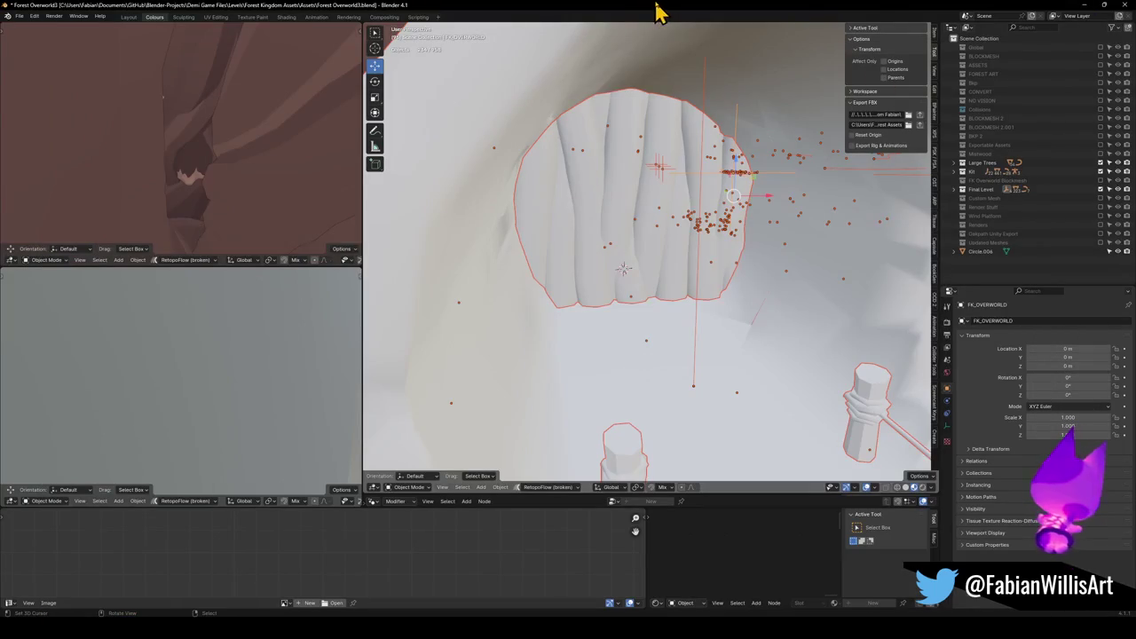
# Rename the Wood Platform.004 vine mesh to 'Vine Blocker'.
pyautogui.hotkey('shift', '`')
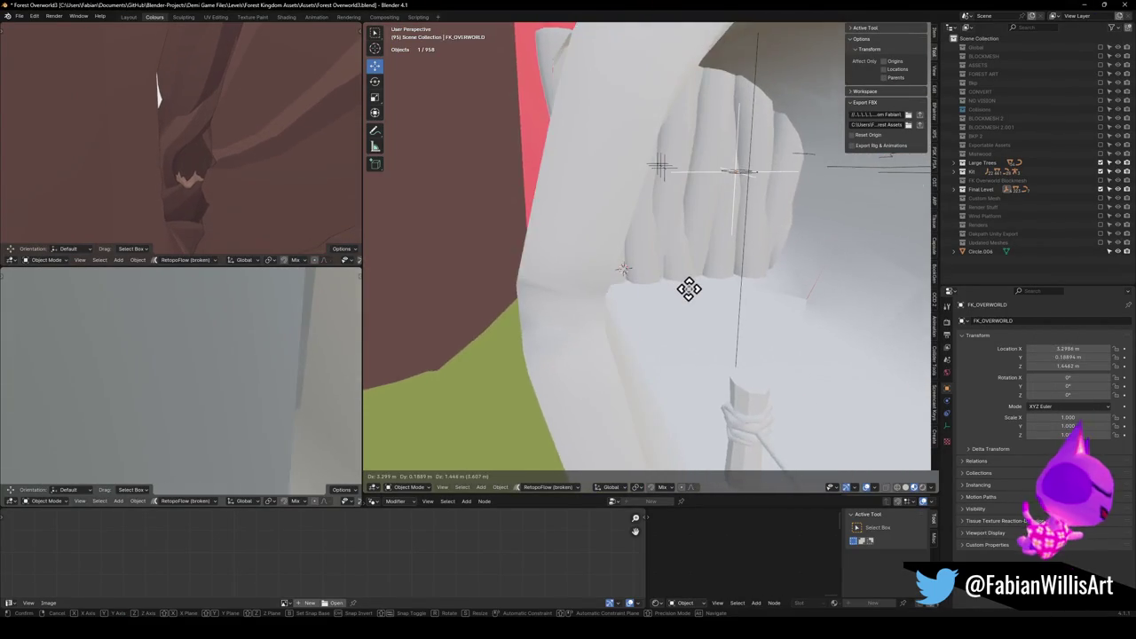
pyautogui.press('Escape')
pyautogui.click(601, 278)
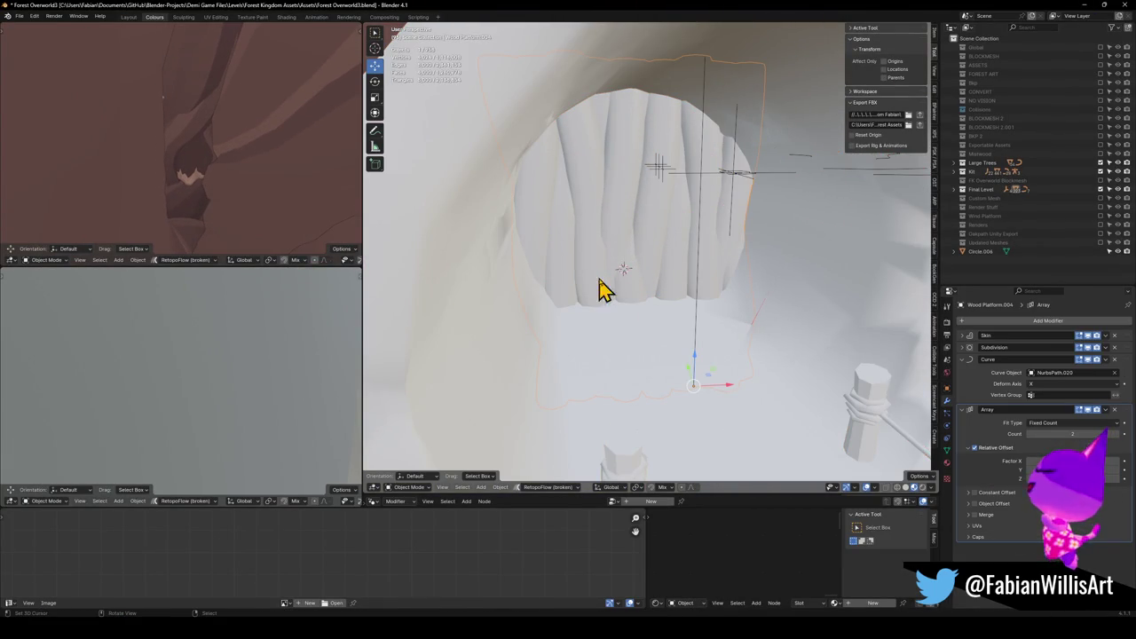
pyautogui.press('F2')
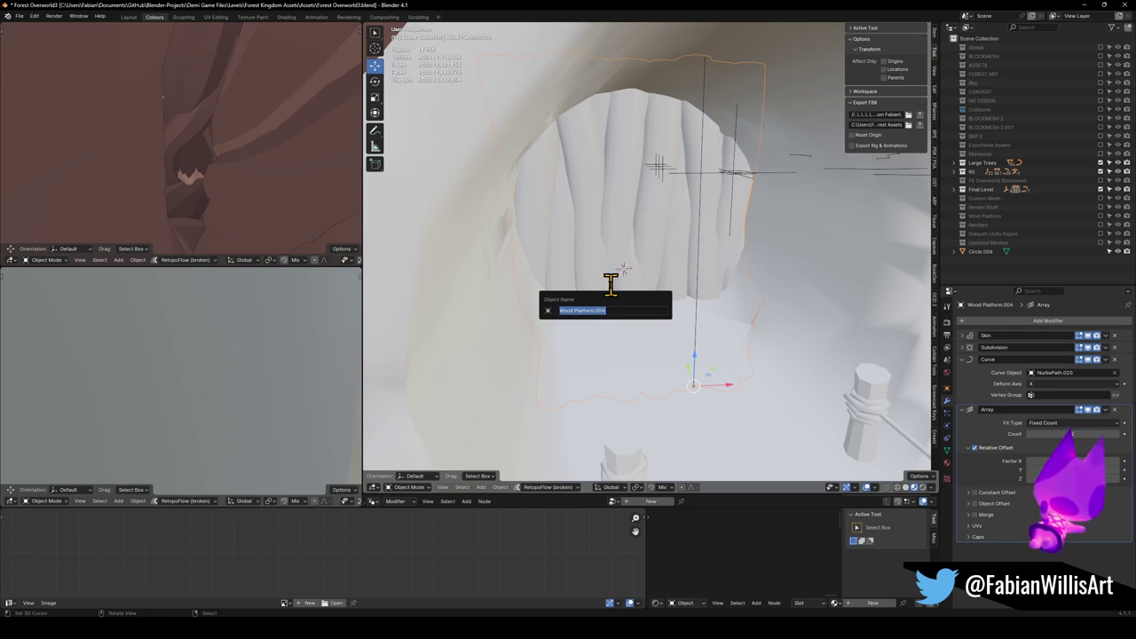
pyautogui.write('Vine Blocker')
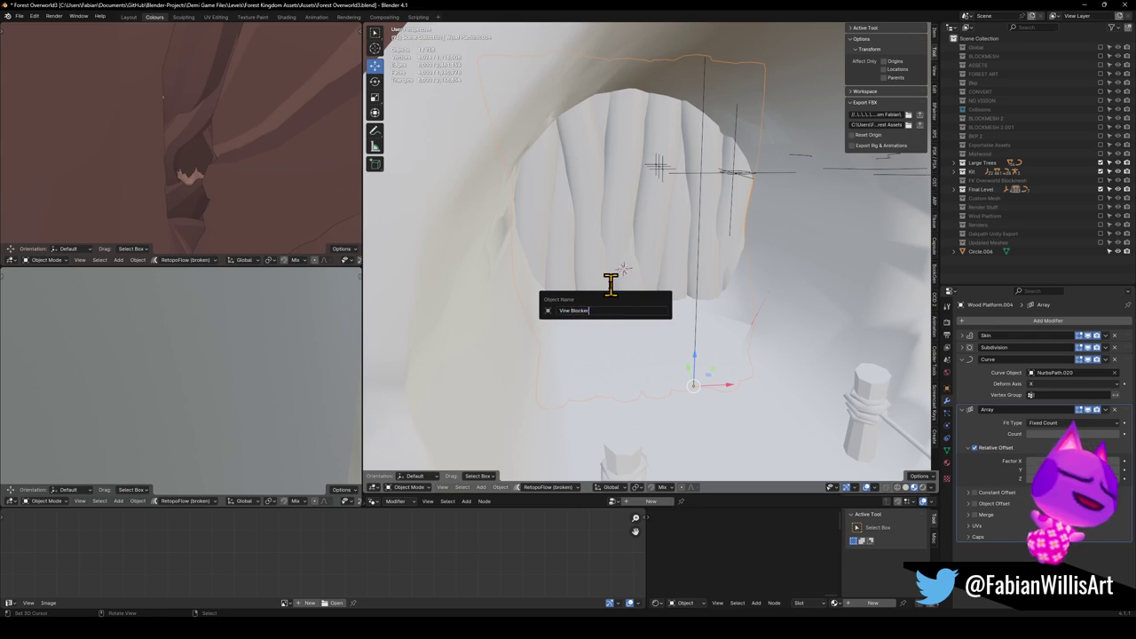
pyautogui.press('Return')
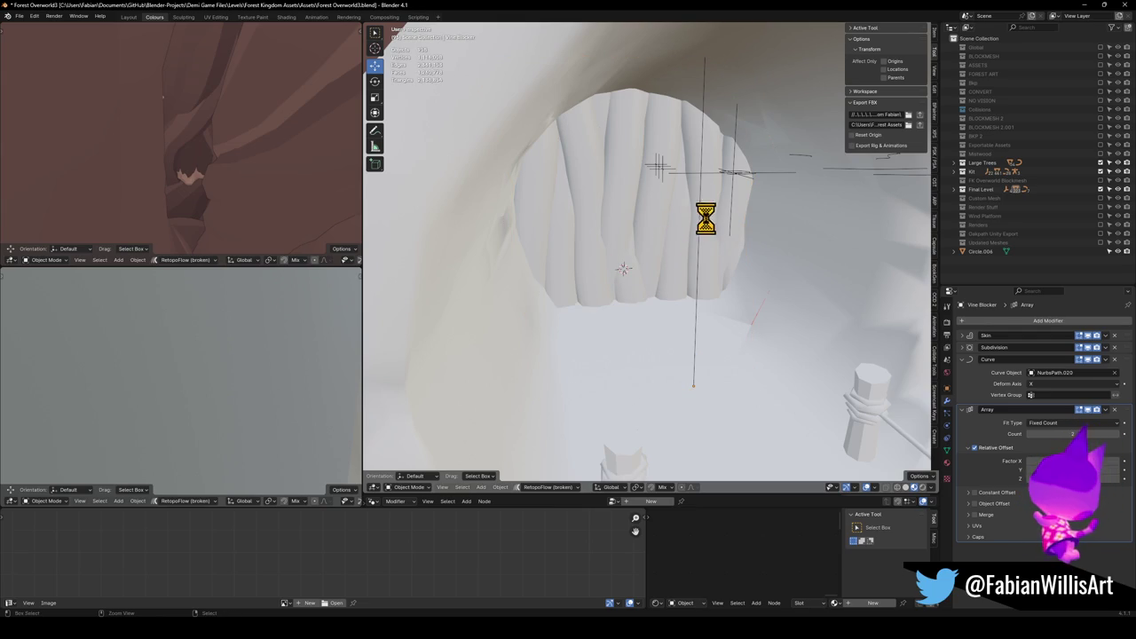
# Select the whole level and export it as FK_OVERWORLD.fbx, then try a green vine material on the doorway.
pyautogui.click(733, 185)
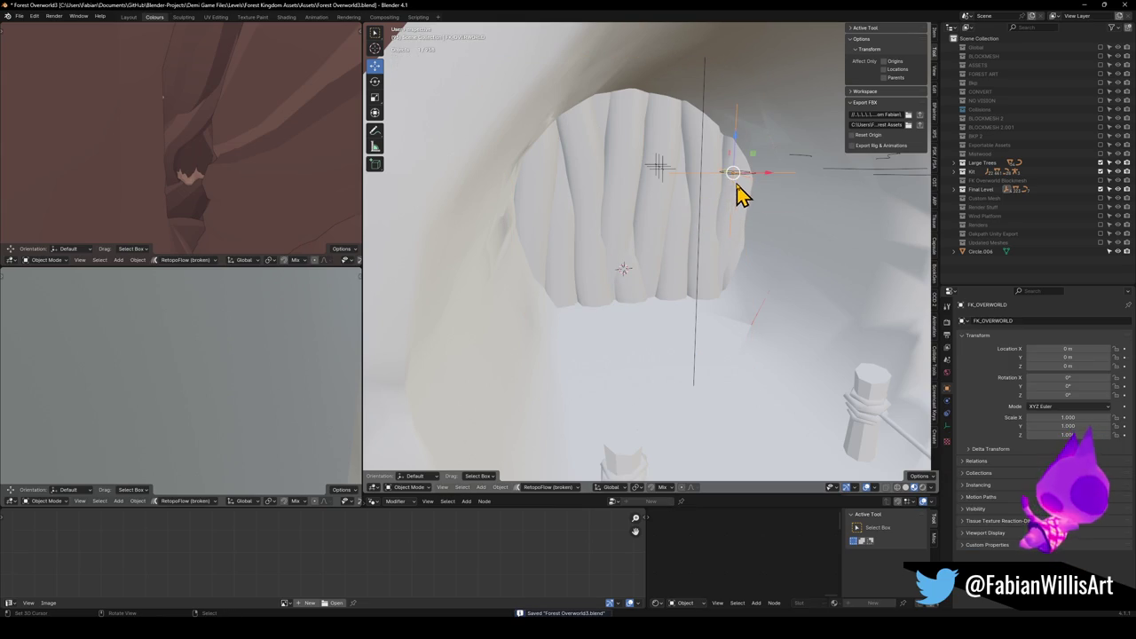
pyautogui.click(919, 116)
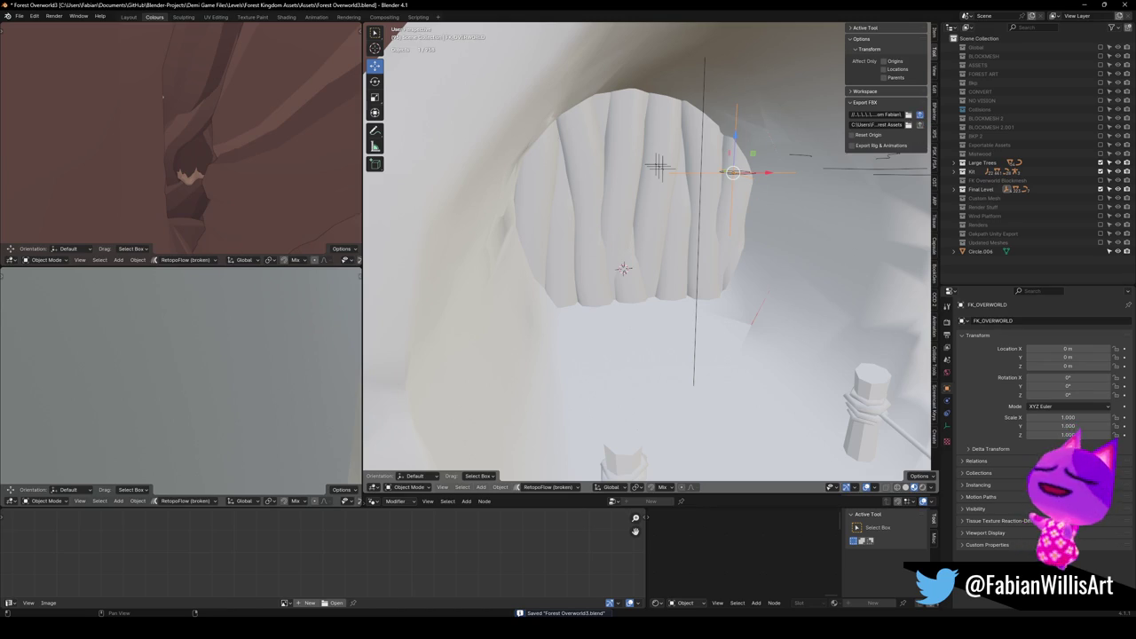
pyautogui.press('a')
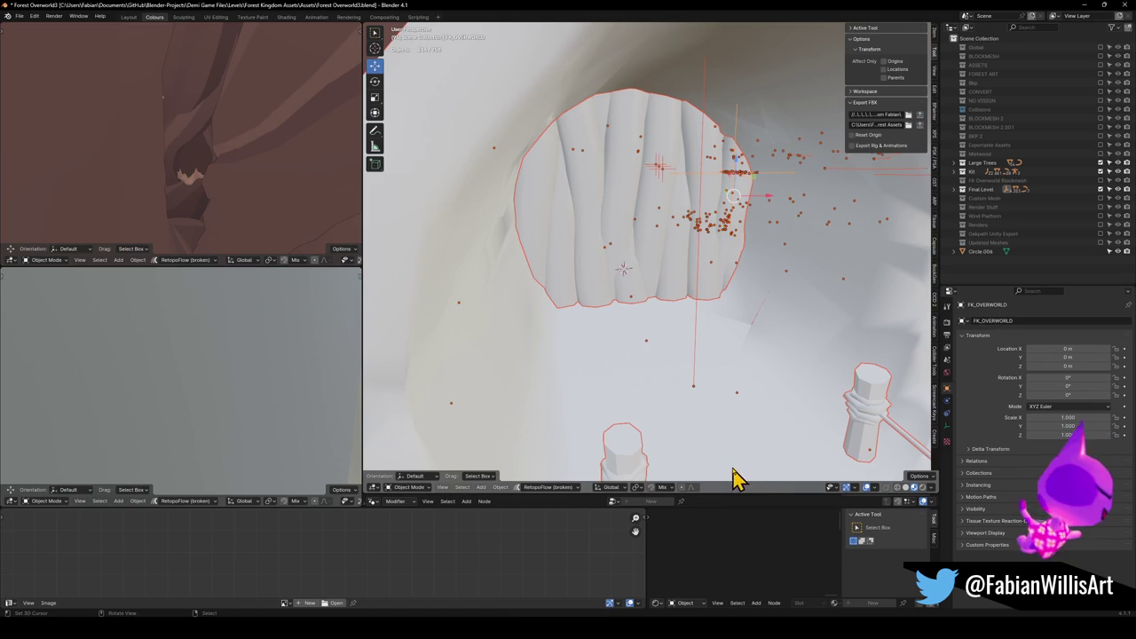
pyautogui.moveTo(608, 621)
pyautogui.mouseDown()
pyautogui.moveTo(568, 544)
pyautogui.moveTo(538, 338)
pyautogui.mouseUp()
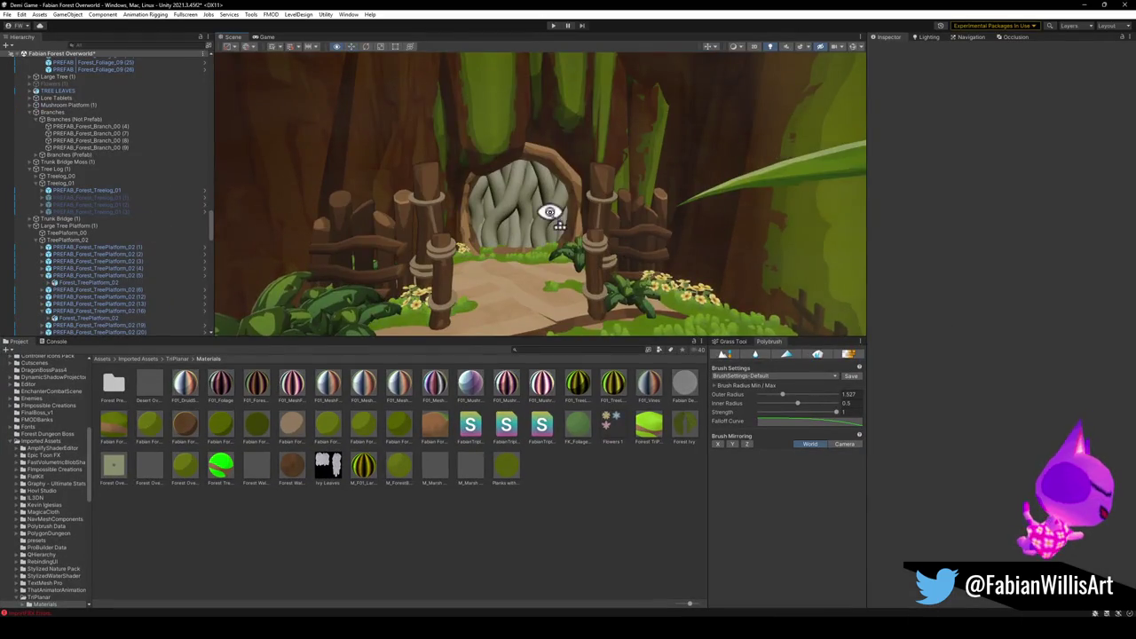
pyautogui.moveTo(553, 213); pyautogui.dragTo(601, 246)
pyautogui.moveTo(369, 434)
pyautogui.mouseDown()
pyautogui.moveTo(533, 253)
pyautogui.moveTo(522, 220)
pyautogui.moveTo(496, 264)
pyautogui.moveTo(180, 501)
pyautogui.moveTo(188, 467)
pyautogui.moveTo(484, 226)
pyautogui.mouseUp()
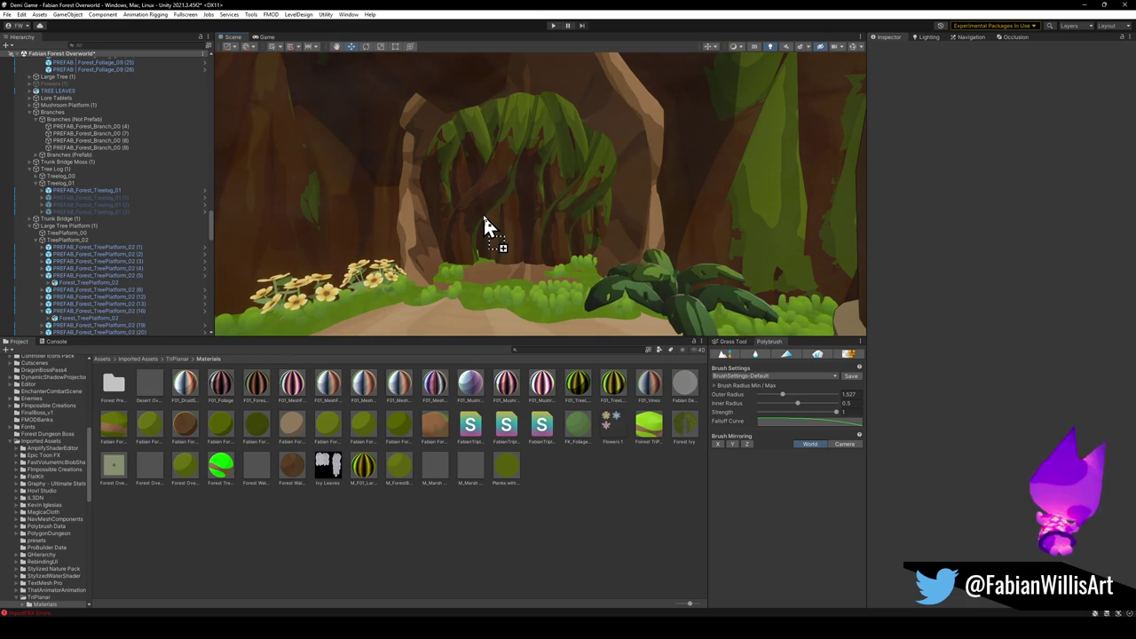
# Fly the Scene view to the doorway, compare green and brown materials, and apply the green vine material.
pyautogui.moveTo(483, 222); pyautogui.dragTo(524, 235)
pyautogui.moveTo(444, 291)
pyautogui.mouseDown()
pyautogui.moveTo(497, 246)
pyautogui.moveTo(499, 227)
pyautogui.mouseUp()
pyautogui.moveTo(151, 426)
pyautogui.mouseDown()
pyautogui.moveTo(165, 393)
pyautogui.moveTo(462, 248)
pyautogui.moveTo(448, 268)
pyautogui.mouseUp()
pyautogui.moveTo(401, 457)
pyautogui.mouseDown()
pyautogui.moveTo(472, 257)
pyautogui.moveTo(489, 456)
pyautogui.moveTo(543, 474)
pyautogui.moveTo(506, 261)
pyautogui.mouseUp()
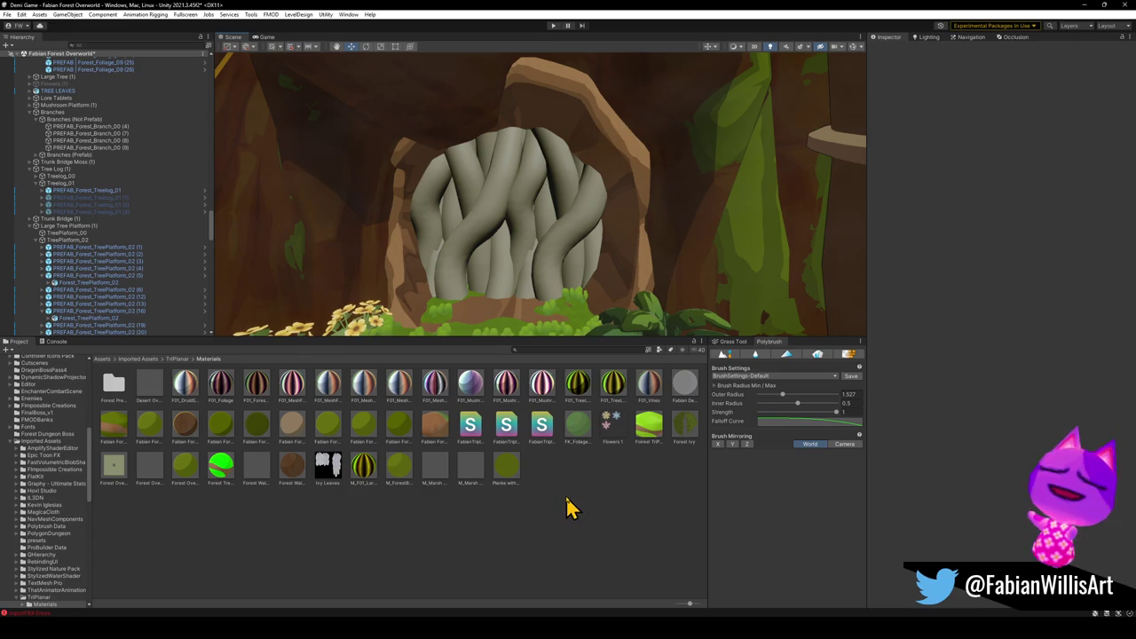
pyautogui.moveTo(193, 437)
pyautogui.mouseDown()
pyautogui.moveTo(515, 240)
pyautogui.moveTo(503, 258)
pyautogui.mouseUp()
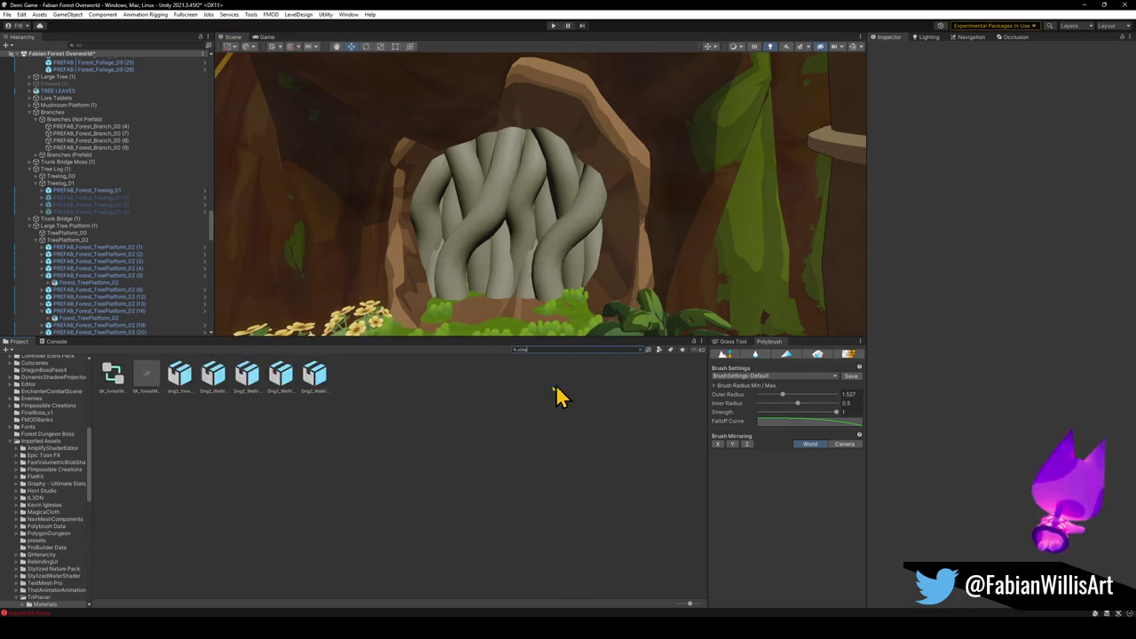
pyautogui.moveTo(339, 500); pyautogui.dragTo(489, 268)
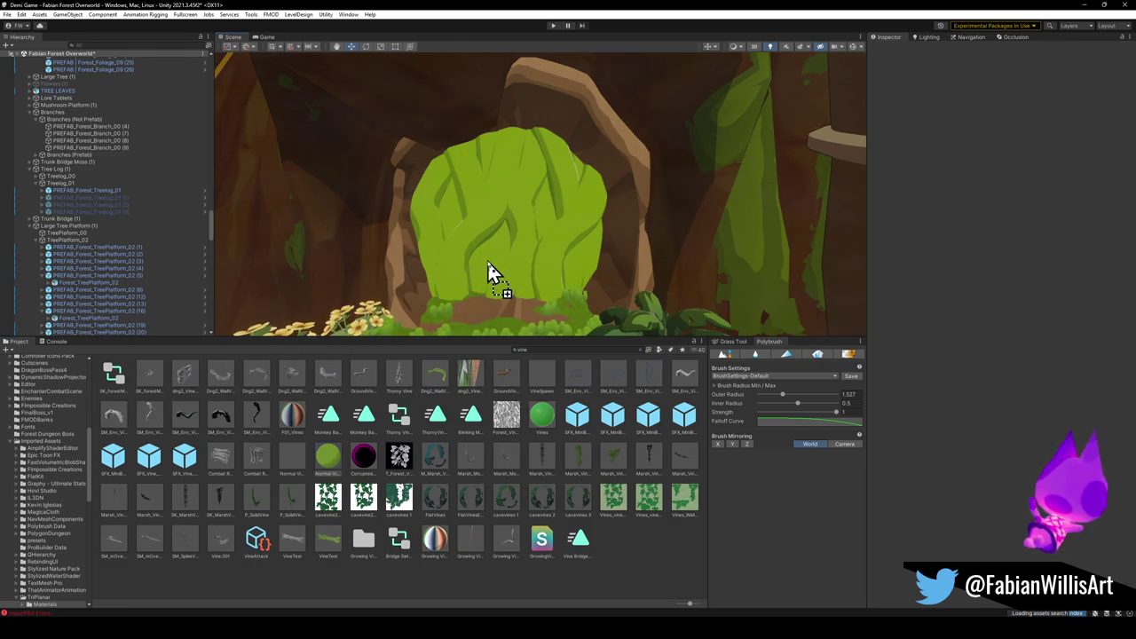
# Apply Normal Vines to the doorway mesh and lower its _CelSpread to about 0.389.
pyautogui.moveTo(489, 268); pyautogui.dragTo(489, 268)
pyautogui.click(329, 458)
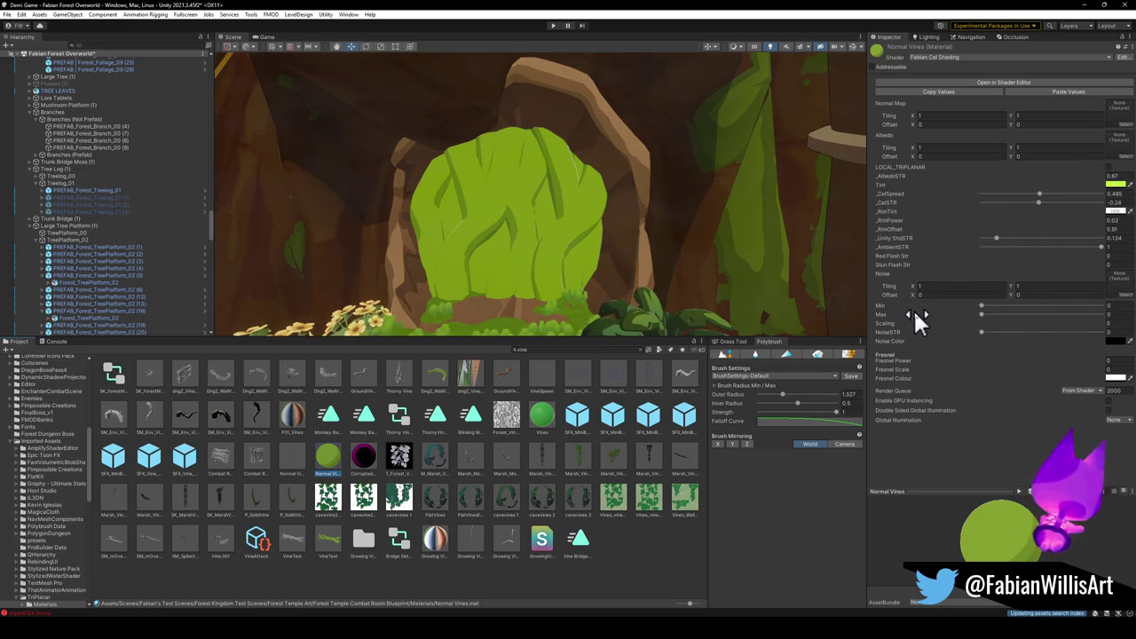
pyautogui.moveTo(1039, 202)
pyautogui.mouseDown()
pyautogui.moveTo(1090, 201)
pyautogui.moveTo(1016, 200)
pyautogui.moveTo(1030, 201)
pyautogui.mouseUp()
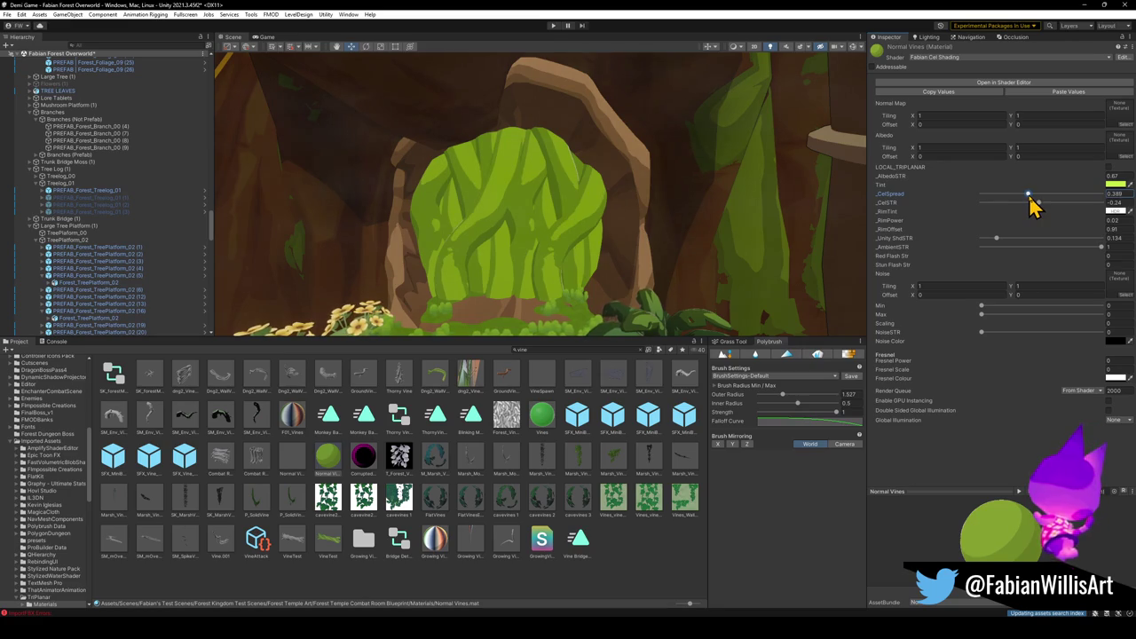
# Assign a grey noise-like texture to the Normal Vines Noise slot.
pyautogui.scroll(-10, 499, 210)
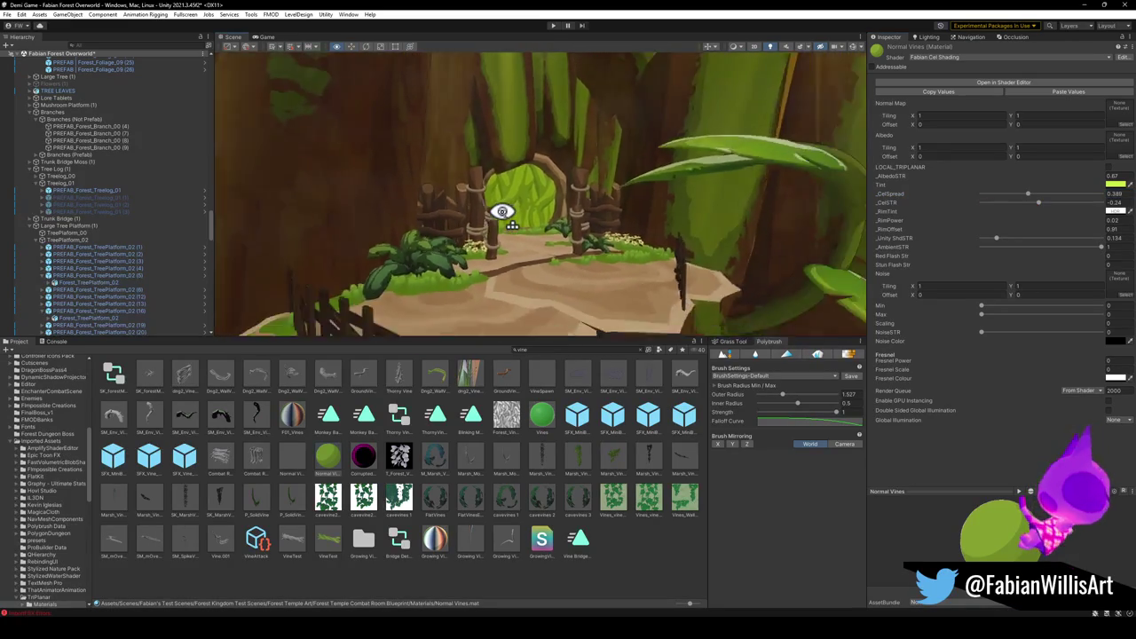
pyautogui.scroll(10, 499, 210)
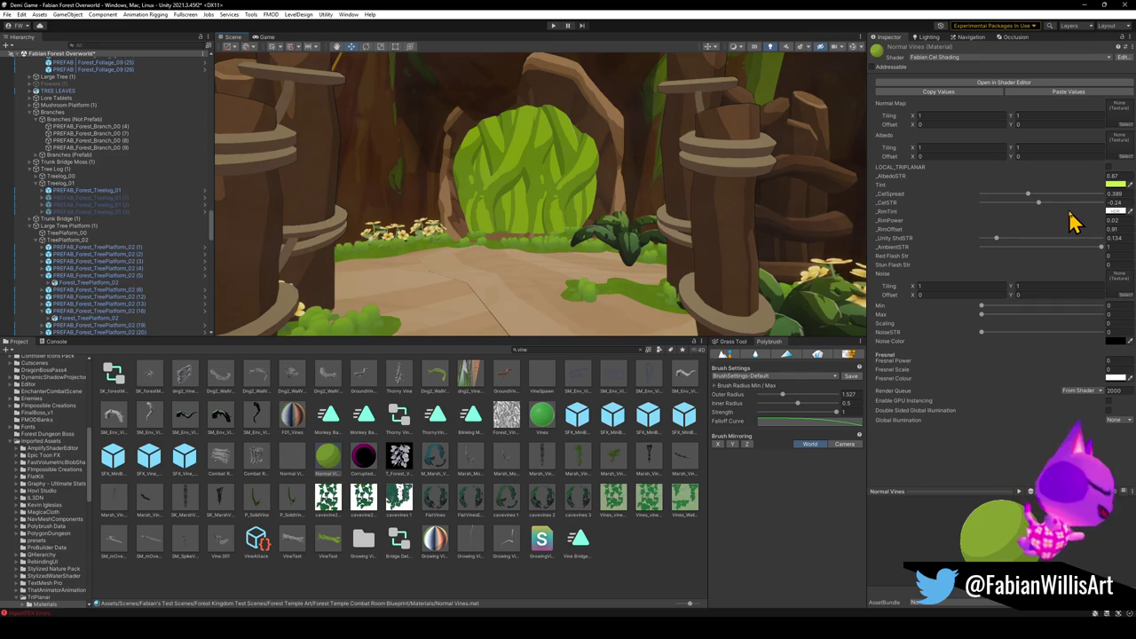
pyautogui.click(983, 305)
pyautogui.moveTo(981, 331); pyautogui.dragTo(1001, 332)
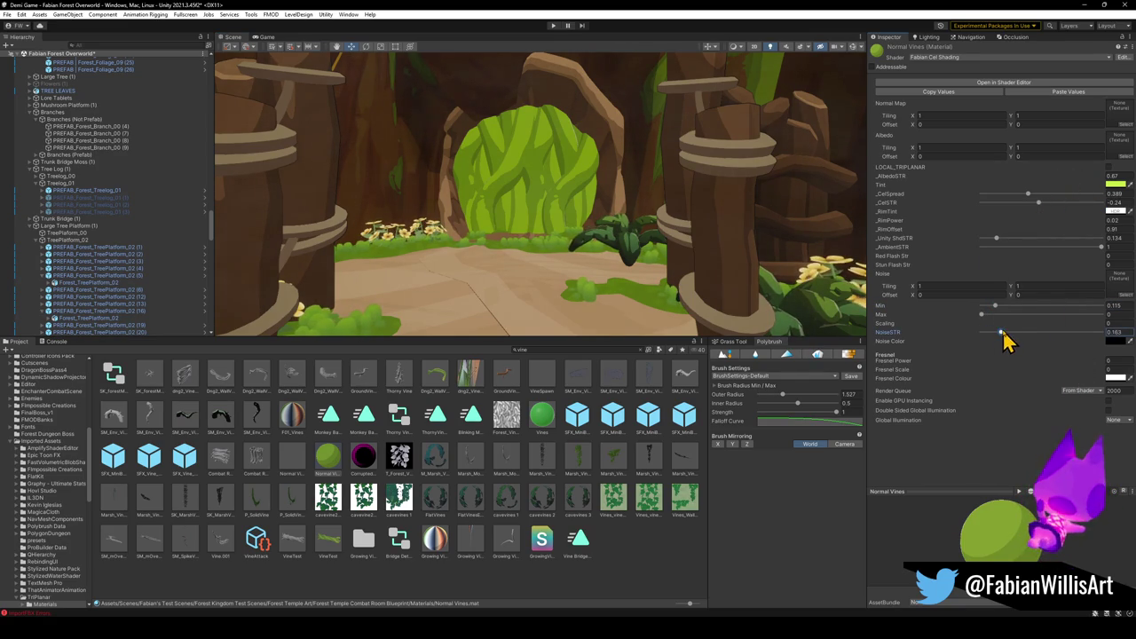
pyautogui.click(1125, 297)
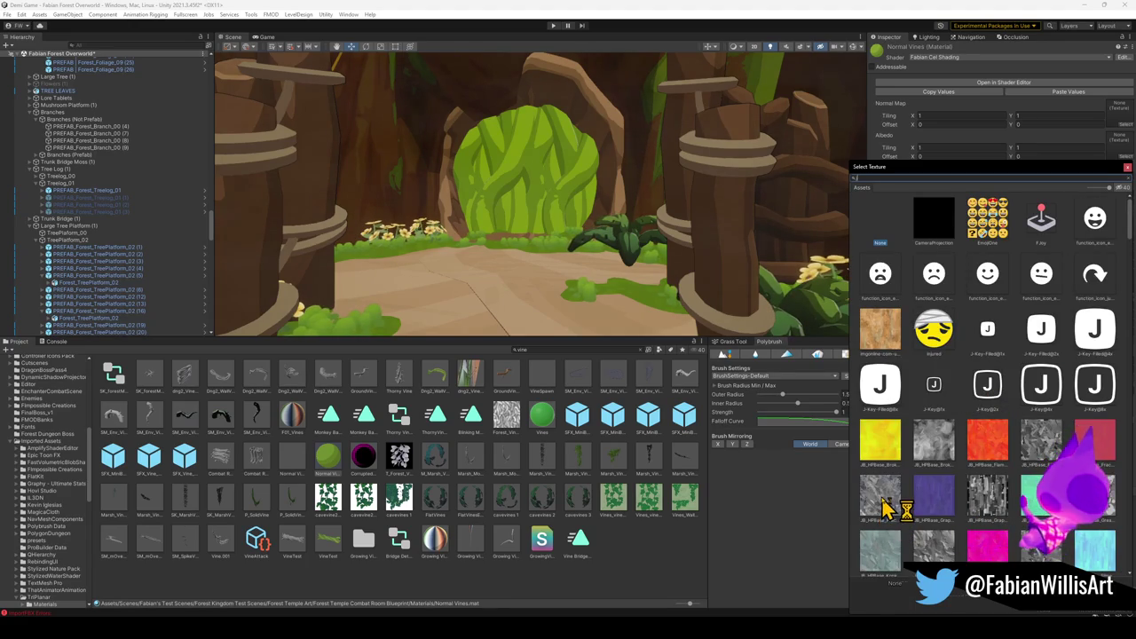
pyautogui.click(946, 552)
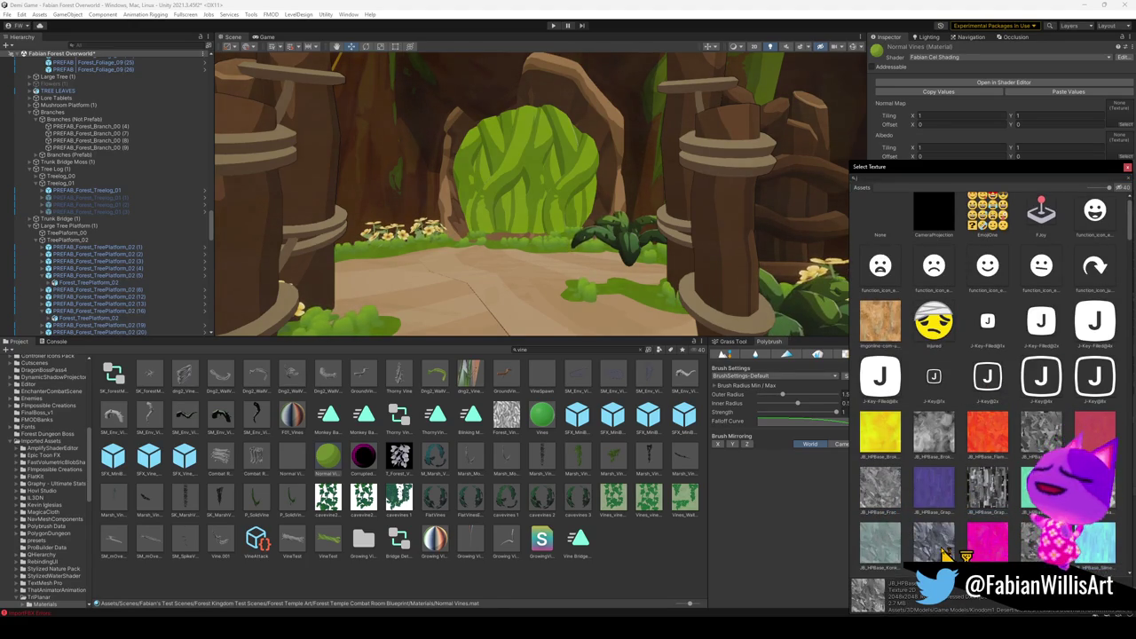
pyautogui.doubleClick(938, 539)
# Raise the noise strength to about 0.63 and tune the noise Min to 0.352.
pyautogui.moveTo(1001, 332)
pyautogui.mouseDown()
pyautogui.moveTo(1044, 342)
pyautogui.moveTo(1106, 328)
pyautogui.mouseUp()
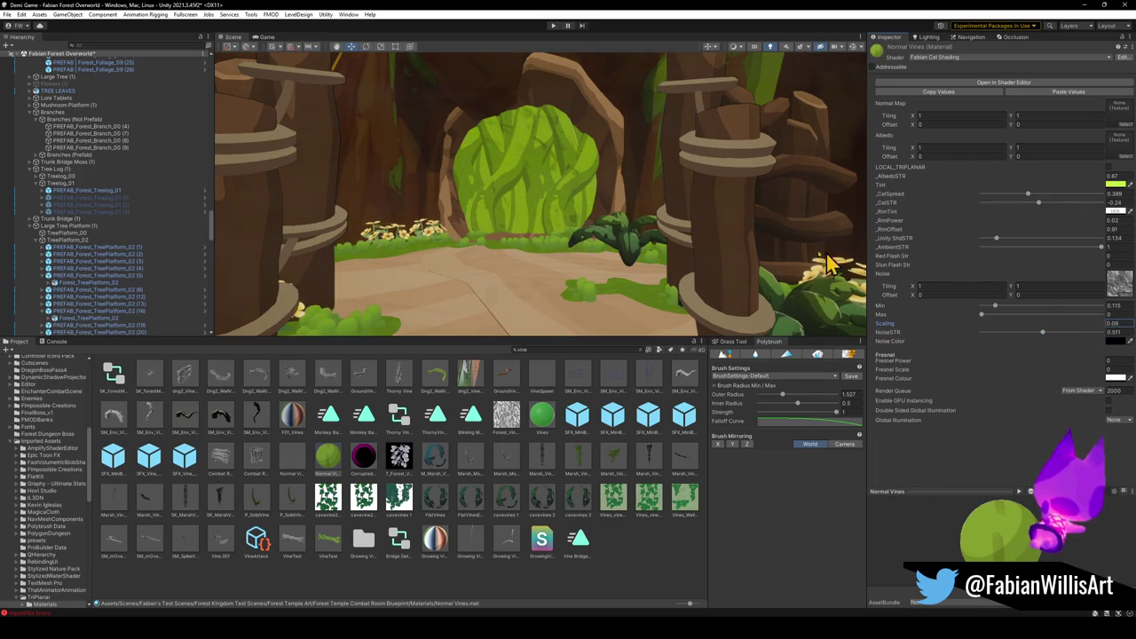
pyautogui.scroll(5, 553, 205)
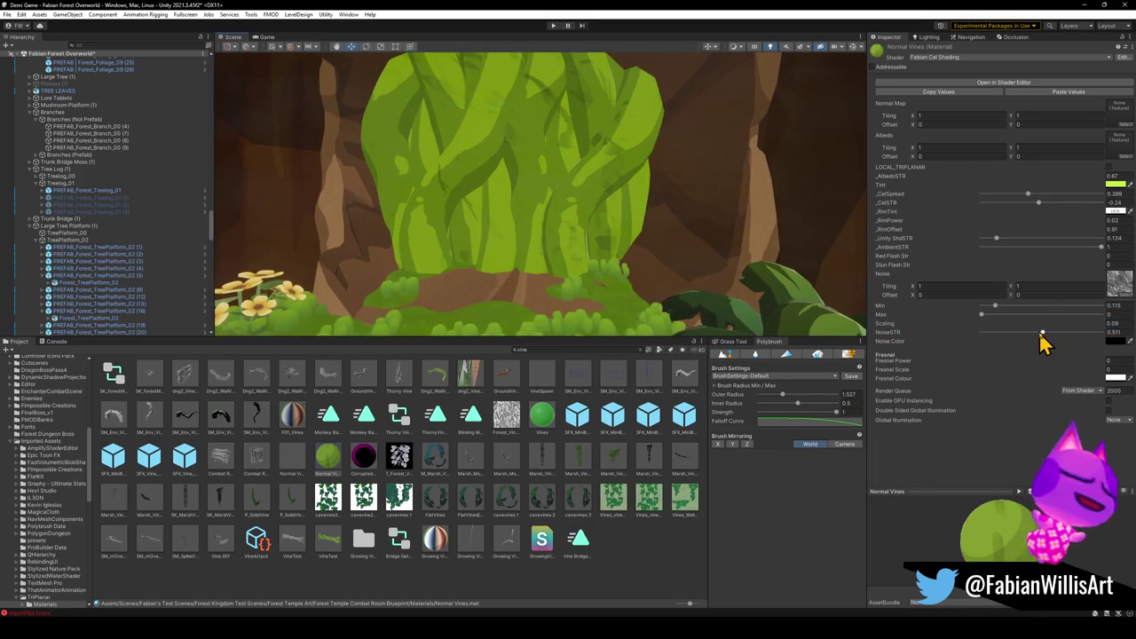
pyautogui.moveTo(1043, 337)
pyautogui.mouseDown()
pyautogui.moveTo(1108, 328)
pyautogui.moveTo(983, 324)
pyautogui.moveTo(1034, 314)
pyautogui.moveTo(1009, 311)
pyautogui.moveTo(1066, 321)
pyautogui.moveTo(981, 321)
pyautogui.mouseUp()
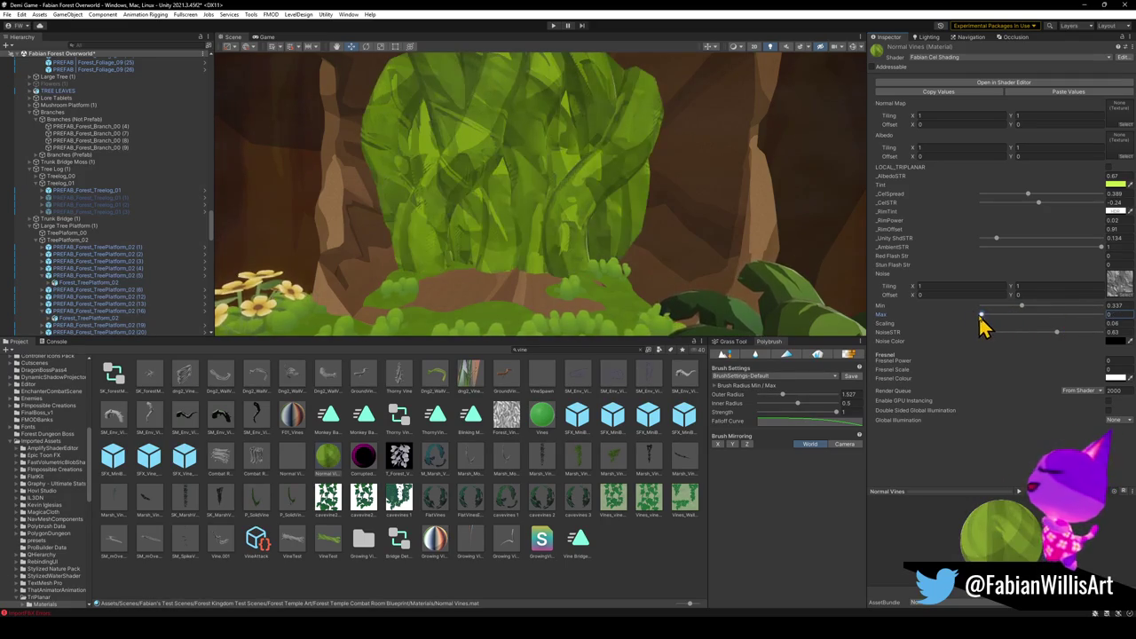
pyautogui.press('s')
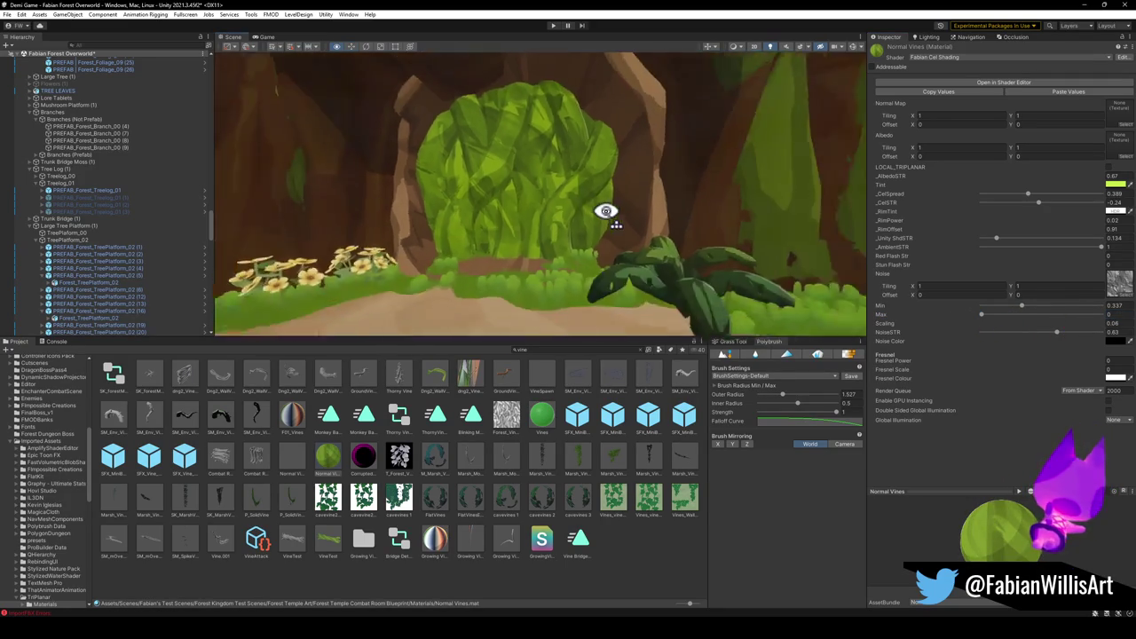
pyautogui.moveTo(1022, 310)
pyautogui.mouseDown()
pyautogui.moveTo(1055, 315)
pyautogui.moveTo(981, 318)
pyautogui.moveTo(1064, 319)
pyautogui.moveTo(1024, 312)
pyautogui.mouseUp()
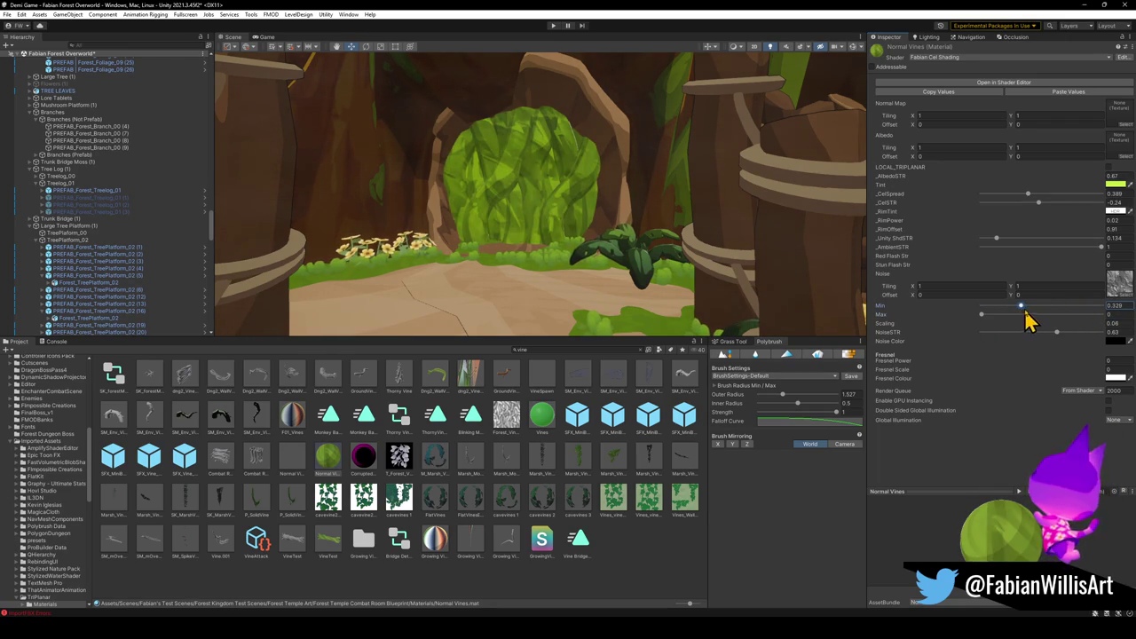
# Set the Noise Colour to light green and settle the noise strength at 0.66.
pyautogui.click(1115, 342)
pyautogui.moveTo(1069, 430)
pyautogui.mouseDown()
pyautogui.moveTo(1064, 398)
pyautogui.moveTo(1096, 403)
pyautogui.moveTo(1113, 379)
pyautogui.moveTo(1115, 390)
pyautogui.mouseUp()
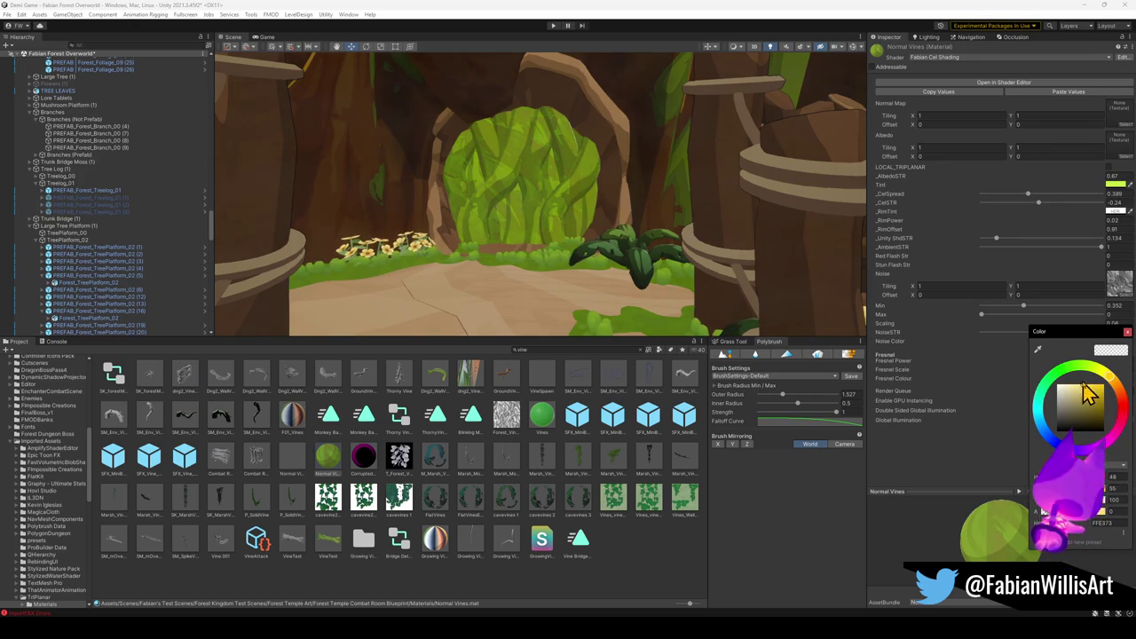
pyautogui.moveTo(1102, 381); pyautogui.dragTo(1085, 385)
pyautogui.click(988, 388)
pyautogui.moveTo(1058, 333)
pyautogui.mouseDown()
pyautogui.moveTo(1050, 343)
pyautogui.moveTo(1128, 355)
pyautogui.moveTo(1041, 346)
pyautogui.moveTo(1059, 346)
pyautogui.moveTo(20, 375)
pyautogui.moveTo(1085, 367)
pyautogui.moveTo(1120, 380)
pyautogui.moveTo(1107, 373)
pyautogui.mouseUp()
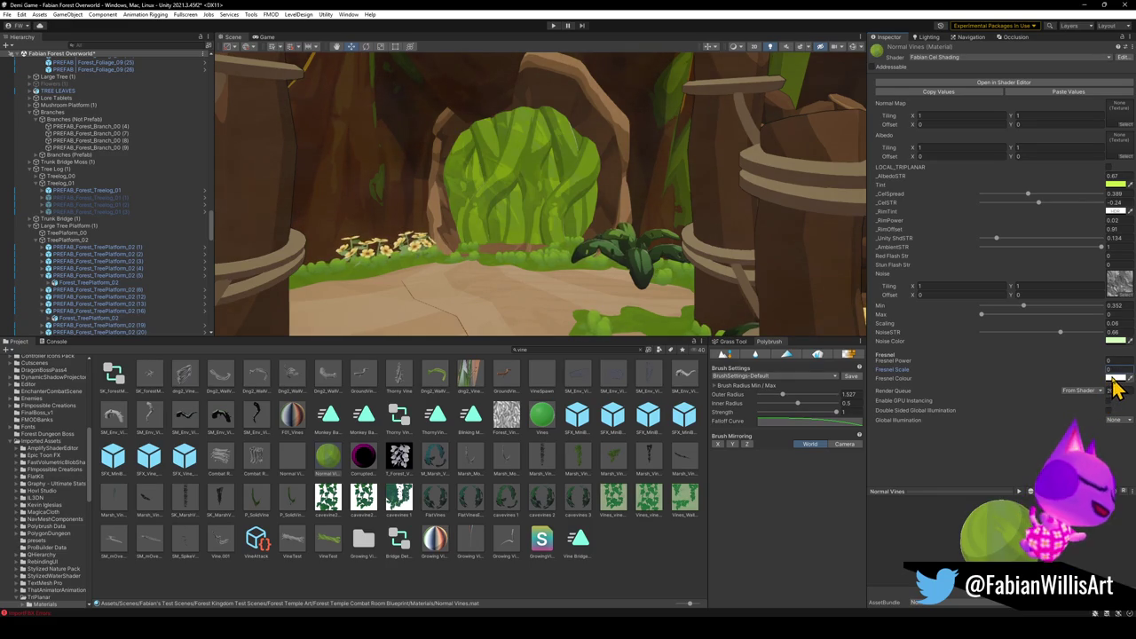
pyautogui.click(1114, 380)
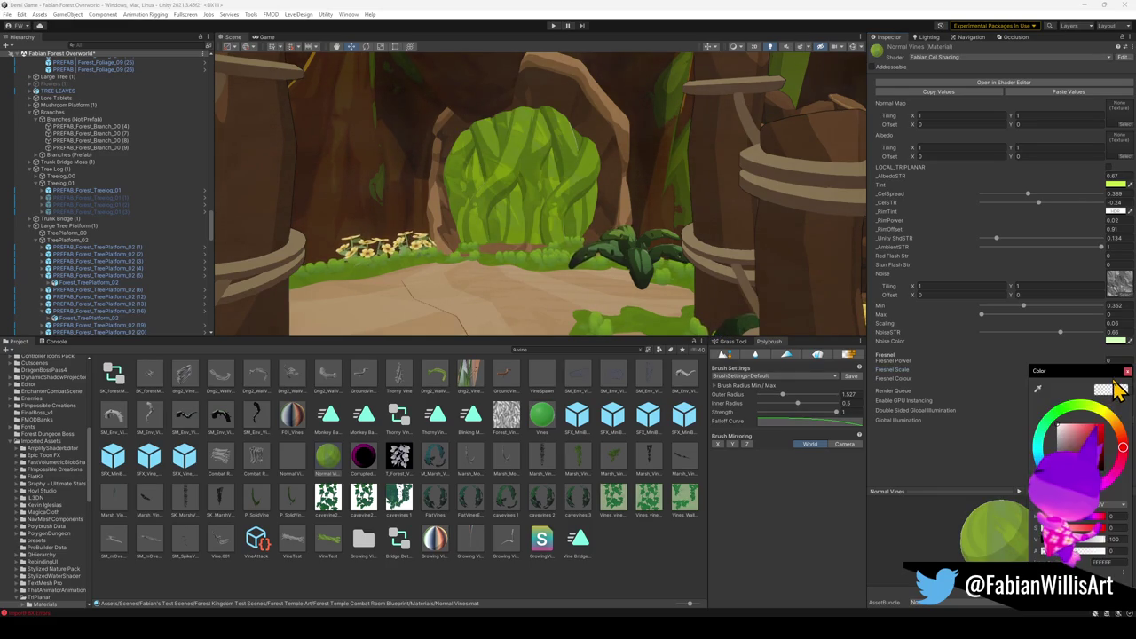
pyautogui.press('Escape')
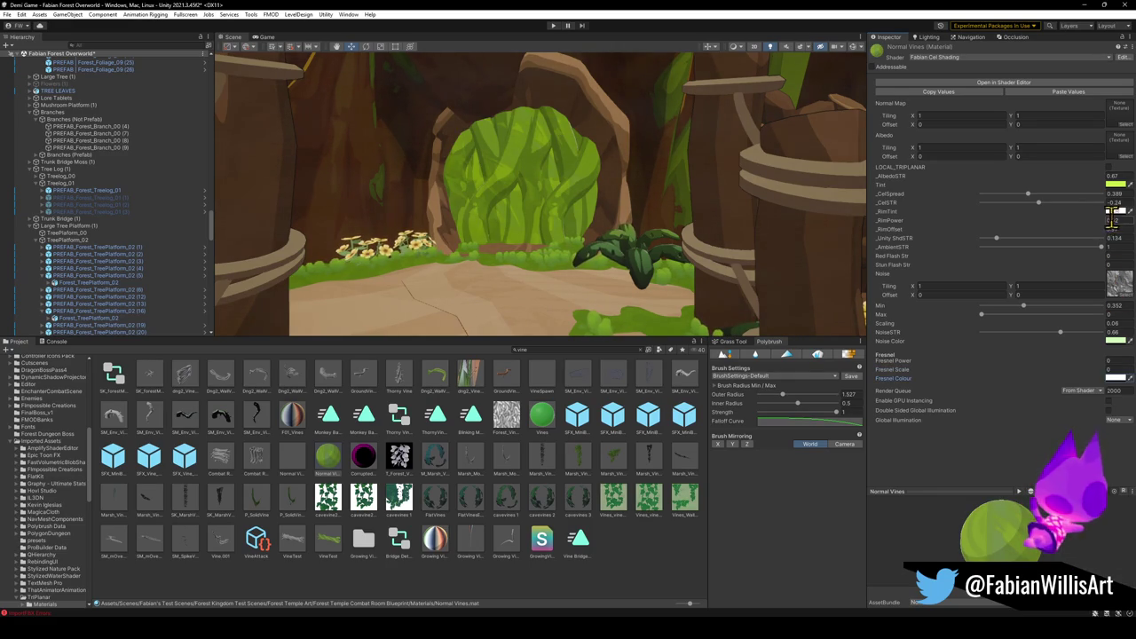
# Saturate the vines' rim tint colour and test different rim offset values.
pyautogui.click(1115, 213)
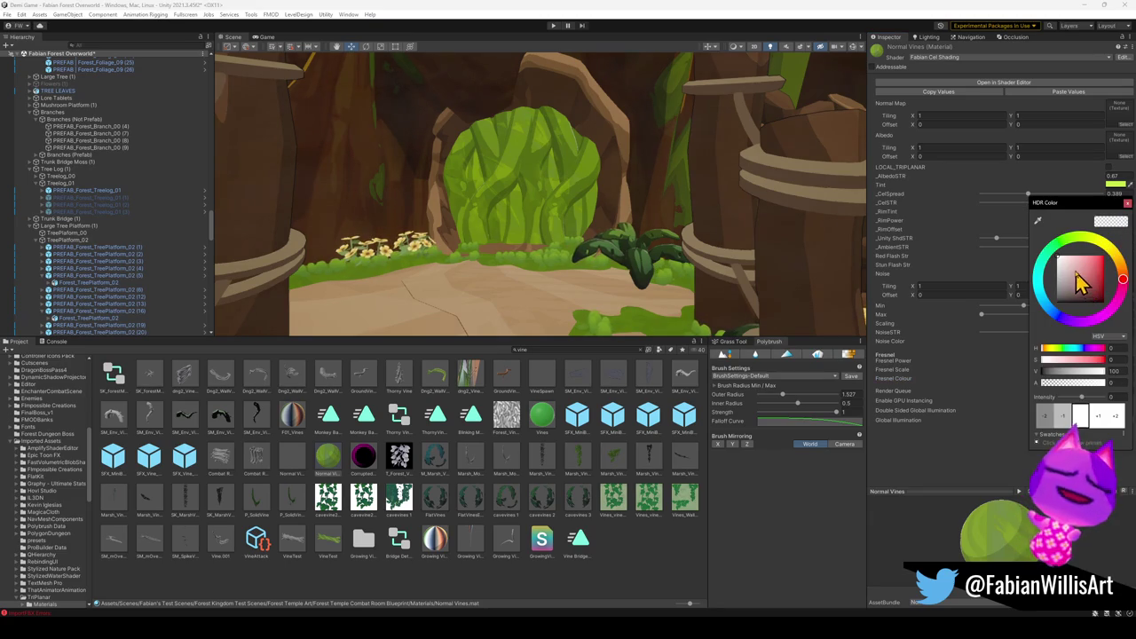
pyautogui.press('Escape')
pyautogui.click(1101, 230)
pyautogui.moveTo(1102, 242); pyautogui.dragTo(1099, 237)
pyautogui.moveTo(674, 187)
pyautogui.mouseDown()
pyautogui.moveTo(626, 177)
pyautogui.moveTo(649, 178)
pyautogui.mouseUp()
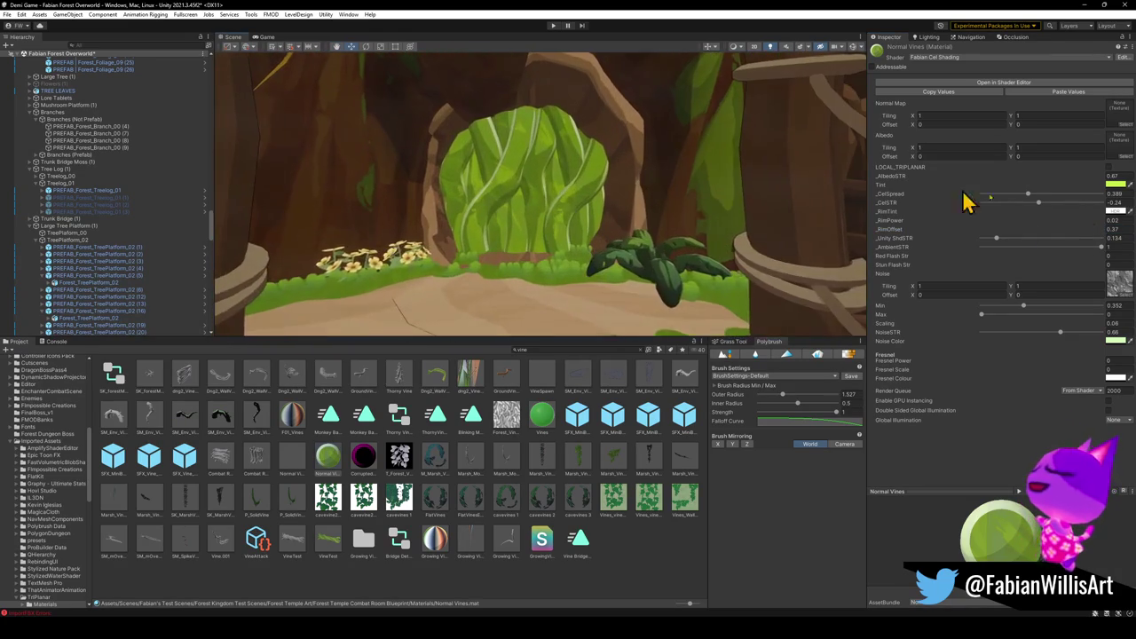
pyautogui.click(1114, 213)
pyautogui.moveTo(1092, 270); pyautogui.dragTo(1098, 252)
pyautogui.moveTo(723, 200); pyautogui.dragTo(659, 189)
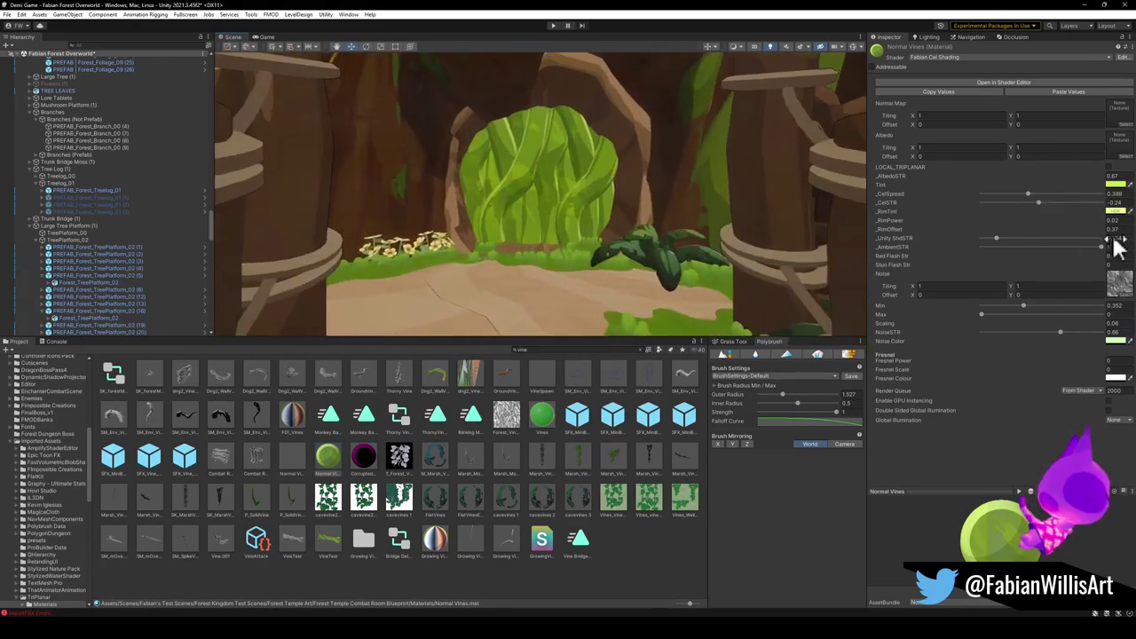
pyautogui.click(1106, 253)
pyautogui.moveTo(1100, 242); pyautogui.dragTo(1100, 242)
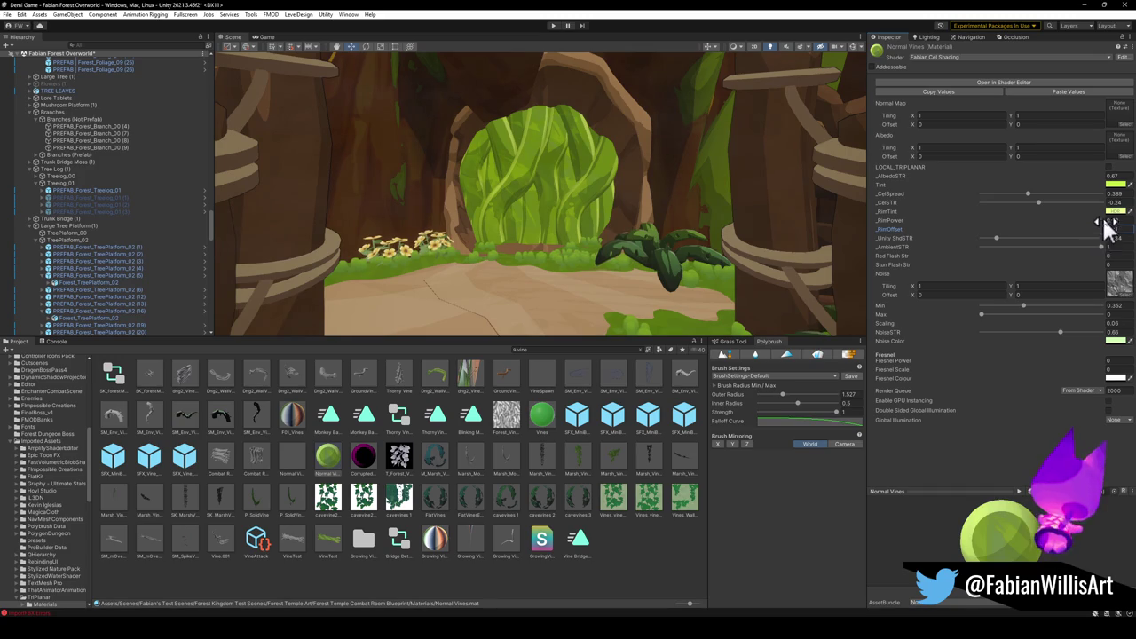
# Darken the rim tint, adjust rim power, and shift the main Tint hue toward yellow.
pyautogui.click(1112, 211)
pyautogui.moveTo(1106, 247)
pyautogui.mouseDown()
pyautogui.moveTo(1116, 252)
pyautogui.moveTo(1096, 236)
pyautogui.moveTo(1028, 249)
pyautogui.moveTo(1057, 234)
pyautogui.moveTo(1055, 323)
pyautogui.moveTo(1090, 323)
pyautogui.moveTo(1116, 268)
pyautogui.moveTo(1087, 248)
pyautogui.mouseUp()
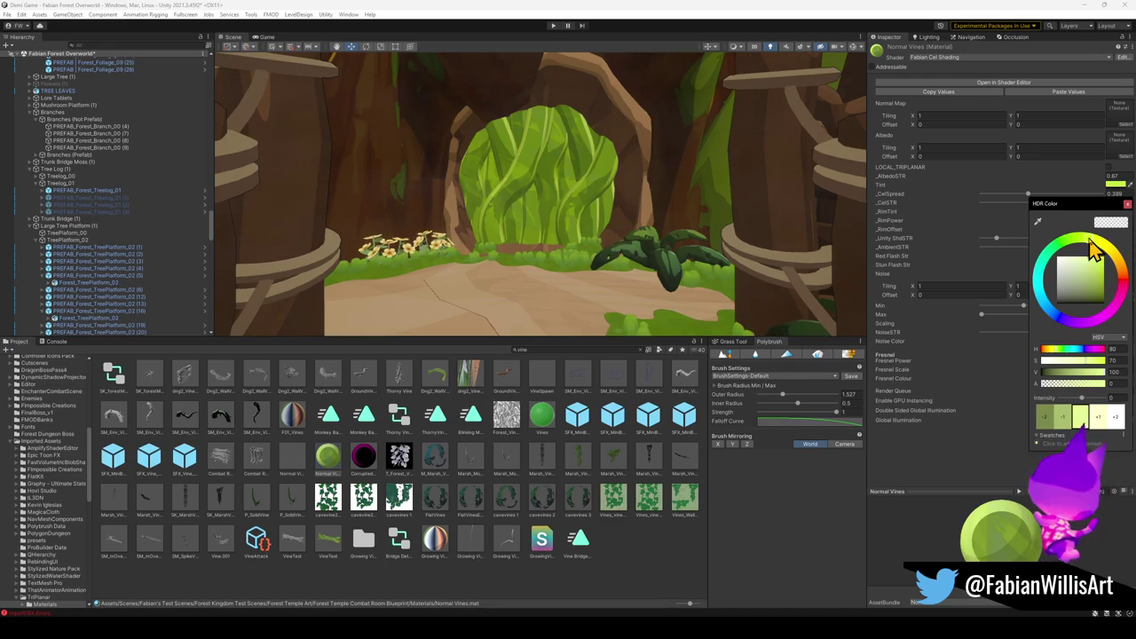
pyautogui.click(1011, 271)
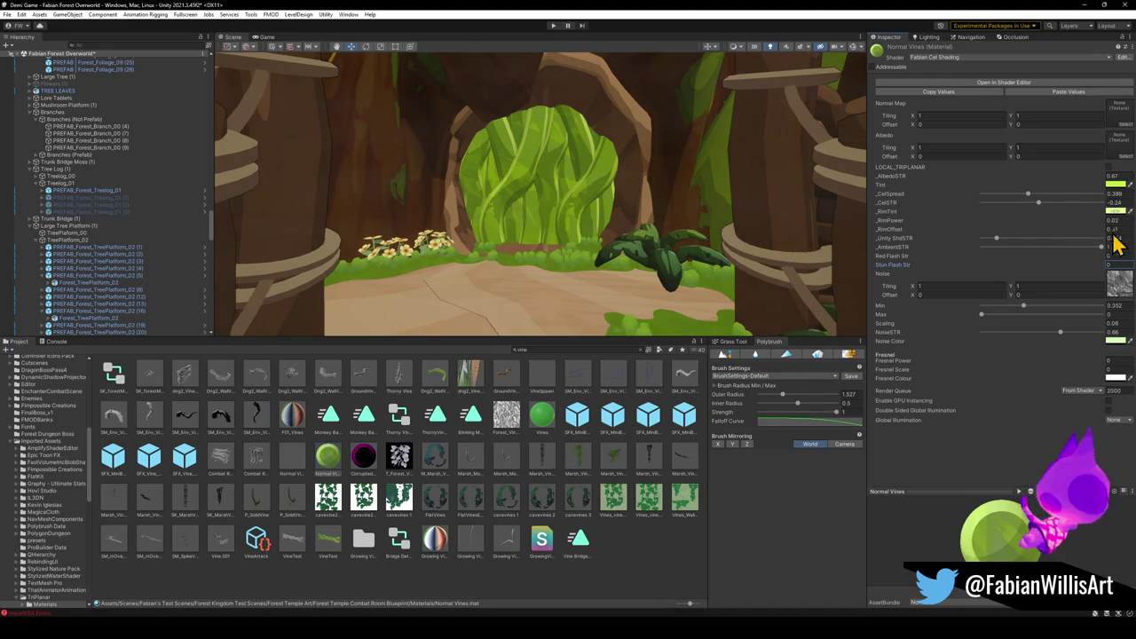
pyautogui.moveTo(1102, 226); pyautogui.dragTo(1101, 236)
pyautogui.moveTo(599, 195); pyautogui.dragTo(614, 192)
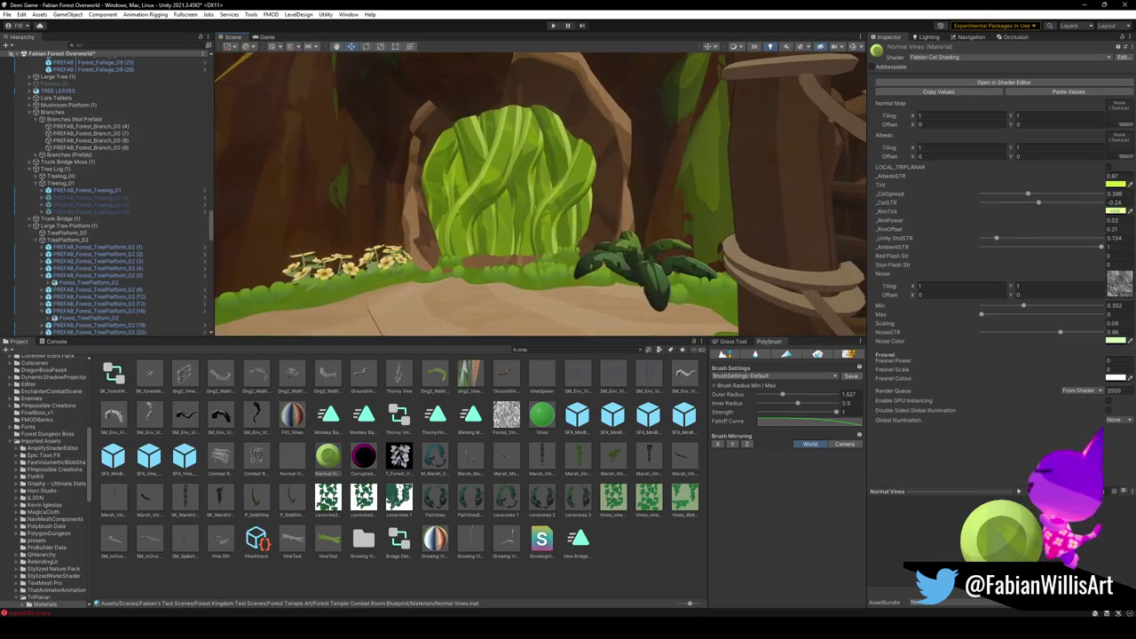
pyautogui.click(1112, 212)
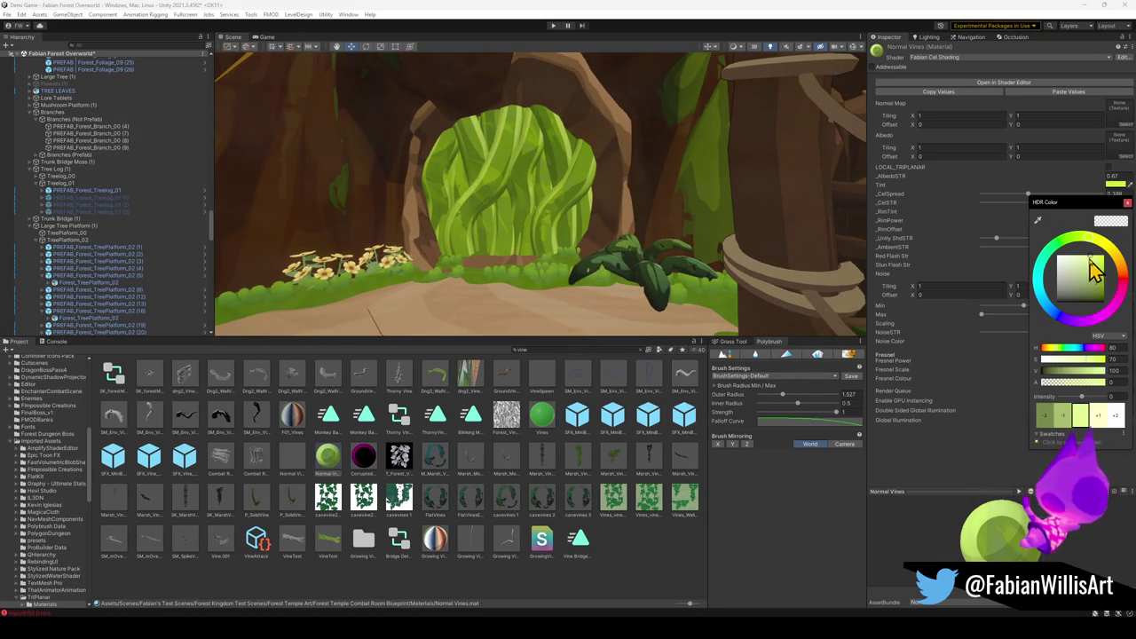
pyautogui.moveTo(1103, 382)
pyautogui.mouseDown()
pyautogui.moveTo(1049, 381)
pyautogui.moveTo(1064, 383)
pyautogui.mouseUp()
pyautogui.moveTo(624, 190)
pyautogui.mouseDown()
pyautogui.moveTo(644, 195)
pyautogui.moveTo(616, 183)
pyautogui.mouseUp()
pyautogui.click(1115, 183)
pyautogui.moveTo(1091, 231); pyautogui.dragTo(1084, 216)
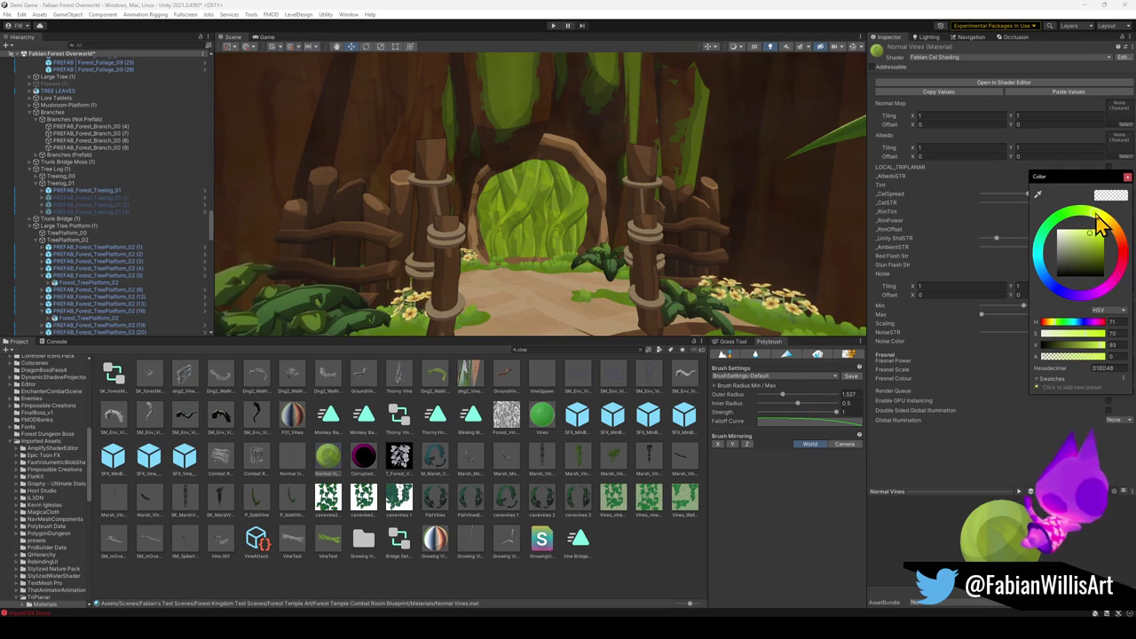
# Keep the Normal Vines tint green after inspecting the gateway, then minimize Unity to return to Blender.
pyautogui.moveTo(799, 181); pyautogui.dragTo(678, 164)
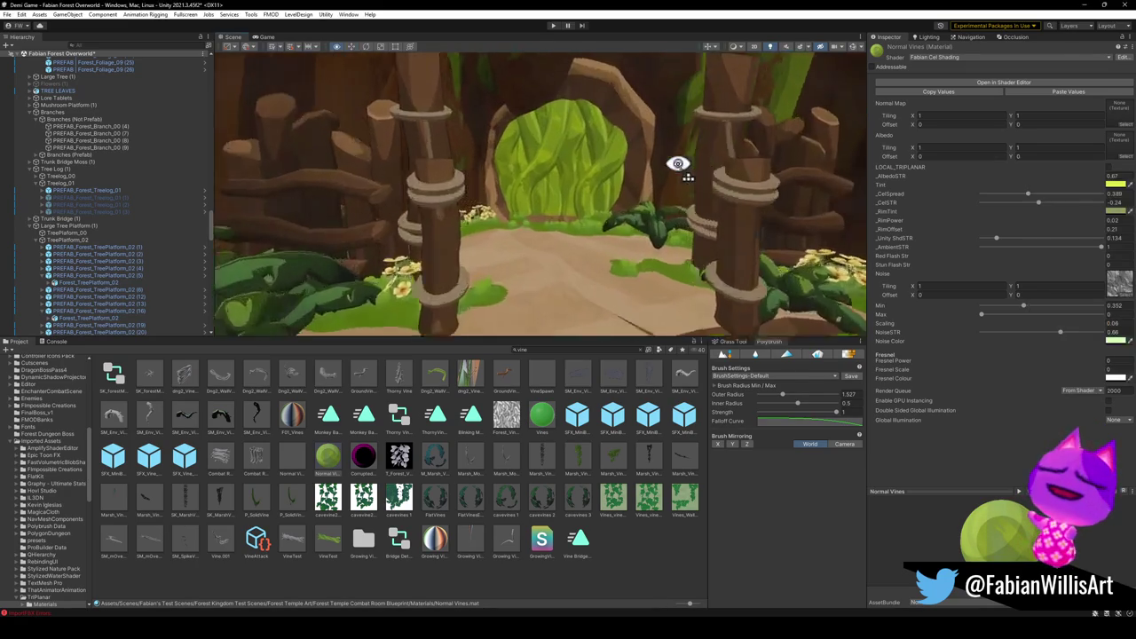
pyautogui.moveTo(625, 95)
pyautogui.mouseDown()
pyautogui.moveTo(727, 160)
pyautogui.moveTo(824, 167)
pyautogui.moveTo(727, 114)
pyautogui.moveTo(813, 96)
pyautogui.moveTo(753, 81)
pyautogui.moveTo(449, 147)
pyautogui.moveTo(551, 155)
pyautogui.moveTo(535, 124)
pyautogui.moveTo(519, 130)
pyautogui.moveTo(616, 145)
pyautogui.mouseUp()
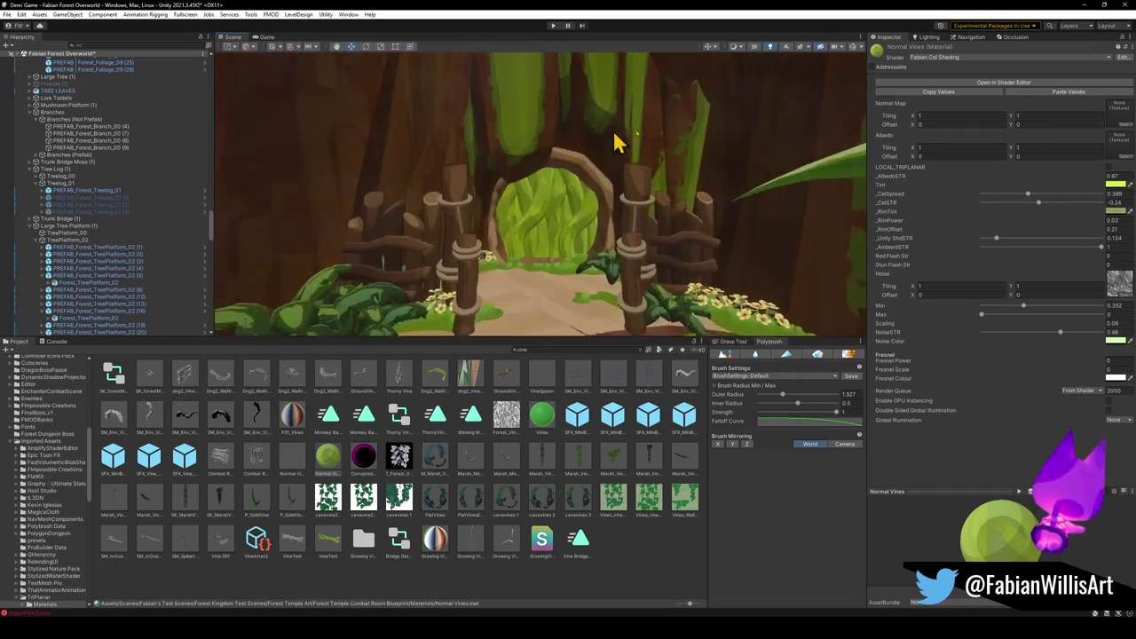
pyautogui.click(1114, 185)
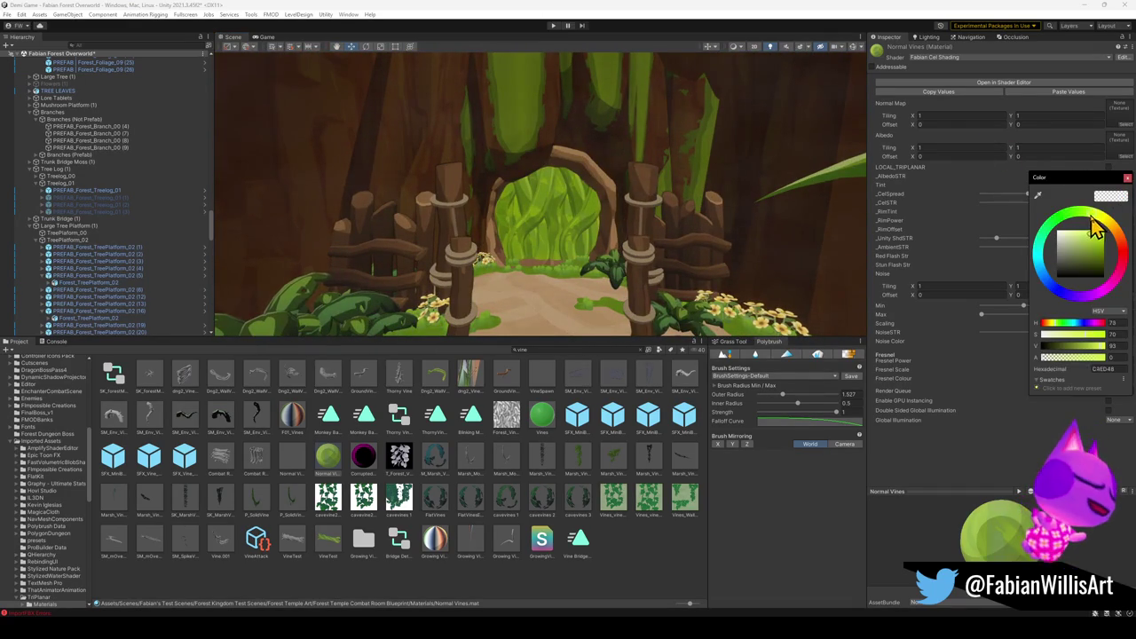
pyautogui.moveTo(697, 209)
pyautogui.mouseDown()
pyautogui.moveTo(657, 185)
pyautogui.moveTo(648, 193)
pyautogui.moveTo(661, 221)
pyautogui.mouseUp()
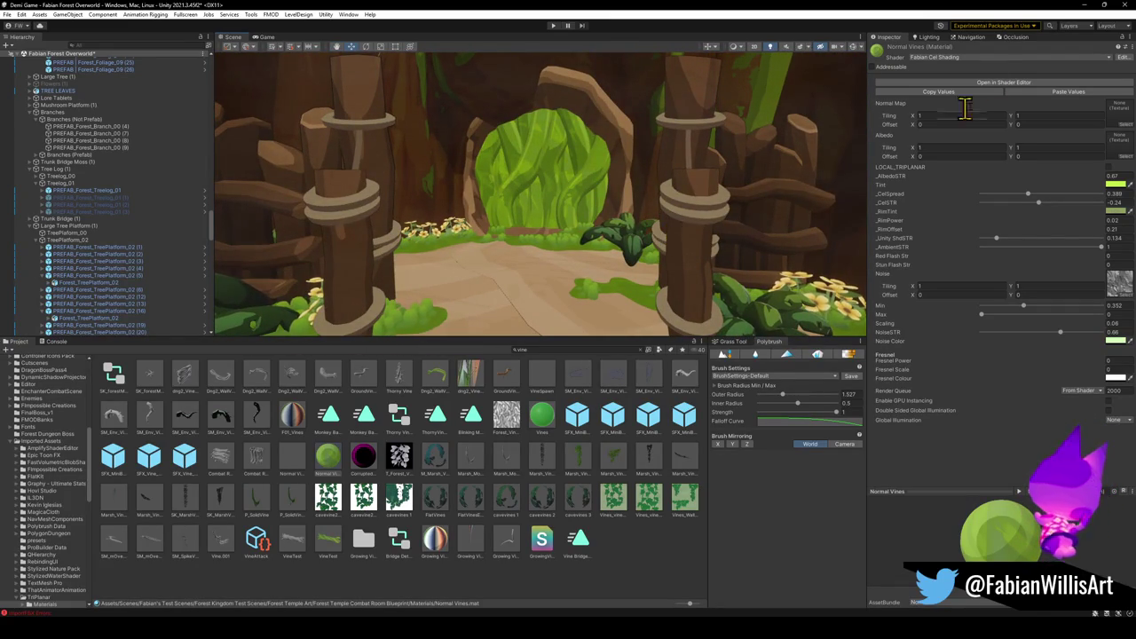
pyautogui.click(1083, 5)
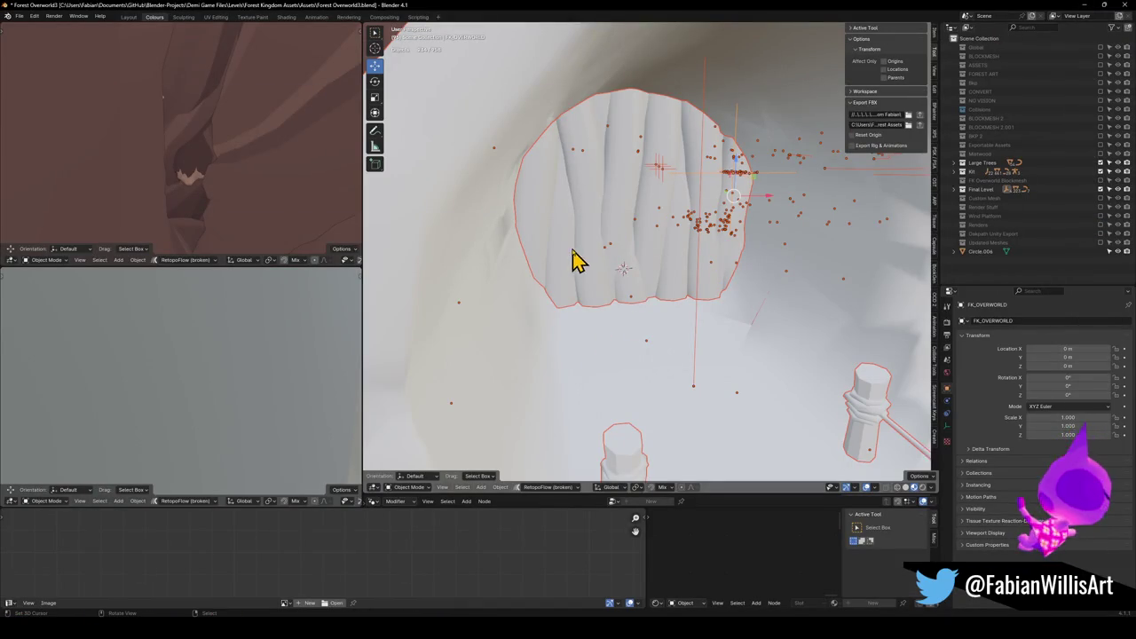
# Move the Vine Blocker mesh so it sits inside the cave arch.
pyautogui.click(592, 231)
pyautogui.press('KP_9')
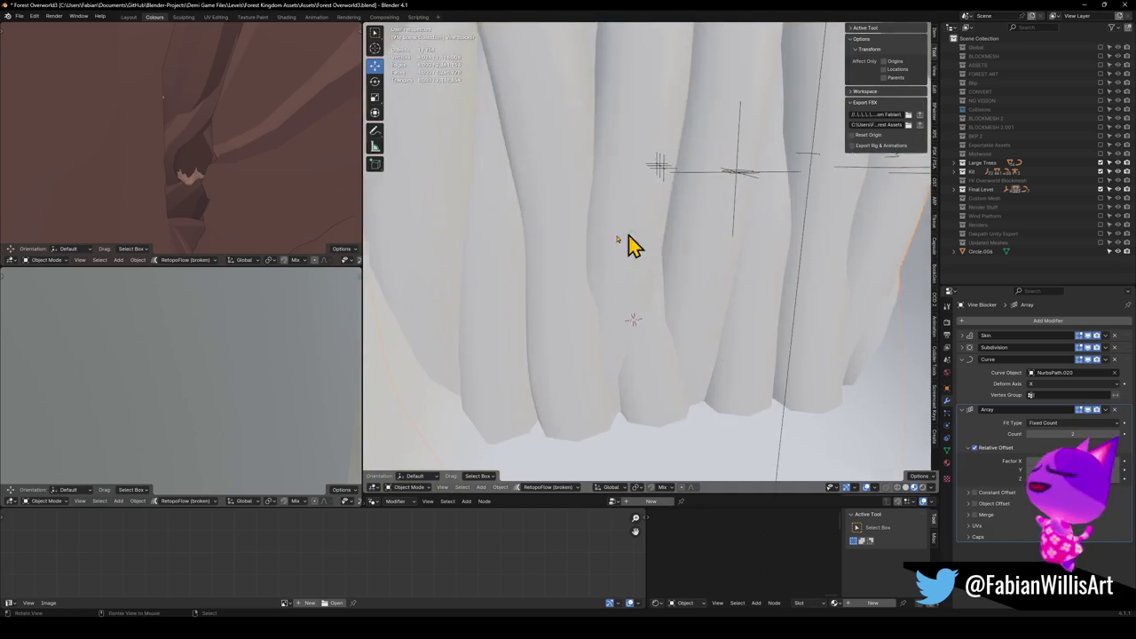
pyautogui.press('g')
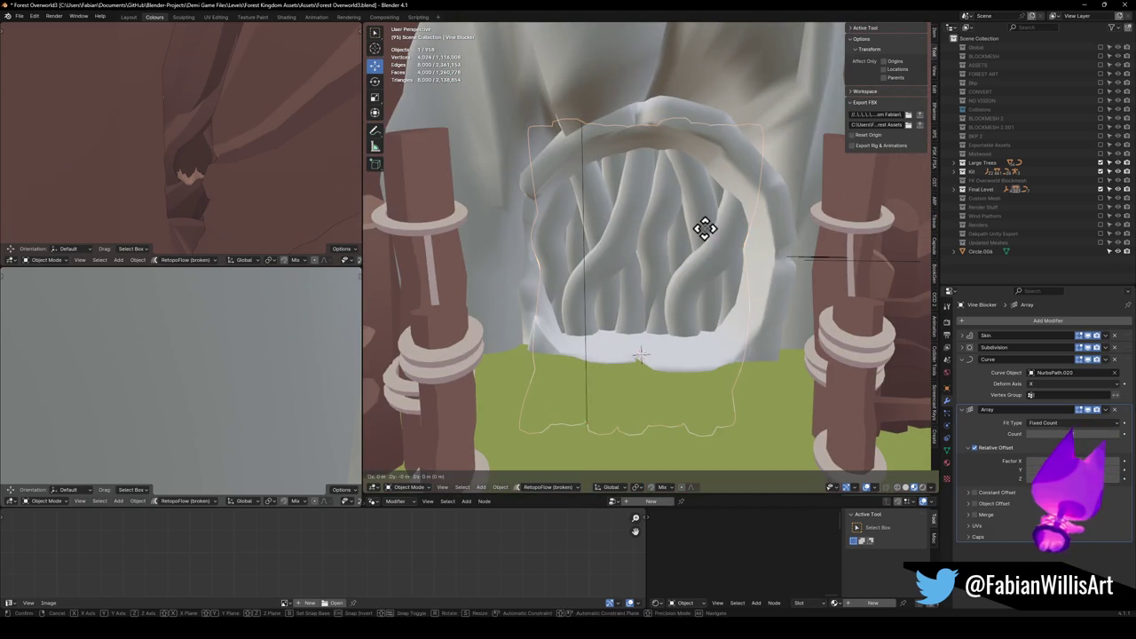
pyautogui.click(645, 311)
pyautogui.press('g')
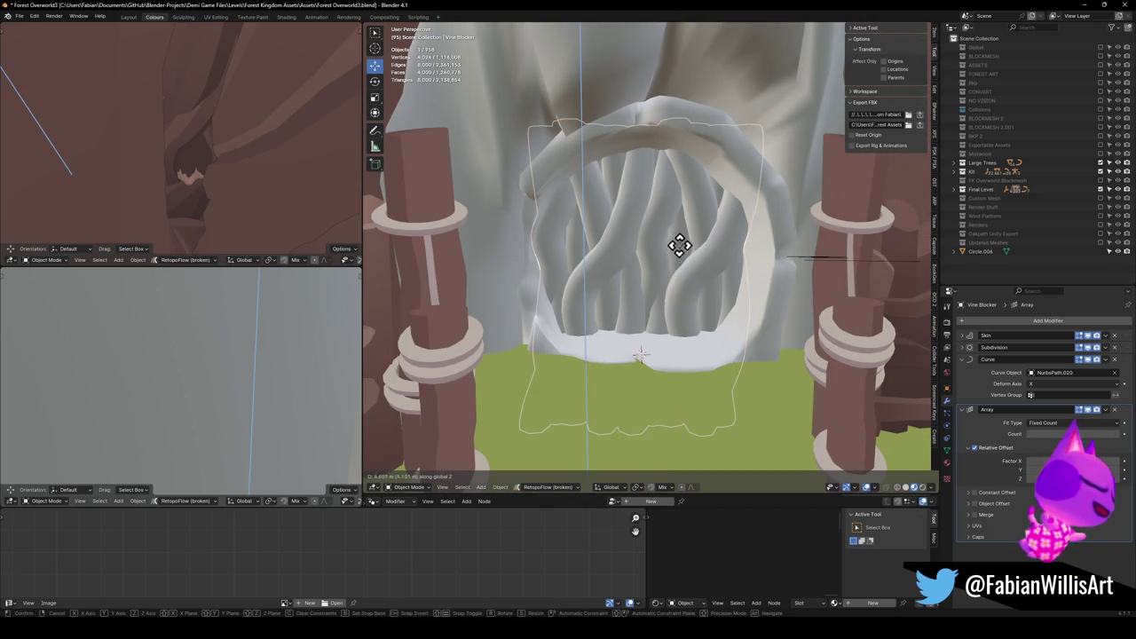
pyautogui.click(638, 408)
pyautogui.press('g')
pyautogui.click(674, 400)
pyautogui.press('g')
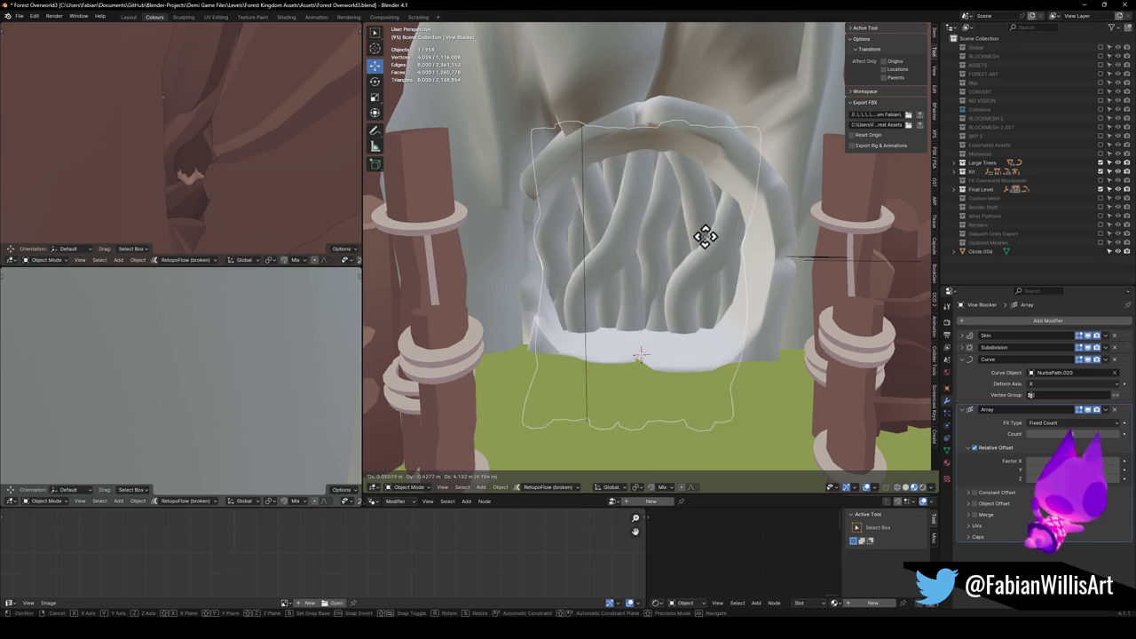
pyautogui.click(706, 242)
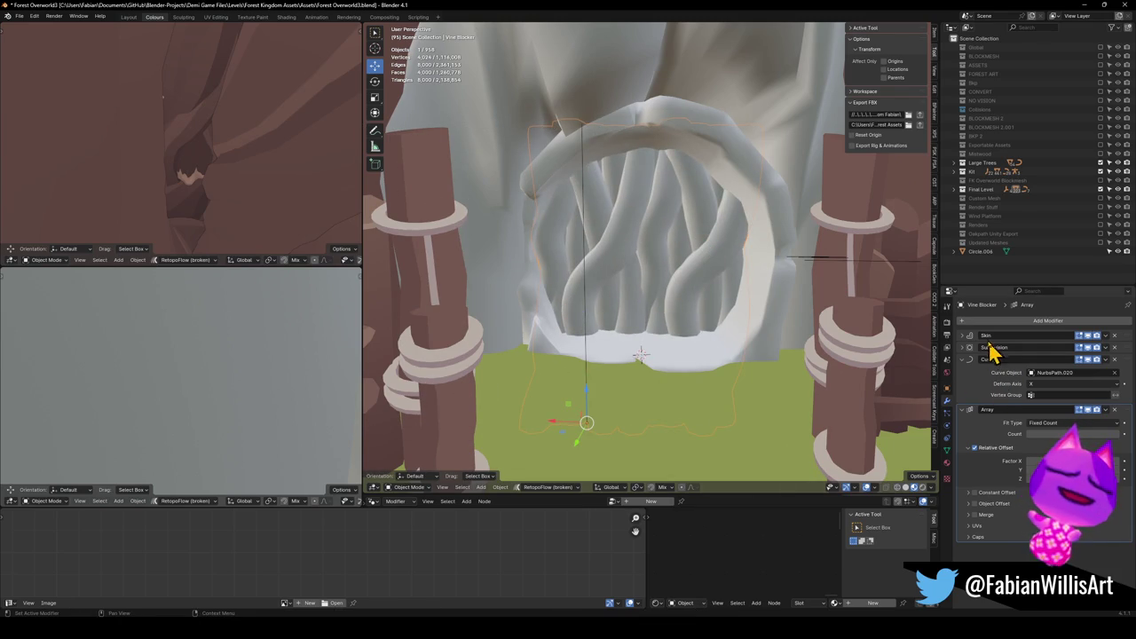
# Apply the Skin, Subdivision, Curve and Array modifiers and delete the guide curve.
pyautogui.click(1086, 361)
pyautogui.click(1085, 360)
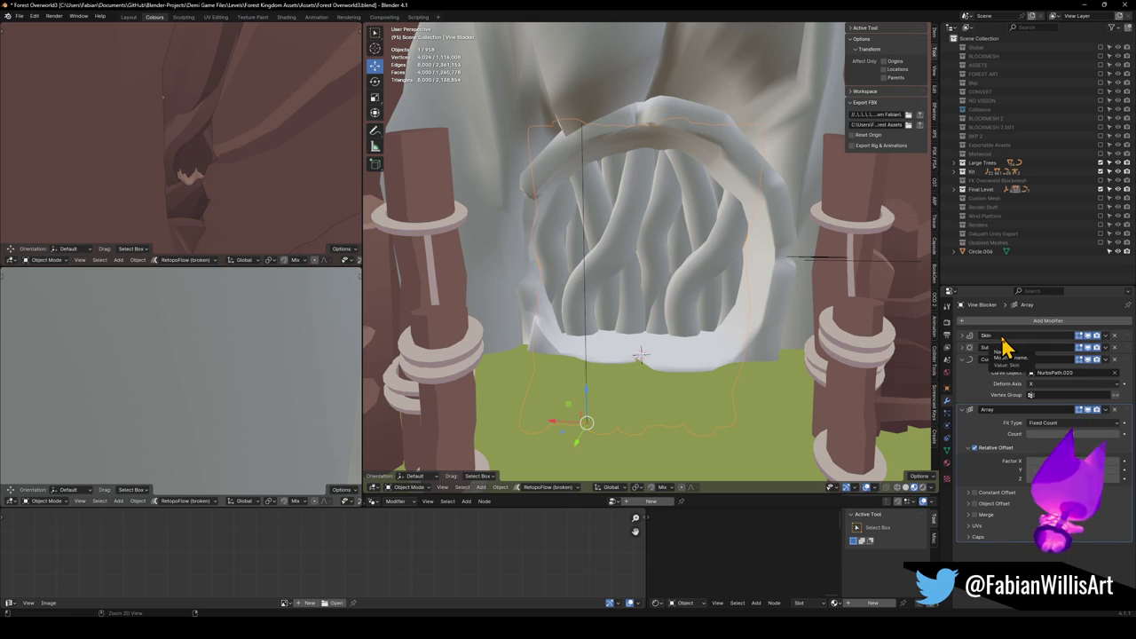
pyautogui.hotkey('ctrl', 'a')
pyautogui.hotkey('ctrl', 'a')
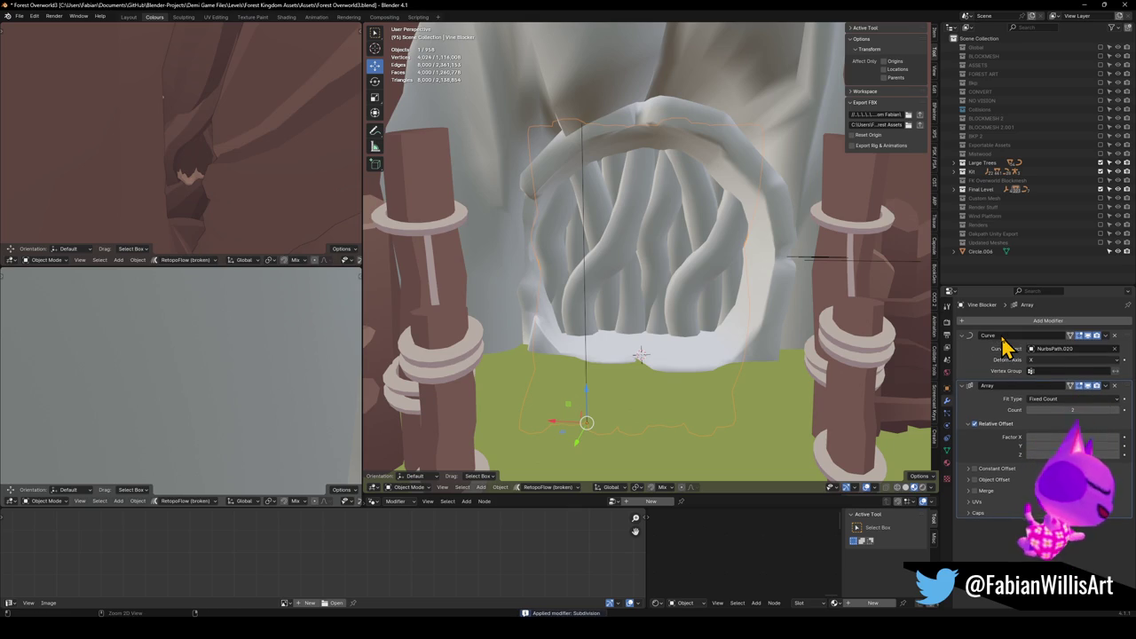
pyautogui.hotkey('ctrl', 'a')
pyautogui.hotkey('ctrl', 'a')
pyautogui.press('Delete')
# Assign the existing Nature material to the Vine Blocker.
pyautogui.scroll(3, 646, 264)
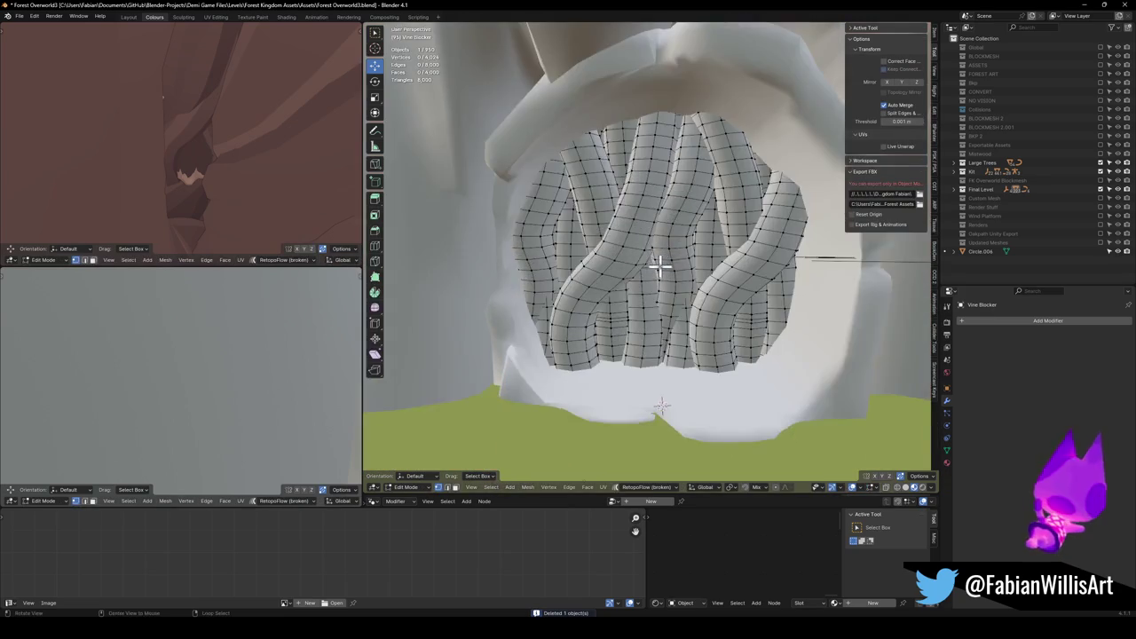
pyautogui.click(946, 462)
pyautogui.click(961, 357)
pyautogui.write('nat')
pyautogui.press('Return')
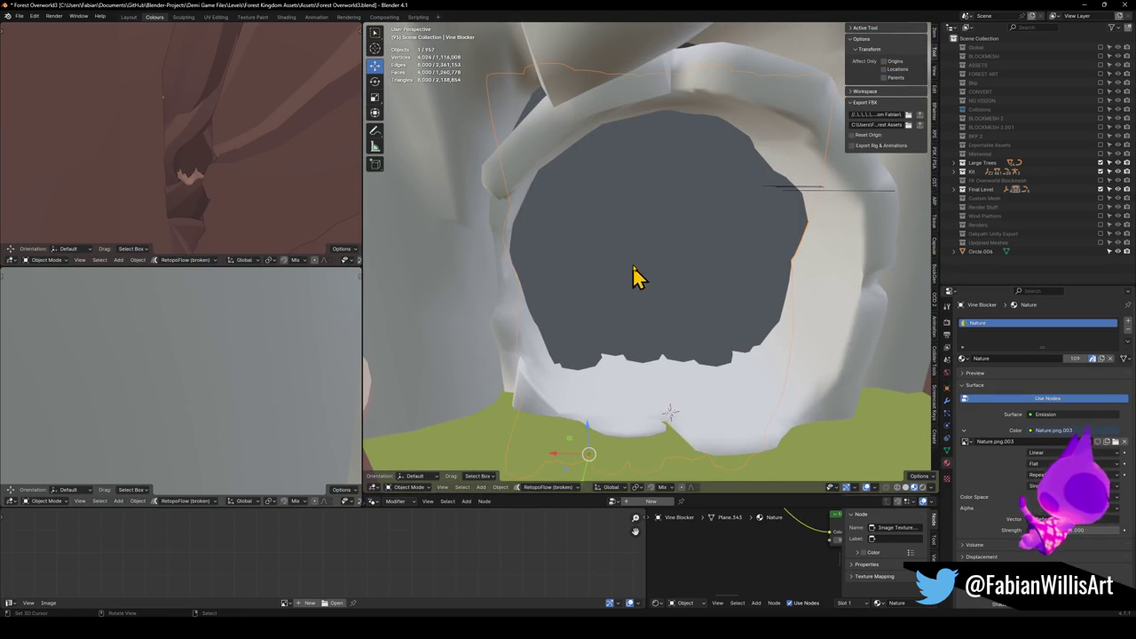
# Select all the isolated vine geometry in Edit Mode and project its UVs from the back view.
pyautogui.press('Tab')
pyautogui.press('KP_Divide')
pyautogui.press('KP_5')
pyautogui.press('a')
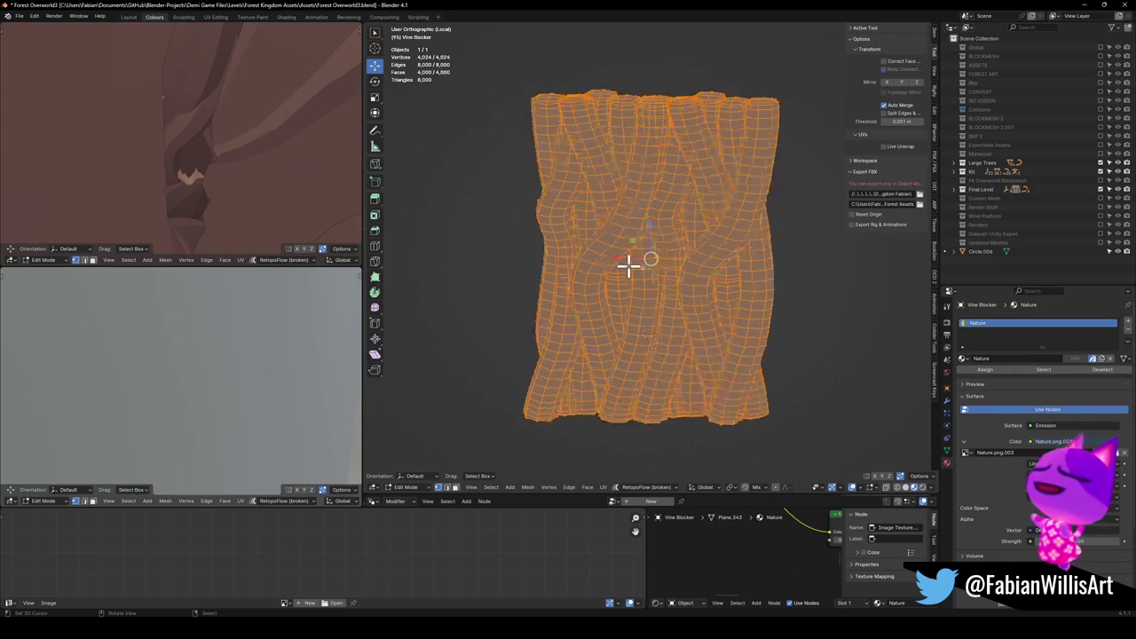
pyautogui.press('KP_1')
pyautogui.press('ctrl+KP_1')
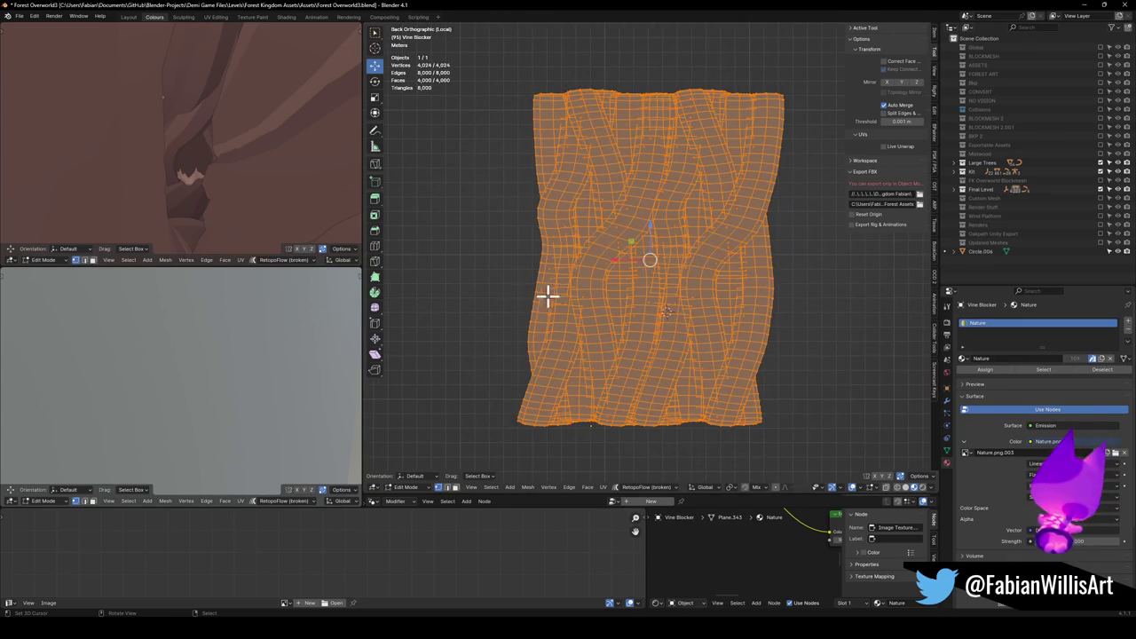
pyautogui.press('u')
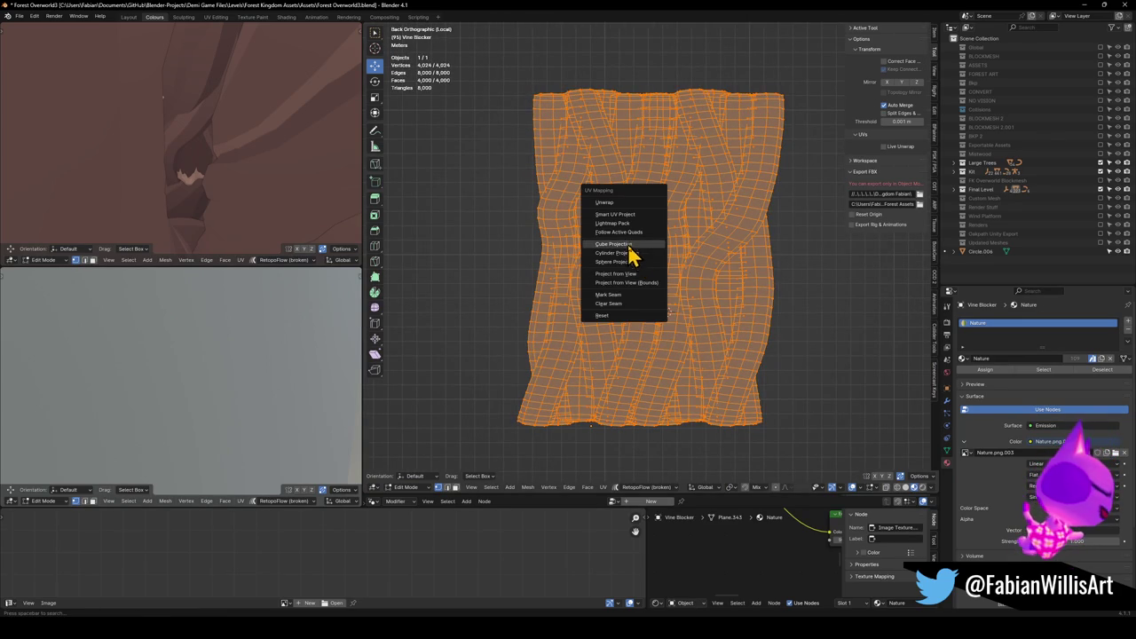
pyautogui.click(642, 275)
# Rotate and scale the projected UV island on the palette.
pyautogui.press('r')
pyautogui.click(490, 549)
pyautogui.scroll(-5, 225, 324)
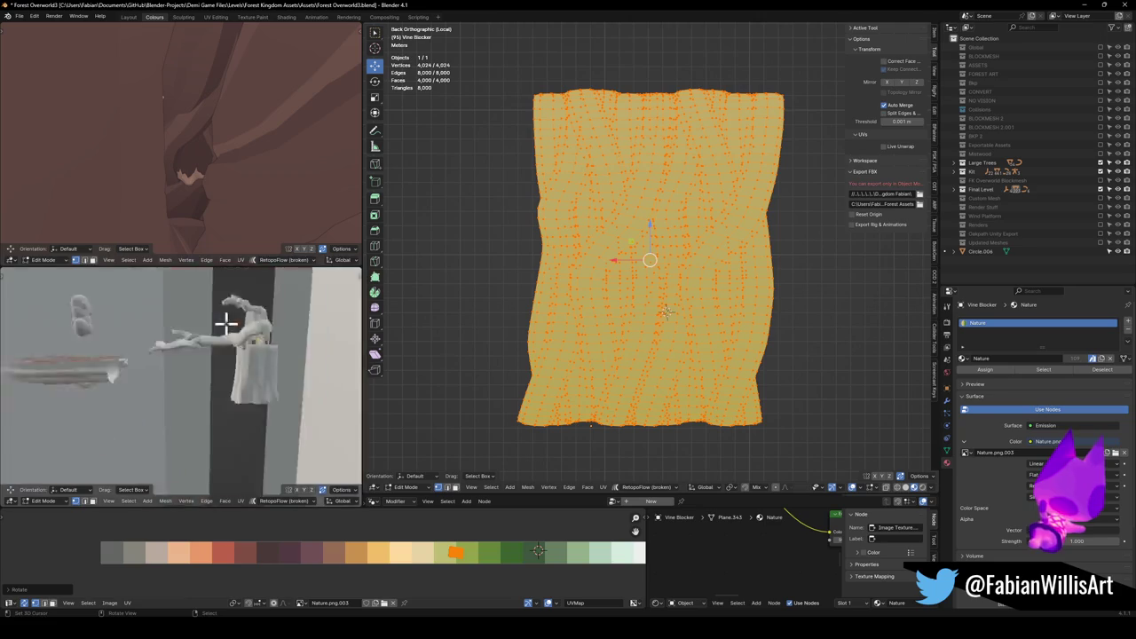
pyautogui.press('s')
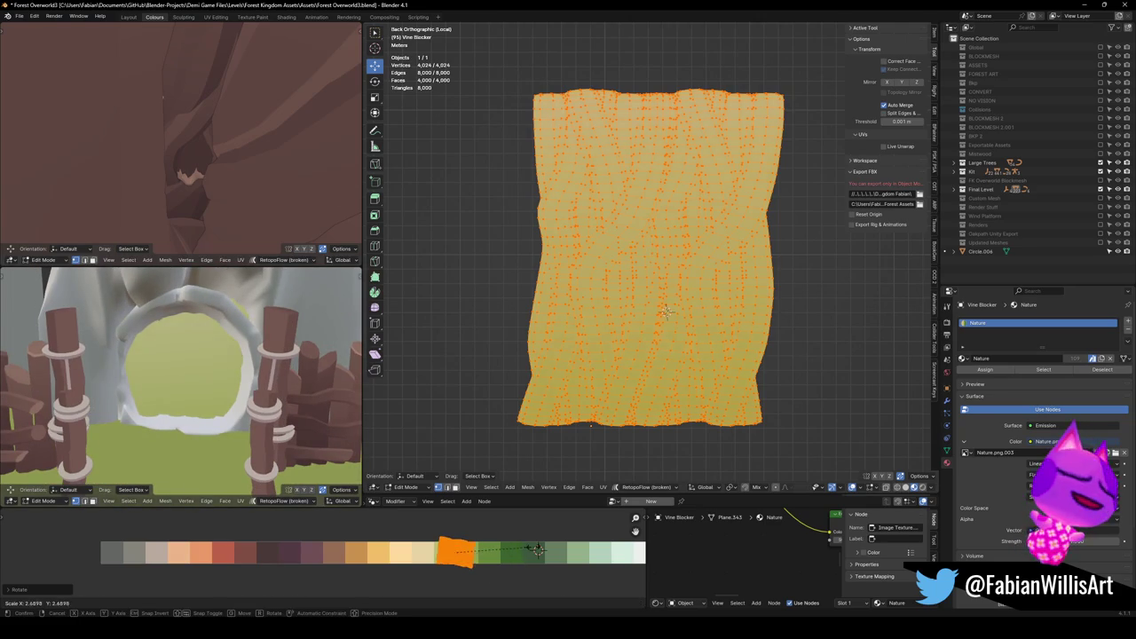
pyautogui.click(573, 560)
pyautogui.press('r')
pyautogui.click(497, 573)
# Reproject the UVs from the side view and narrow the island horizontally.
pyautogui.press('KP_3')
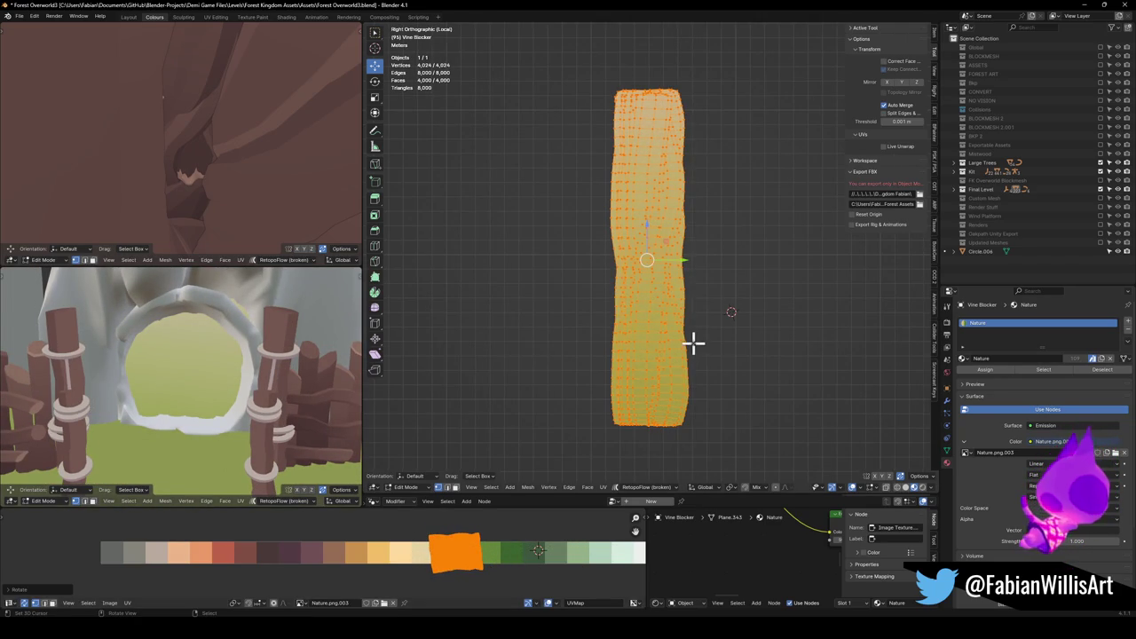
pyautogui.press('u')
pyautogui.click(691, 340)
pyautogui.press('s')
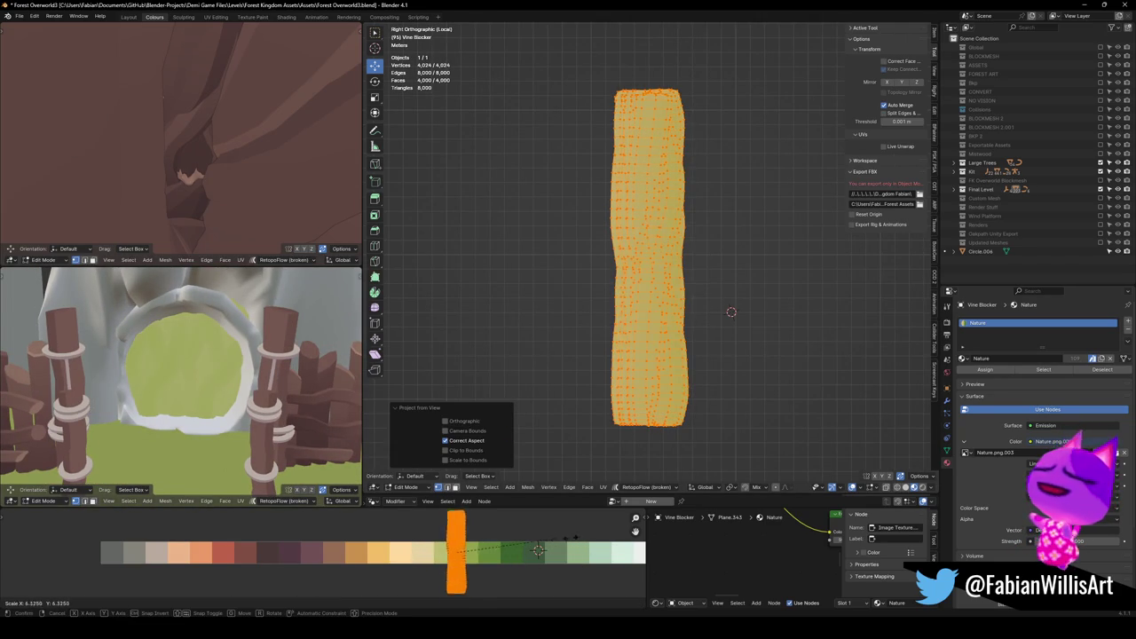
pyautogui.click(535, 555)
pyautogui.press('s')
pyautogui.press('x')
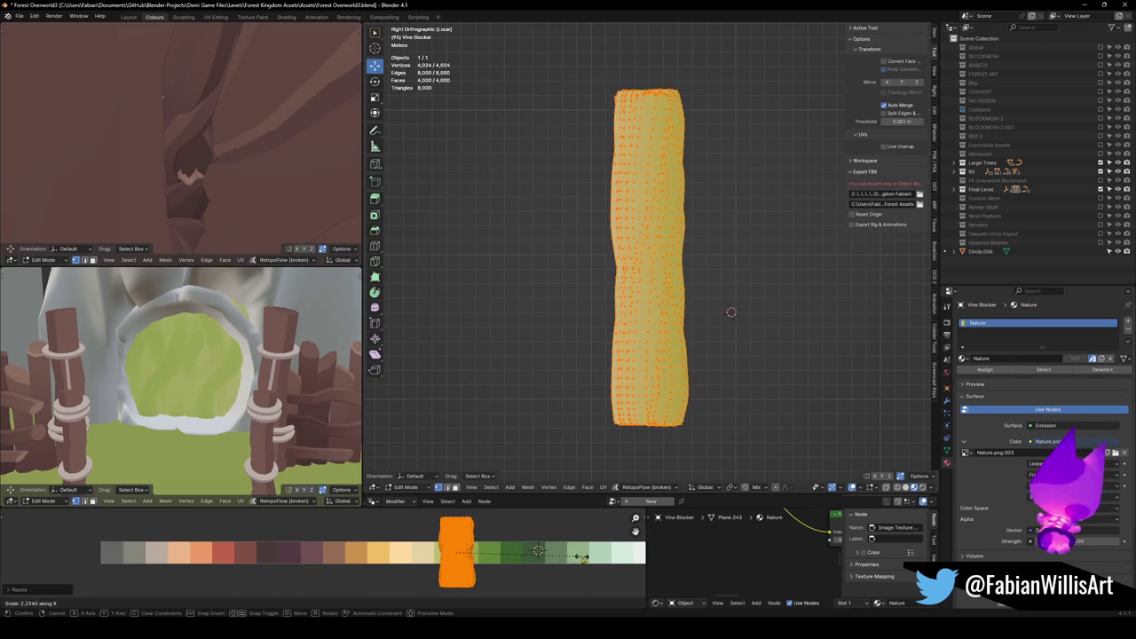
pyautogui.click(524, 551)
# Scale, rotate and shrink the UV island to fit a green palette swatch.
pyautogui.scroll(6, 190, 339)
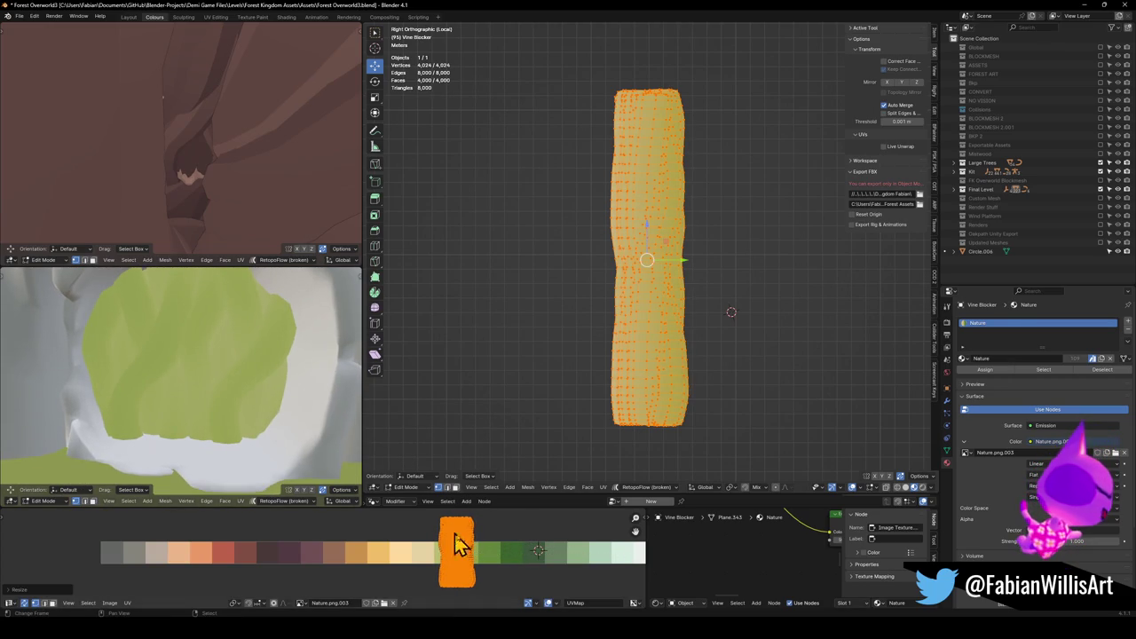
pyautogui.press('s')
pyautogui.click(515, 548)
pyautogui.press('r')
pyautogui.click(488, 519)
pyautogui.press('s')
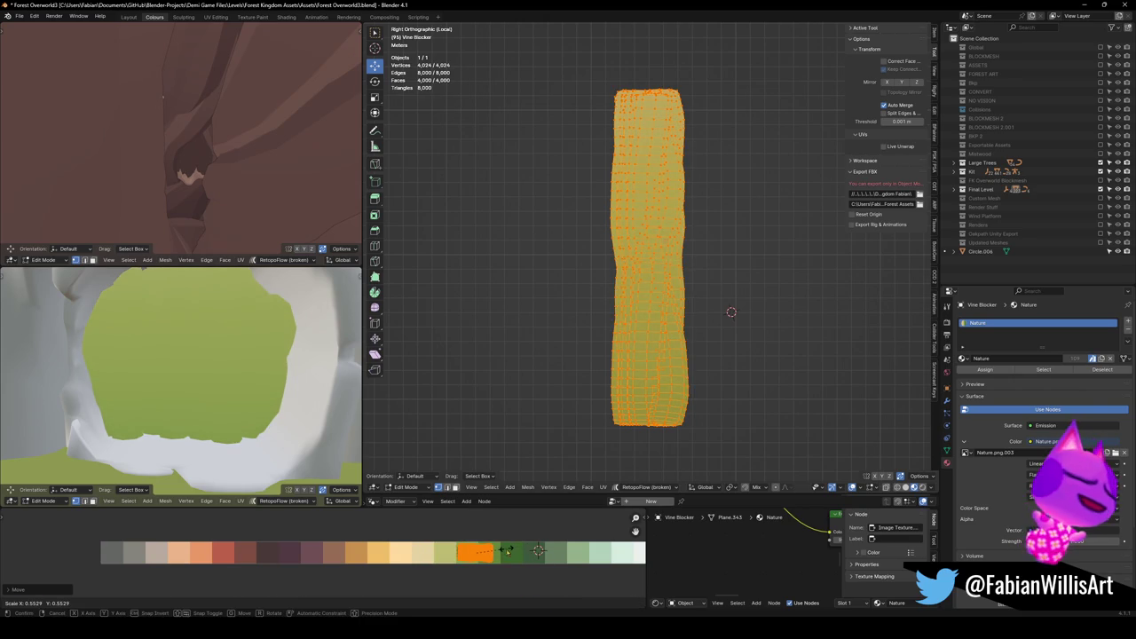
pyautogui.click(513, 552)
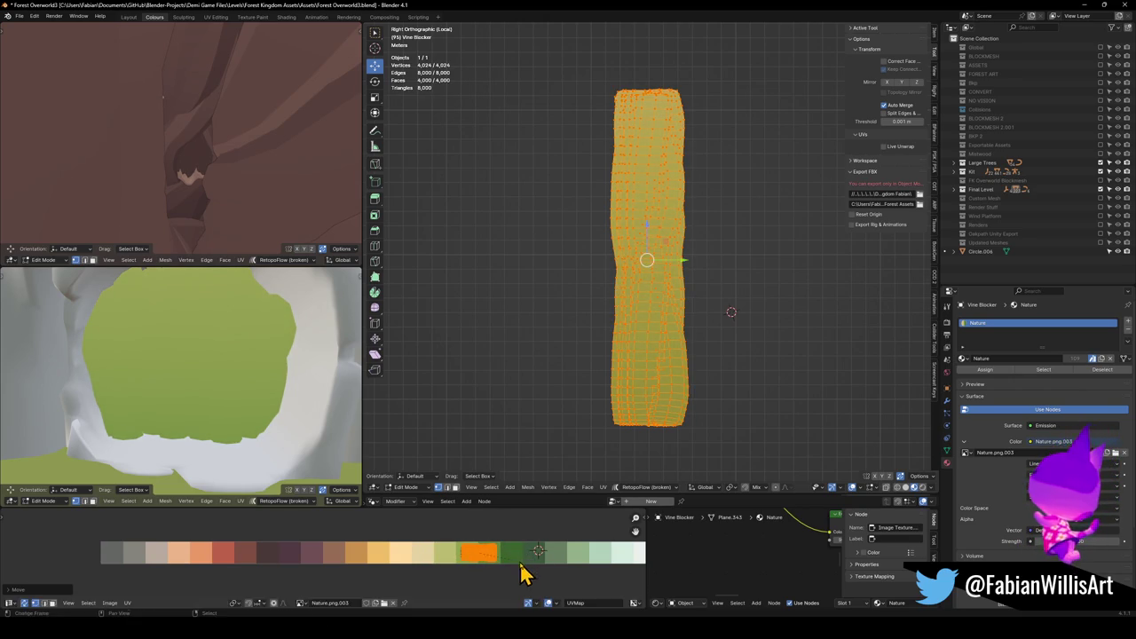
# Select four vine strands and slide their UVs horizontally to another green swatch.
pyautogui.moveTo(583, 246)
pyautogui.mouseDown()
pyautogui.moveTo(677, 274)
pyautogui.moveTo(516, 269)
pyautogui.moveTo(660, 296)
pyautogui.moveTo(598, 264)
pyautogui.mouseUp()
pyautogui.hotkey('alt', 'a')
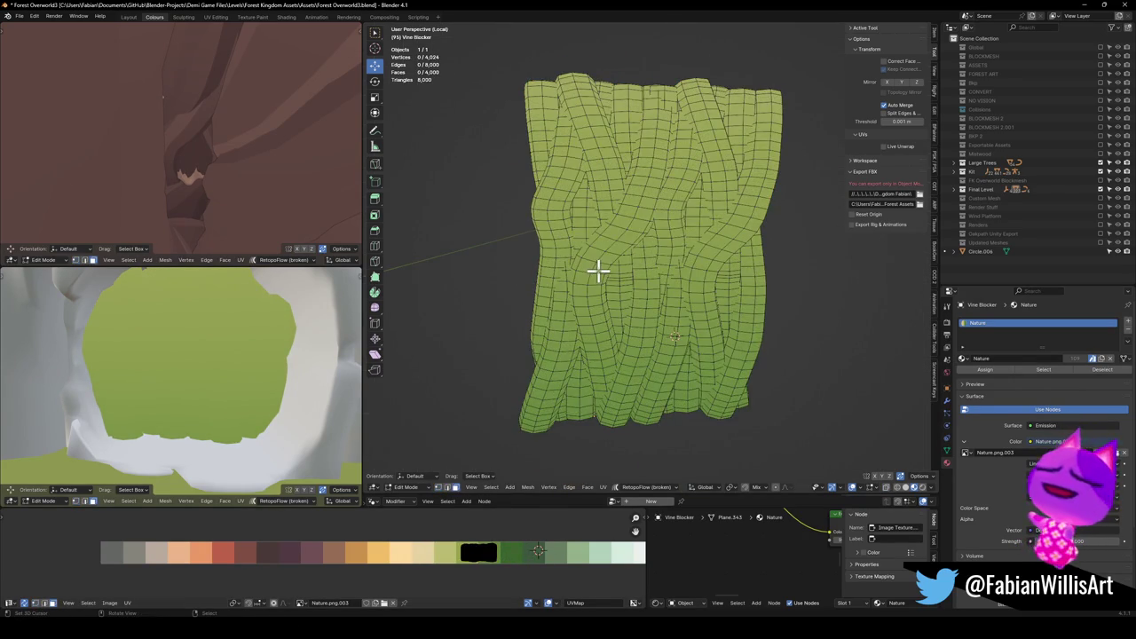
pyautogui.press('l')
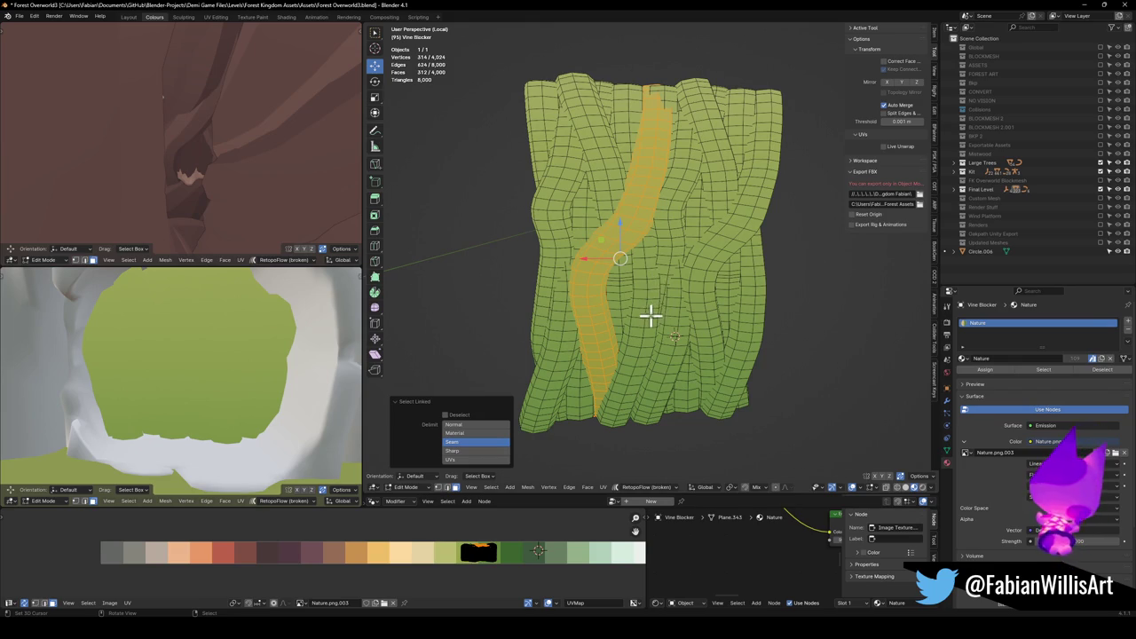
pyautogui.press('l')
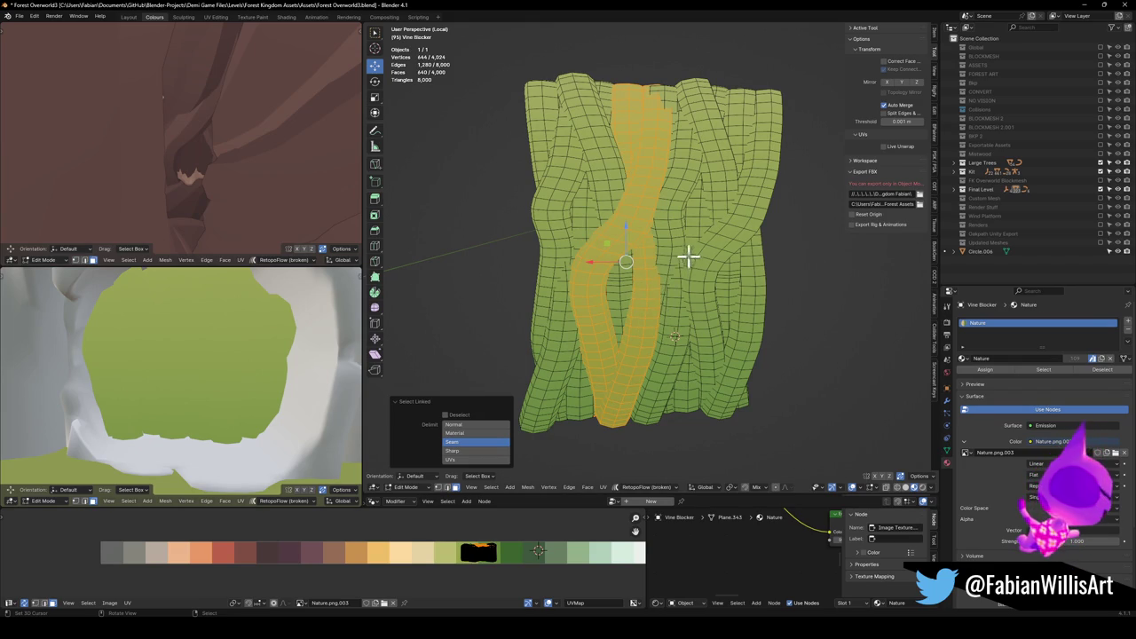
pyautogui.press('l')
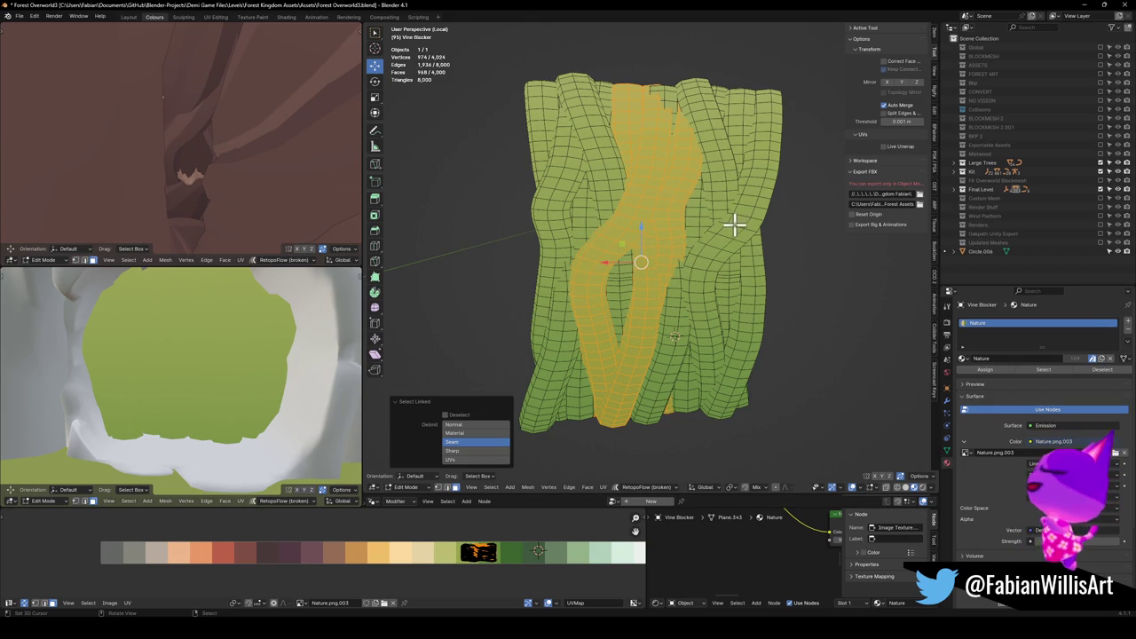
pyautogui.press('l')
pyautogui.press('g')
pyautogui.press('x')
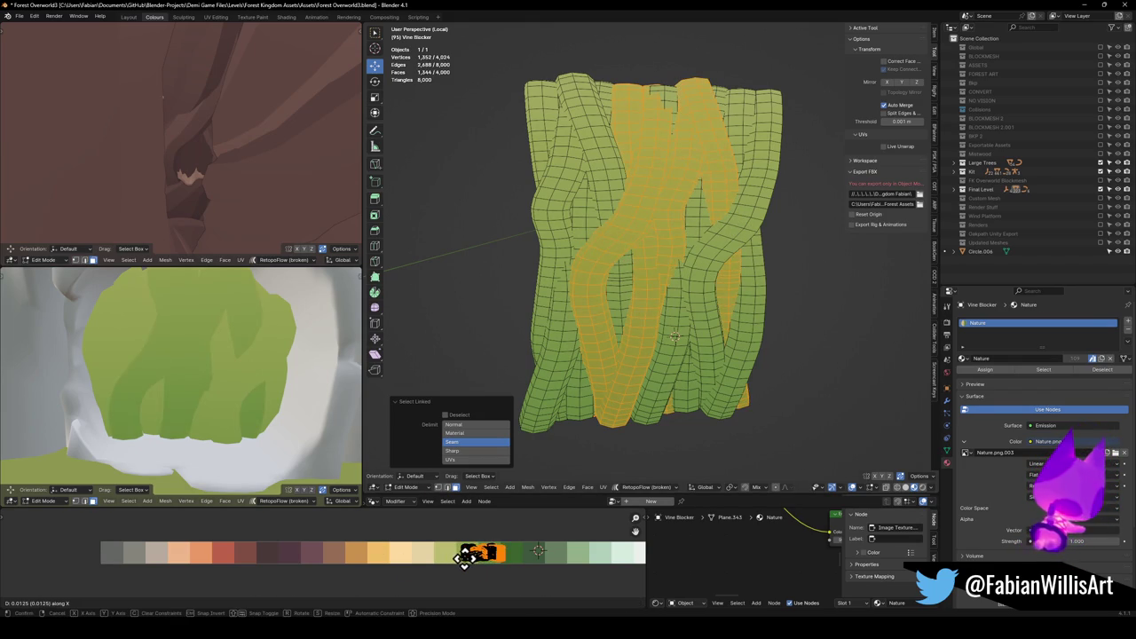
pyautogui.click(468, 556)
# Slide a single seam-bounded vine strip's UVs to a different palette green.
pyautogui.hotkey('alt', 'a')
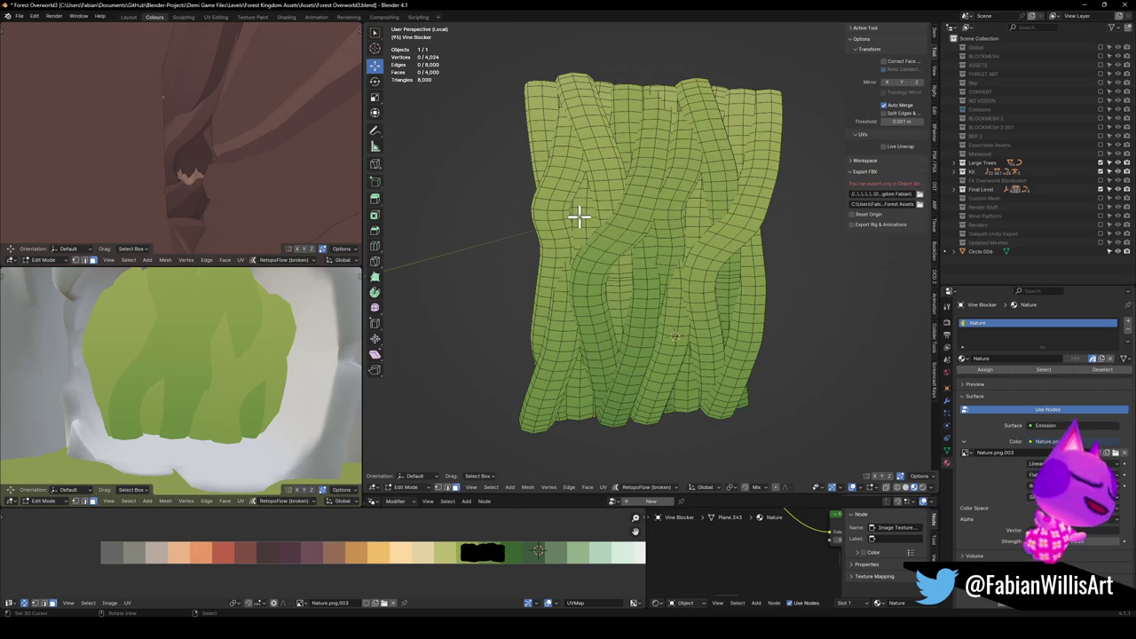
pyautogui.press('l')
pyautogui.press('g')
pyautogui.press('x')
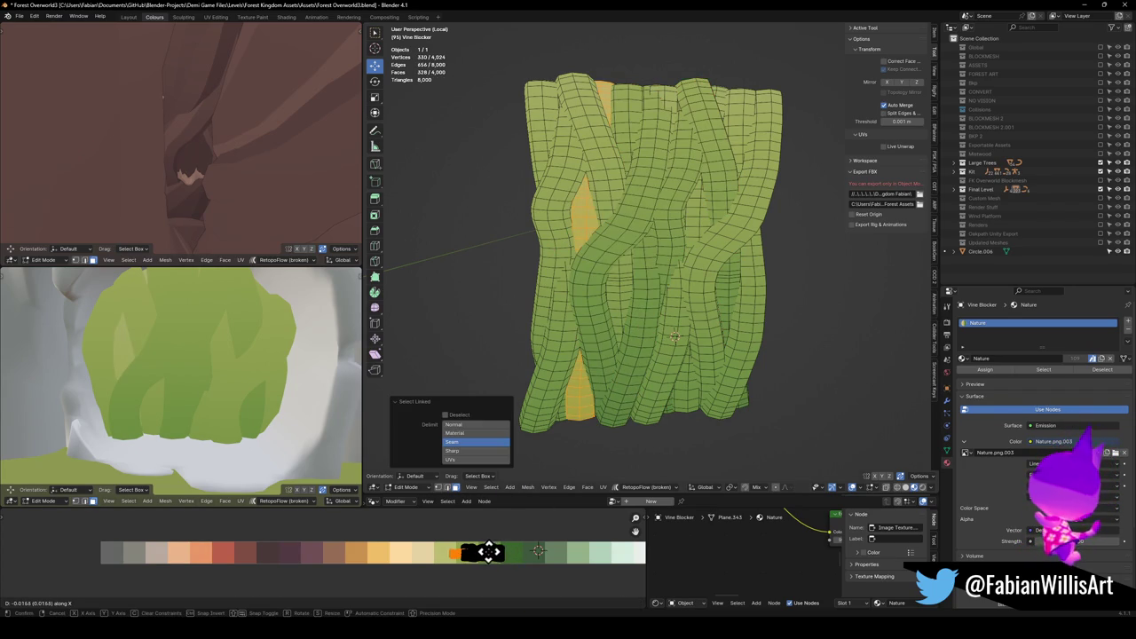
pyautogui.click(489, 552)
# Move one more vine strip's UVs to another palette shade, then clear the selection.
pyautogui.hotkey('alt', 'a')
pyautogui.press('l')
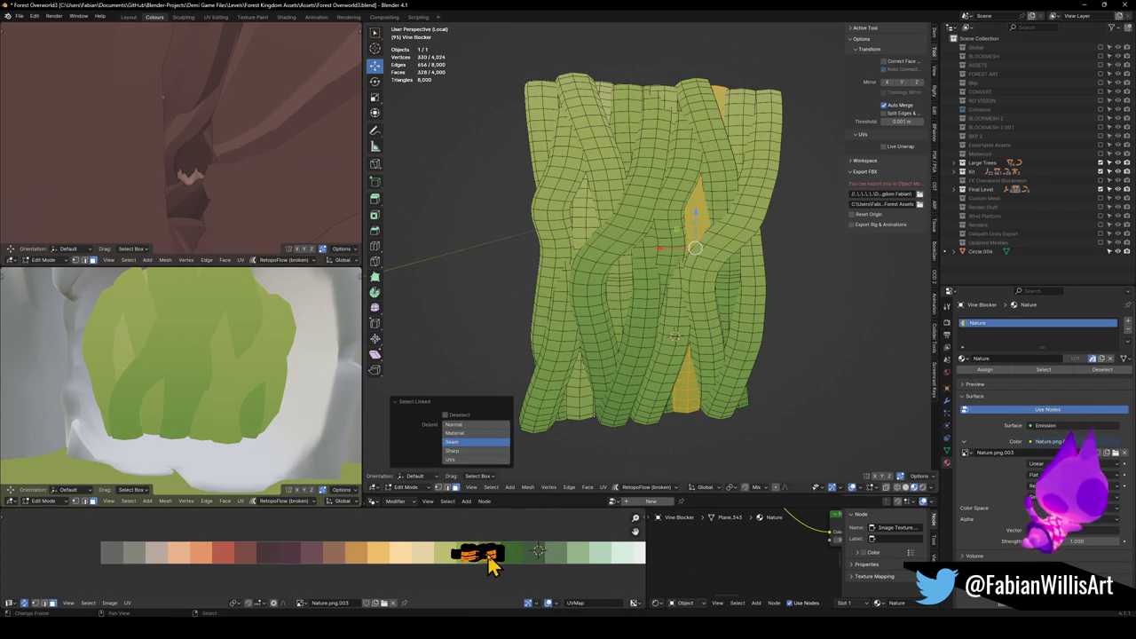
pyautogui.press('g')
pyautogui.click(464, 552)
pyautogui.scroll(-3, 259, 364)
pyautogui.scroll(-5, 259, 364)
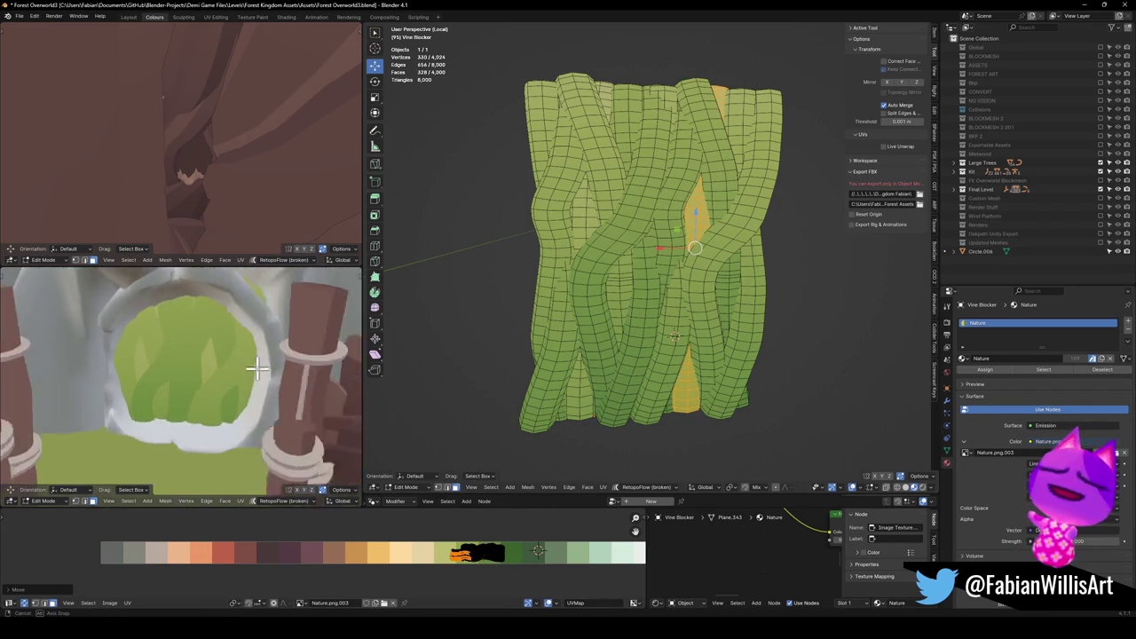
pyautogui.scroll(6, 259, 360)
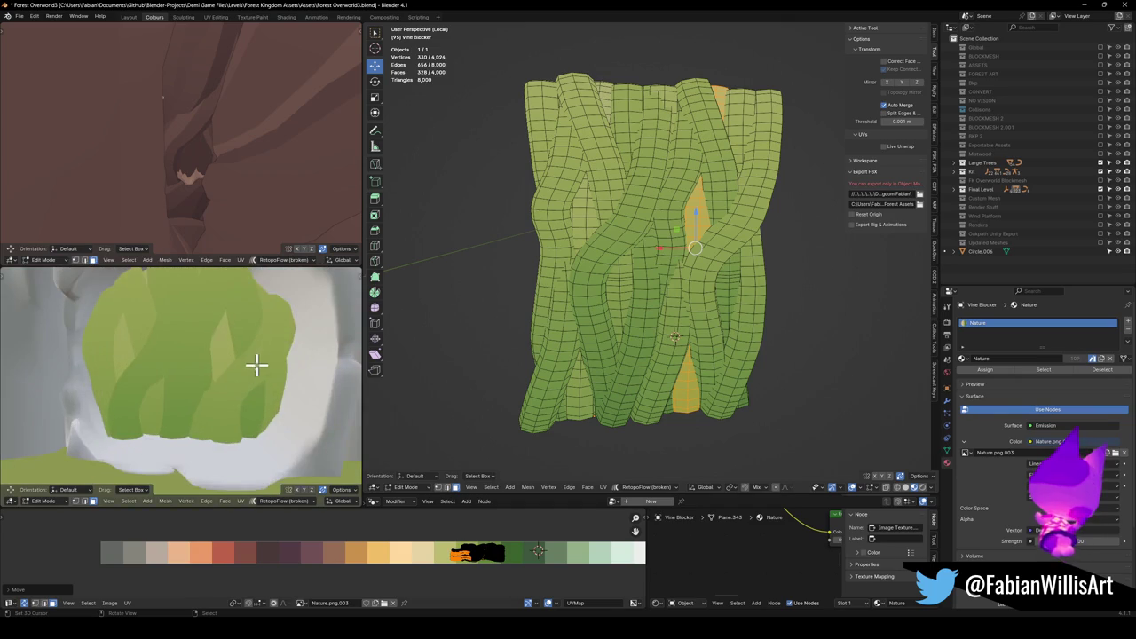
pyautogui.hotkey('alt', 'a')
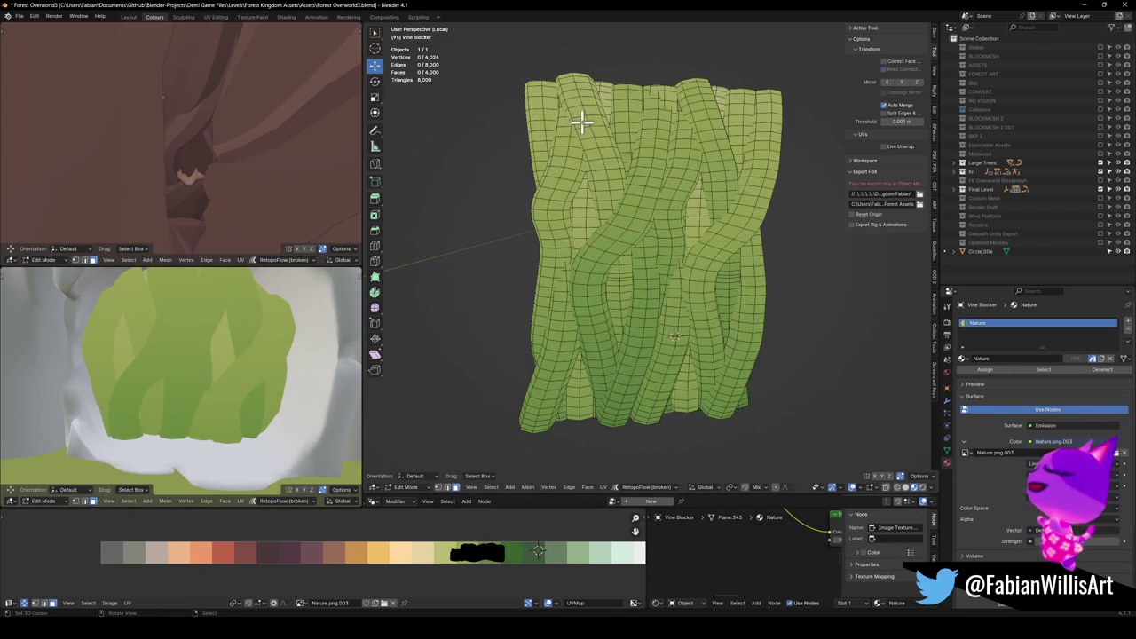
# Select the top rim edge loops of the first few vines.
pyautogui.moveTo(600, 116)
pyautogui.mouseDown()
pyautogui.moveTo(642, 148)
pyautogui.moveTo(604, 236)
pyautogui.moveTo(648, 261)
pyautogui.moveTo(633, 249)
pyautogui.mouseUp()
pyautogui.click(557, 198)
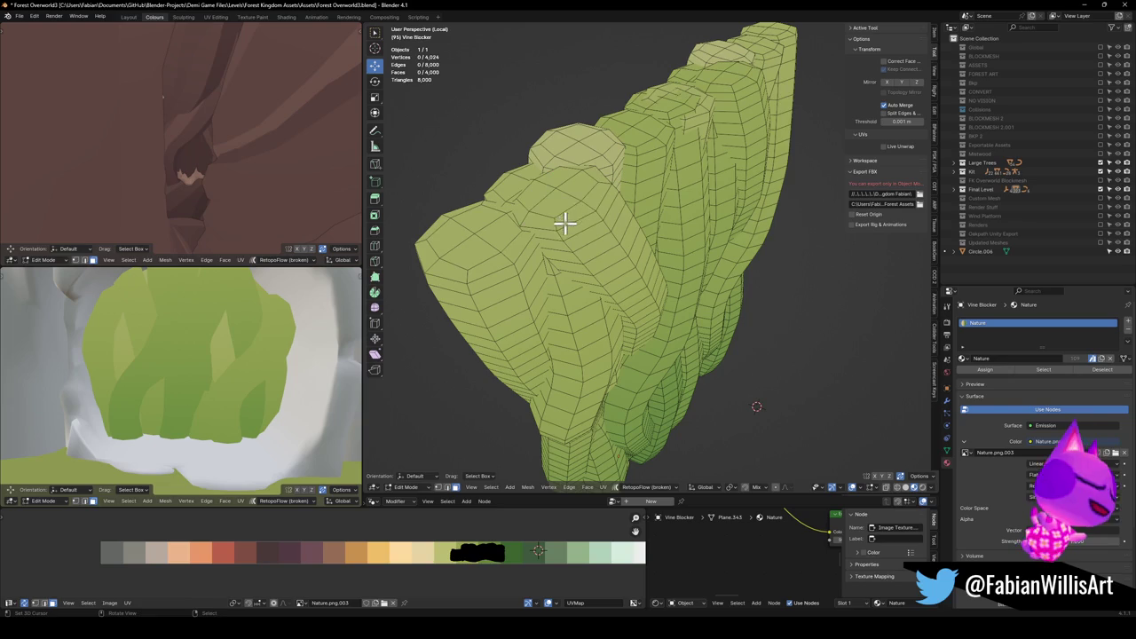
pyautogui.press('ctrl+KP_Add')
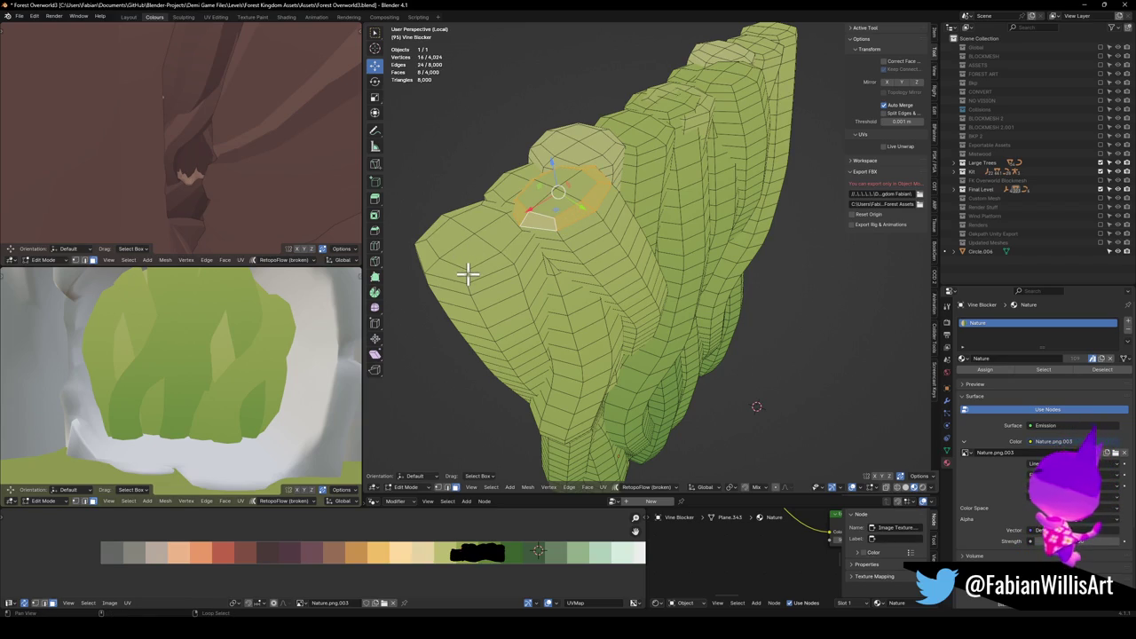
pyautogui.moveTo(477, 302); pyautogui.dragTo(515, 228)
pyautogui.keyDown('alt'); pyautogui.click(607, 209); pyautogui.keyUp('alt')
pyautogui.moveTo(607, 209)
pyautogui.mouseDown()
pyautogui.moveTo(615, 227)
pyautogui.moveTo(618, 188)
pyautogui.moveTo(680, 164)
pyautogui.moveTo(573, 233)
pyautogui.moveTo(616, 257)
pyautogui.moveTo(623, 365)
pyautogui.moveTo(669, 322)
pyautogui.mouseUp()
pyautogui.keyDown('alt'); pyautogui.keyDown('shift'); pyautogui.click(586, 210); pyautogui.keyUp('shift'); pyautogui.keyUp('alt')
pyautogui.scroll(3, 573, 242)
pyautogui.keyDown('alt'); pyautogui.keyDown('shift'); pyautogui.click(544, 259); pyautogui.keyUp('shift'); pyautogui.keyUp('alt')
# Add the remaining vines' top rim loops and rip them apart, leaving them in place.
pyautogui.keyDown('alt'); pyautogui.keyDown('shift'); pyautogui.click(632, 302); pyautogui.keyUp('shift'); pyautogui.keyUp('alt')
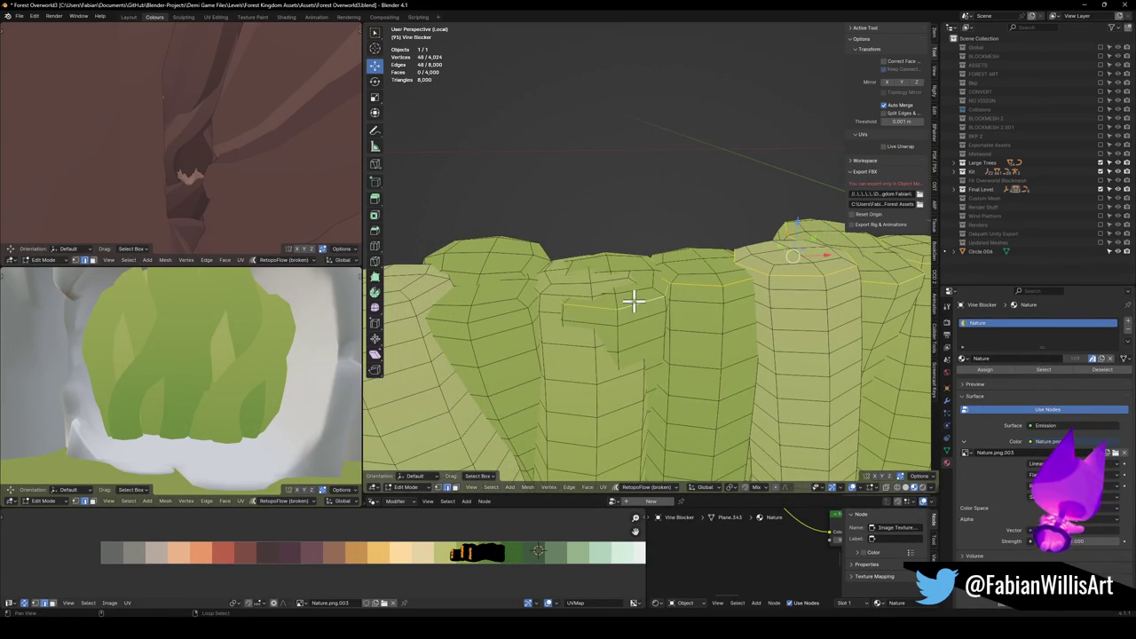
pyautogui.keyDown('alt'); pyautogui.keyDown('shift'); pyautogui.click(544, 298); pyautogui.keyUp('shift'); pyautogui.keyUp('alt')
pyautogui.keyDown('alt'); pyautogui.keyDown('shift'); pyautogui.click(501, 312); pyautogui.keyUp('shift'); pyautogui.keyUp('alt')
pyautogui.moveTo(502, 314)
pyautogui.mouseDown()
pyautogui.moveTo(563, 322)
pyautogui.moveTo(621, 304)
pyautogui.mouseUp()
pyautogui.keyDown('alt'); pyautogui.keyDown('shift'); pyautogui.click(621, 305); pyautogui.keyUp('shift'); pyautogui.keyUp('alt')
pyautogui.keyDown('alt'); pyautogui.keyDown('shift'); pyautogui.click(517, 321); pyautogui.keyUp('shift'); pyautogui.keyUp('alt')
pyautogui.moveTo(517, 321)
pyautogui.mouseDown()
pyautogui.moveTo(573, 299)
pyautogui.moveTo(707, 290)
pyautogui.moveTo(629, 256)
pyautogui.moveTo(644, 294)
pyautogui.moveTo(654, 240)
pyautogui.moveTo(633, 233)
pyautogui.mouseUp()
pyautogui.keyDown('alt'); pyautogui.keyDown('shift'); pyautogui.click(574, 299); pyautogui.keyUp('shift'); pyautogui.keyUp('alt')
pyautogui.keyDown('alt'); pyautogui.keyDown('shift'); pyautogui.click(619, 233); pyautogui.keyUp('shift'); pyautogui.keyUp('alt')
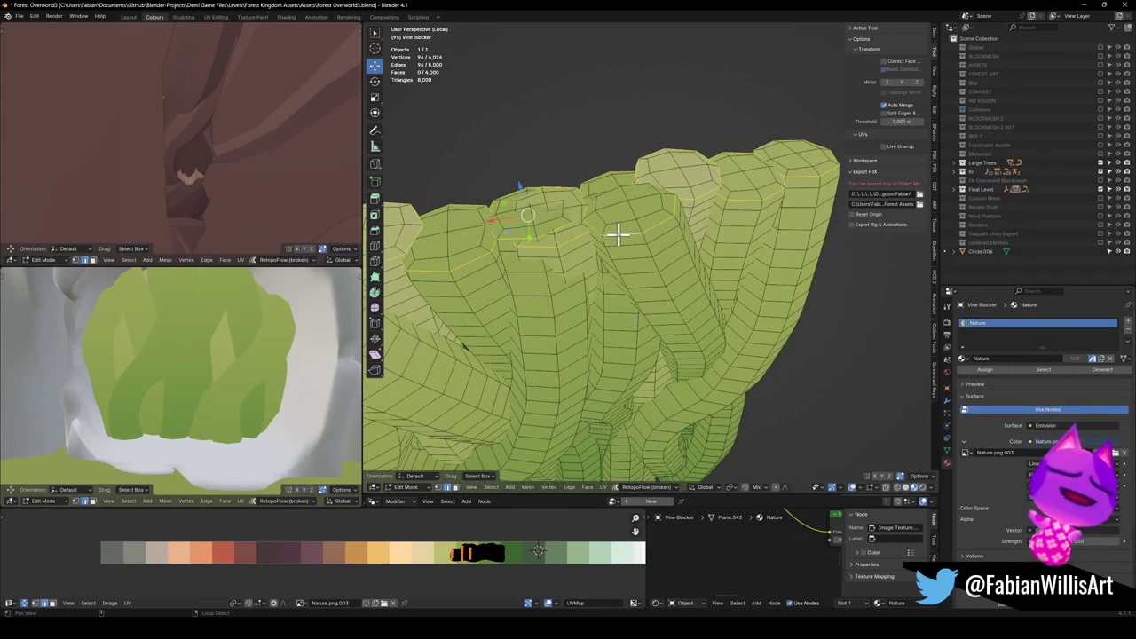
pyautogui.moveTo(528, 286)
pyautogui.mouseDown()
pyautogui.moveTo(789, 272)
pyautogui.moveTo(717, 263)
pyautogui.moveTo(660, 287)
pyautogui.moveTo(672, 287)
pyautogui.moveTo(654, 213)
pyautogui.moveTo(622, 357)
pyautogui.moveTo(657, 346)
pyautogui.moveTo(627, 388)
pyautogui.moveTo(675, 256)
pyautogui.mouseUp()
pyautogui.hotkey('shift', 'd')
pyautogui.rightClick(672, 286)
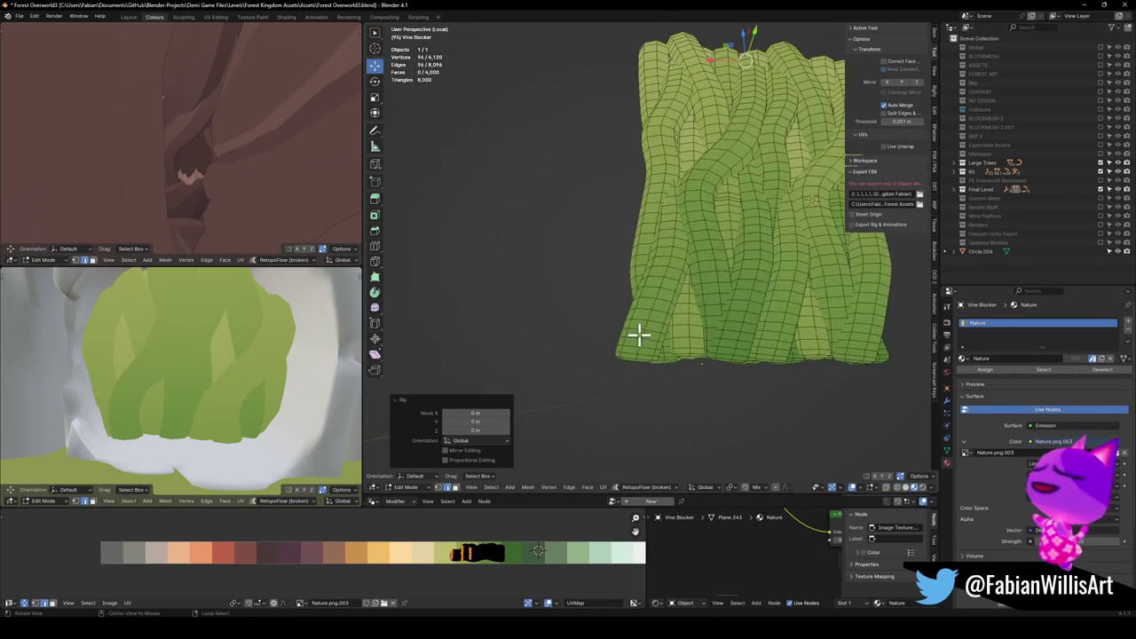
# From below the drape, select two vine bottom rim loops and rip them, reaching 4,216 vertices.
pyautogui.scroll(3, 639, 335)
pyautogui.moveTo(662, 317); pyautogui.dragTo(606, 317)
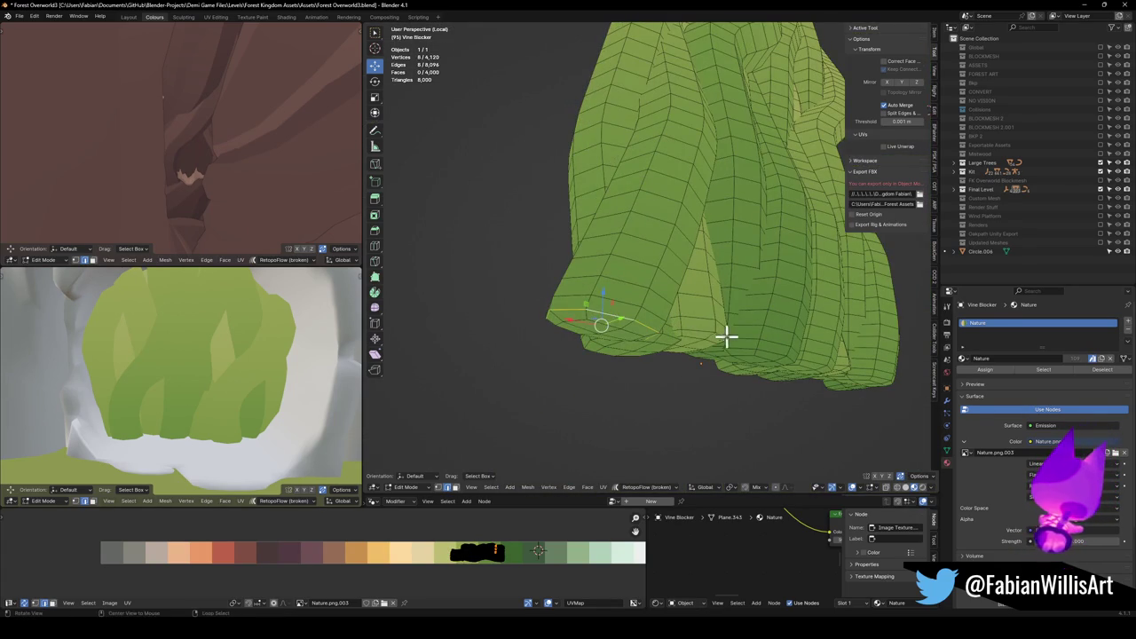
pyautogui.scroll(2, 698, 326)
pyautogui.moveTo(720, 319); pyautogui.dragTo(748, 318)
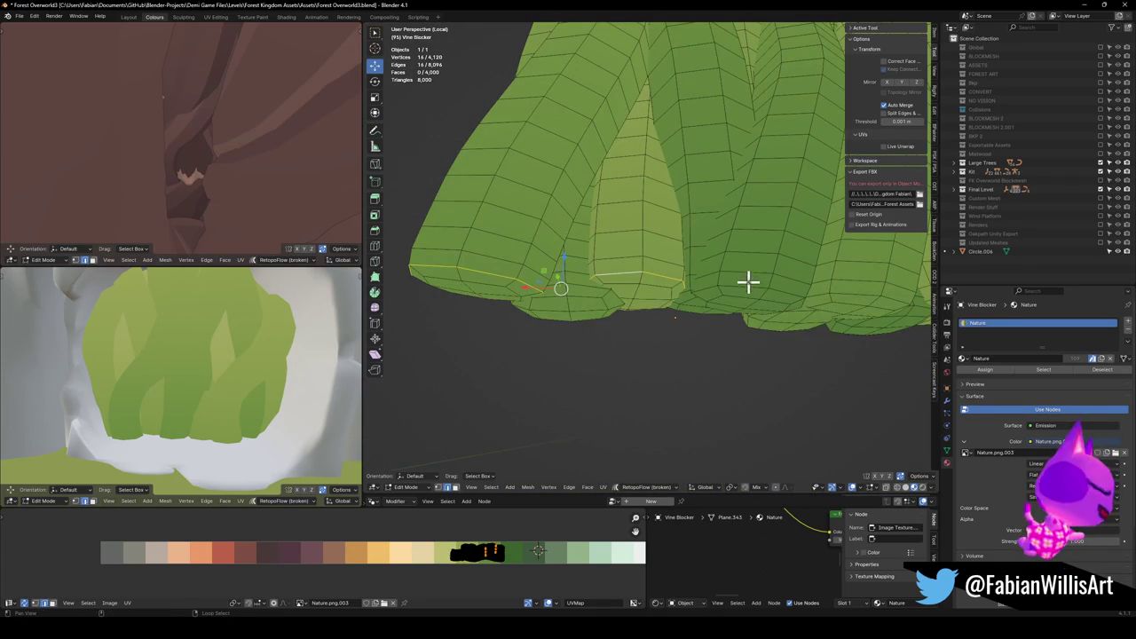
pyautogui.moveTo(889, 284)
pyautogui.mouseDown()
pyautogui.moveTo(869, 294)
pyautogui.moveTo(821, 275)
pyautogui.moveTo(668, 323)
pyautogui.moveTo(819, 317)
pyautogui.moveTo(634, 322)
pyautogui.moveTo(687, 297)
pyautogui.moveTo(750, 311)
pyautogui.moveTo(561, 318)
pyautogui.mouseUp()
pyautogui.keyDown('alt'); pyautogui.keyDown('shift'); pyautogui.click(687, 297); pyautogui.keyUp('shift'); pyautogui.keyUp('alt')
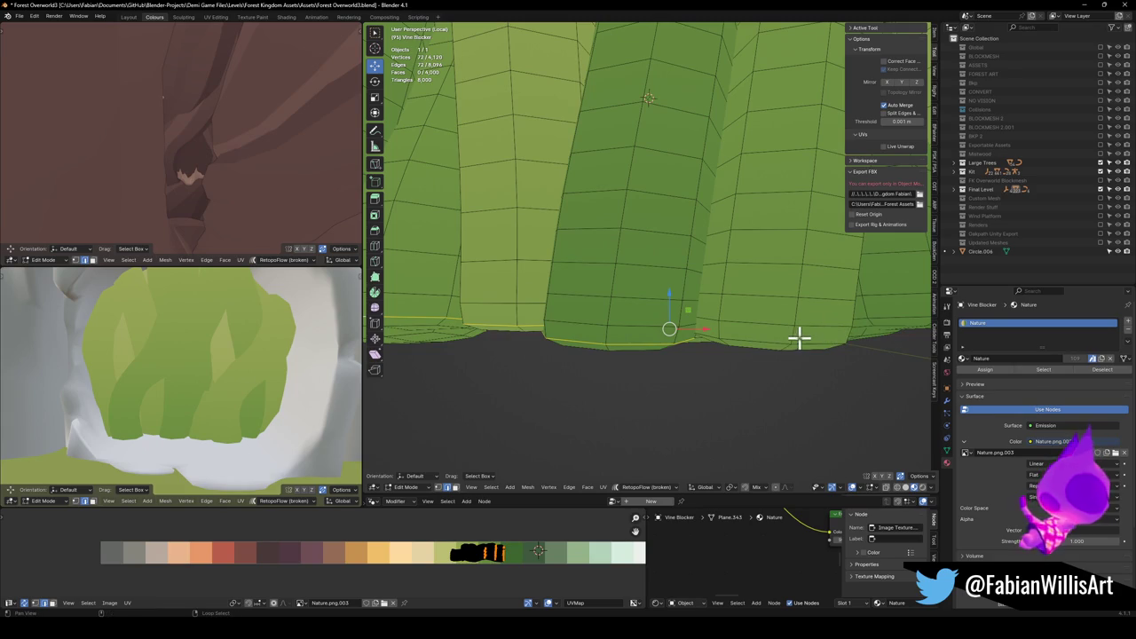
pyautogui.keyDown('alt'); pyautogui.keyDown('shift'); pyautogui.click(798, 337); pyautogui.keyUp('shift'); pyautogui.keyUp('alt')
pyautogui.moveTo(801, 335)
pyautogui.mouseDown()
pyautogui.moveTo(641, 339)
pyautogui.moveTo(735, 352)
pyautogui.moveTo(651, 340)
pyautogui.mouseUp()
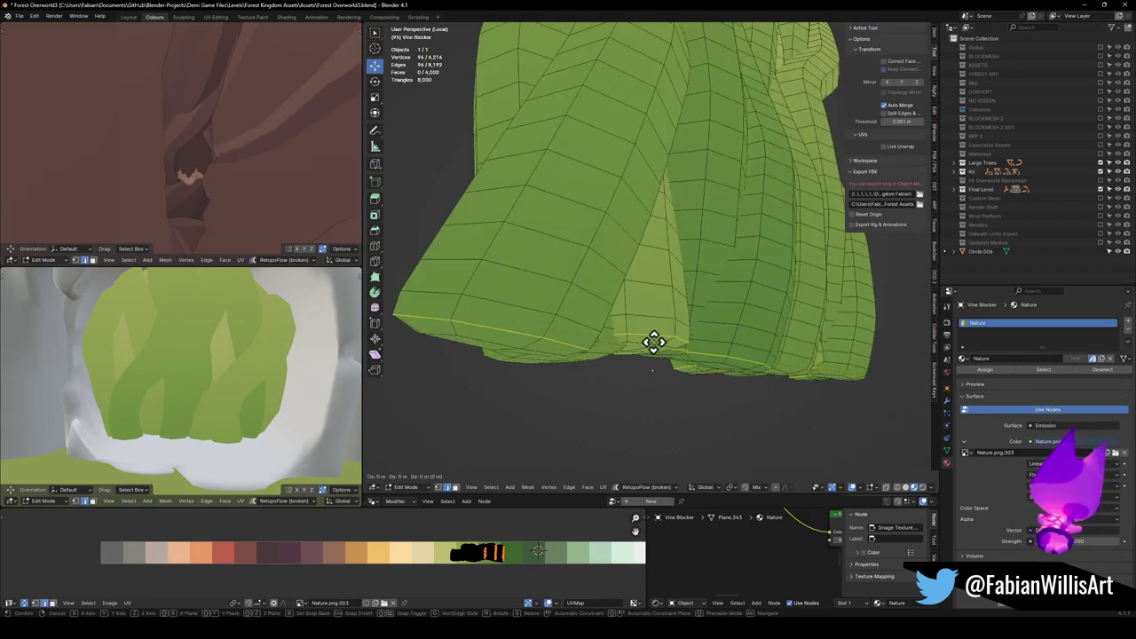
pyautogui.press('v')
pyautogui.scroll(-5, 653, 274)
pyautogui.moveTo(662, 282)
pyautogui.mouseDown()
pyautogui.moveTo(598, 254)
pyautogui.moveTo(626, 257)
pyautogui.moveTo(583, 187)
pyautogui.moveTo(608, 219)
pyautogui.mouseUp()
pyautogui.scroll(4, 654, 223)
# Select the first vertical vine strips from the drape's left edge, dropping a stray short loop.
pyautogui.keyDown('alt'); pyautogui.click(568, 200); pyautogui.keyUp('alt')
pyautogui.keyDown('alt'); pyautogui.keyDown('shift'); pyautogui.click(615, 190); pyautogui.keyUp('shift'); pyautogui.keyUp('alt')
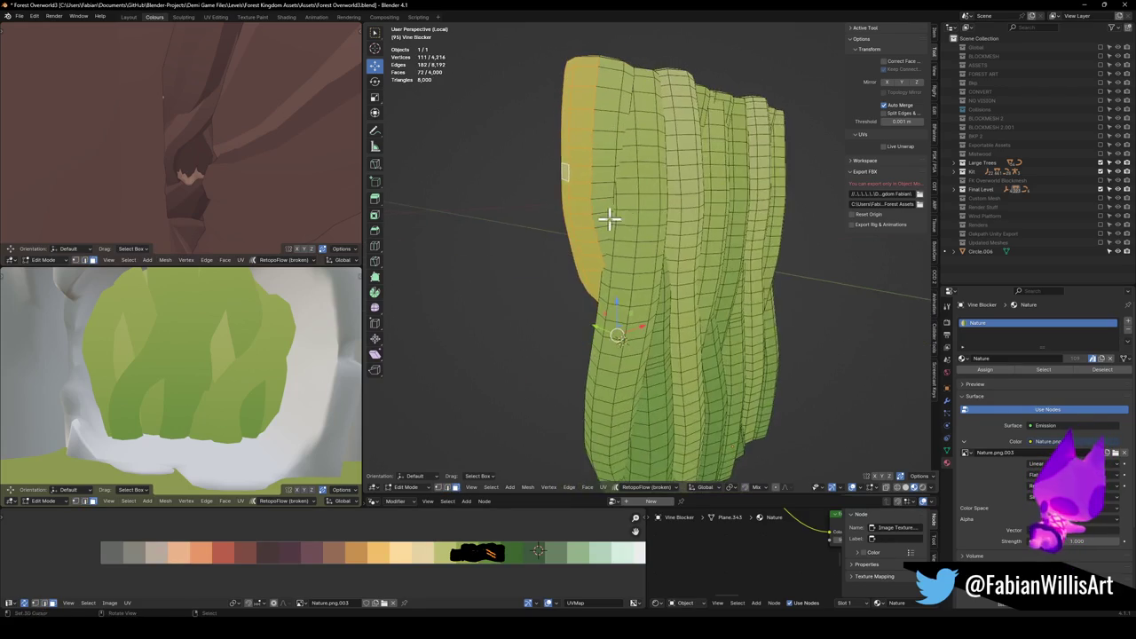
pyautogui.keyDown('alt'); pyautogui.keyDown('shift'); pyautogui.click(625, 251); pyautogui.keyUp('shift'); pyautogui.keyUp('alt')
pyautogui.keyDown('alt'); pyautogui.keyDown('shift'); pyautogui.click(604, 293); pyautogui.keyUp('shift'); pyautogui.keyUp('alt')
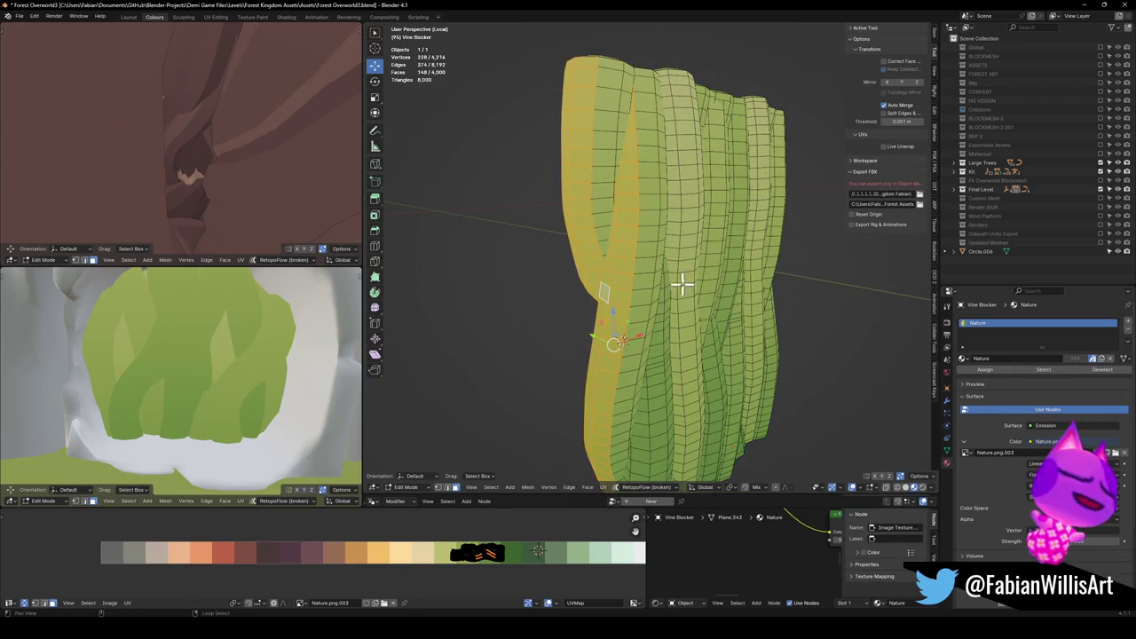
pyautogui.scroll(4, 698, 263)
pyautogui.keyDown('alt'); pyautogui.keyDown('shift'); pyautogui.click(659, 385); pyautogui.keyUp('shift'); pyautogui.keyUp('alt')
pyautogui.moveTo(660, 385)
pyautogui.mouseDown()
pyautogui.moveTo(666, 355)
pyautogui.moveTo(682, 362)
pyautogui.mouseUp()
pyautogui.scroll(3, 786, 306)
pyautogui.moveTo(765, 307)
pyautogui.mouseDown()
pyautogui.moveTo(700, 355)
pyautogui.moveTo(730, 342)
pyautogui.mouseUp()
pyautogui.keyDown('alt'); pyautogui.keyDown('shift'); pyautogui.click(718, 387); pyautogui.keyUp('shift'); pyautogui.keyUp('alt')
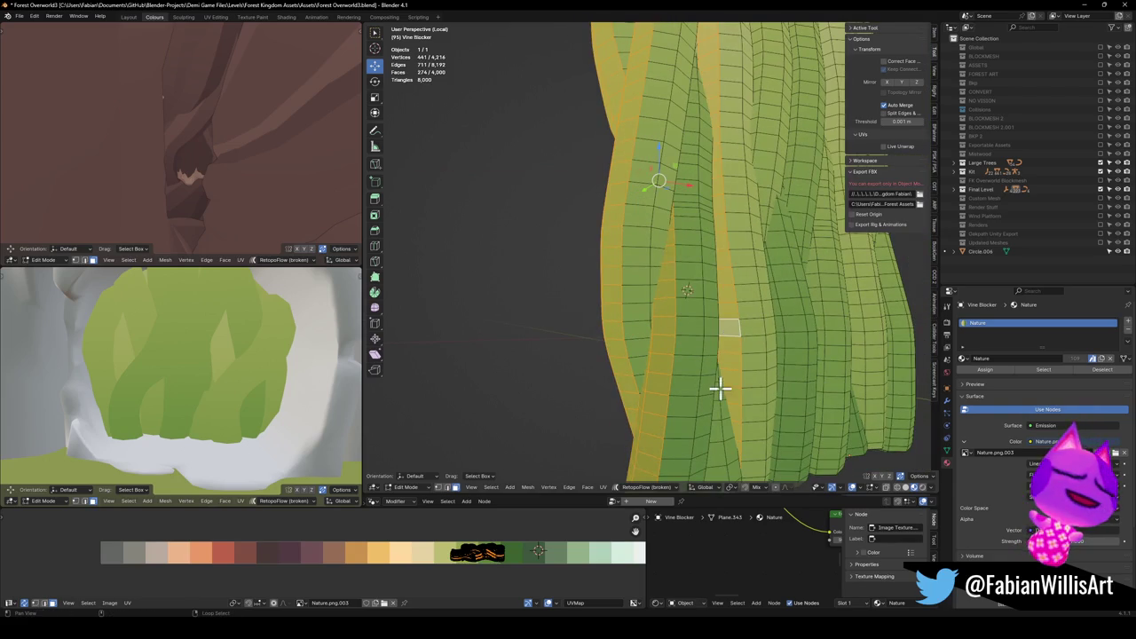
pyautogui.keyDown('alt'); pyautogui.keyDown('shift'); pyautogui.click(780, 374); pyautogui.keyUp('shift'); pyautogui.keyUp('alt')
pyautogui.keyDown('alt'); pyautogui.keyDown('shift'); pyautogui.click(781, 373); pyautogui.keyUp('shift'); pyautogui.keyUp('alt')
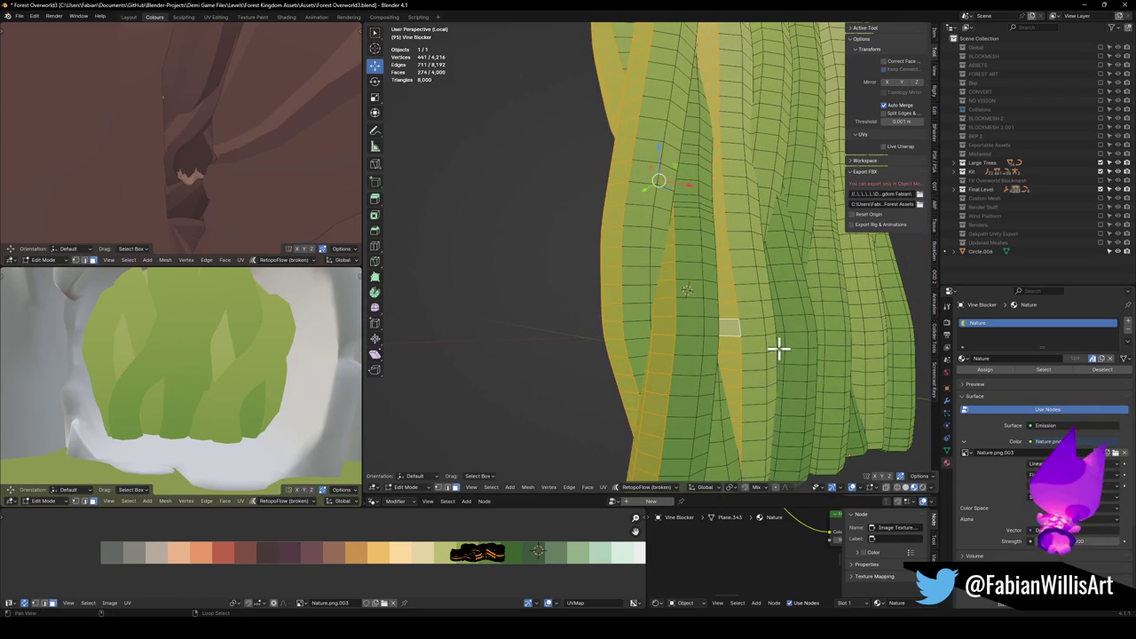
pyautogui.keyDown('alt'); pyautogui.keyDown('shift'); pyautogui.click(780, 346); pyautogui.keyUp('shift'); pyautogui.keyUp('alt')
pyautogui.keyDown('alt'); pyautogui.keyDown('shift'); pyautogui.click(821, 330); pyautogui.keyUp('shift'); pyautogui.keyUp('alt')
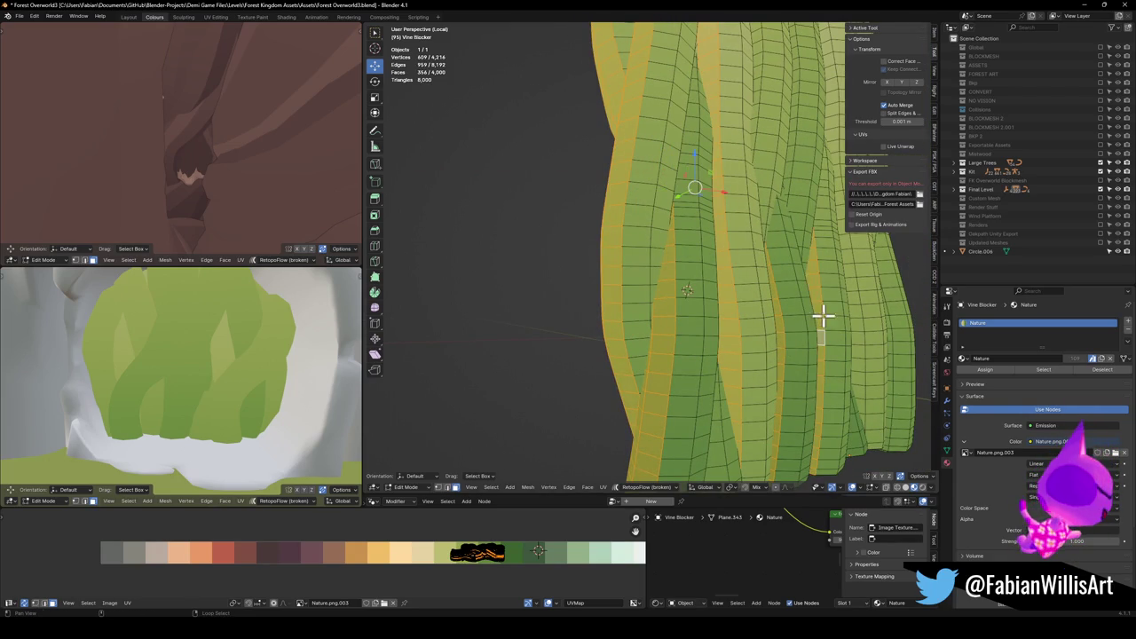
# Add further vertical vine strips and orbit out to check the 546-face selection.
pyautogui.moveTo(799, 203)
pyautogui.mouseDown()
pyautogui.moveTo(651, 236)
pyautogui.moveTo(628, 213)
pyautogui.mouseUp()
pyautogui.keyDown('alt'); pyautogui.keyDown('shift'); pyautogui.click(614, 171); pyautogui.keyUp('shift'); pyautogui.keyUp('alt')
pyautogui.moveTo(614, 162)
pyautogui.mouseDown()
pyautogui.moveTo(627, 345)
pyautogui.moveTo(683, 292)
pyautogui.mouseUp()
pyautogui.scroll(2, 684, 284)
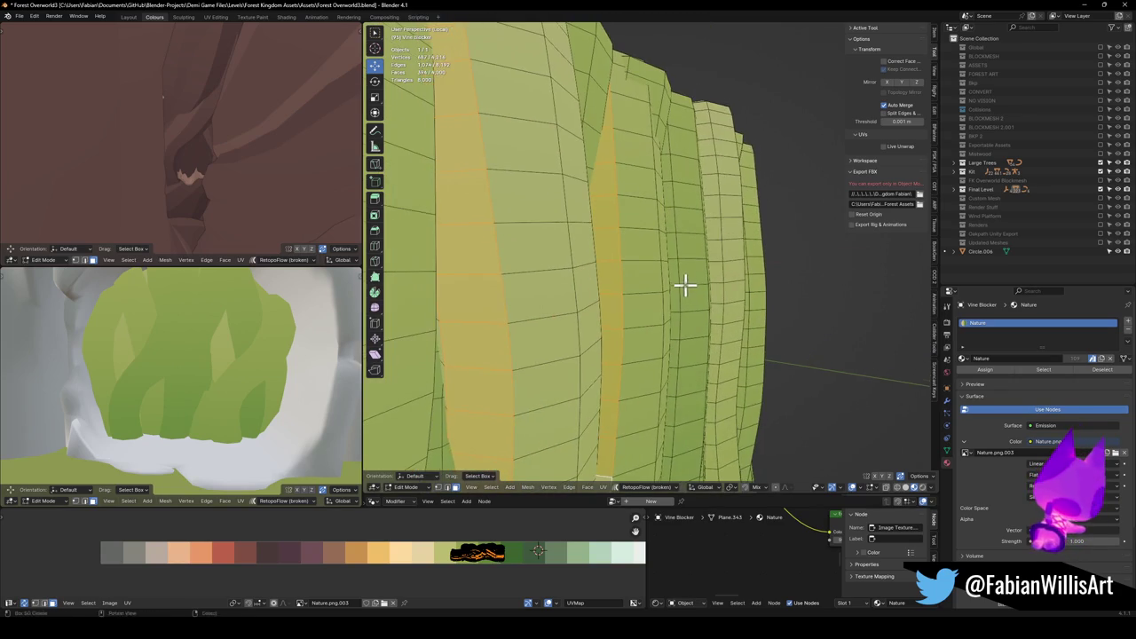
pyautogui.keyDown('alt'); pyautogui.keyDown('shift'); pyautogui.click(674, 283); pyautogui.keyUp('shift'); pyautogui.keyUp('alt')
pyautogui.keyDown('alt'); pyautogui.keyDown('shift'); pyautogui.click(717, 298); pyautogui.keyUp('shift'); pyautogui.keyUp('alt')
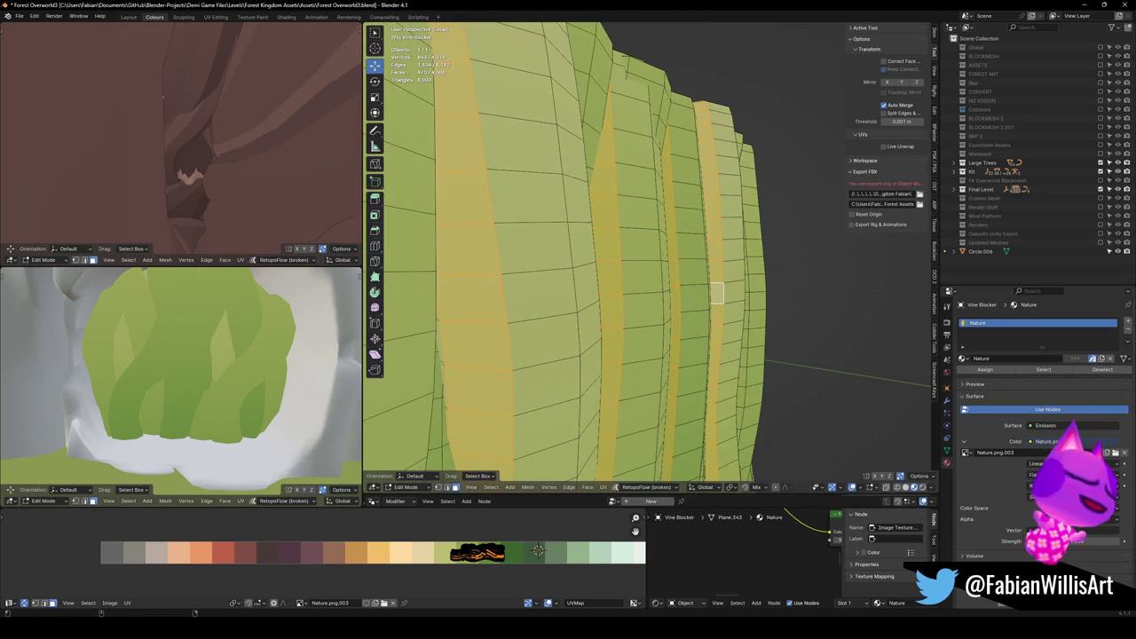
pyautogui.moveTo(830, 362)
pyautogui.mouseDown()
pyautogui.moveTo(804, 329)
pyautogui.moveTo(675, 274)
pyautogui.moveTo(682, 279)
pyautogui.moveTo(634, 317)
pyautogui.moveTo(664, 307)
pyautogui.mouseUp()
pyautogui.moveTo(680, 266)
pyautogui.mouseDown()
pyautogui.moveTo(684, 205)
pyautogui.moveTo(633, 181)
pyautogui.moveTo(641, 175)
pyautogui.moveTo(703, 404)
pyautogui.moveTo(675, 276)
pyautogui.mouseUp()
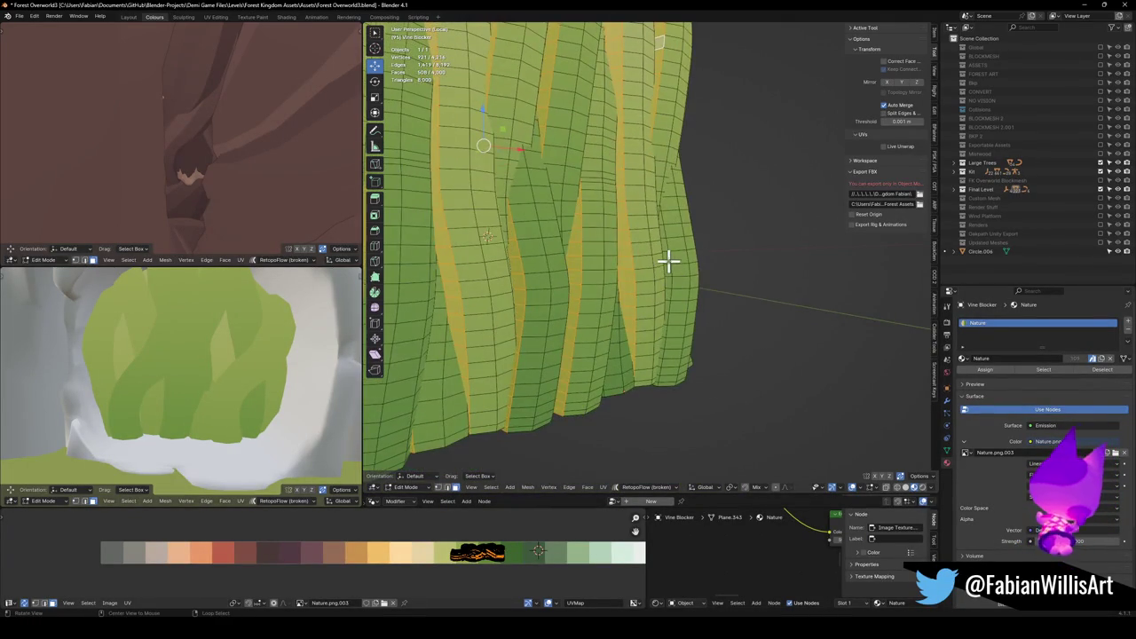
pyautogui.scroll(3, 668, 260)
pyautogui.scroll(-3, 652, 275)
pyautogui.moveTo(651, 264)
pyautogui.mouseDown()
pyautogui.moveTo(636, 328)
pyautogui.moveTo(669, 322)
pyautogui.moveTo(519, 319)
pyautogui.moveTo(826, 312)
pyautogui.moveTo(606, 257)
pyautogui.moveTo(709, 382)
pyautogui.mouseUp()
pyautogui.scroll(3, 518, 320)
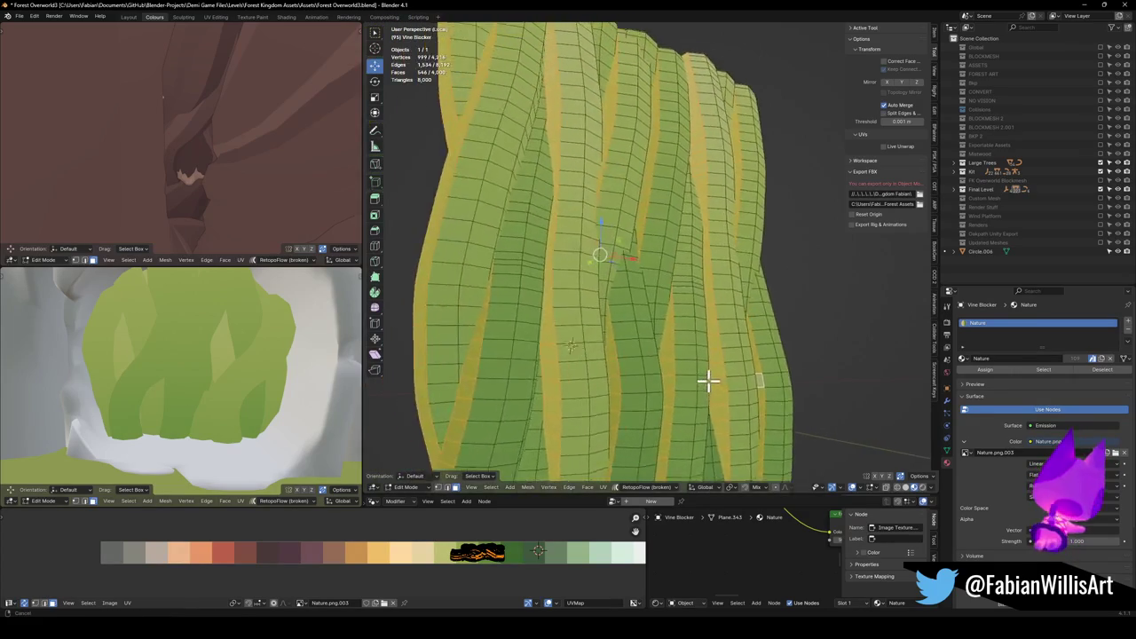
pyautogui.scroll(-4, 669, 263)
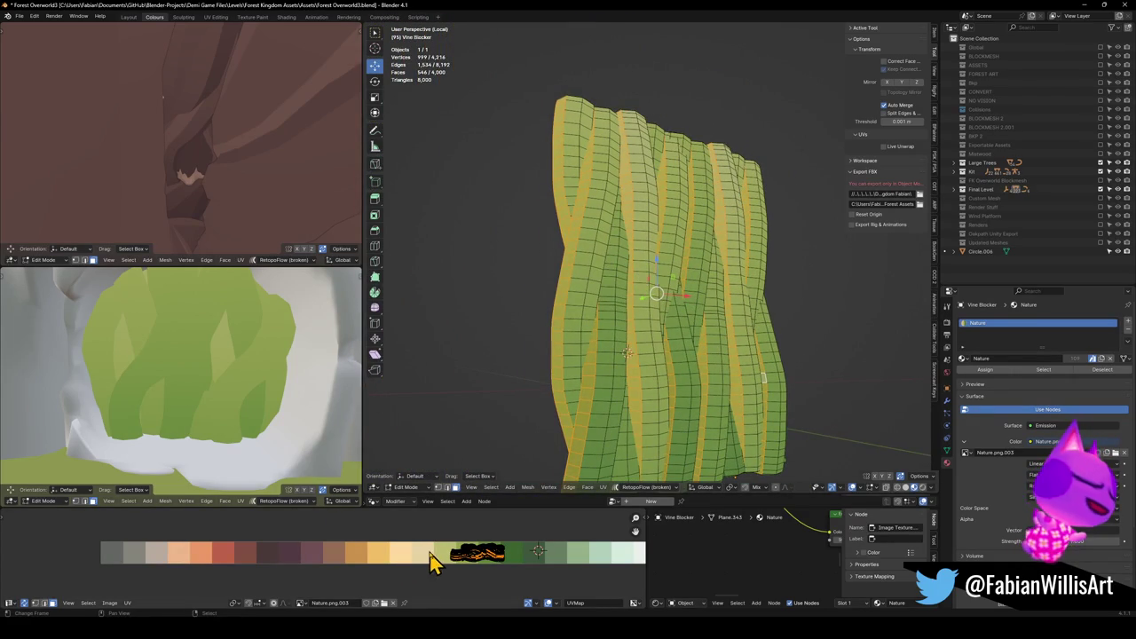
# Slide the selected strips' UVs horizontally onto a new green palette swatch.
pyautogui.press('g')
pyautogui.press('x')
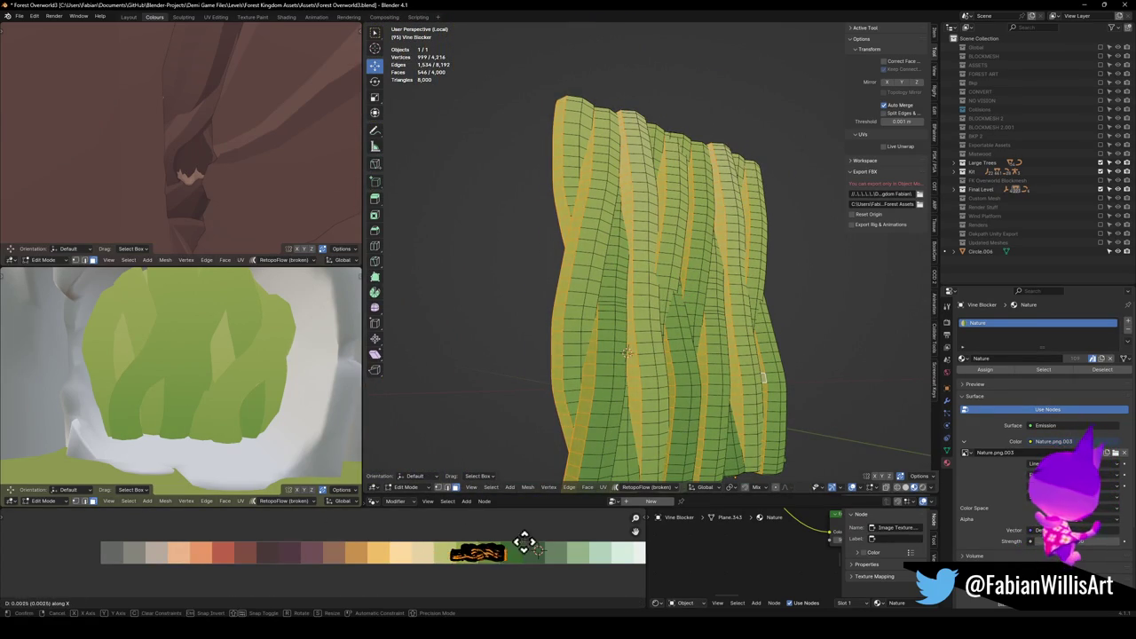
pyautogui.click(524, 543)
pyautogui.scroll(-3, 261, 337)
pyautogui.moveTo(204, 387)
pyautogui.mouseDown()
pyautogui.moveTo(347, 381)
pyautogui.moveTo(44, 381)
pyautogui.moveTo(56, 448)
pyautogui.mouseUp()
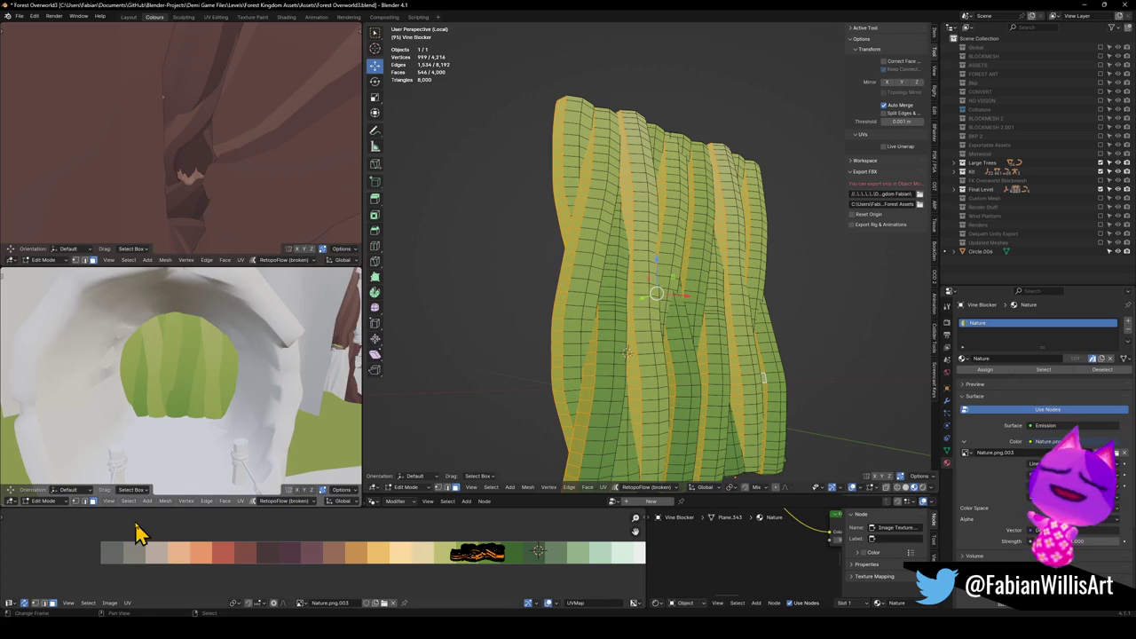
# Slide the strip UVs again to their final swatch and view the striped vines in Object Mode.
pyautogui.press('g')
pyautogui.press('x')
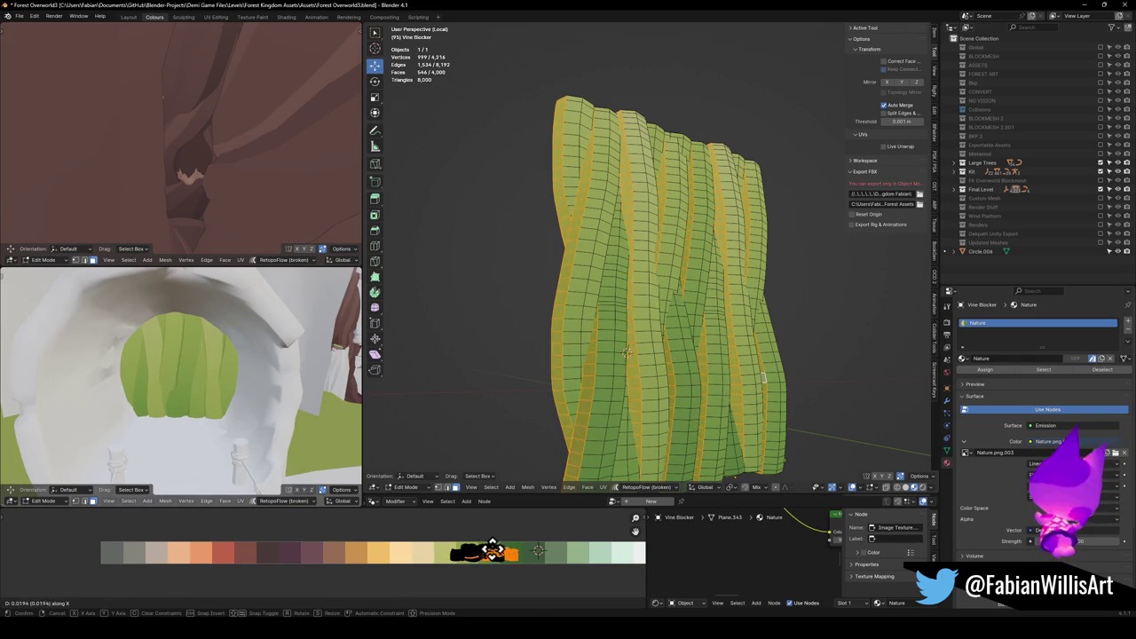
pyautogui.click(497, 548)
pyautogui.moveTo(649, 361); pyautogui.dragTo(578, 411)
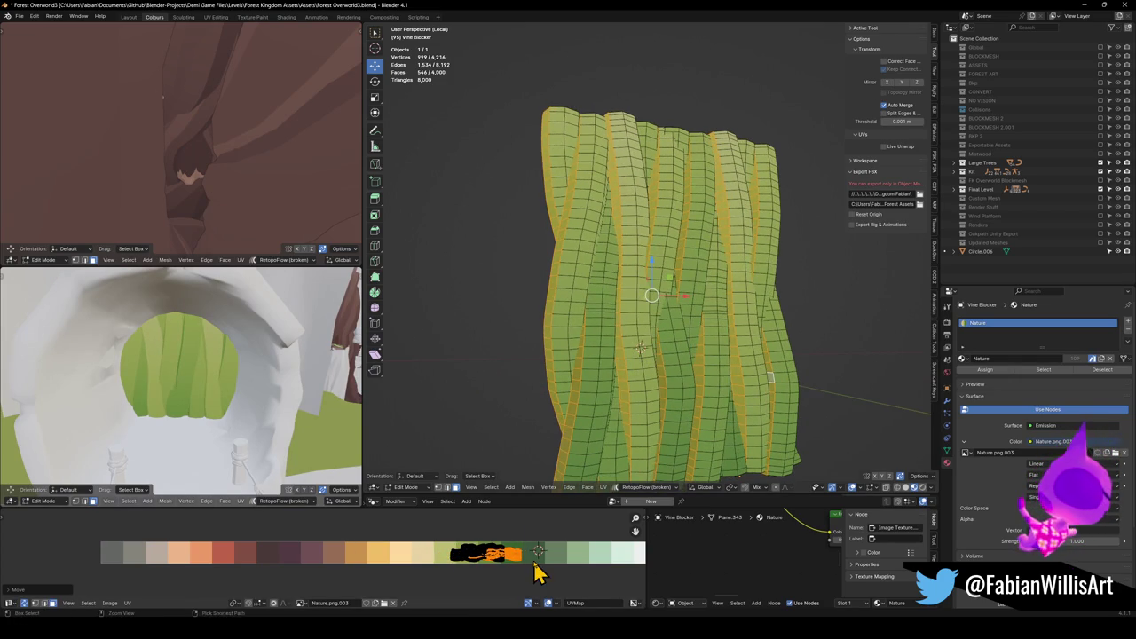
pyautogui.press('Tab')
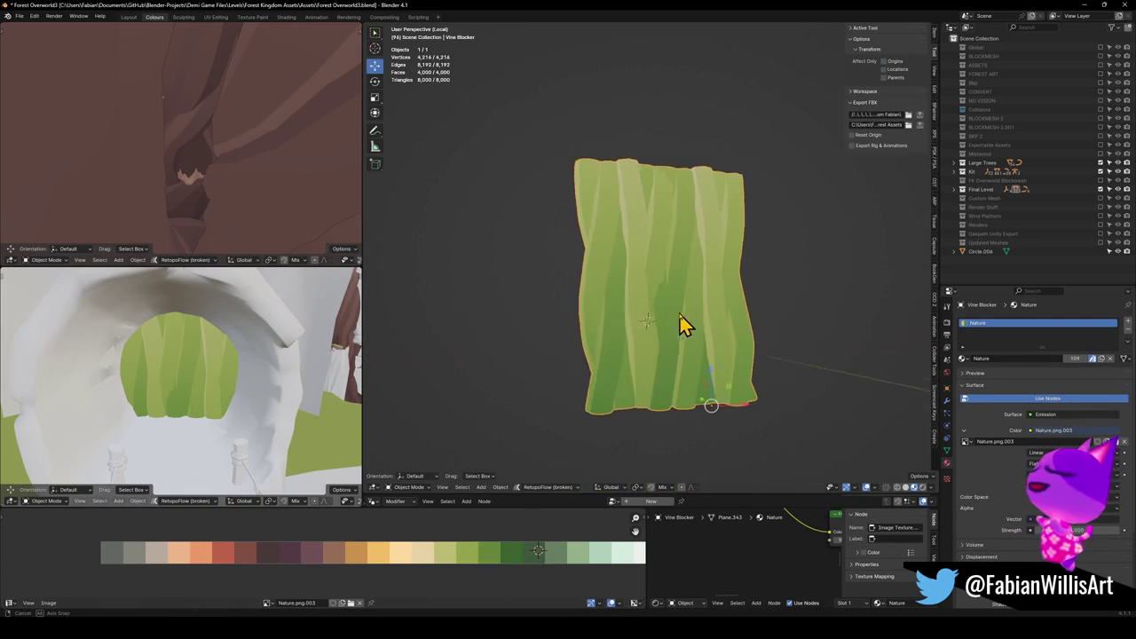
pyautogui.moveTo(173, 373); pyautogui.dragTo(208, 364)
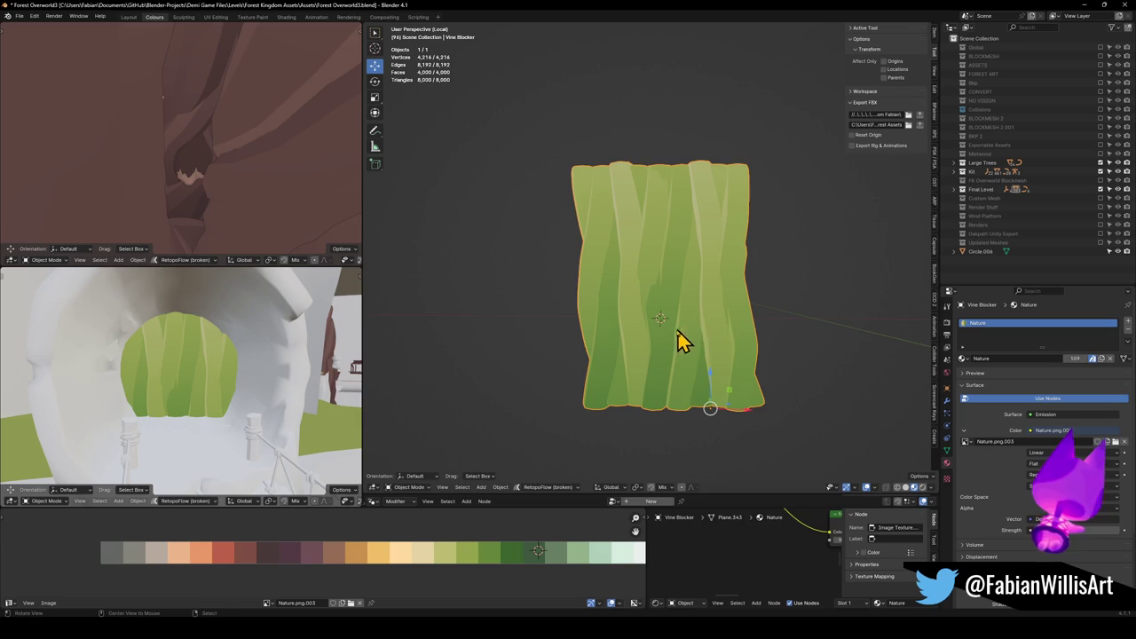
pyautogui.scroll(5, 680, 329)
pyautogui.press('Tab')
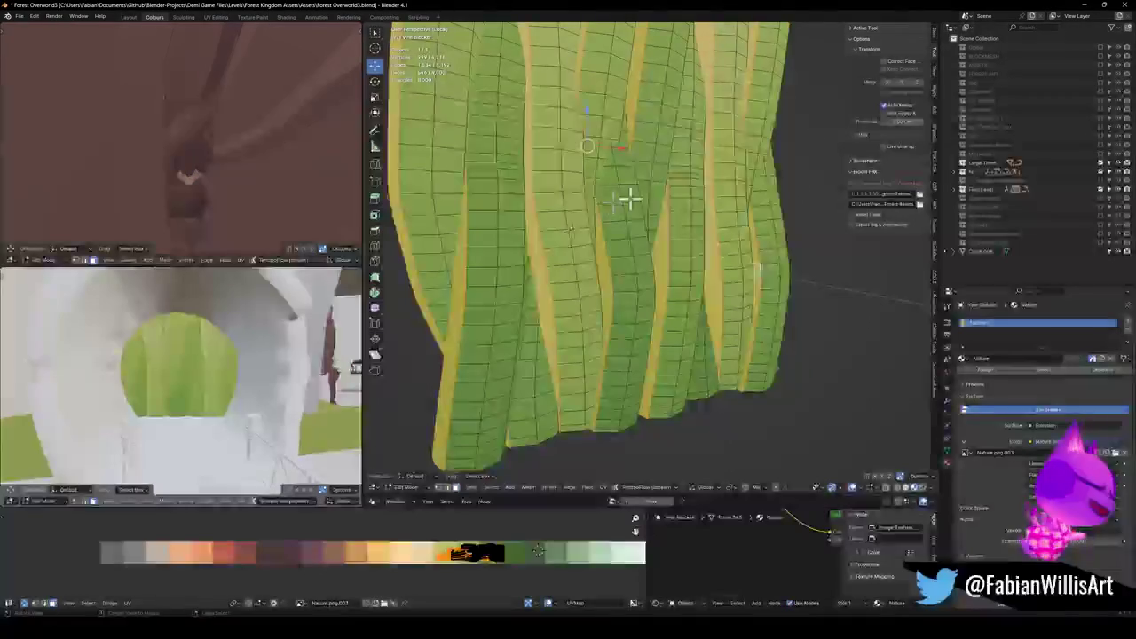
# Link-select the front vine strip and move it along global Y.
pyautogui.scroll(5, 632, 218)
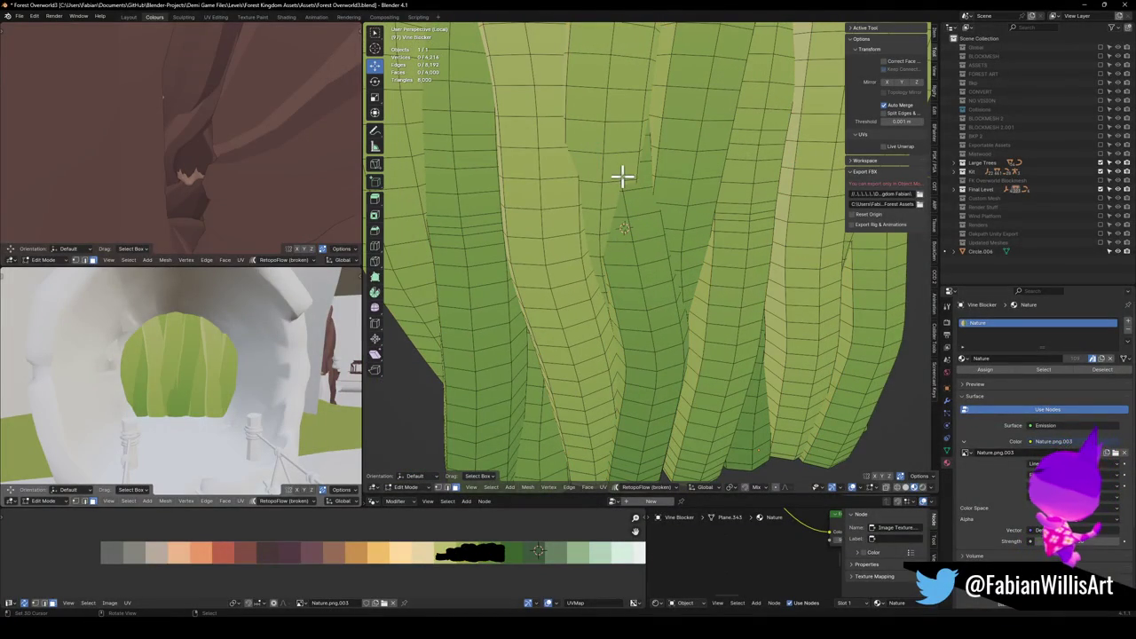
pyautogui.press('l')
pyautogui.scroll(-3, 607, 169)
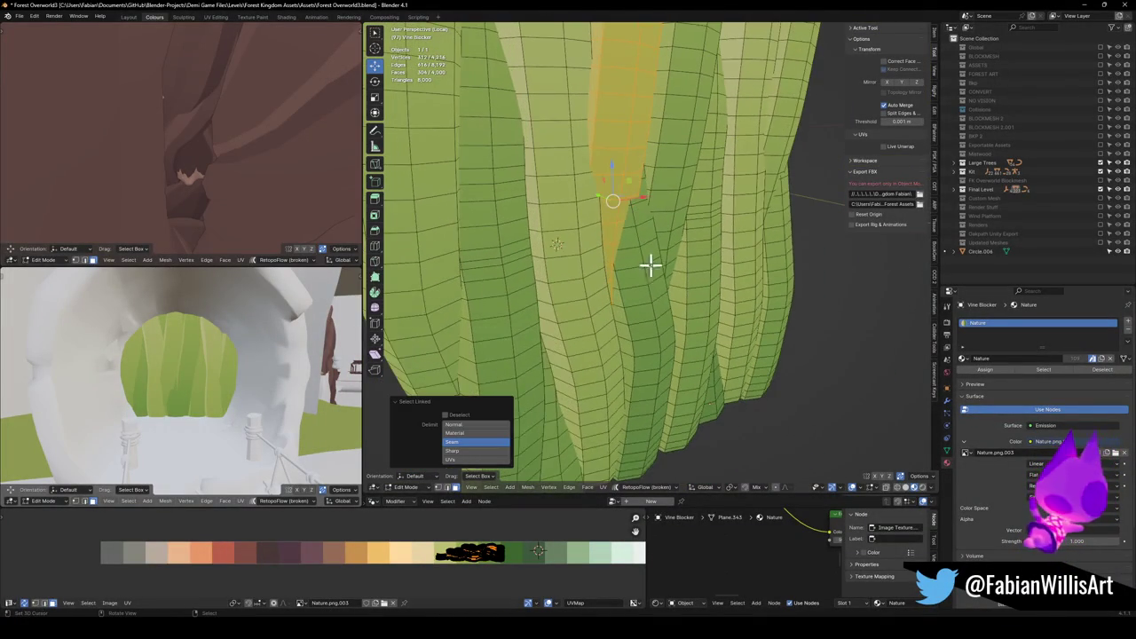
pyautogui.hotkey('ctrl', 'z')
pyautogui.press('l')
pyautogui.press('h')
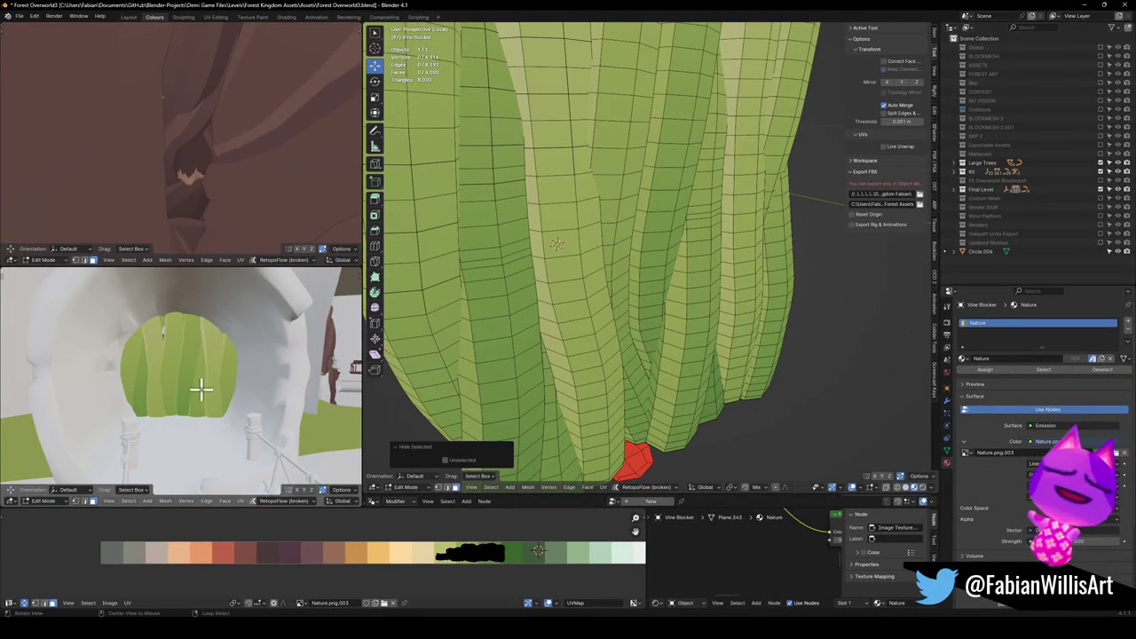
pyautogui.hotkey('ctrl', 'z')
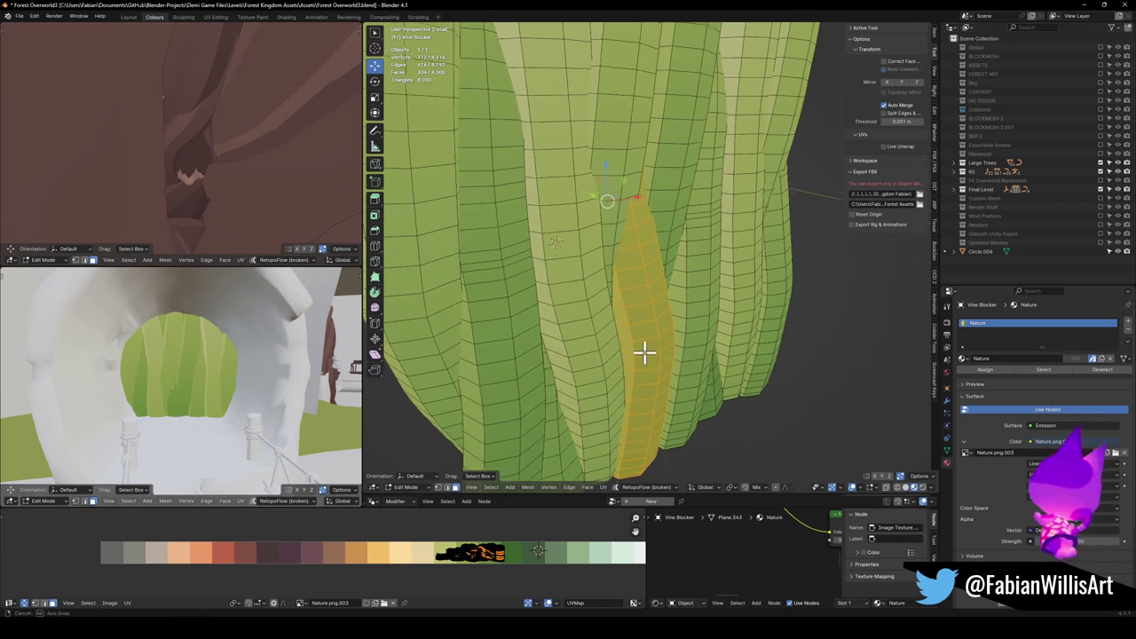
pyautogui.press('g')
pyautogui.press('y')
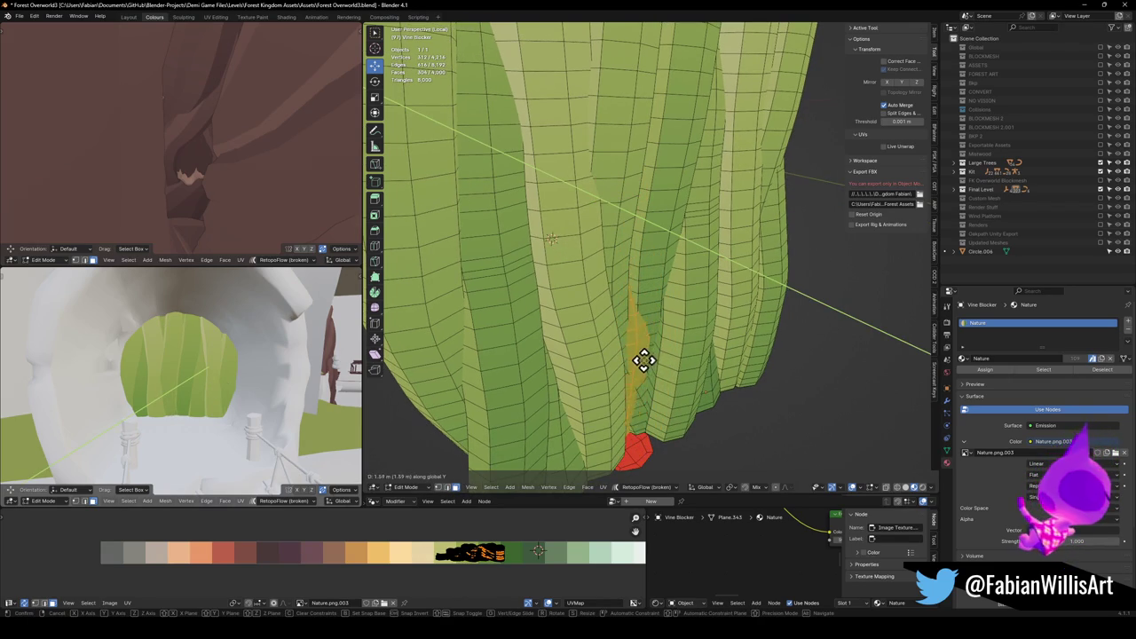
pyautogui.click(715, 362)
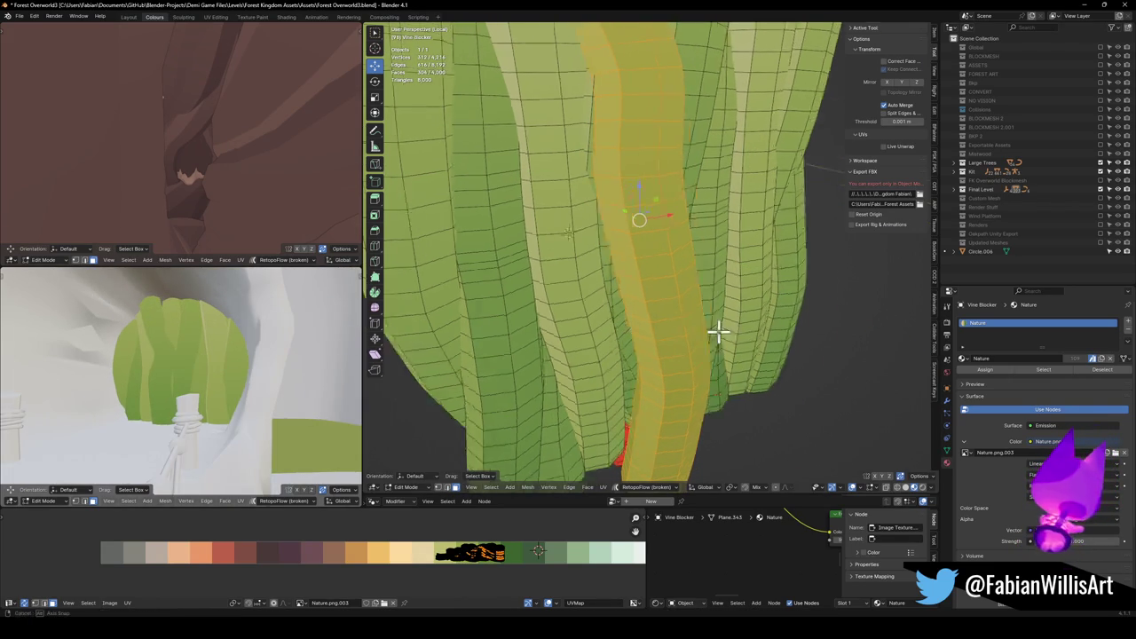
# Select two adjacent vine face loops and slide their UVs to another palette shade.
pyautogui.keyDown('alt'); pyautogui.click(618, 325); pyautogui.keyUp('alt')
pyautogui.keyDown('alt'); pyautogui.keyDown('shift'); pyautogui.click(637, 310); pyautogui.keyUp('shift'); pyautogui.keyUp('alt')
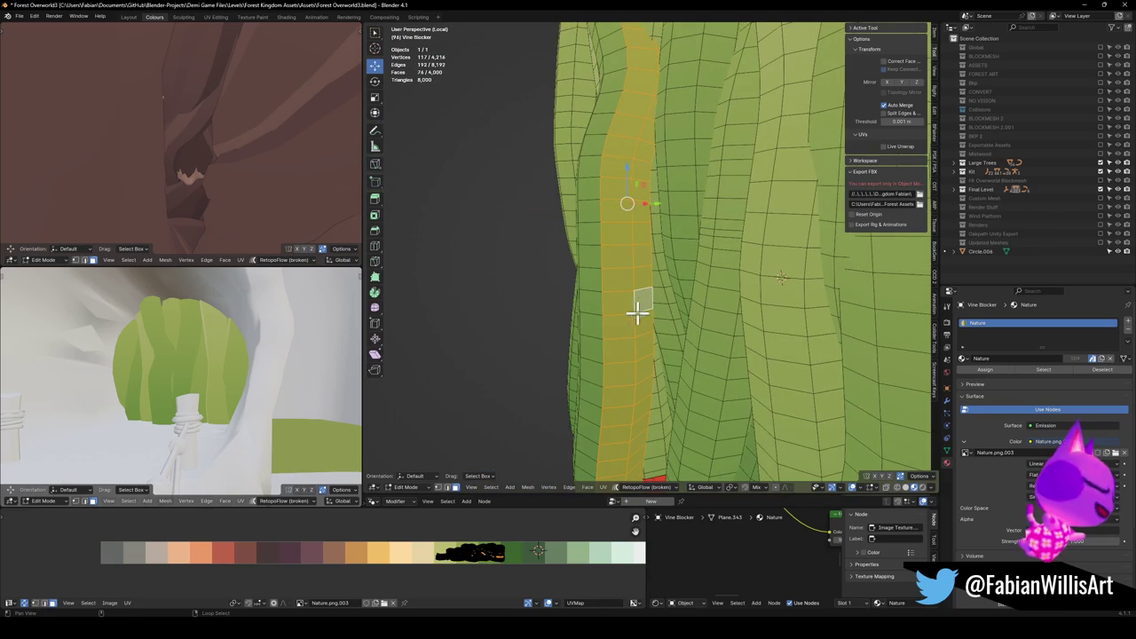
pyautogui.press('g')
pyautogui.press('x')
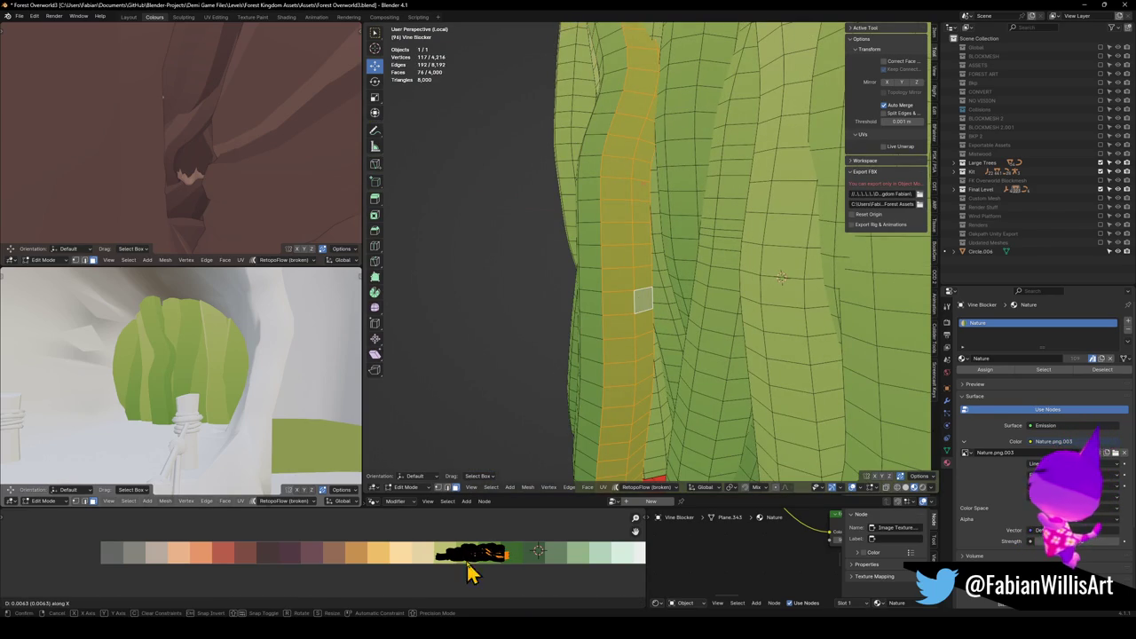
pyautogui.click(471, 573)
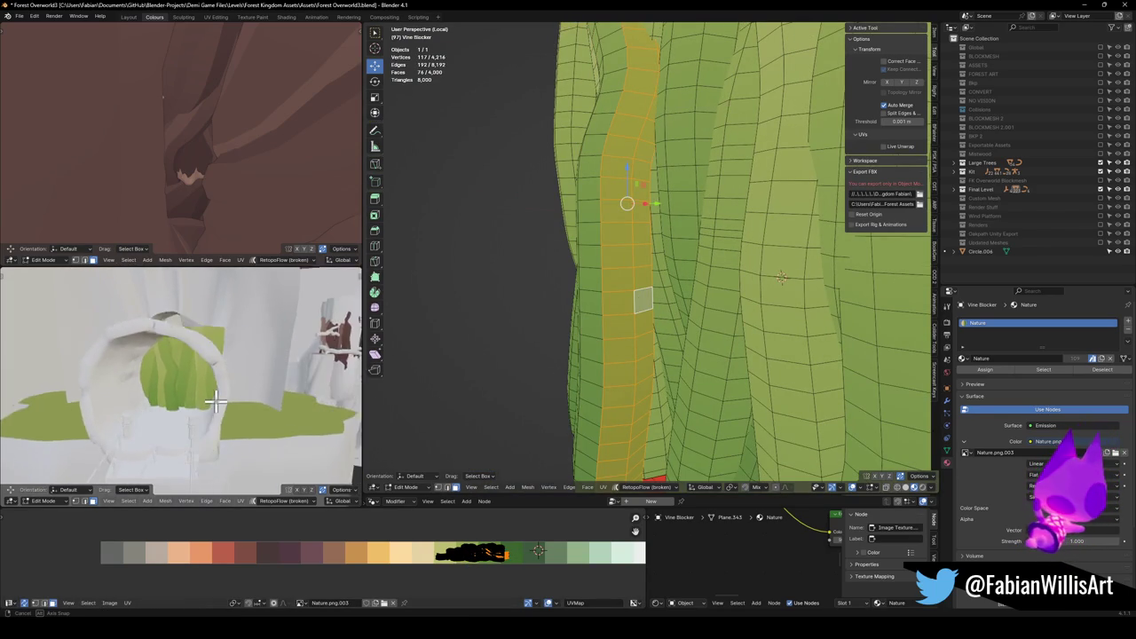
pyautogui.scroll(4, 223, 381)
# Link-select the upper vine strip and shift its UVs along X to a new green.
pyautogui.hotkey('alt', 'a')
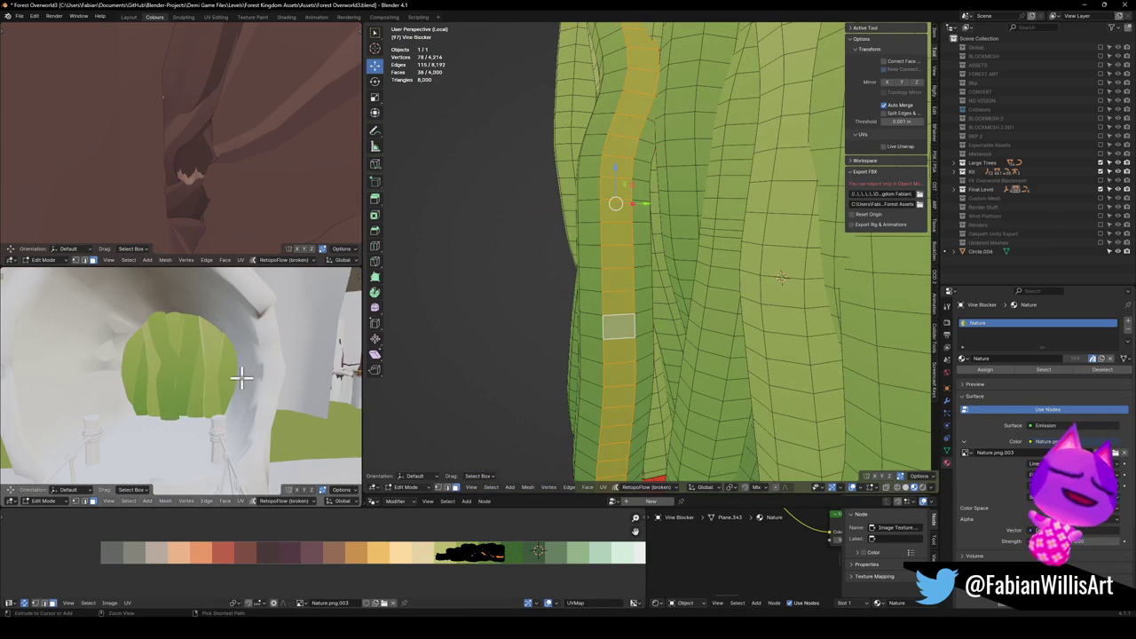
pyautogui.hotkey('ctrl', 'z')
pyautogui.click(243, 376)
pyautogui.press('l')
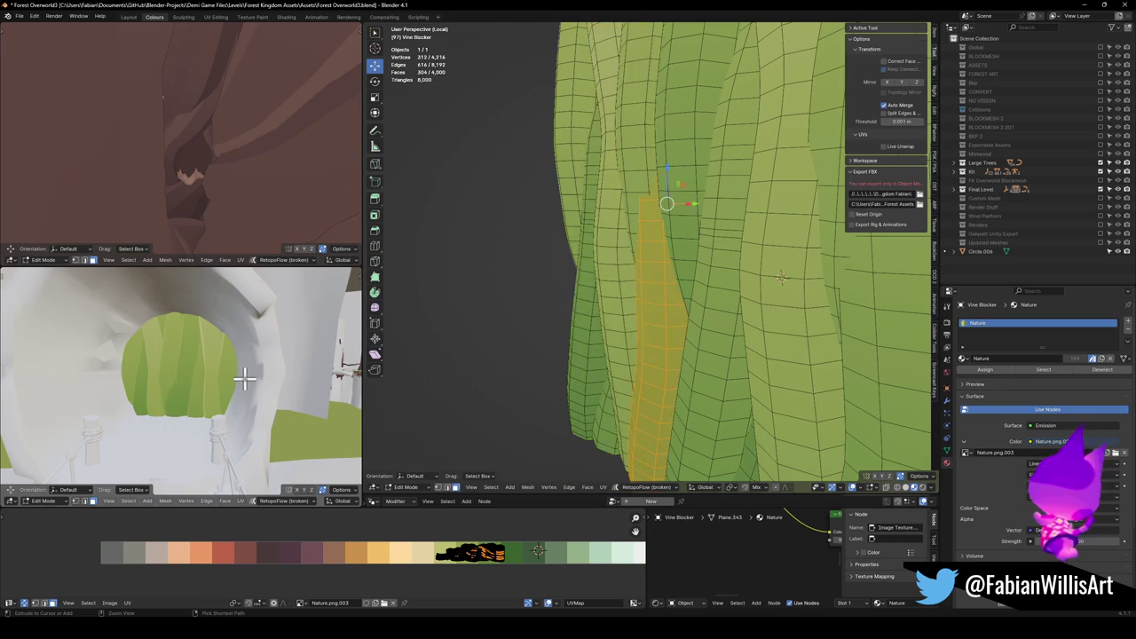
pyautogui.scroll(4, 627, 367)
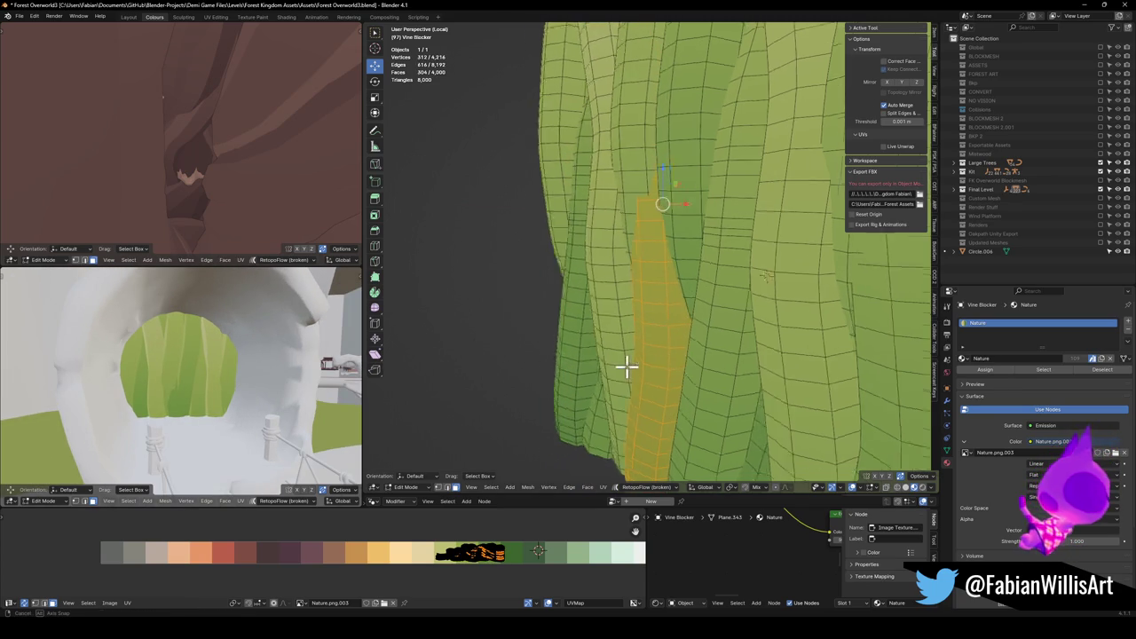
pyautogui.hotkey('alt', 'a')
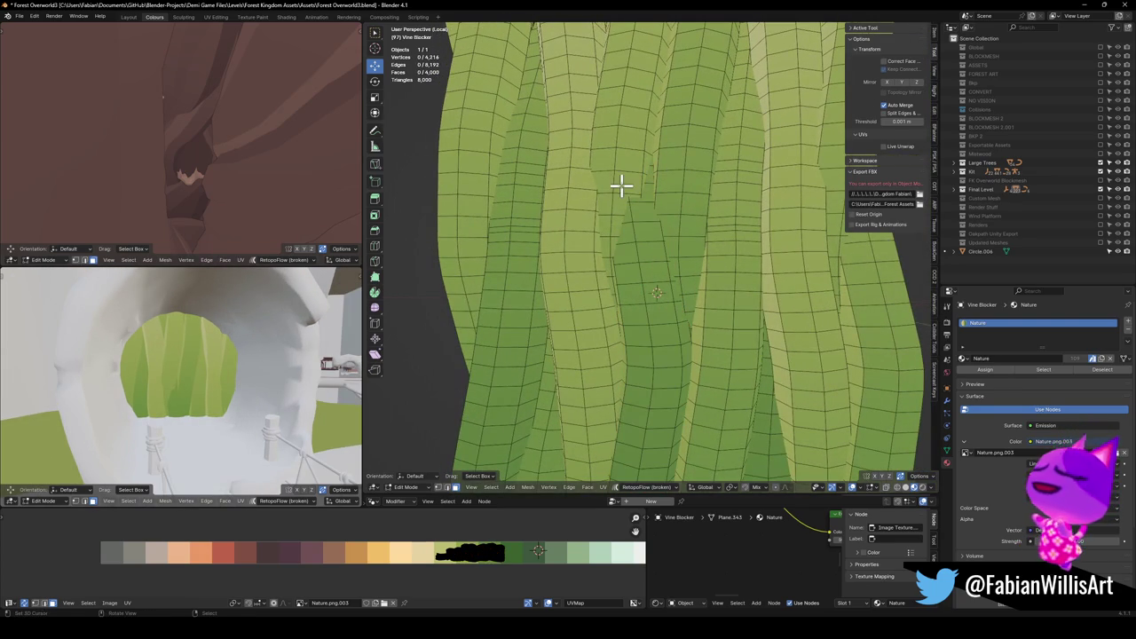
pyautogui.press('l')
pyautogui.press('g')
pyautogui.press('x')
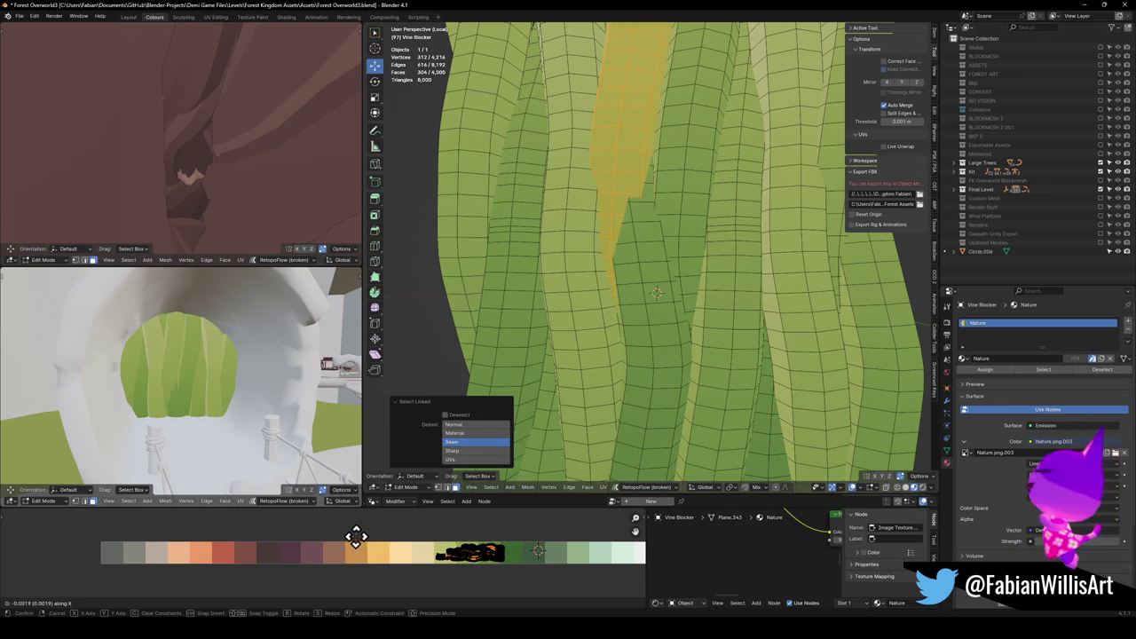
pyautogui.click(292, 494)
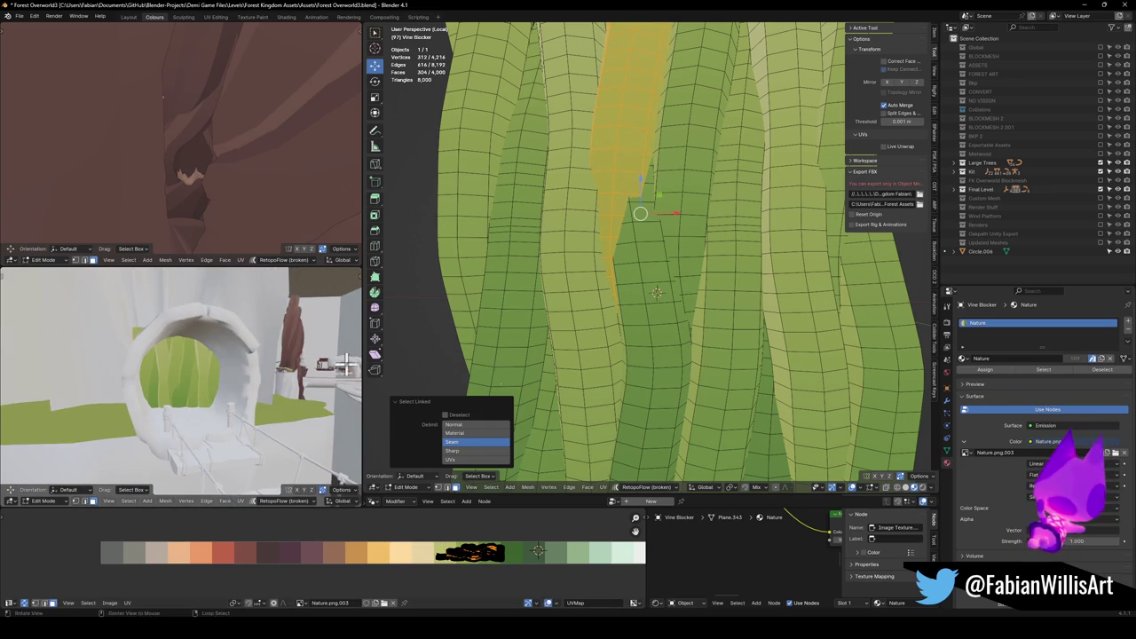
# Push a vertex along global Y with a 0.19 m smooth proportional move.
pyautogui.hotkey('alt', 'a')
pyautogui.moveTo(627, 250); pyautogui.dragTo(654, 296)
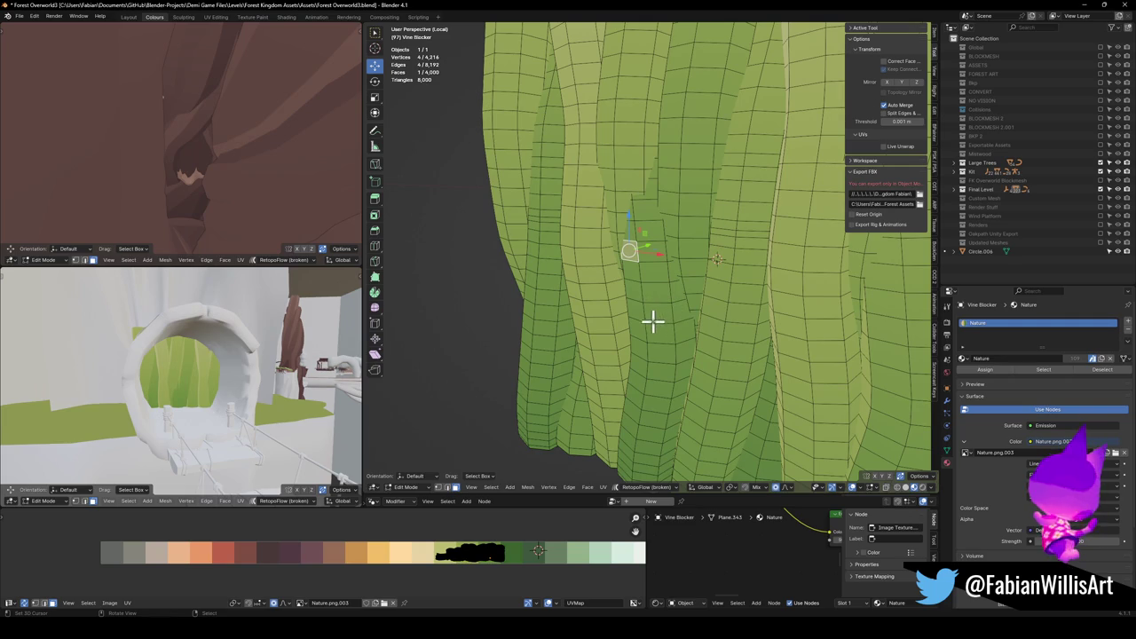
pyautogui.press('g')
pyautogui.press('y')
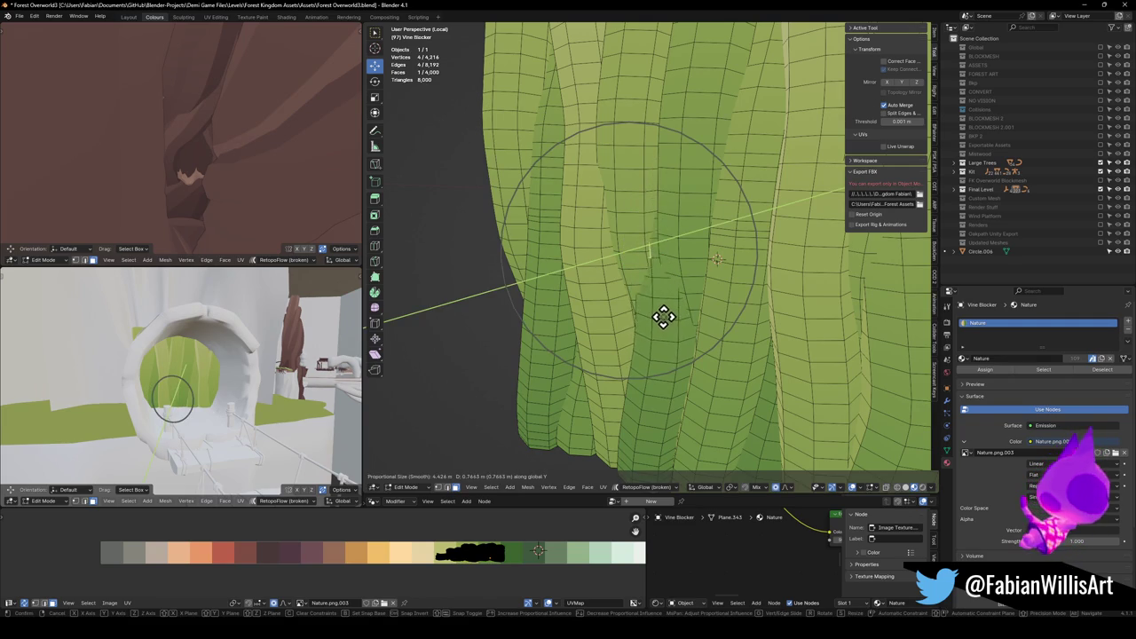
pyautogui.click(654, 320)
pyautogui.scroll(5, 303, 415)
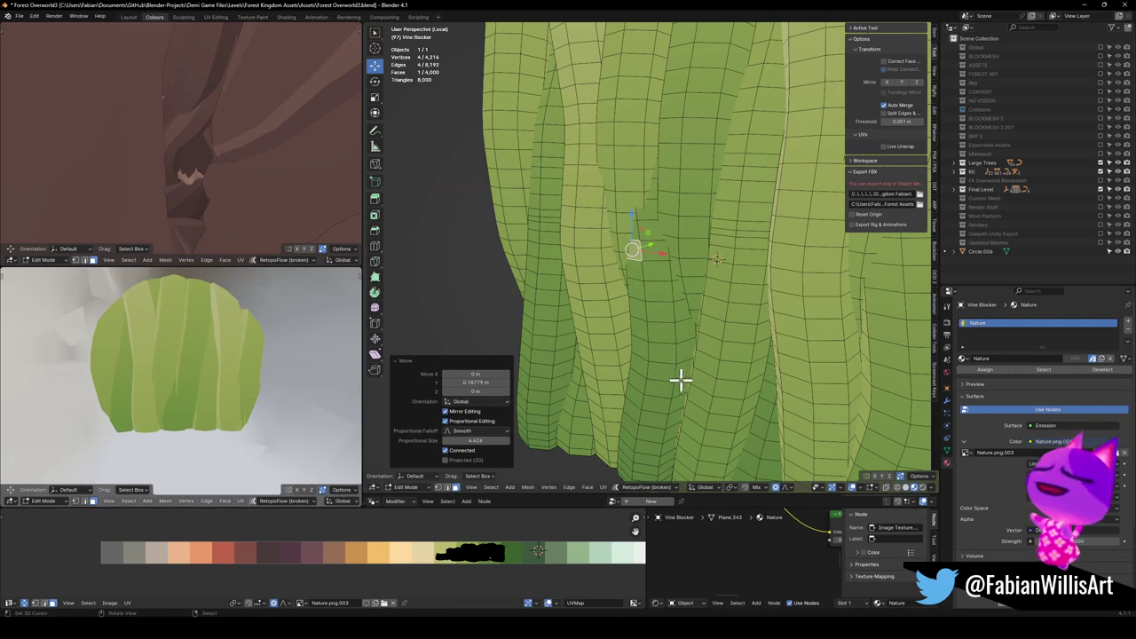
pyautogui.press('g')
pyautogui.press('y')
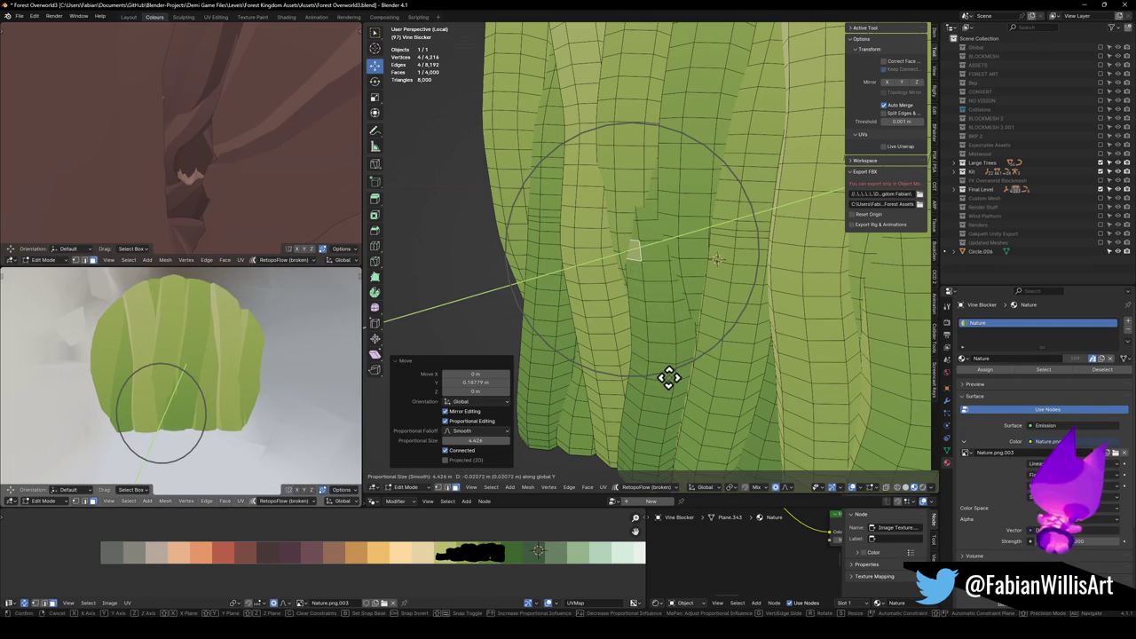
pyautogui.click(669, 376)
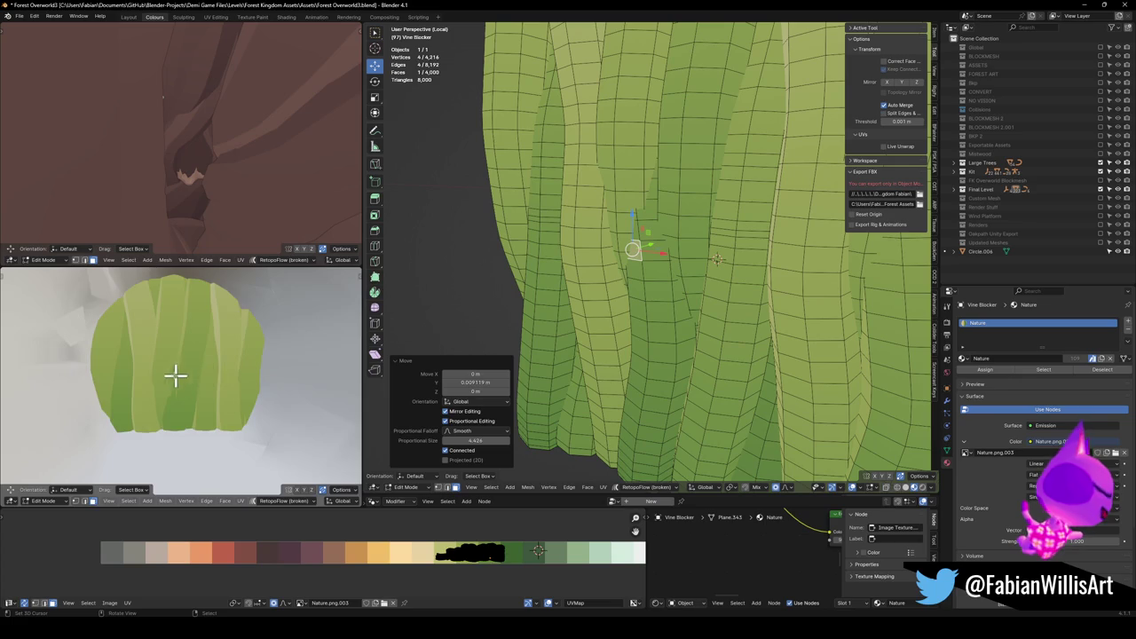
pyautogui.scroll(-5, 174, 375)
pyautogui.hotkey('ctrl', 'z')
# Select the whole vine mesh, scale it with smooth falloff, frame it and return to Object Mode.
pyautogui.hotkey('ctrl', 'l')
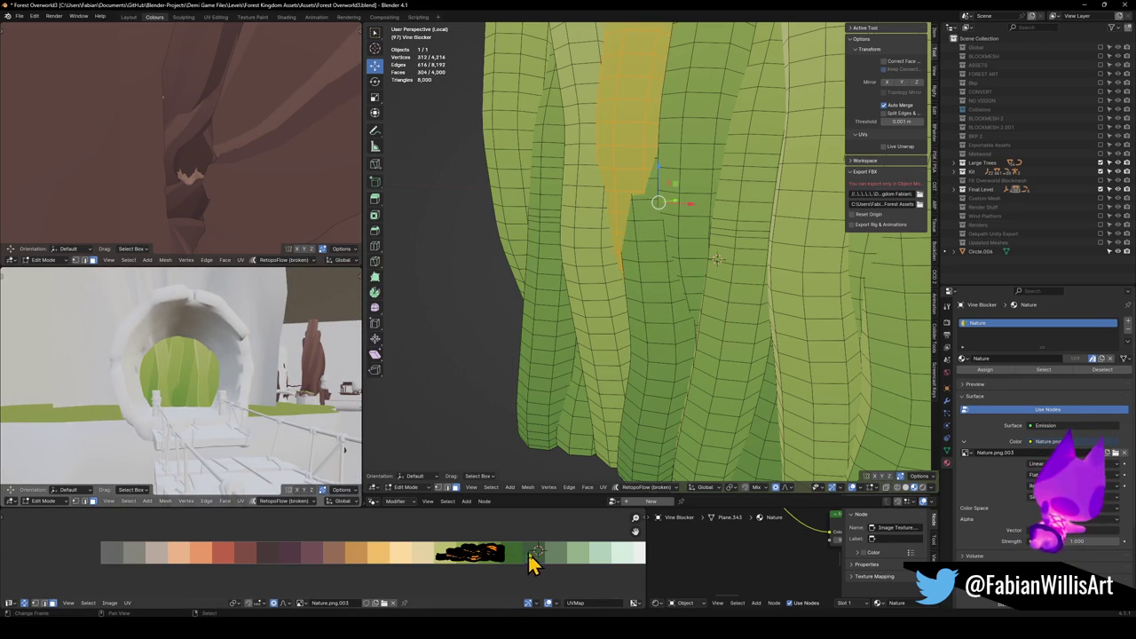
pyautogui.press('a')
pyautogui.press('s')
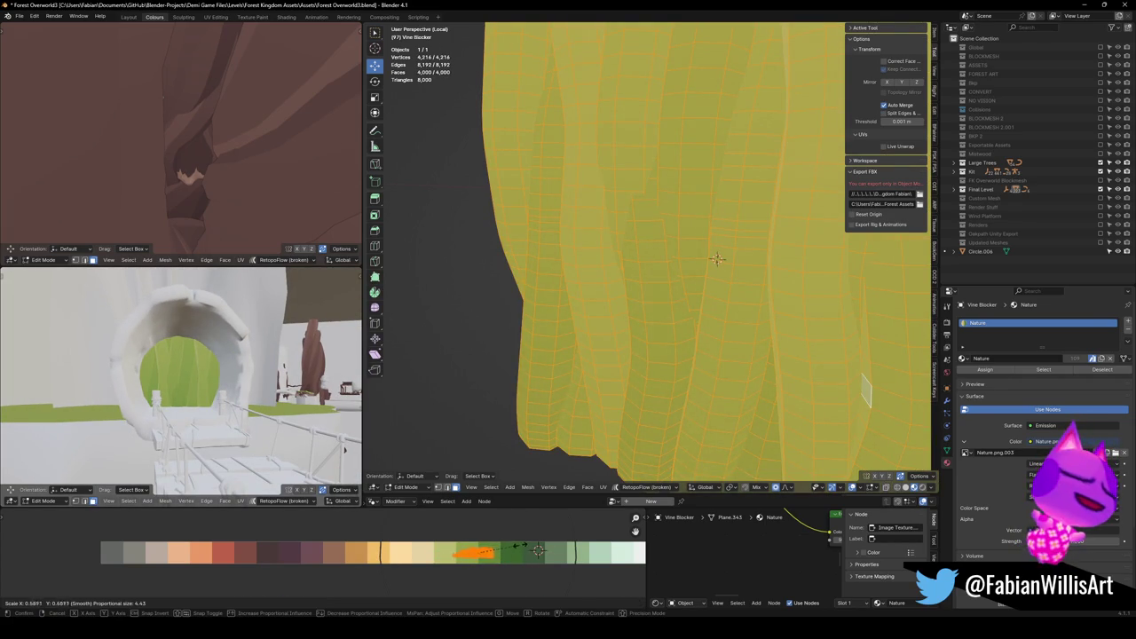
pyautogui.press('Return')
pyautogui.press('KP_Decimal')
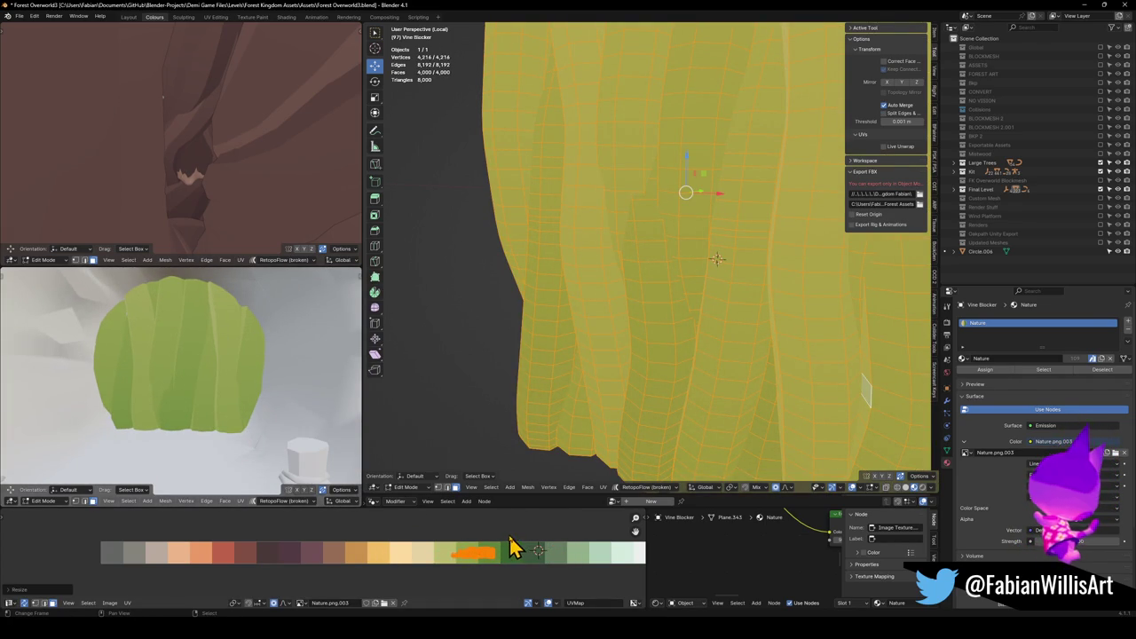
pyautogui.press('KP_Decimal')
pyautogui.hotkey('ctrl', 'Tab')
pyautogui.click(572, 301)
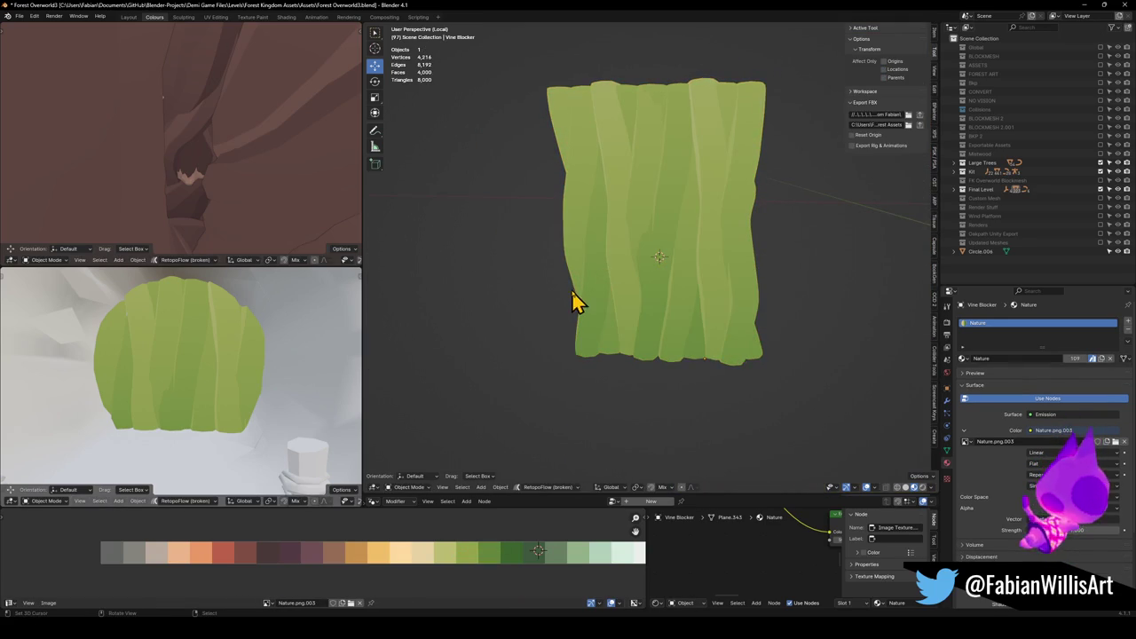
# Exit Local View, zoom around the stone arch, and open the vine blocker in Edit Mode.
pyautogui.press('KP_Divide')
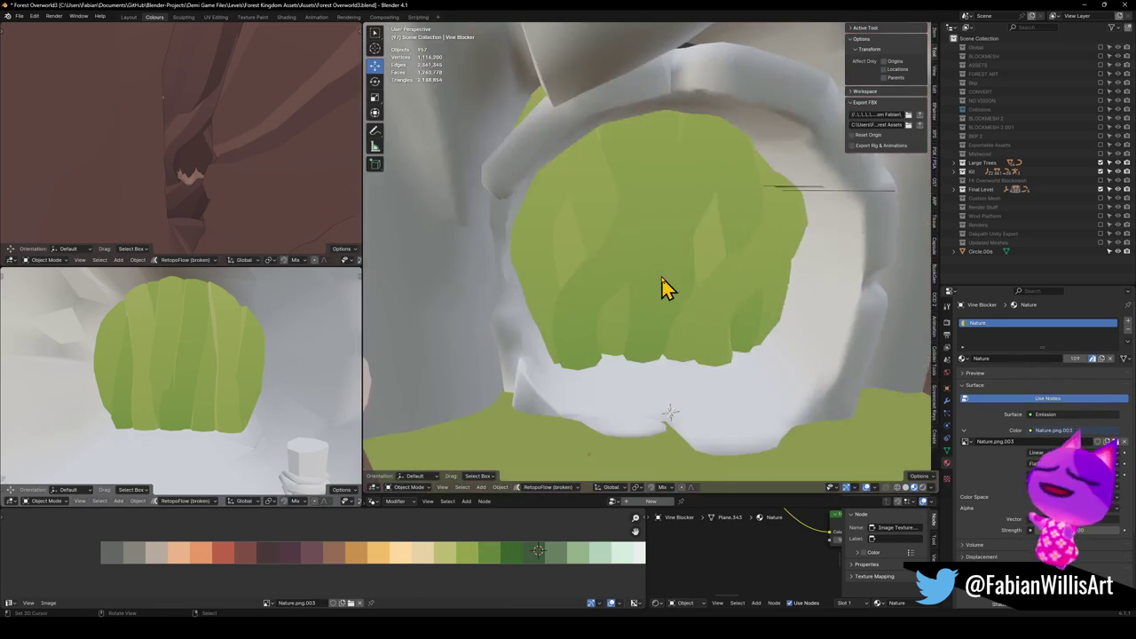
pyautogui.scroll(-2, 719, 247)
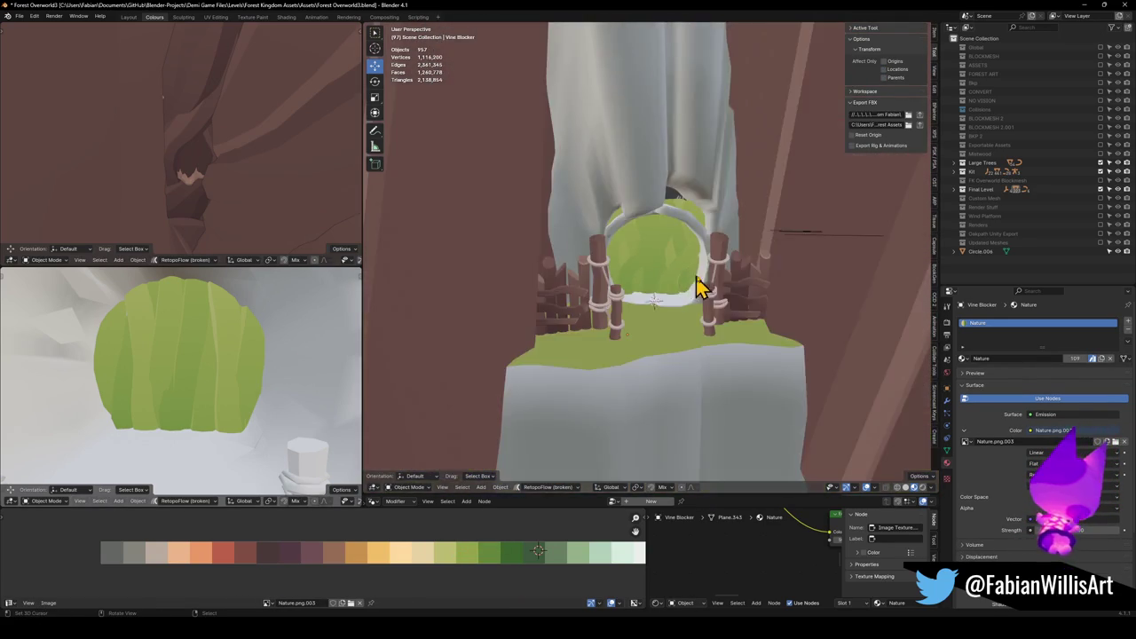
pyautogui.scroll(1, 710, 315)
pyautogui.scroll(-3, 705, 311)
pyautogui.scroll(2, 701, 311)
pyautogui.scroll(-3, 703, 310)
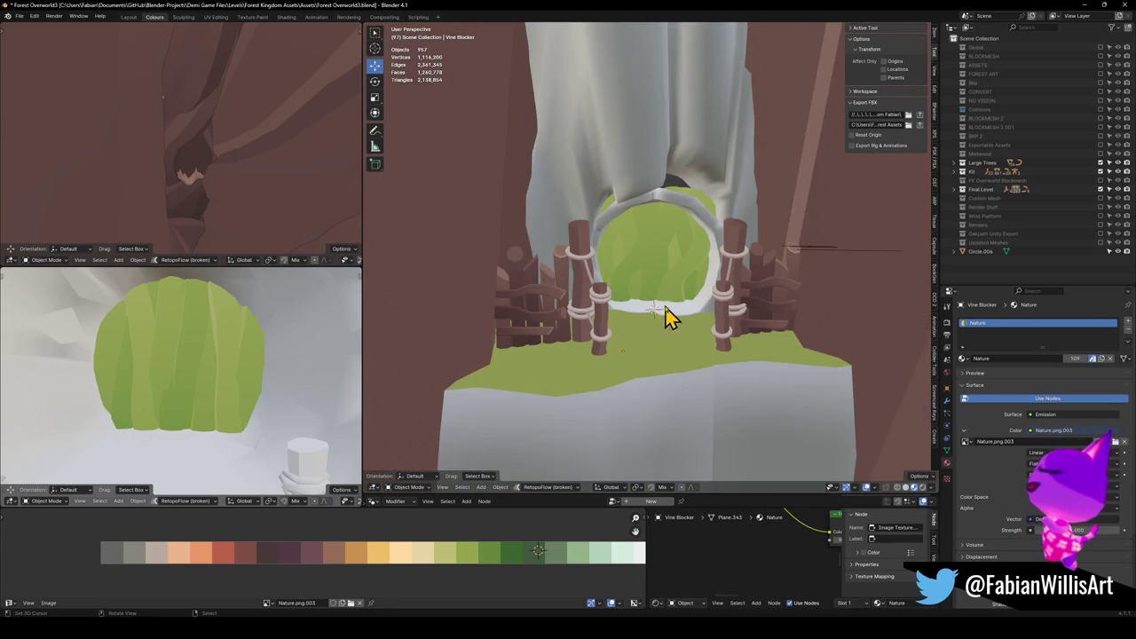
pyautogui.scroll(6, 671, 310)
pyautogui.scroll(-2, 683, 311)
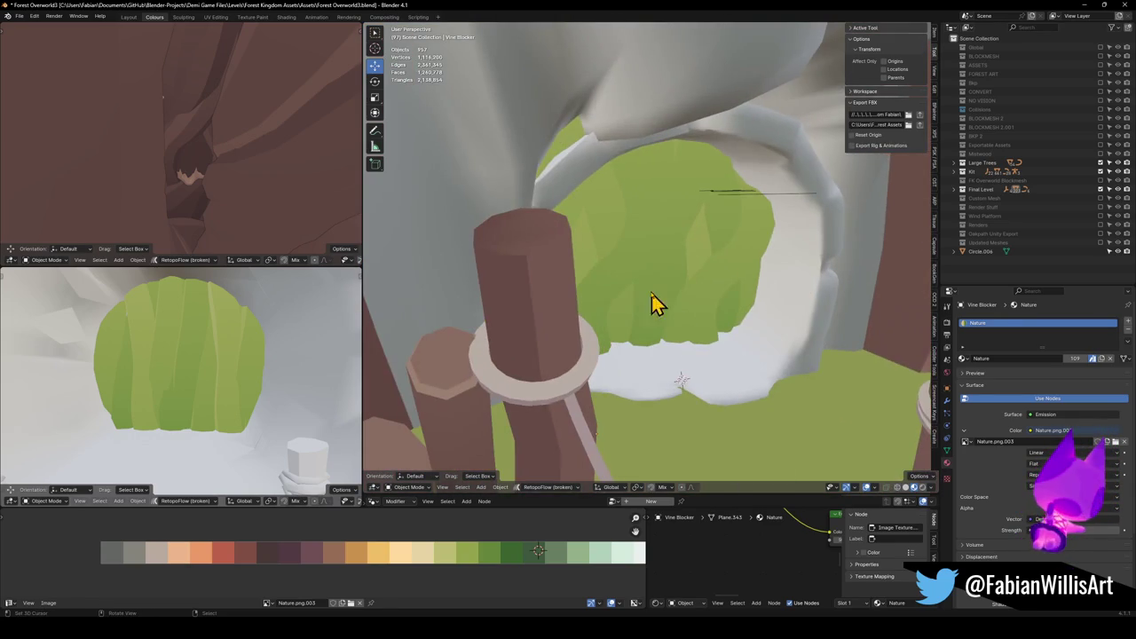
pyautogui.click(647, 292)
pyautogui.scroll(5, 674, 286)
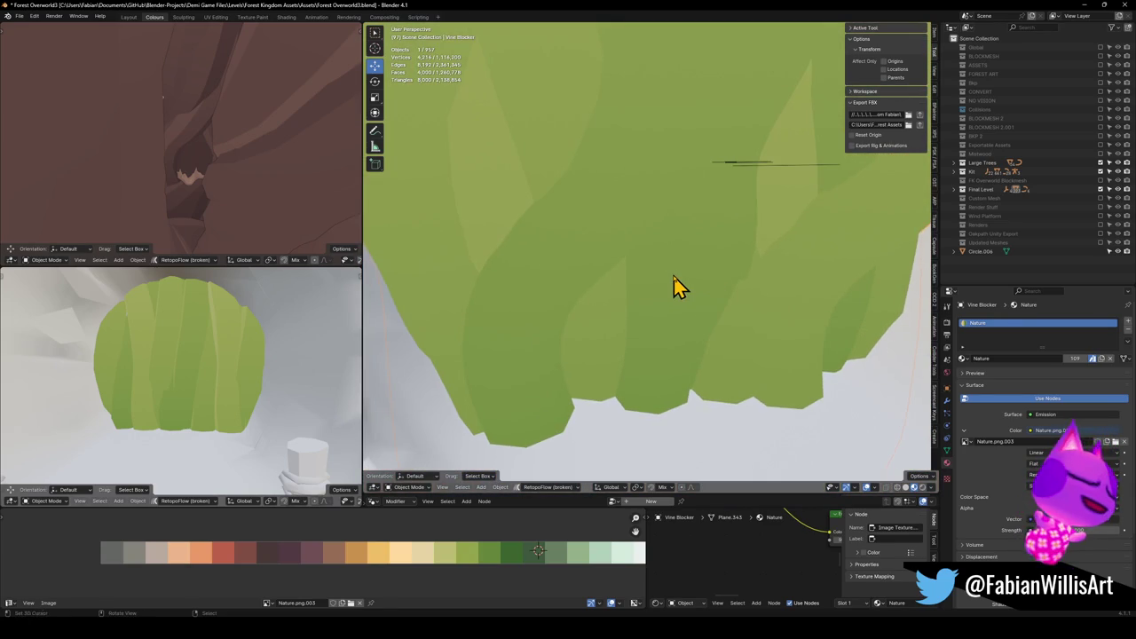
pyautogui.click(675, 286)
pyautogui.press('Tab')
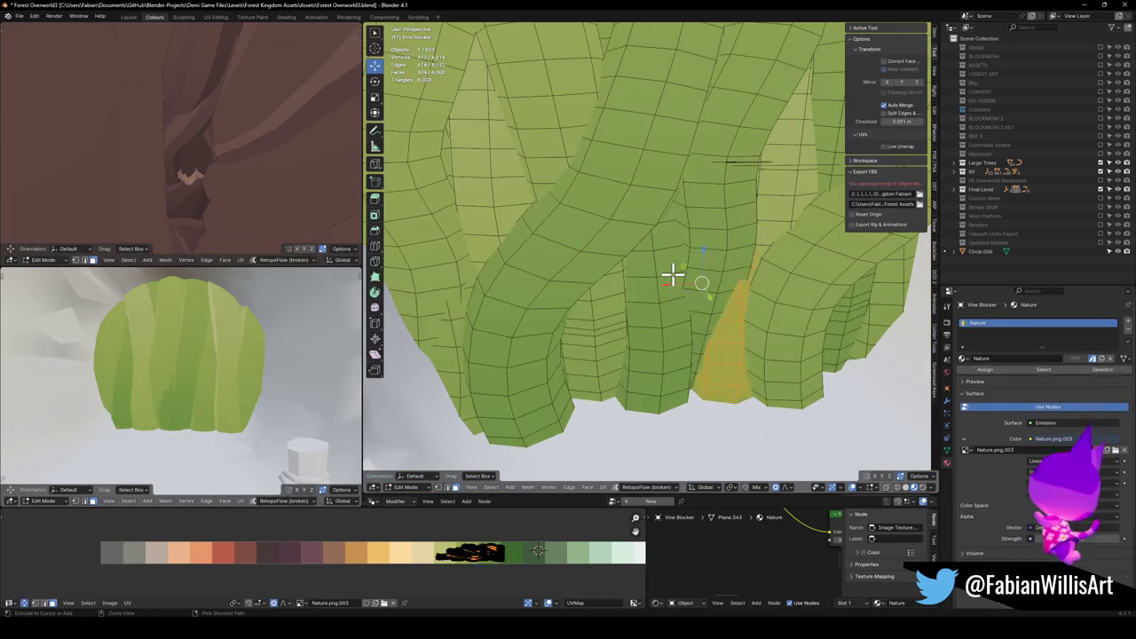
# In Edit Mode, clear the selection and pick the face loop of one vine.
pyautogui.press('Tab')
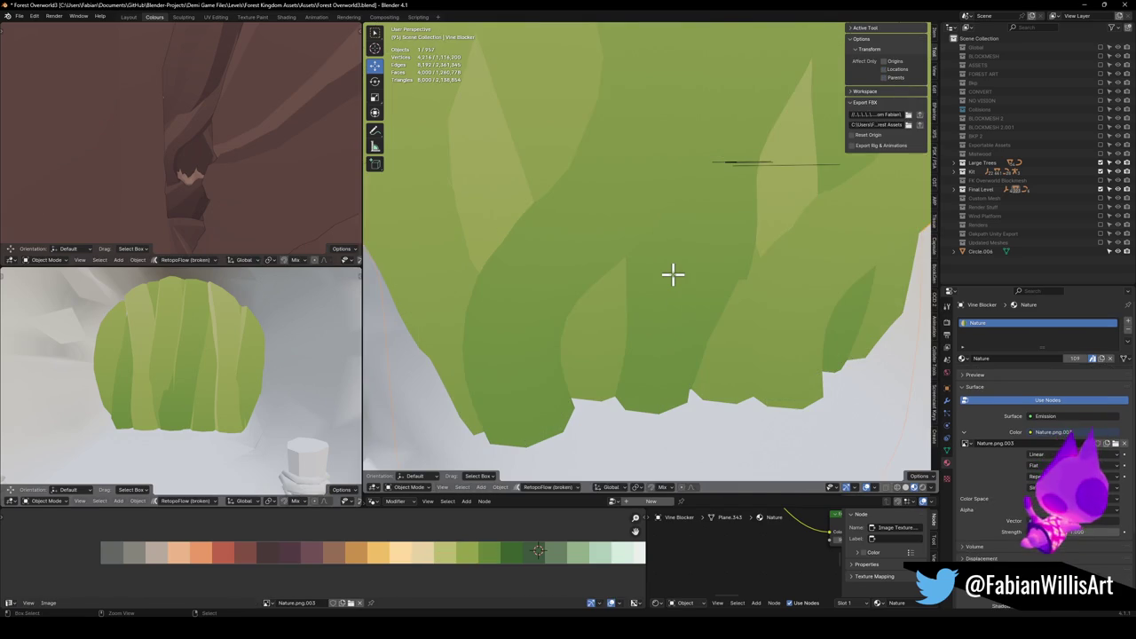
pyautogui.press('Tab')
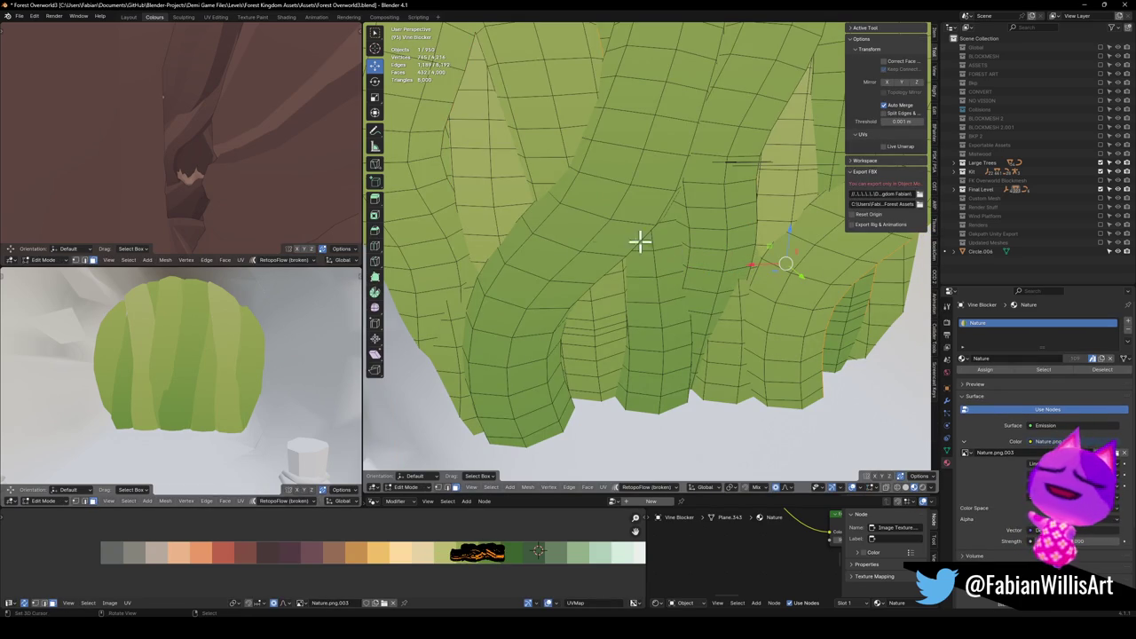
pyautogui.press('a')
pyautogui.hotkey('alt', 'a')
pyautogui.keyDown('alt'); pyautogui.click(528, 226); pyautogui.keyUp('alt')
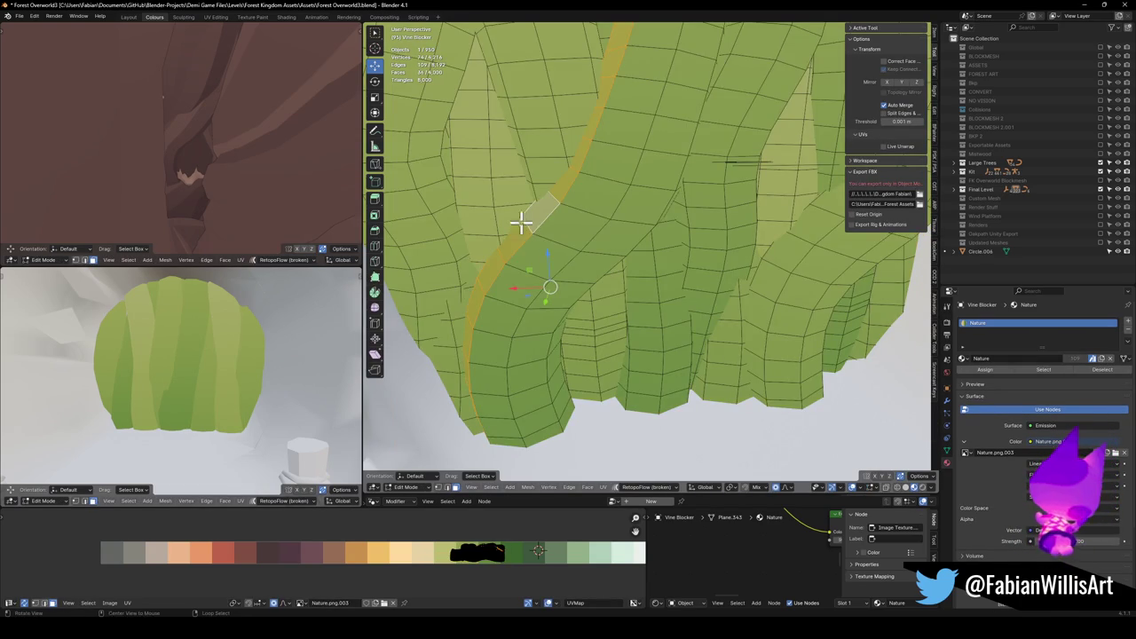
pyautogui.scroll(2, 524, 203)
pyautogui.moveTo(482, 208); pyautogui.dragTo(730, 262)
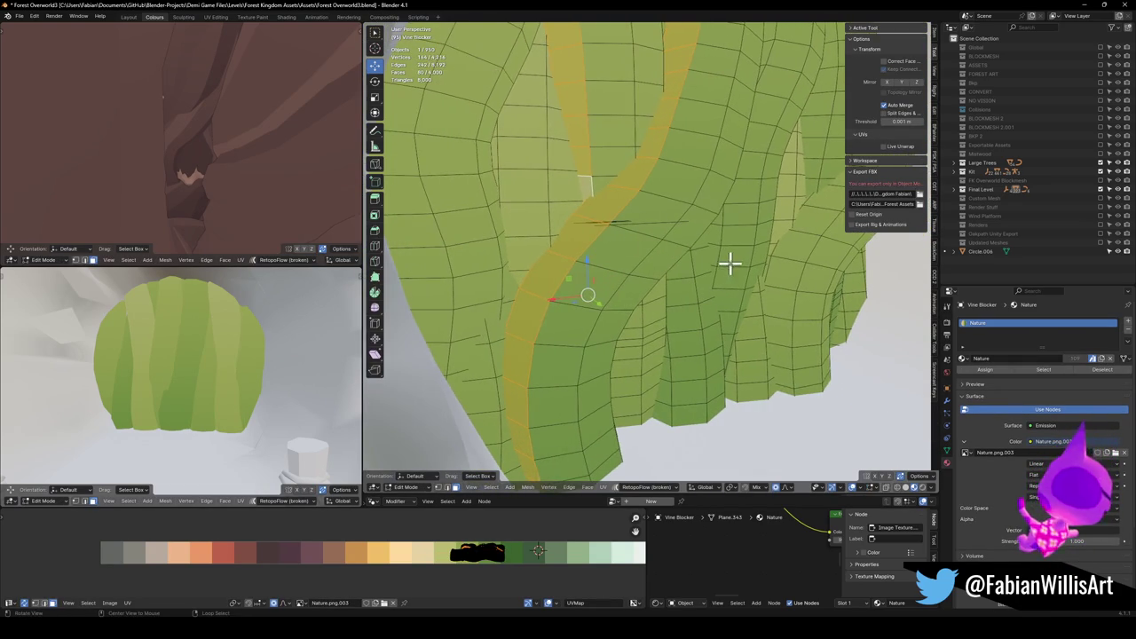
pyautogui.scroll(-6, 142, 376)
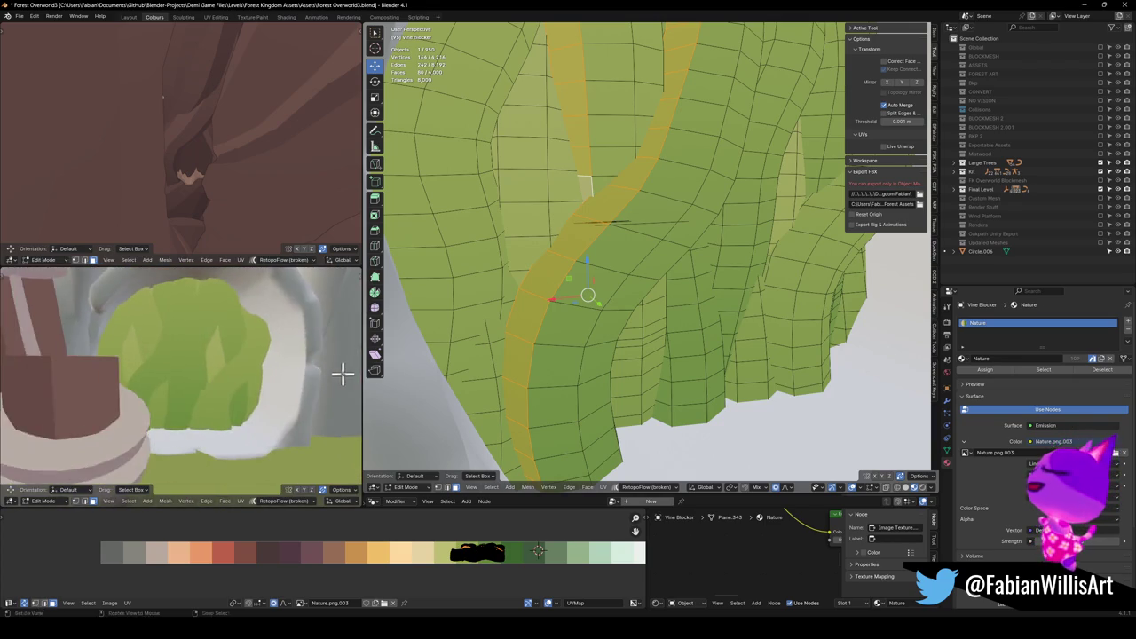
pyautogui.moveTo(268, 341); pyautogui.dragTo(448, 339)
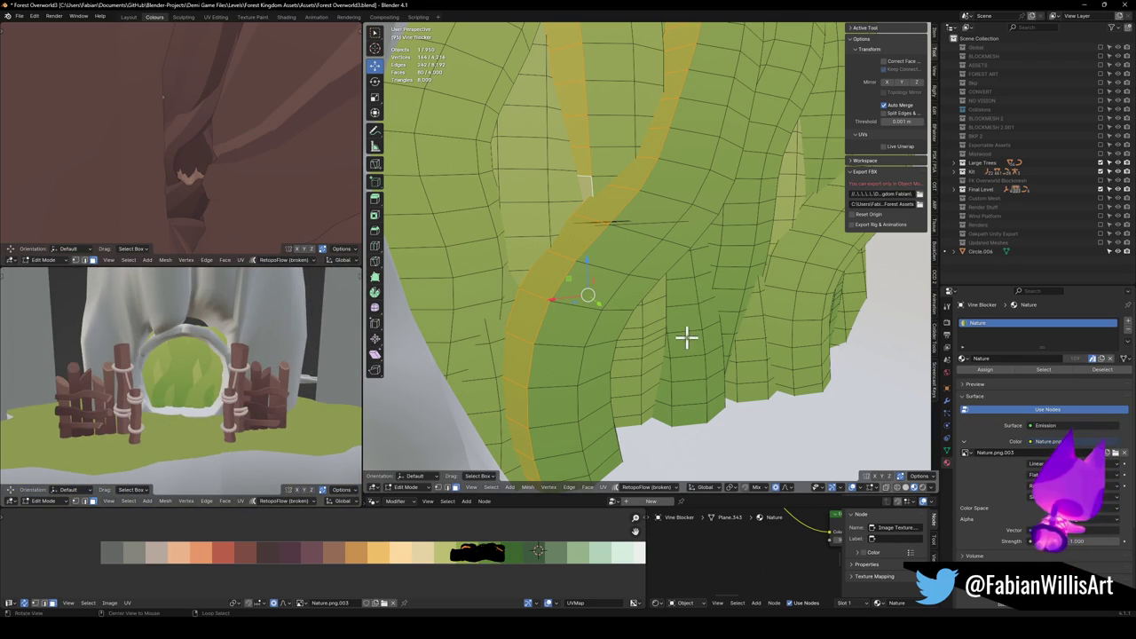
pyautogui.scroll(5, 686, 335)
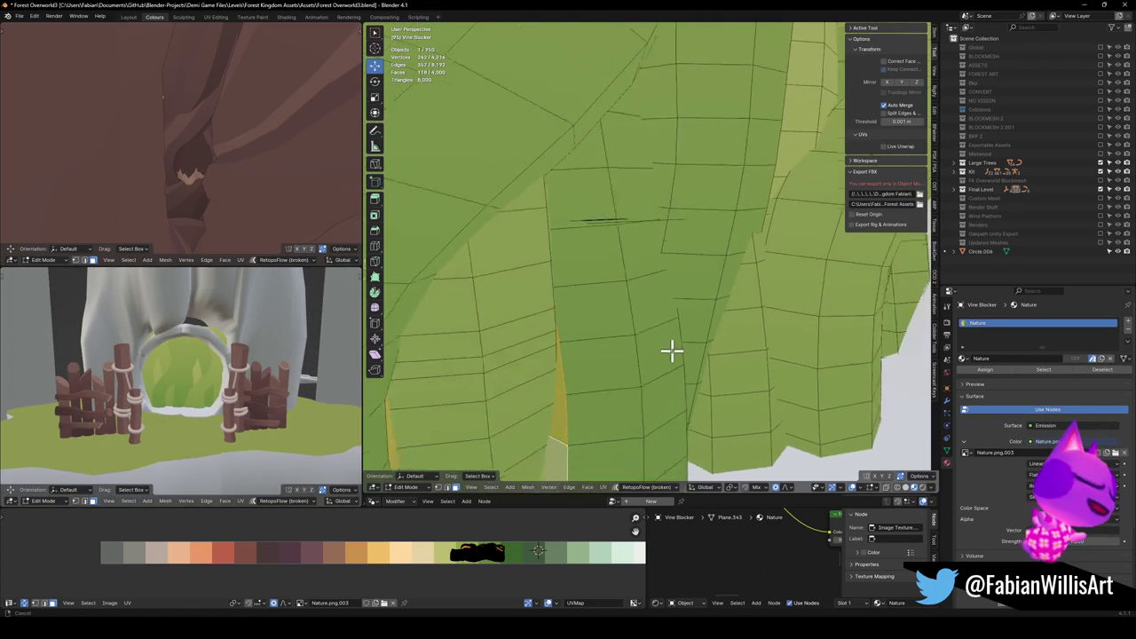
pyautogui.moveTo(672, 349); pyautogui.dragTo(626, 234)
# Add three more vines' face loops to the selection.
pyautogui.keyDown('alt'); pyautogui.keyDown('shift'); pyautogui.click(632, 229); pyautogui.keyUp('shift'); pyautogui.keyUp('alt')
pyautogui.keyDown('alt'); pyautogui.keyDown('shift'); pyautogui.click(779, 226); pyautogui.keyUp('shift'); pyautogui.keyUp('alt')
pyautogui.scroll(-4, 786, 221)
pyautogui.moveTo(750, 236)
pyautogui.mouseDown()
pyautogui.moveTo(670, 281)
pyautogui.moveTo(698, 246)
pyautogui.moveTo(690, 254)
pyautogui.mouseUp()
pyautogui.keyDown('alt'); pyautogui.keyDown('shift'); pyautogui.click(684, 211); pyautogui.keyUp('shift'); pyautogui.keyUp('alt')
pyautogui.scroll(-3, 684, 211)
pyautogui.moveTo(684, 211)
pyautogui.mouseDown()
pyautogui.moveTo(697, 246)
pyautogui.moveTo(568, 266)
pyautogui.mouseUp()
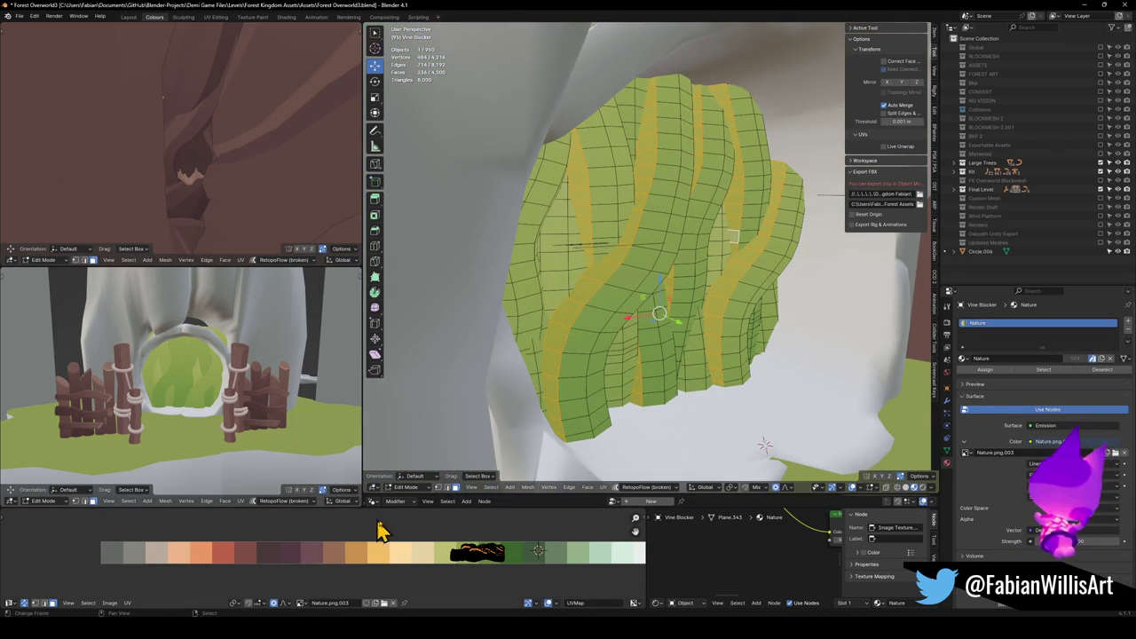
# Slide the selected vines' UVs about 0.0156 along the palette to another green.
pyautogui.press('g')
pyautogui.click(470, 550)
pyautogui.press('KP_Decimal')
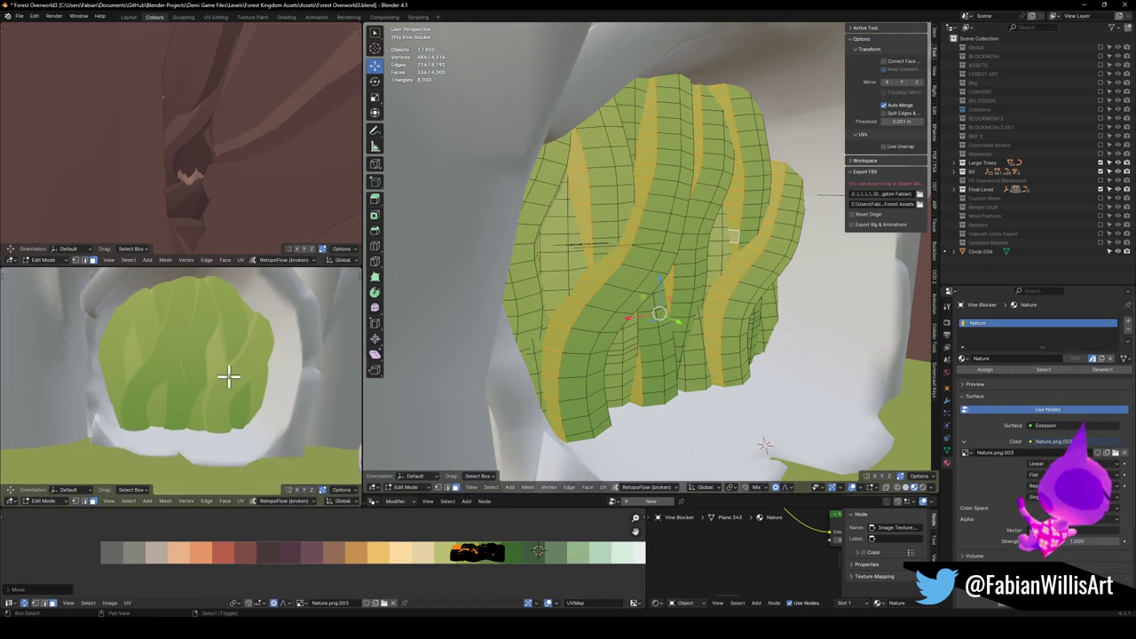
pyautogui.scroll(-3, 266, 390)
pyautogui.scroll(2, 277, 374)
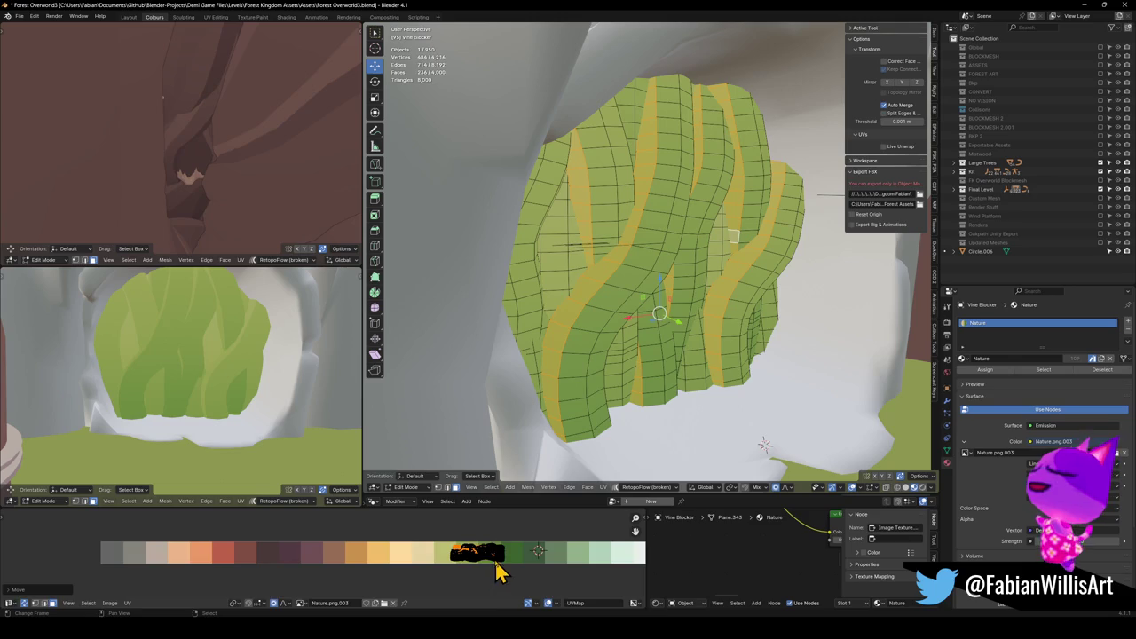
pyautogui.press('g')
pyautogui.press('x')
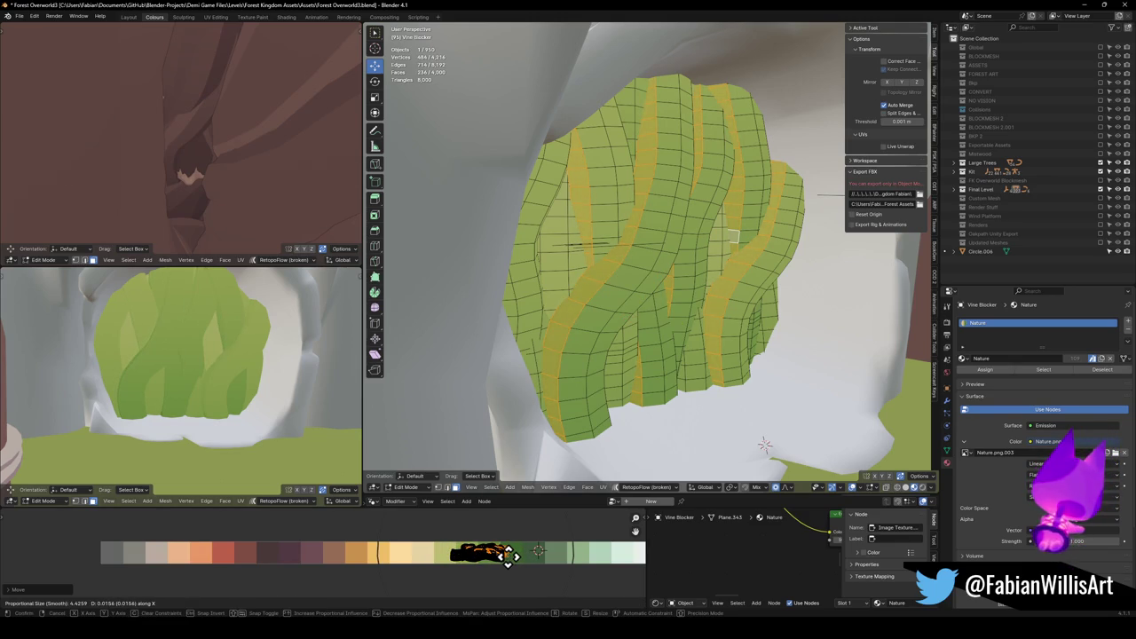
pyautogui.click(516, 556)
pyautogui.scroll(-3, 194, 344)
pyautogui.scroll(3, 226, 379)
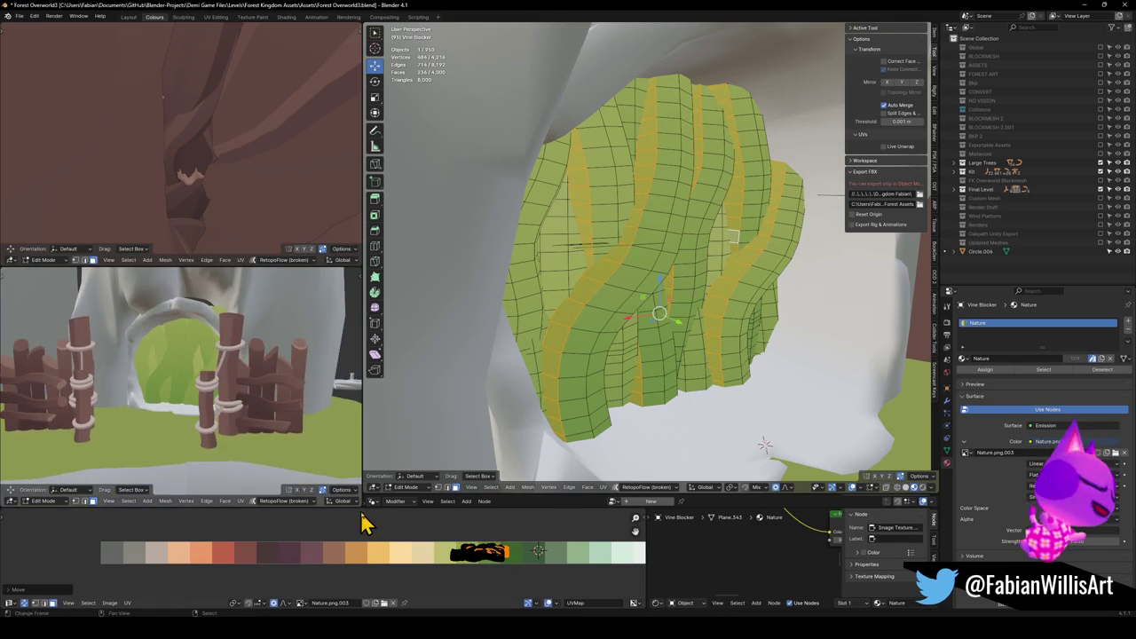
pyautogui.moveTo(226, 379)
pyautogui.mouseDown()
pyautogui.moveTo(246, 375)
pyautogui.moveTo(235, 377)
pyautogui.mouseUp()
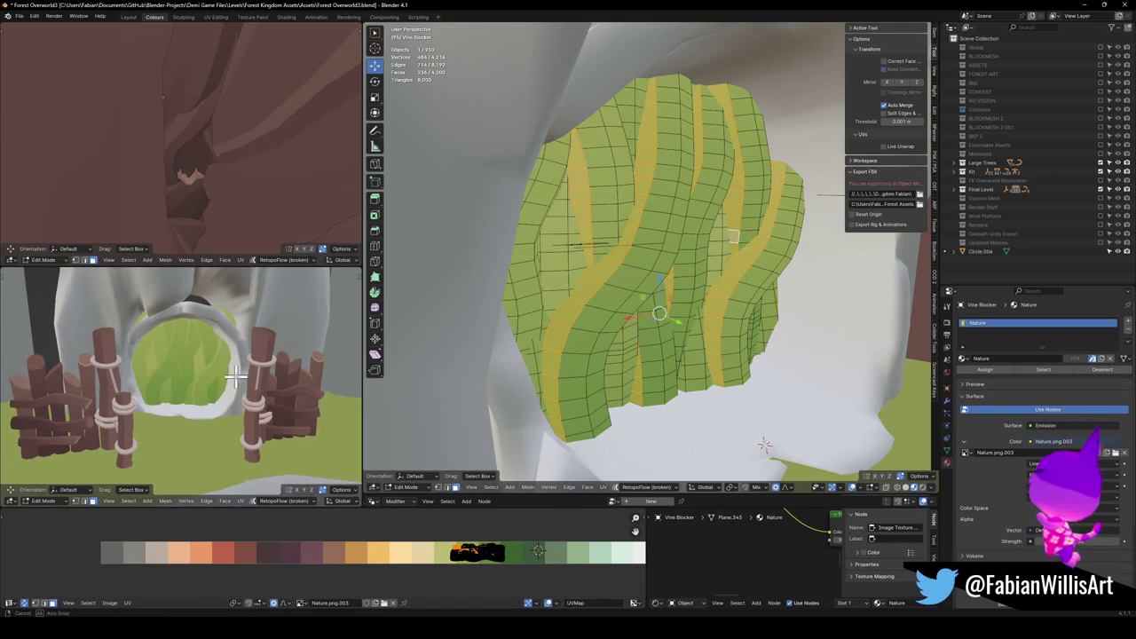
pyautogui.scroll(5, 652, 299)
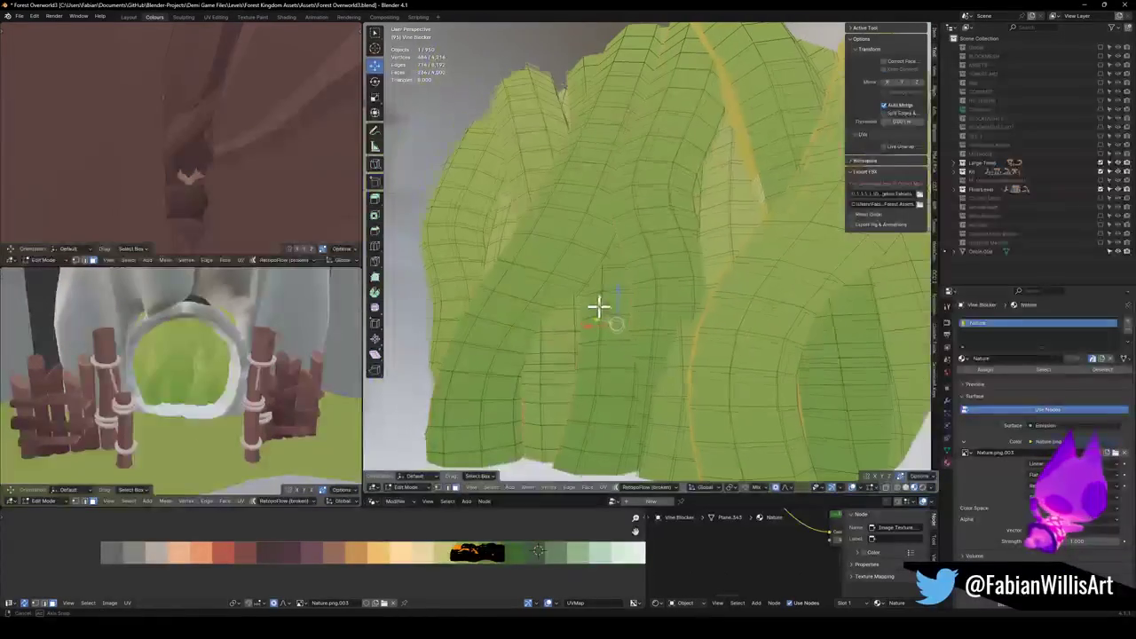
# Select two face loops of one vine and move its UVs onto a new palette green.
pyautogui.hotkey('alt', 'a')
pyautogui.keyDown('alt'); pyautogui.click(507, 380); pyautogui.keyUp('alt')
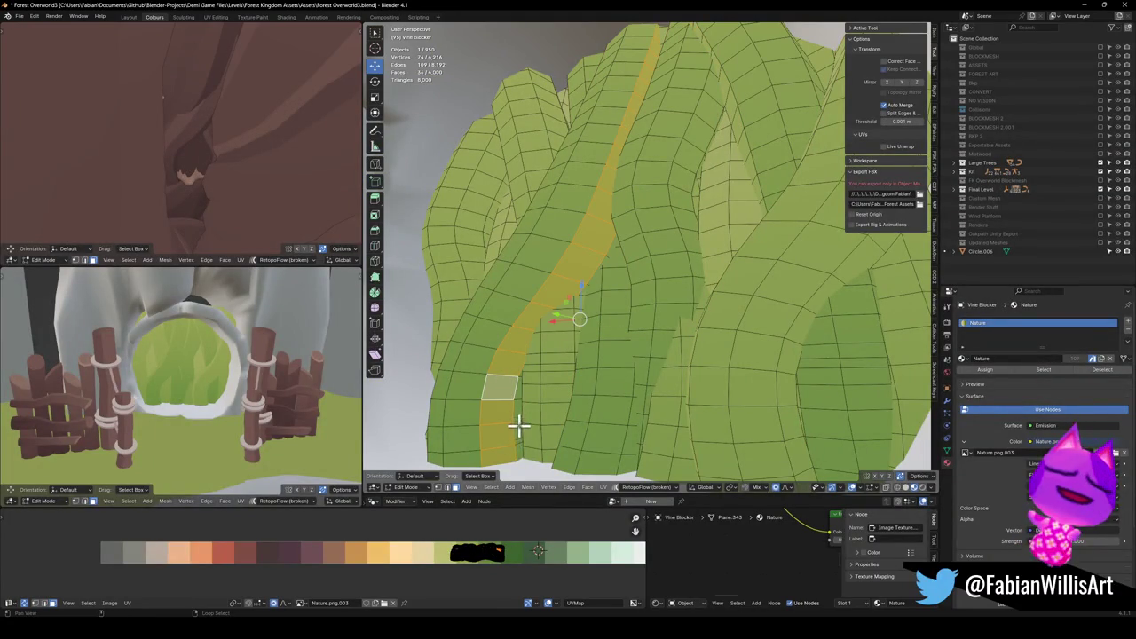
pyautogui.keyDown('alt'); pyautogui.keyDown('shift'); pyautogui.click(519, 426); pyautogui.keyUp('shift'); pyautogui.keyUp('alt')
pyautogui.press('g')
pyautogui.click(509, 545)
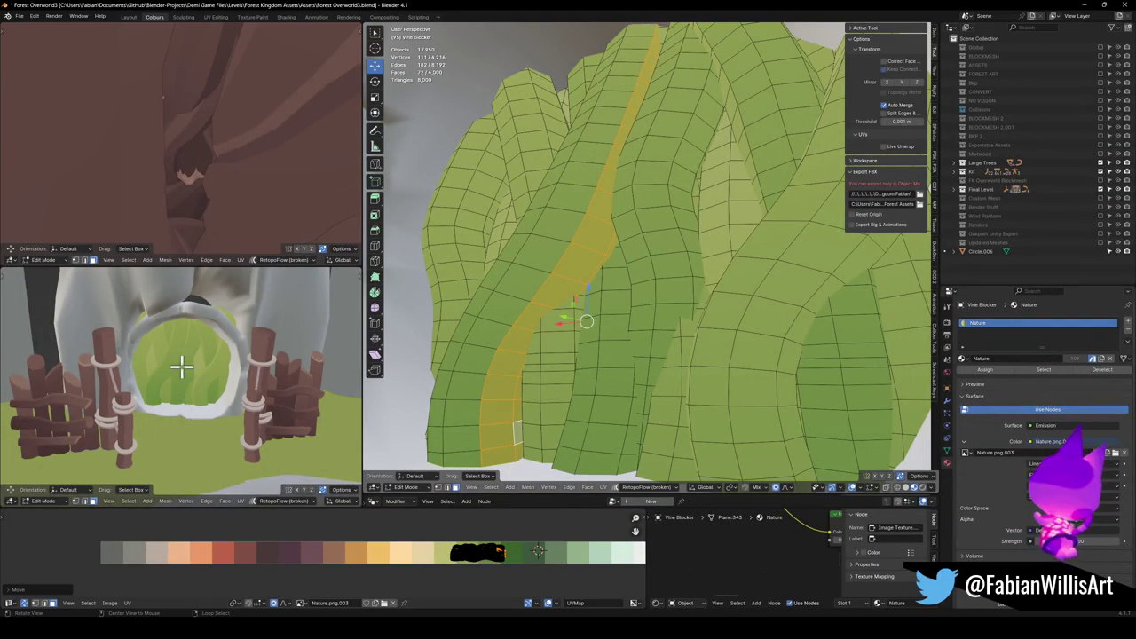
# Slide the UVs of two more vines to other palette swatches for different greens.
pyautogui.scroll(4, 180, 365)
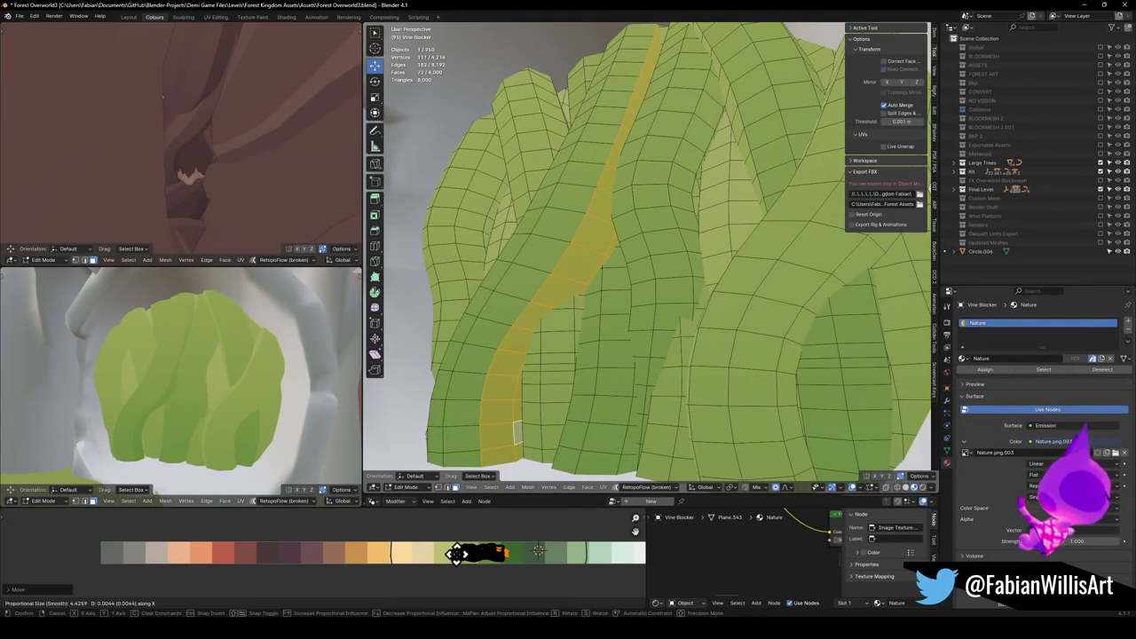
pyautogui.scroll(-6, 208, 352)
pyautogui.scroll(-4, 241, 367)
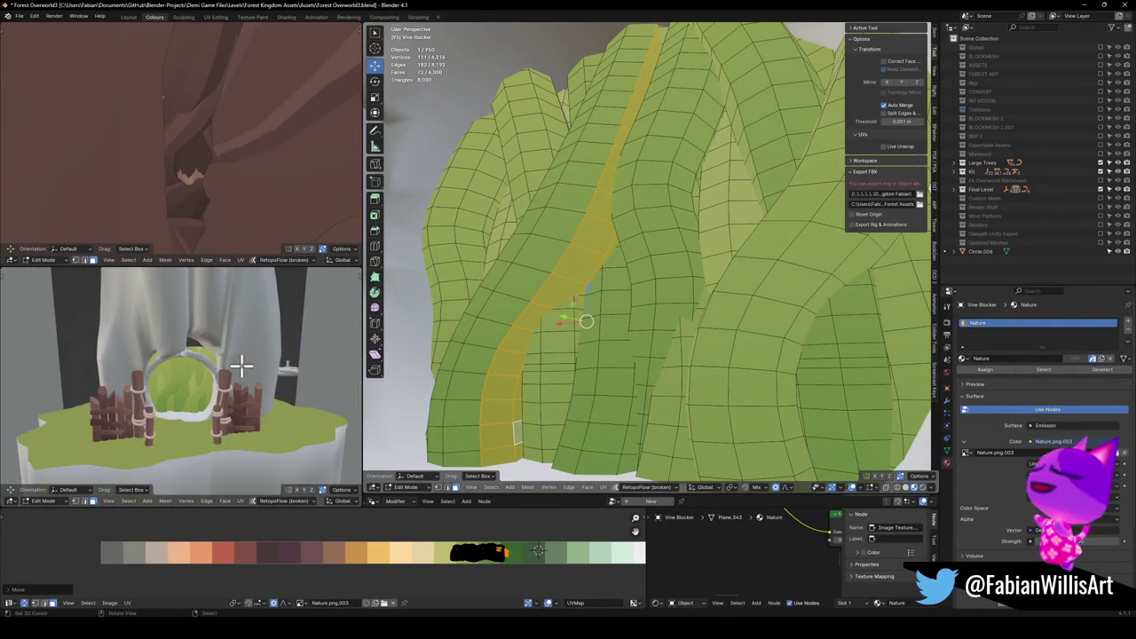
pyautogui.scroll(6, 236, 368)
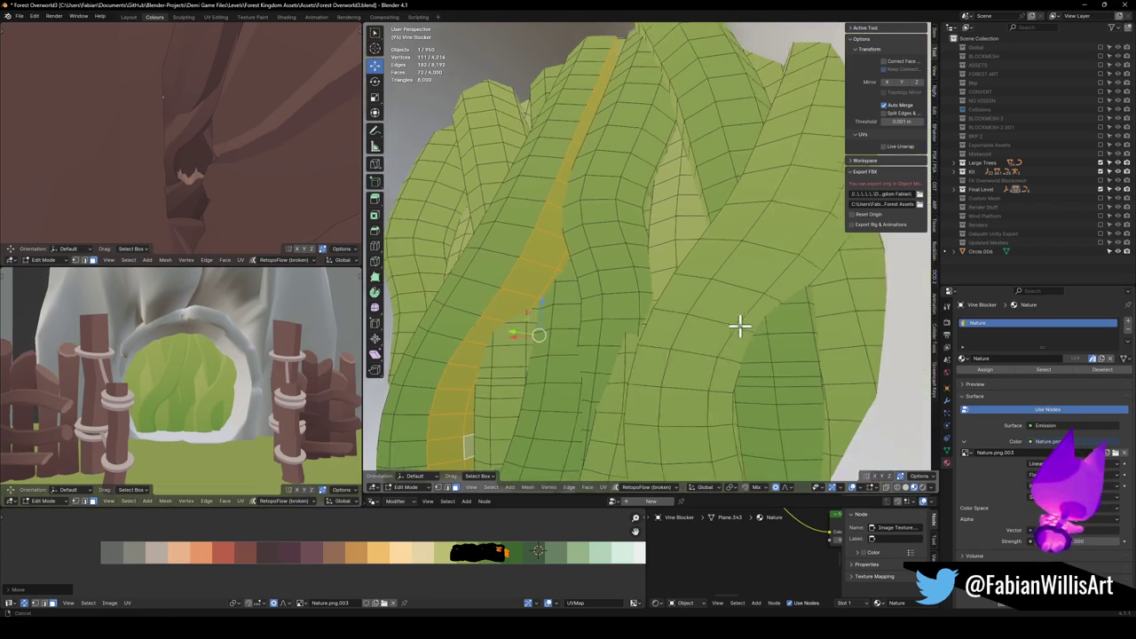
pyautogui.keyDown('alt'); pyautogui.click(594, 262); pyautogui.keyUp('alt')
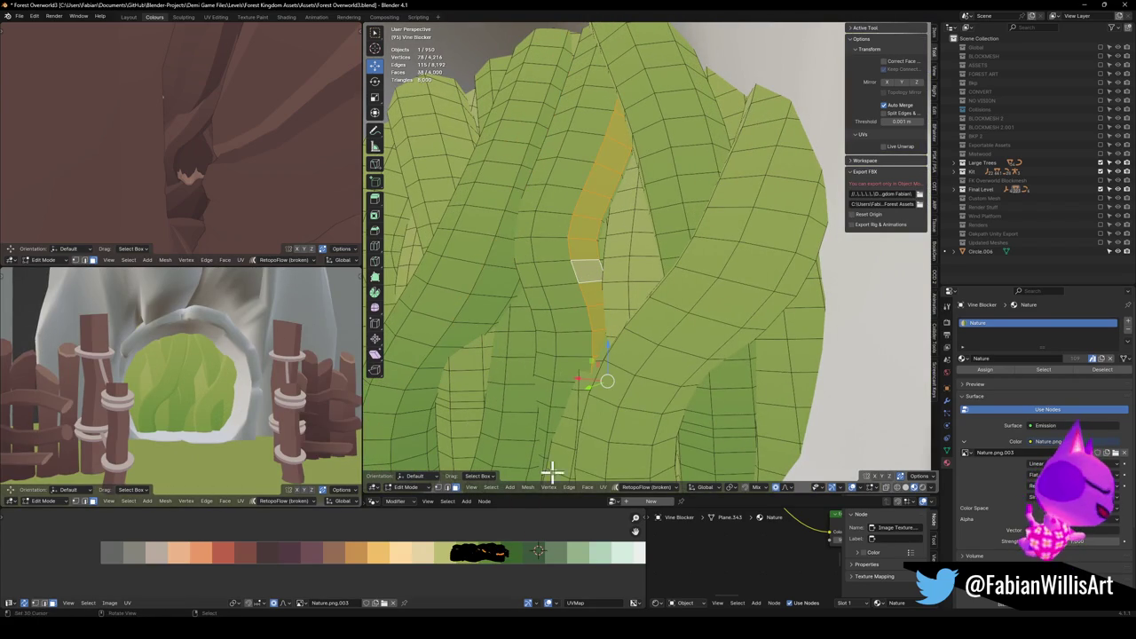
pyautogui.press('g')
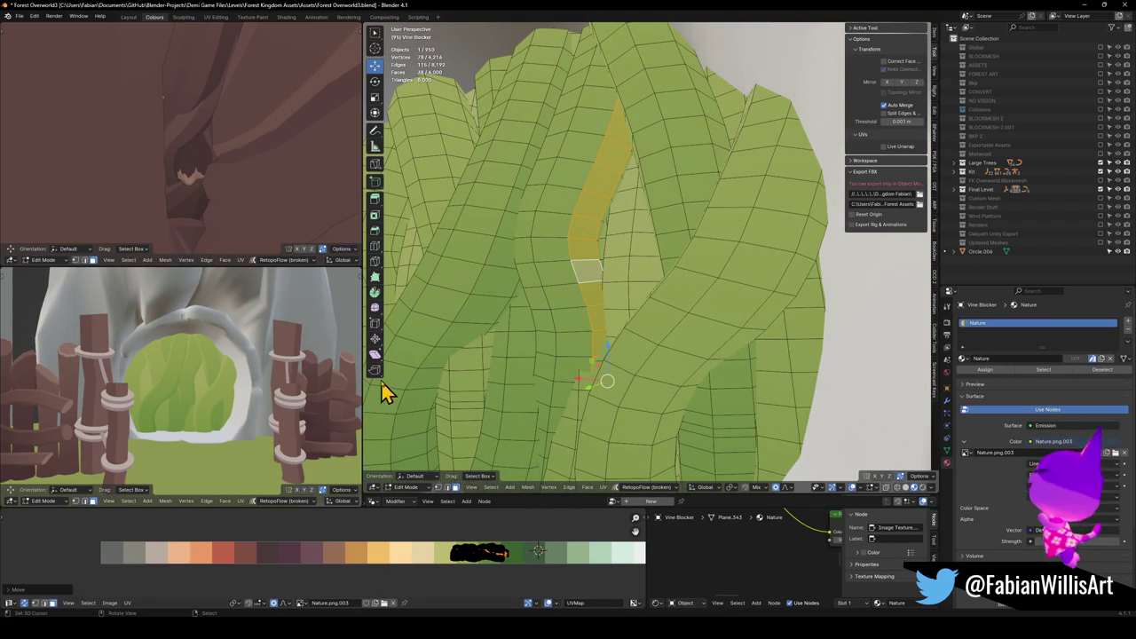
pyautogui.keyDown('alt'); pyautogui.click(645, 396); pyautogui.keyUp('alt')
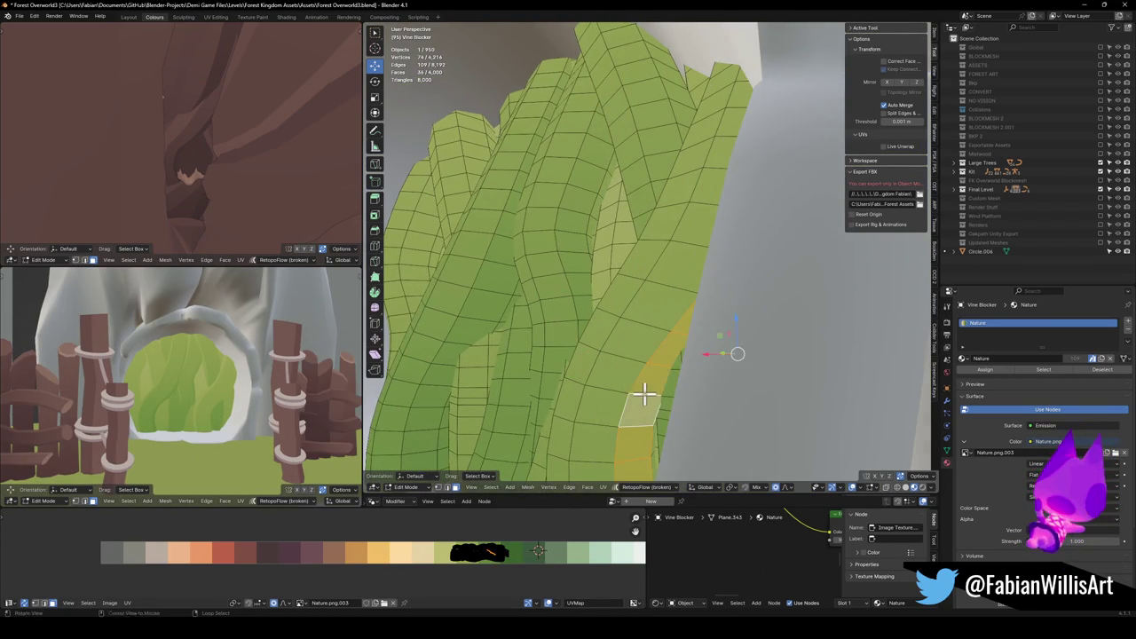
pyautogui.press('g')
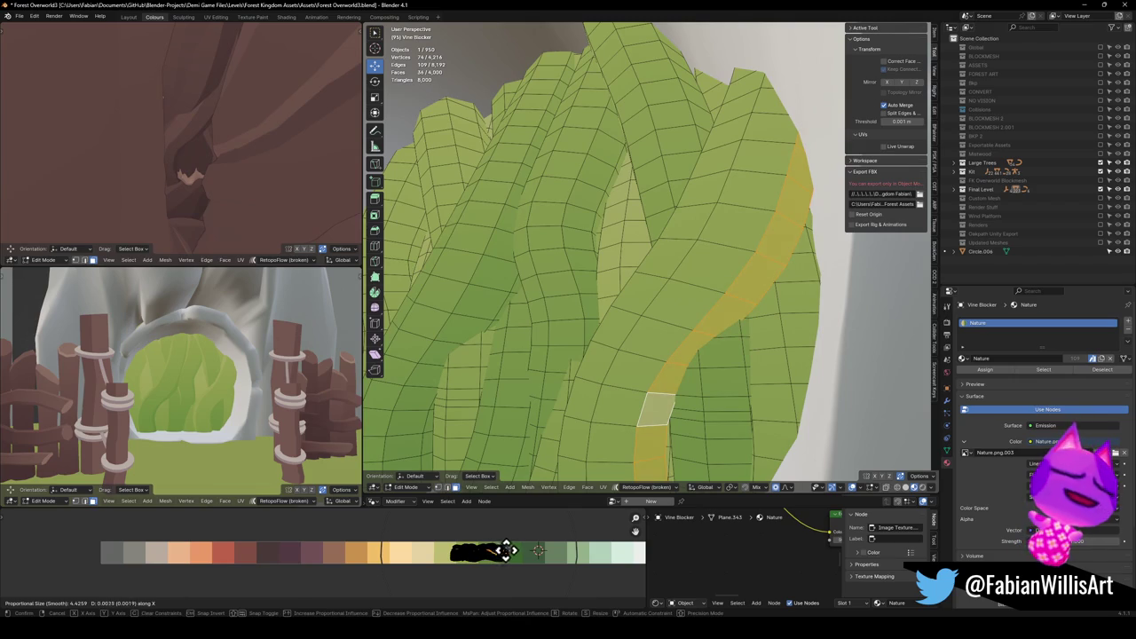
pyautogui.click(506, 551)
# Recolour another vine by sliding its two face loops' UVs horizontally to a new shade.
pyautogui.scroll(2, 248, 377)
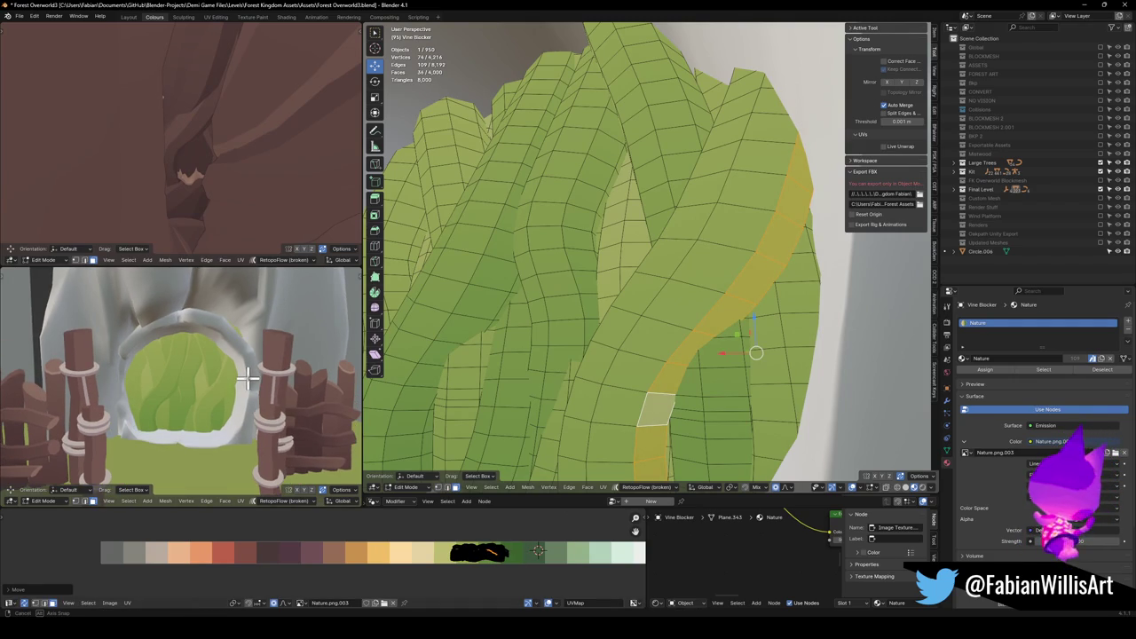
pyautogui.keyDown('alt'); pyautogui.click(487, 266); pyautogui.keyUp('alt')
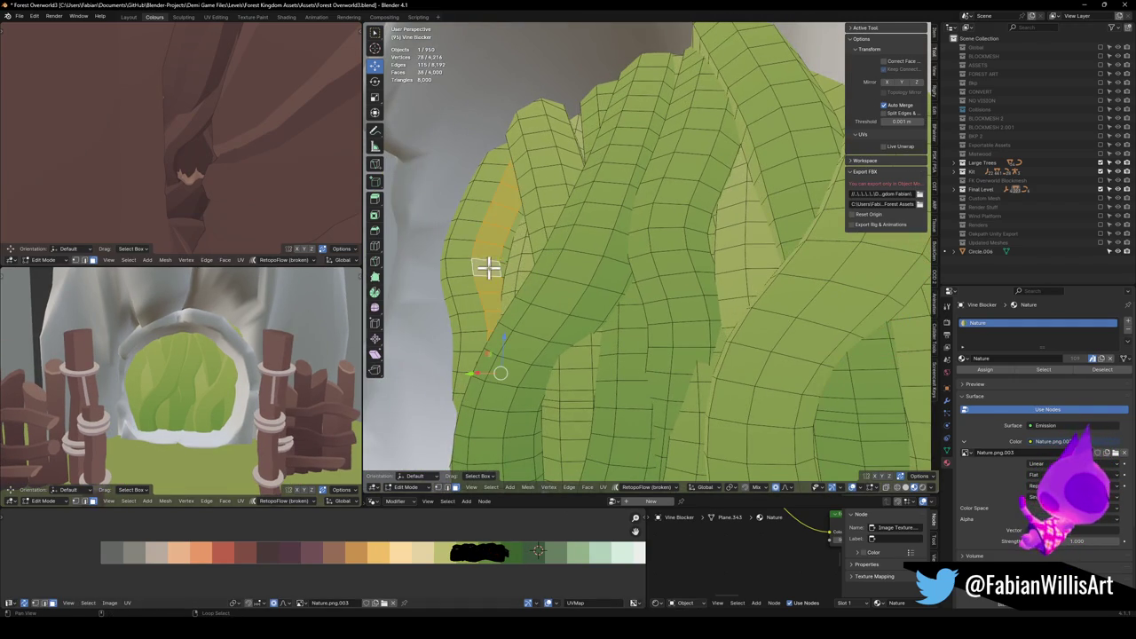
pyautogui.keyDown('alt'); pyautogui.keyDown('shift'); pyautogui.click(501, 259); pyautogui.keyUp('shift'); pyautogui.keyUp('alt')
pyautogui.press('g')
pyautogui.press('x')
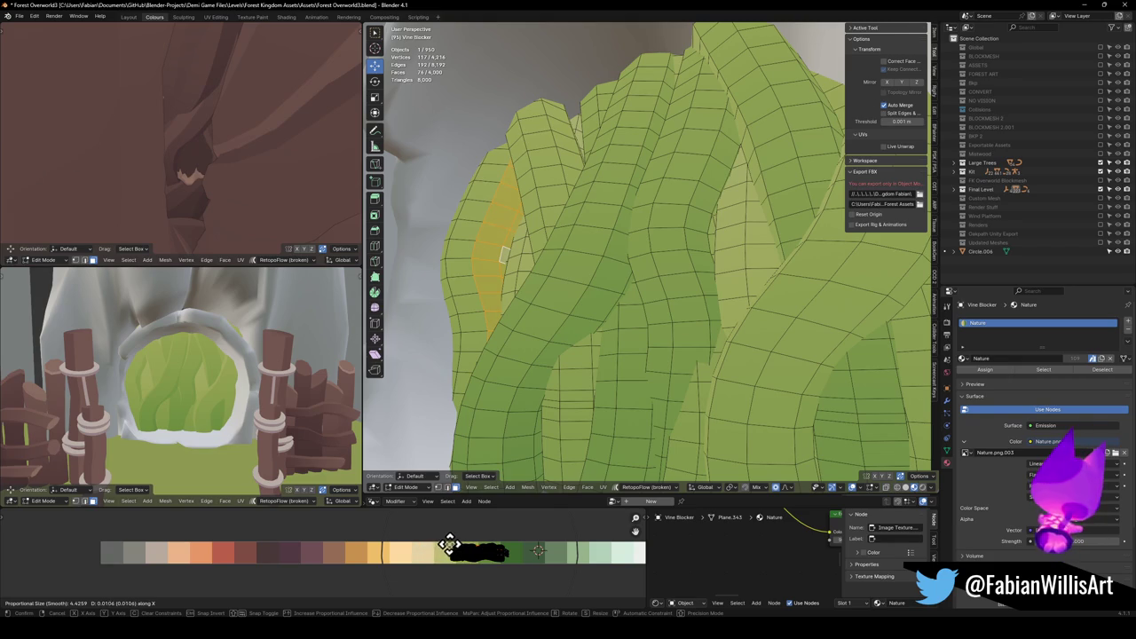
pyautogui.click(450, 545)
# Select one more vine's face loop and slide its UVs horizontally along the palette.
pyautogui.moveTo(531, 332); pyautogui.dragTo(552, 299)
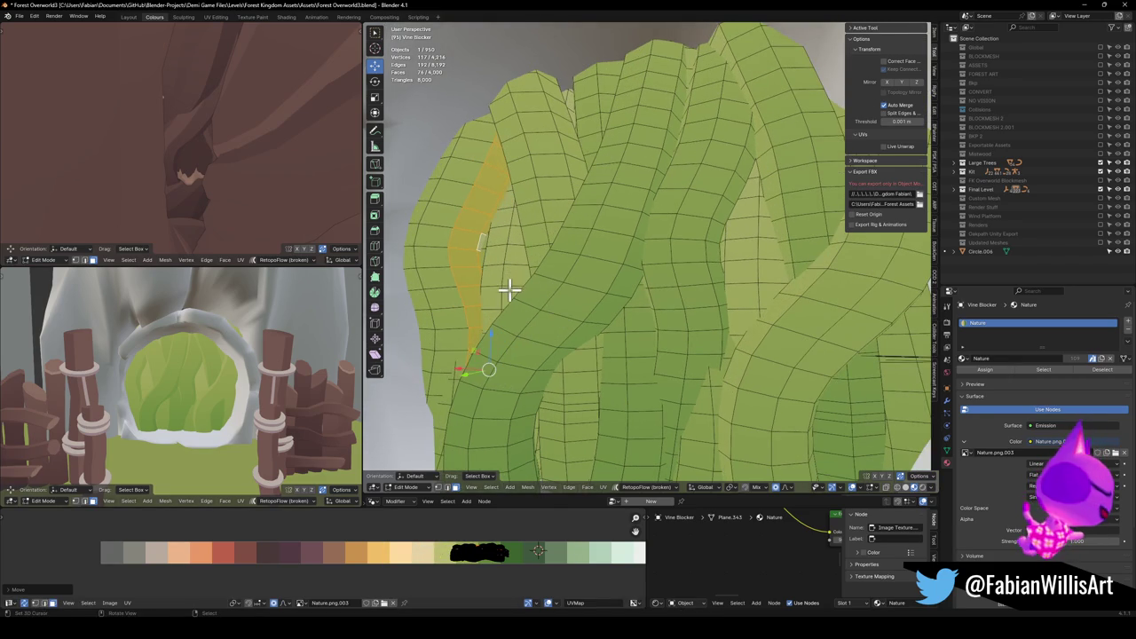
pyautogui.keyDown('alt'); pyautogui.click(512, 286); pyautogui.keyUp('alt')
pyautogui.press('g')
pyautogui.press('x')
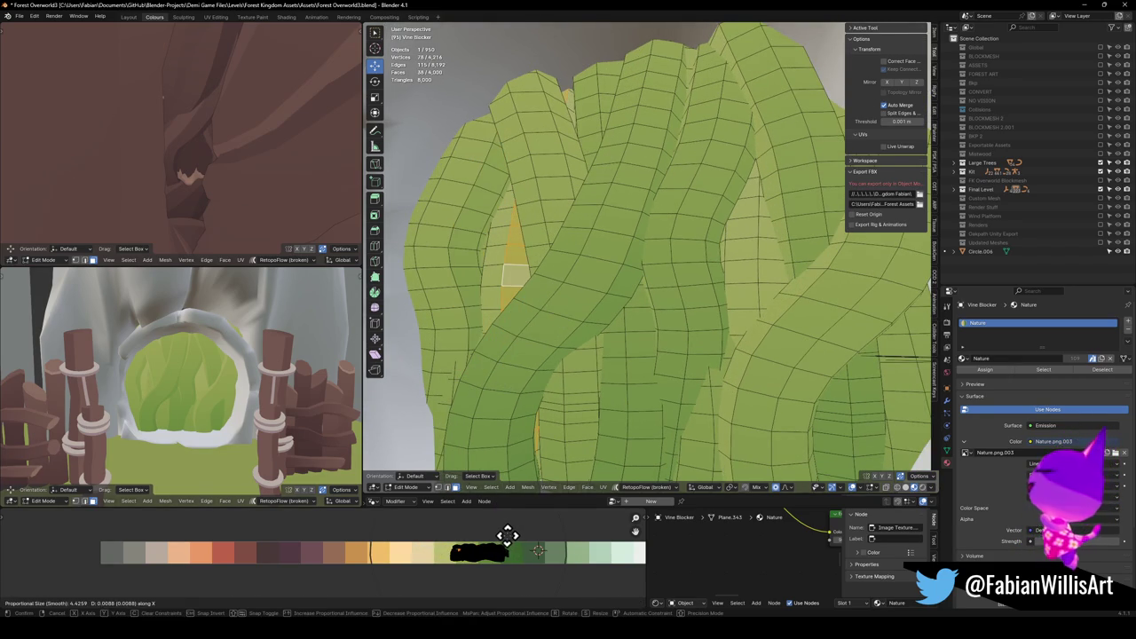
pyautogui.moveTo(751, 337); pyautogui.dragTo(773, 286)
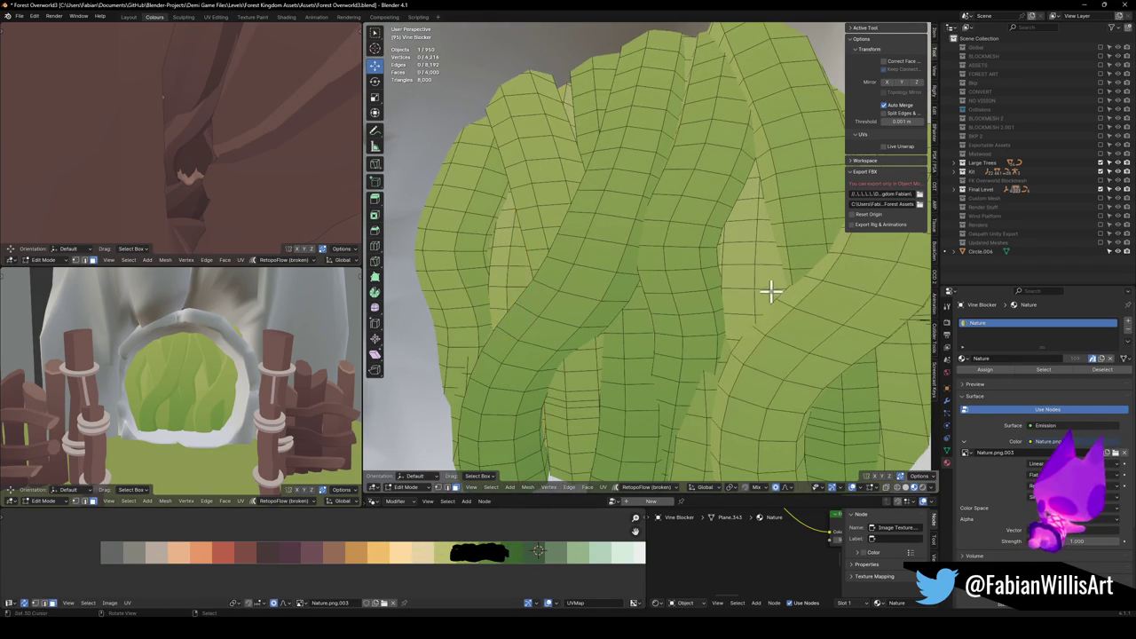
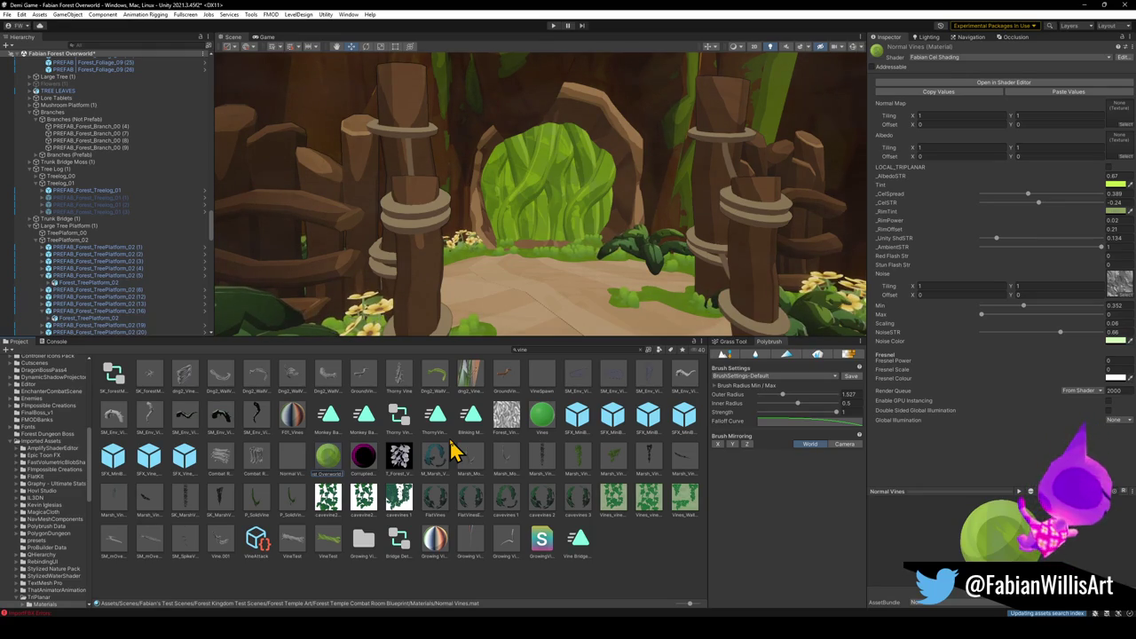
# Name the material Forest Overworld Normal Vines and apply a vine material to the doorway's vine wall.
pyautogui.press('Return')
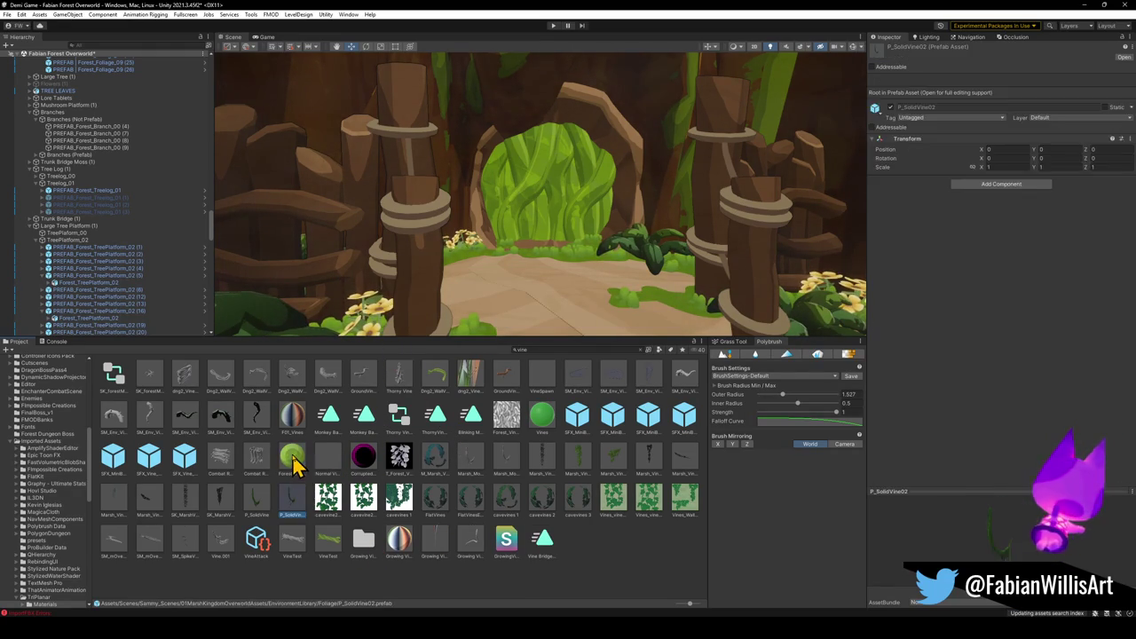
pyautogui.moveTo(300, 428); pyautogui.dragTo(539, 200)
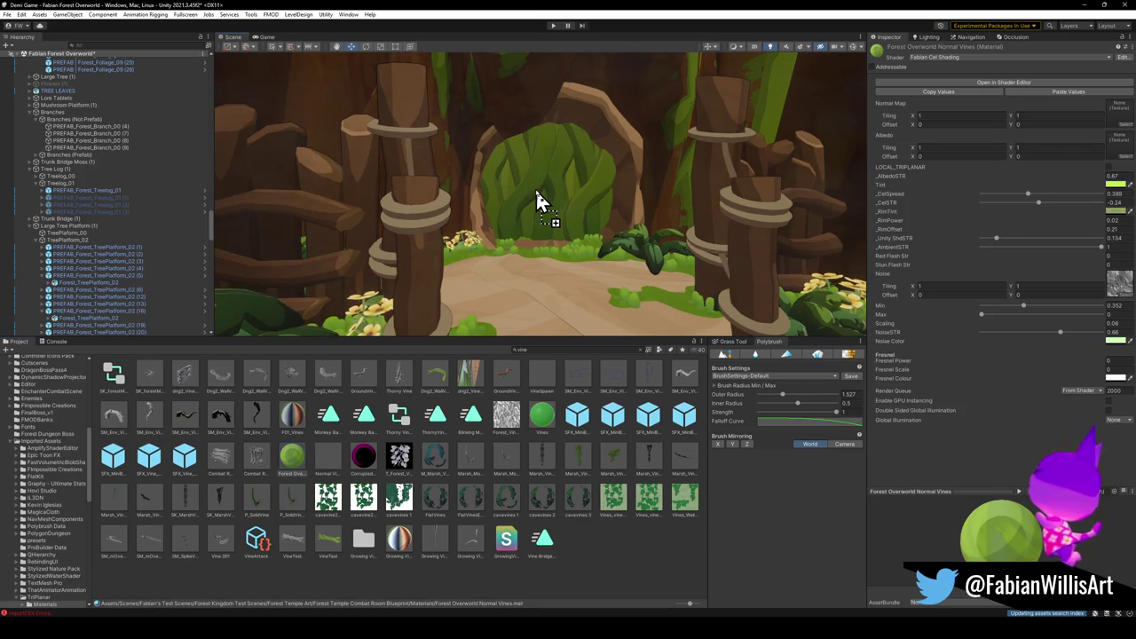
pyautogui.moveTo(539, 200); pyautogui.dragTo(300, 410)
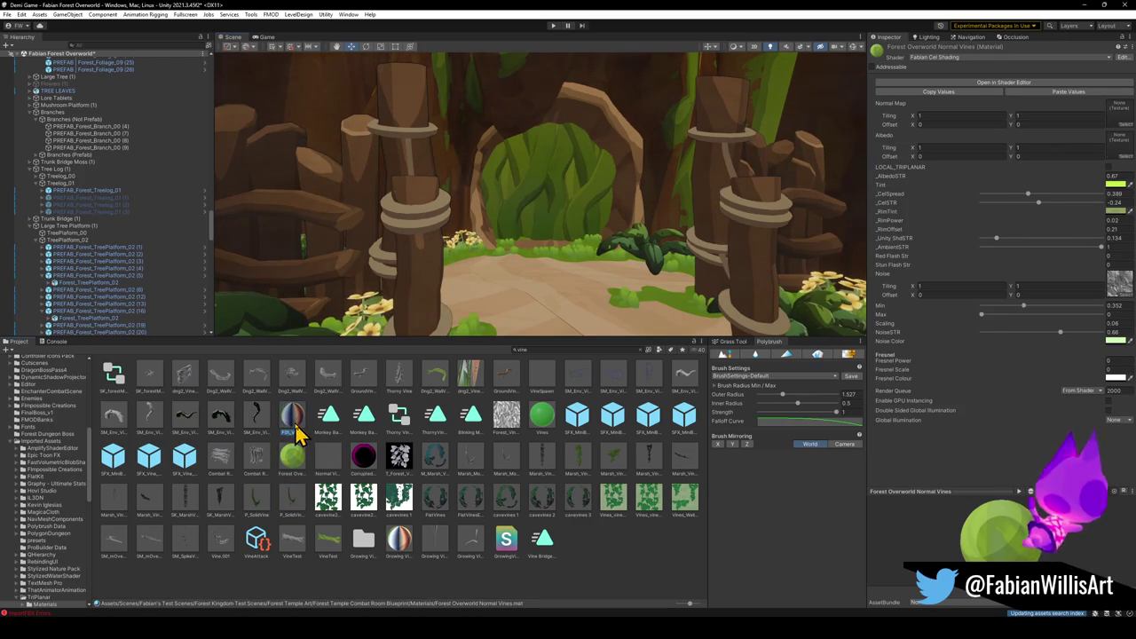
# Rename the F01_Vines material to Forest Overworld Vines.
pyautogui.click(293, 417)
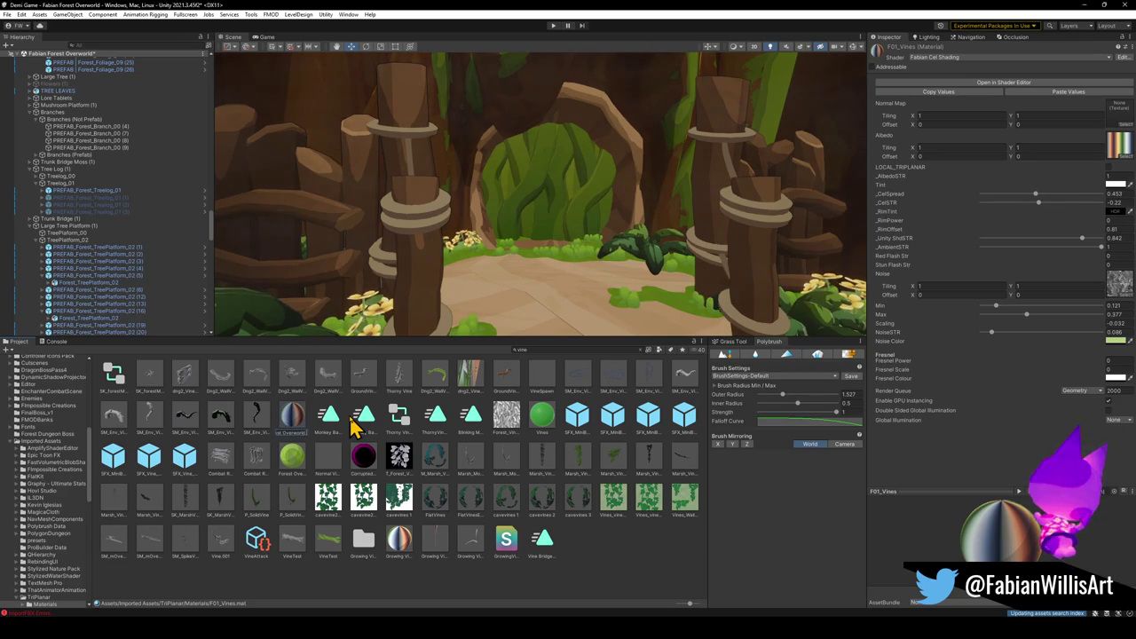
pyautogui.press('Return')
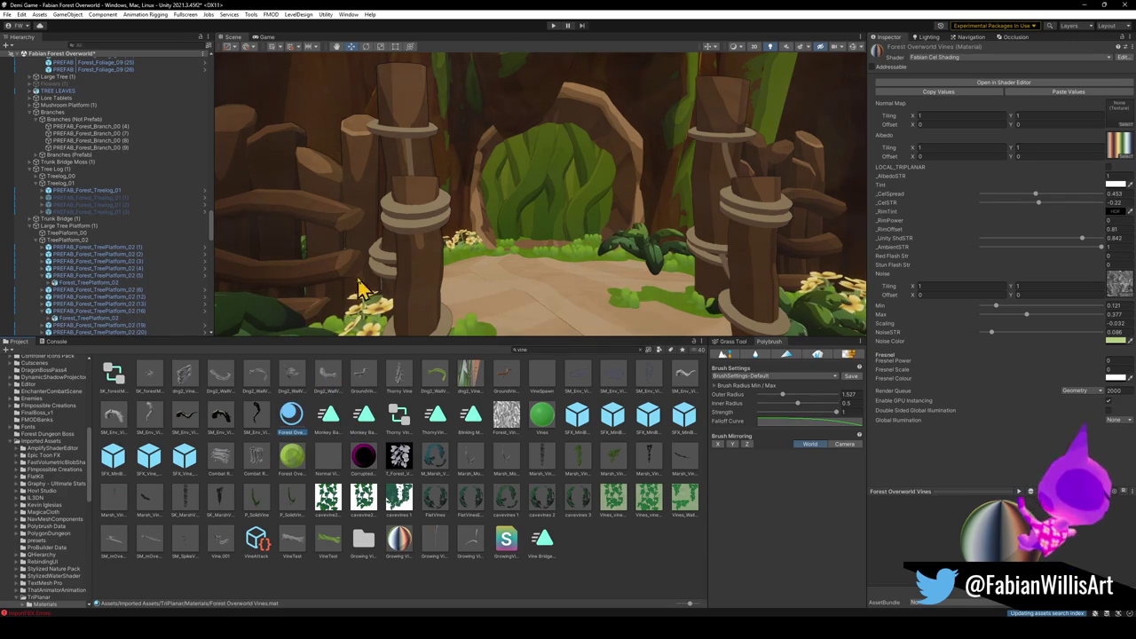
pyautogui.moveTo(563, 203); pyautogui.dragTo(564, 203)
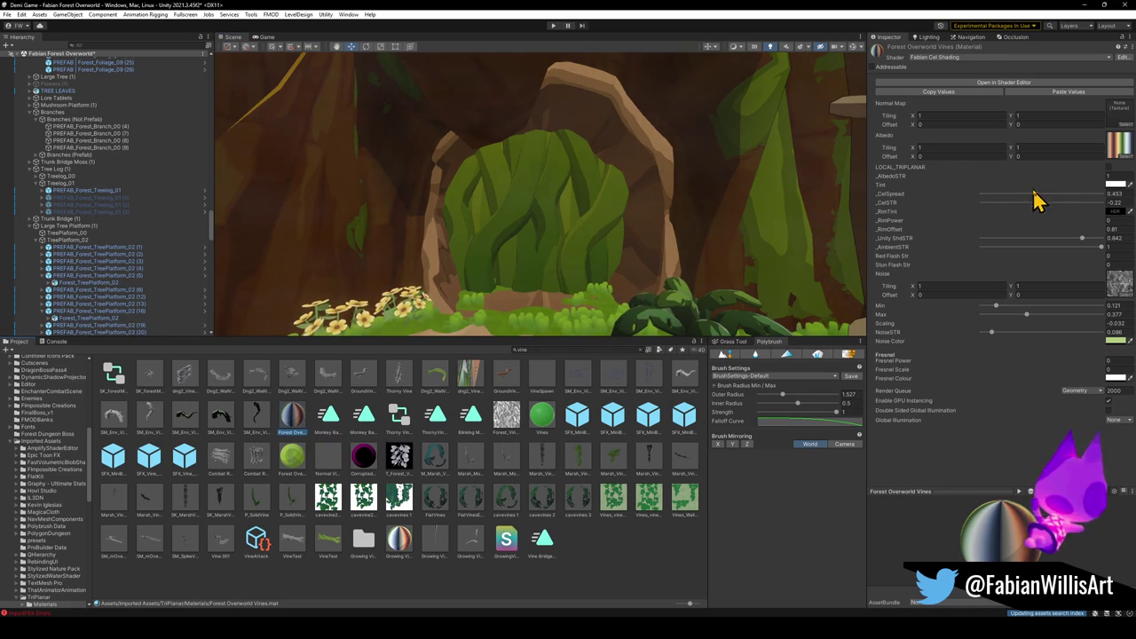
# Raise the vine material's _AlbedoSTR to 2 and lighten _RimTint to a pale yellowish green.
pyautogui.moveTo(1110, 177); pyautogui.dragTo(1117, 176)
pyautogui.moveTo(659, 198); pyautogui.dragTo(653, 203)
pyautogui.moveTo(654, 203); pyautogui.dragTo(1014, 146)
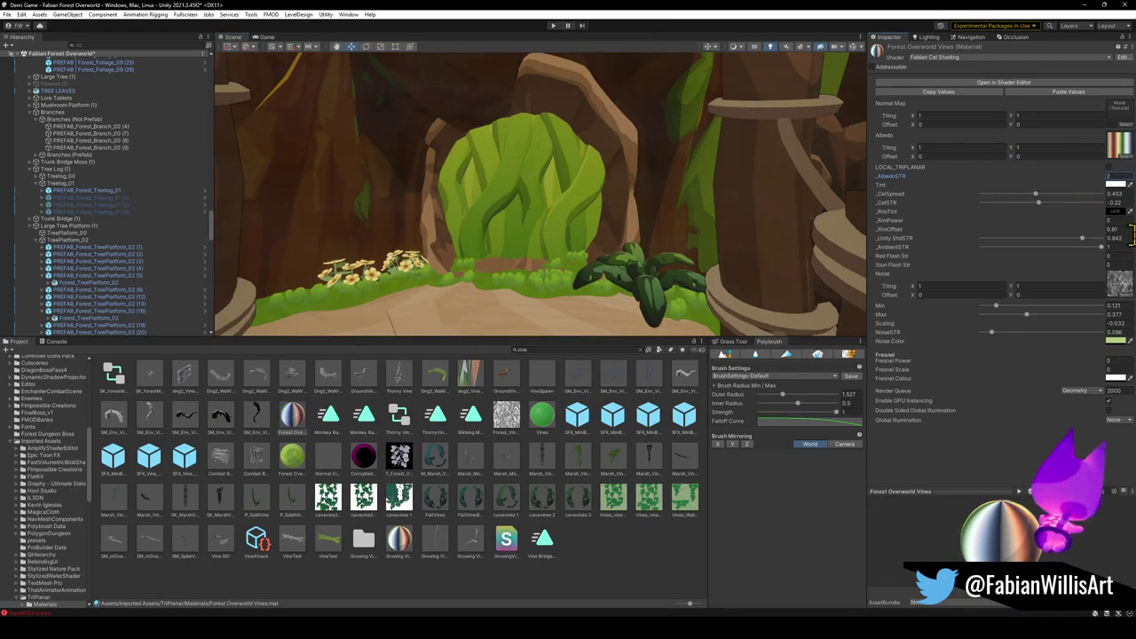
pyautogui.click(1114, 213)
pyautogui.moveTo(1093, 282)
pyautogui.mouseDown()
pyautogui.moveTo(1069, 264)
pyautogui.moveTo(1083, 257)
pyautogui.mouseUp()
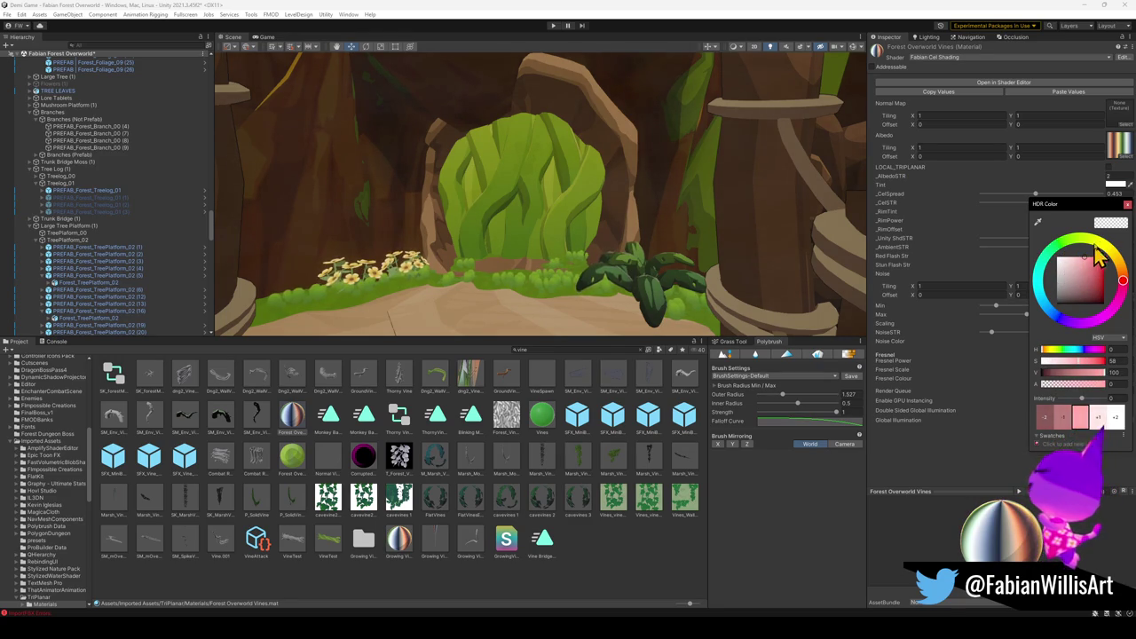
pyautogui.click(1107, 249)
pyautogui.click(1009, 345)
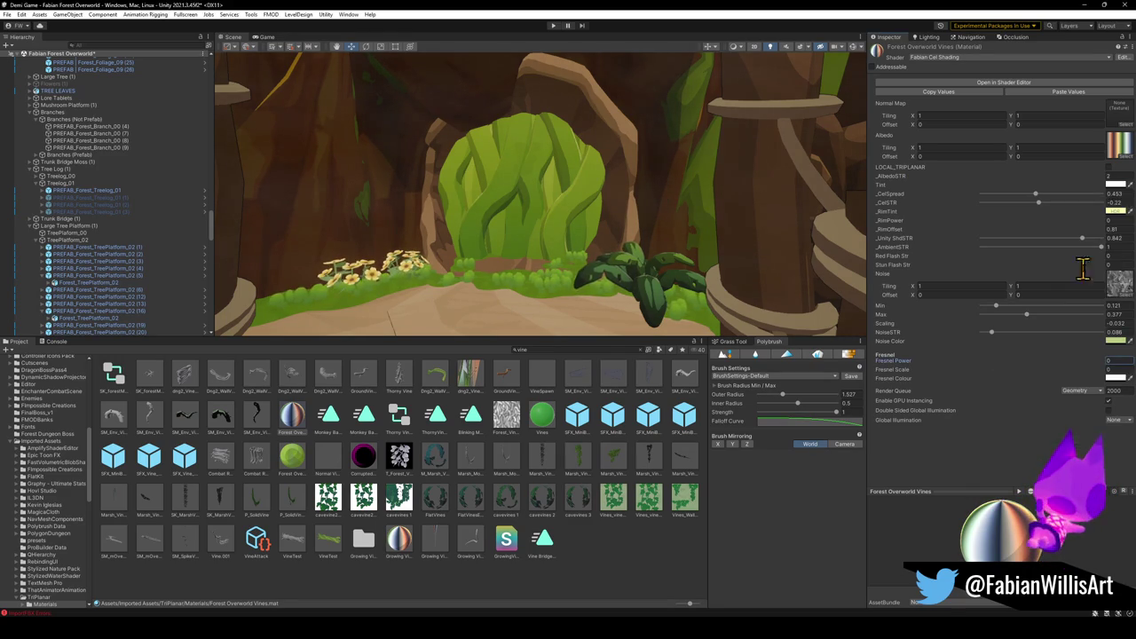
# Set the rim offset to 0.39 and adjust the rim power value.
pyautogui.moveTo(1098, 230); pyautogui.dragTo(1089, 227)
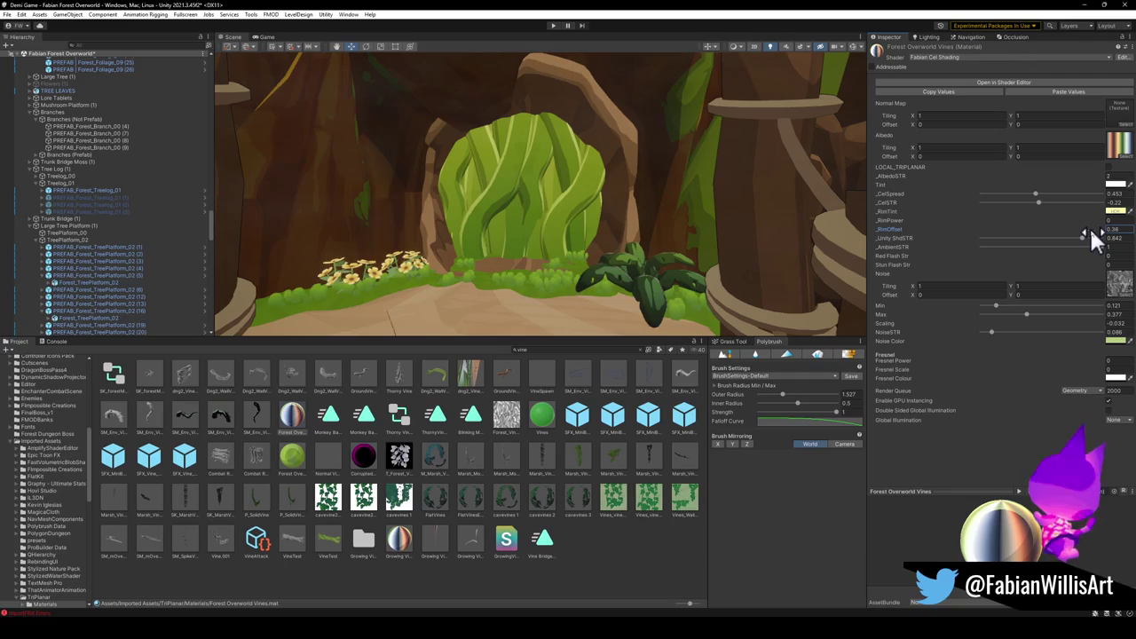
pyautogui.click(1111, 221)
pyautogui.write('0.39')
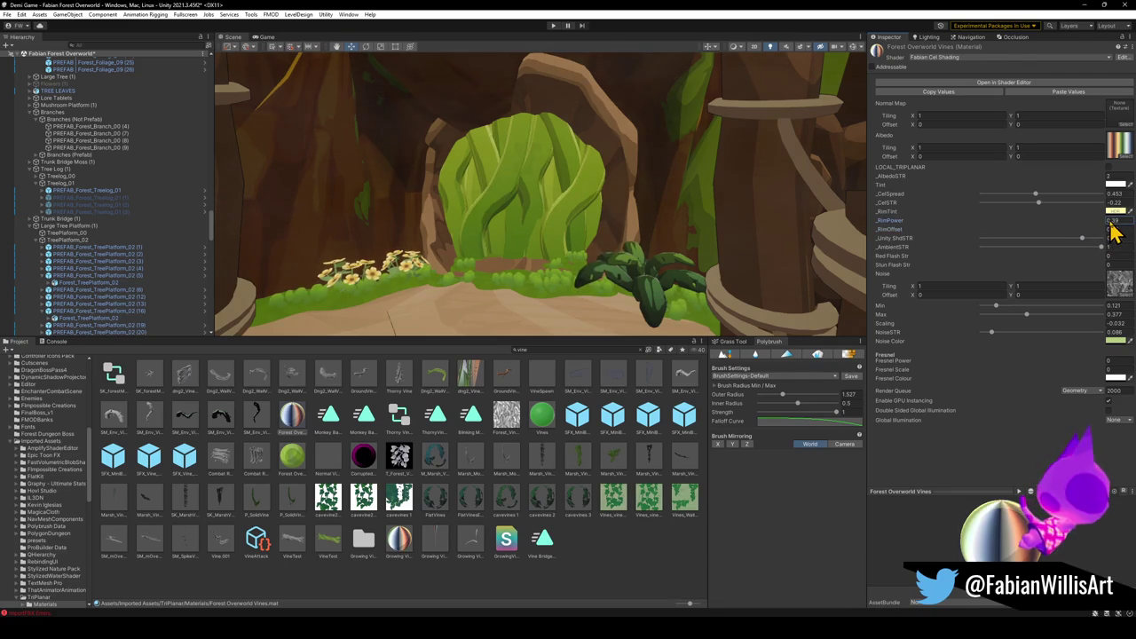
pyautogui.click(1109, 219)
pyautogui.press('BackSpace')
pyautogui.press('BackSpace')
pyautogui.press('BackSpace')
pyautogui.moveTo(820, 204)
pyautogui.mouseDown()
pyautogui.moveTo(585, 221)
pyautogui.moveTo(591, 175)
pyautogui.moveTo(586, 191)
pyautogui.mouseUp()
# Reopen the rim tint colour, then select a moss patch beside the vines.
pyautogui.click(1115, 212)
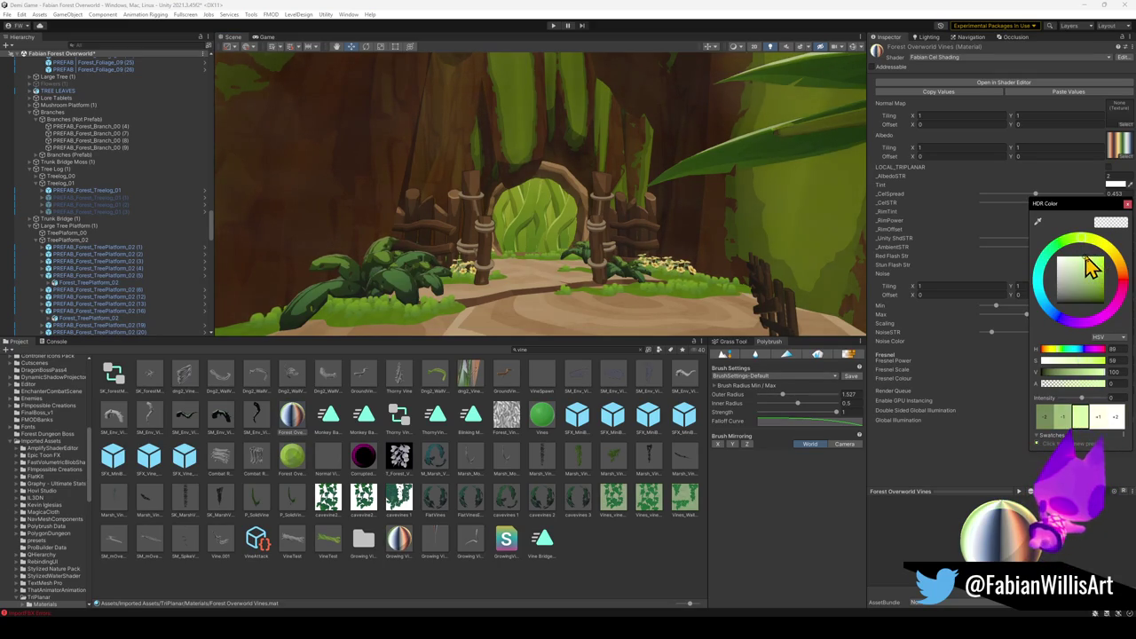
pyautogui.moveTo(661, 218)
pyautogui.mouseDown()
pyautogui.moveTo(588, 219)
pyautogui.moveTo(659, 218)
pyautogui.moveTo(638, 228)
pyautogui.moveTo(701, 257)
pyautogui.moveTo(629, 224)
pyautogui.moveTo(600, 292)
pyautogui.moveTo(560, 275)
pyautogui.mouseUp()
pyautogui.click(560, 275)
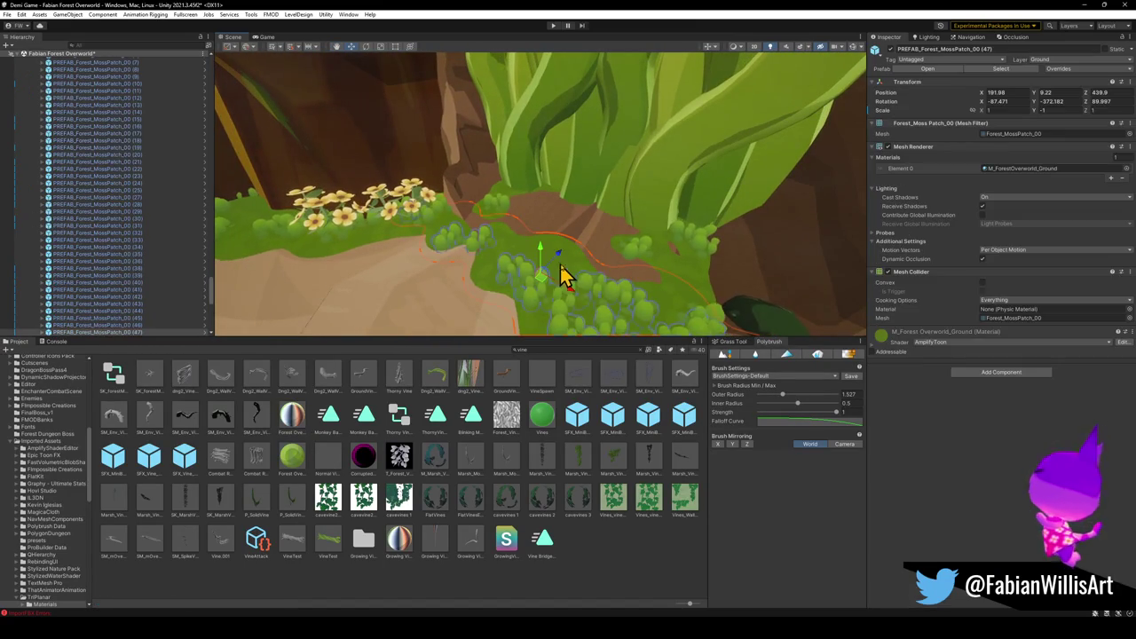
# Lower and shrink the ground-moss patch under the vines, then duplicate it to the right.
pyautogui.click(679, 272)
pyautogui.moveTo(648, 257)
pyautogui.mouseDown()
pyautogui.moveTo(477, 246)
pyautogui.moveTo(606, 260)
pyautogui.moveTo(578, 243)
pyautogui.moveTo(713, 197)
pyautogui.moveTo(763, 165)
pyautogui.moveTo(811, 157)
pyautogui.moveTo(855, 198)
pyautogui.moveTo(806, 188)
pyautogui.moveTo(851, 287)
pyautogui.moveTo(911, 284)
pyautogui.moveTo(429, 157)
pyautogui.moveTo(552, 230)
pyautogui.moveTo(560, 259)
pyautogui.moveTo(578, 215)
pyautogui.moveTo(497, 223)
pyautogui.moveTo(457, 211)
pyautogui.moveTo(613, 192)
pyautogui.moveTo(428, 216)
pyautogui.moveTo(424, 229)
pyautogui.moveTo(574, 246)
pyautogui.moveTo(553, 241)
pyautogui.moveTo(577, 236)
pyautogui.mouseUp()
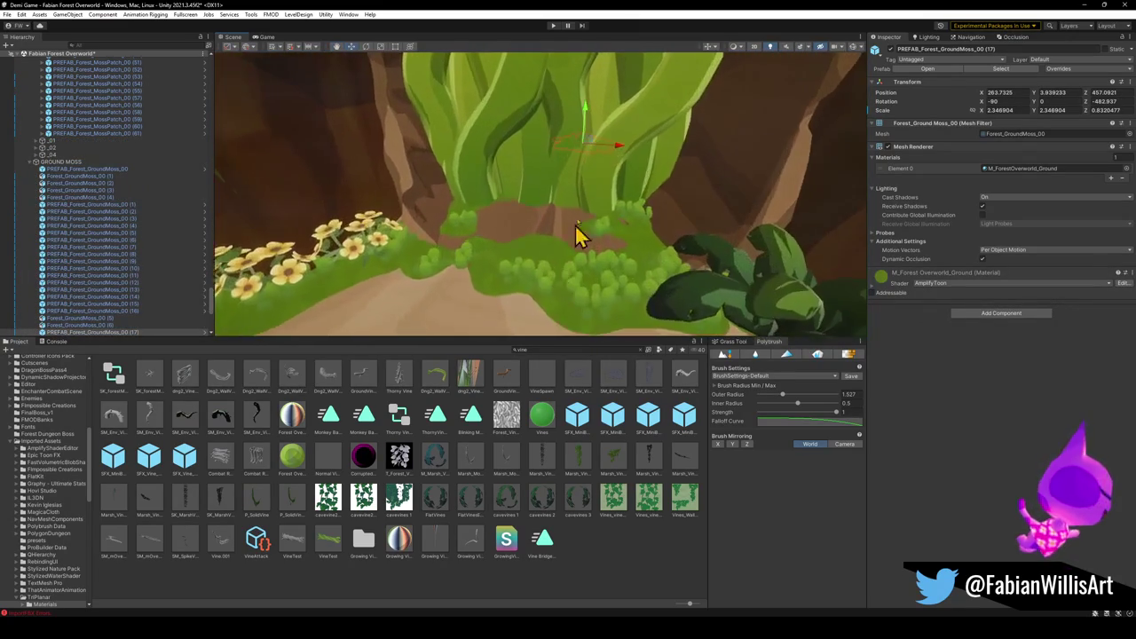
pyautogui.click(543, 202)
pyautogui.moveTo(543, 202)
pyautogui.mouseDown()
pyautogui.moveTo(515, 233)
pyautogui.moveTo(523, 223)
pyautogui.moveTo(537, 241)
pyautogui.moveTo(616, 239)
pyautogui.moveTo(616, 249)
pyautogui.moveTo(621, 205)
pyautogui.moveTo(482, 238)
pyautogui.moveTo(682, 269)
pyautogui.moveTo(642, 248)
pyautogui.moveTo(684, 254)
pyautogui.moveTo(677, 225)
pyautogui.moveTo(607, 209)
pyautogui.moveTo(570, 228)
pyautogui.moveTo(457, 192)
pyautogui.mouseUp()
pyautogui.scroll(3, 550, 248)
pyautogui.hotkey('ctrl', 'd')
pyautogui.click(583, 564)
# Inspect the leafy arch, selecting the doorway wall and its parent MESH object.
pyautogui.moveTo(523, 208); pyautogui.dragTo(508, 200)
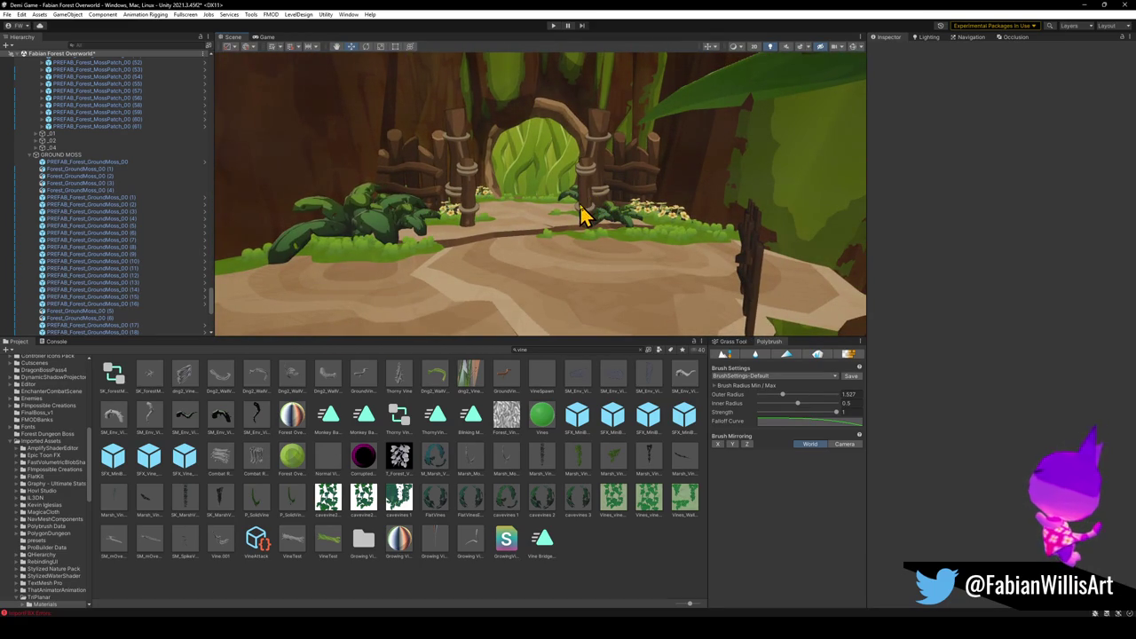
pyautogui.moveTo(557, 251)
pyautogui.mouseDown()
pyautogui.moveTo(580, 228)
pyautogui.moveTo(567, 210)
pyautogui.moveTo(552, 240)
pyautogui.mouseUp()
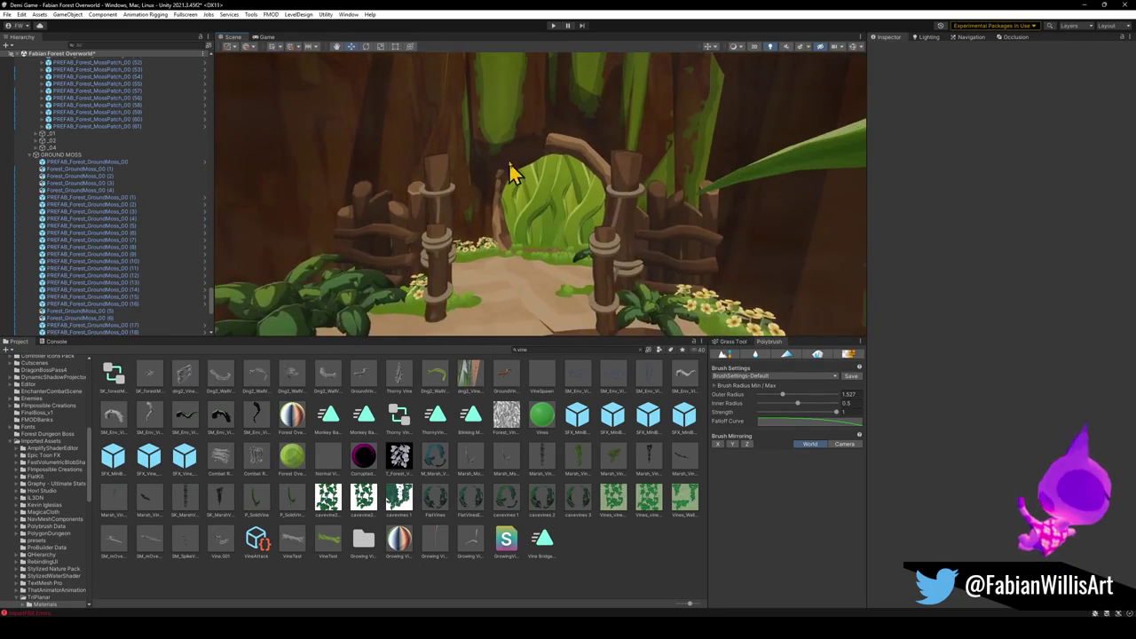
pyautogui.click(517, 160)
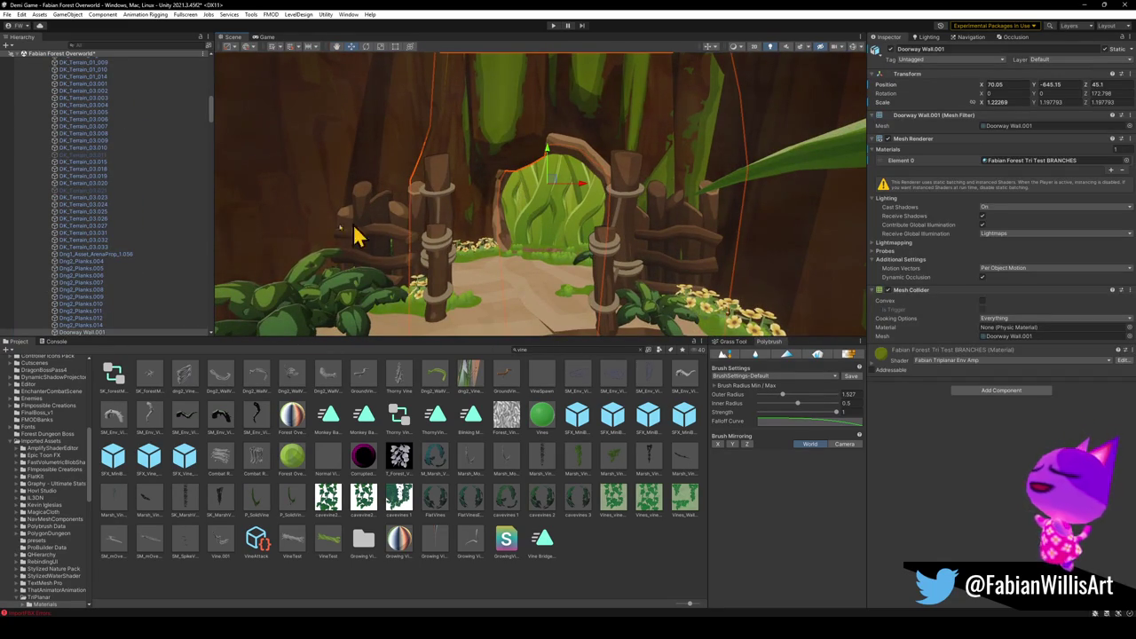
pyautogui.click(157, 281)
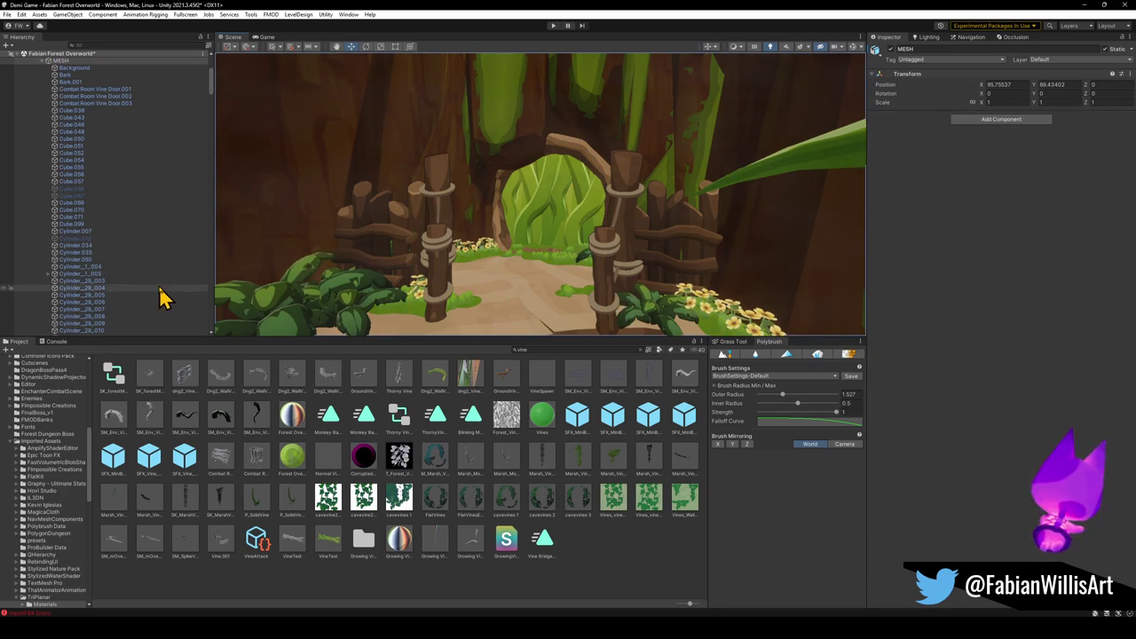
pyautogui.click(598, 541)
pyautogui.moveTo(543, 202)
pyautogui.mouseDown()
pyautogui.moveTo(536, 191)
pyautogui.moveTo(563, 193)
pyautogui.moveTo(609, 219)
pyautogui.moveTo(599, 240)
pyautogui.mouseUp()
# Make the Forest Overworld Vines rim tint a deeper, more saturated green with a slight hue shift.
pyautogui.click(295, 433)
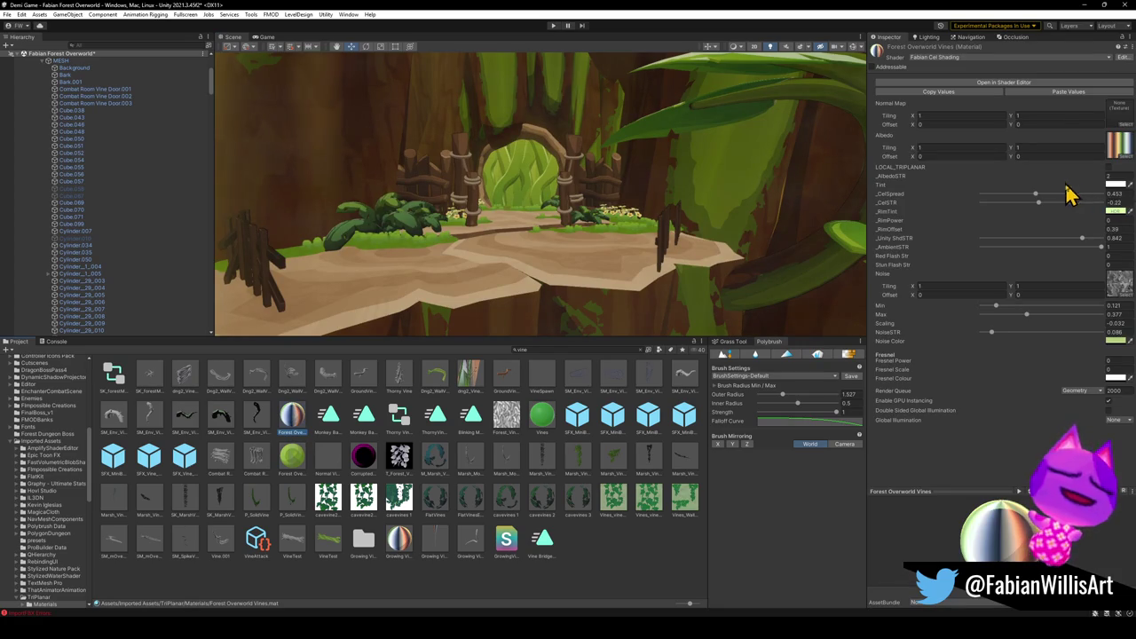
pyautogui.click(1113, 211)
pyautogui.moveTo(1085, 267)
pyautogui.mouseDown()
pyautogui.moveTo(1096, 295)
pyautogui.moveTo(1094, 272)
pyautogui.mouseUp()
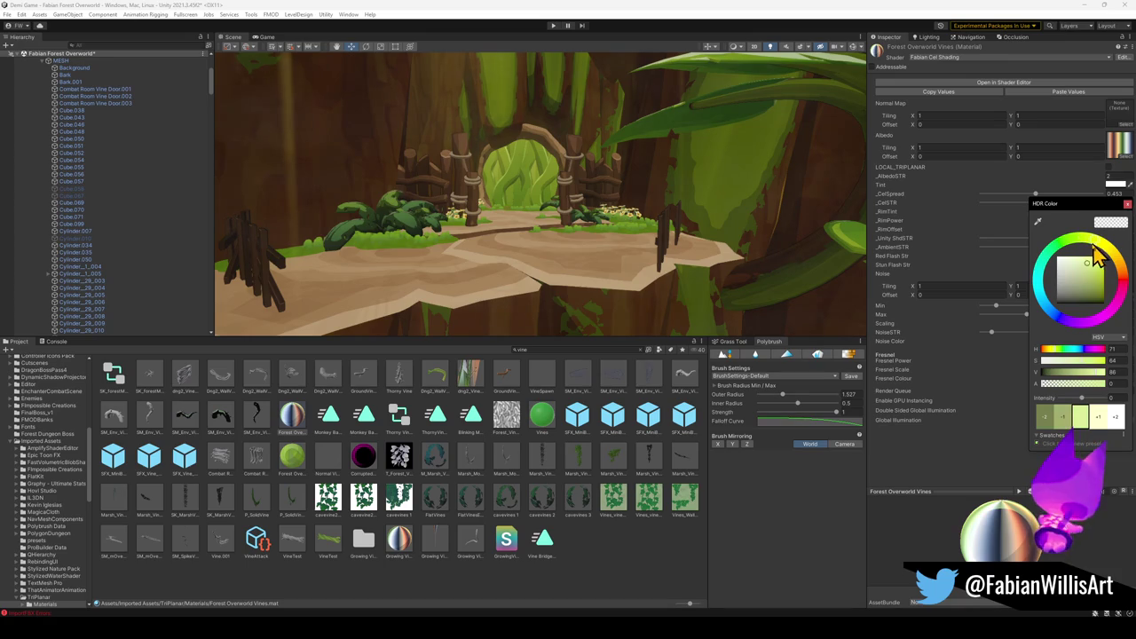
pyautogui.moveTo(1088, 255)
pyautogui.mouseDown()
pyautogui.moveTo(1095, 249)
pyautogui.moveTo(1092, 276)
pyautogui.mouseUp()
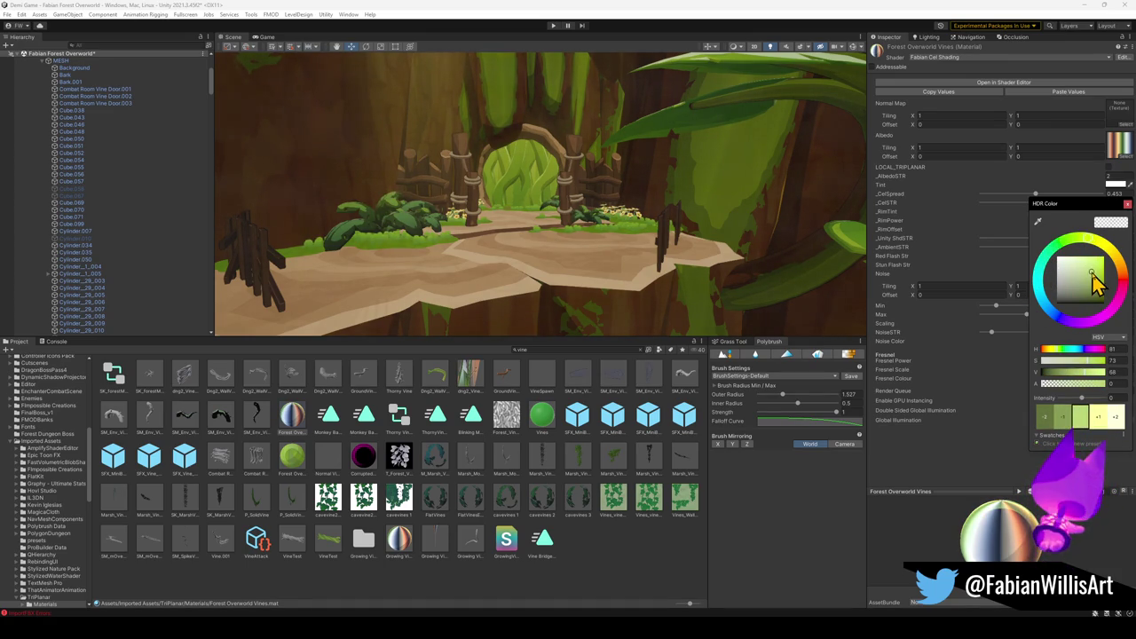
pyautogui.click(955, 266)
# Set _CelSpread to 0.378 and _CelSTR to -0.29, and start raising the noise strength.
pyautogui.moveTo(1040, 195)
pyautogui.mouseDown()
pyautogui.moveTo(1039, 212)
pyautogui.moveTo(1021, 203)
pyautogui.moveTo(1032, 196)
pyautogui.mouseUp()
pyautogui.moveTo(569, 239); pyautogui.dragTo(576, 228)
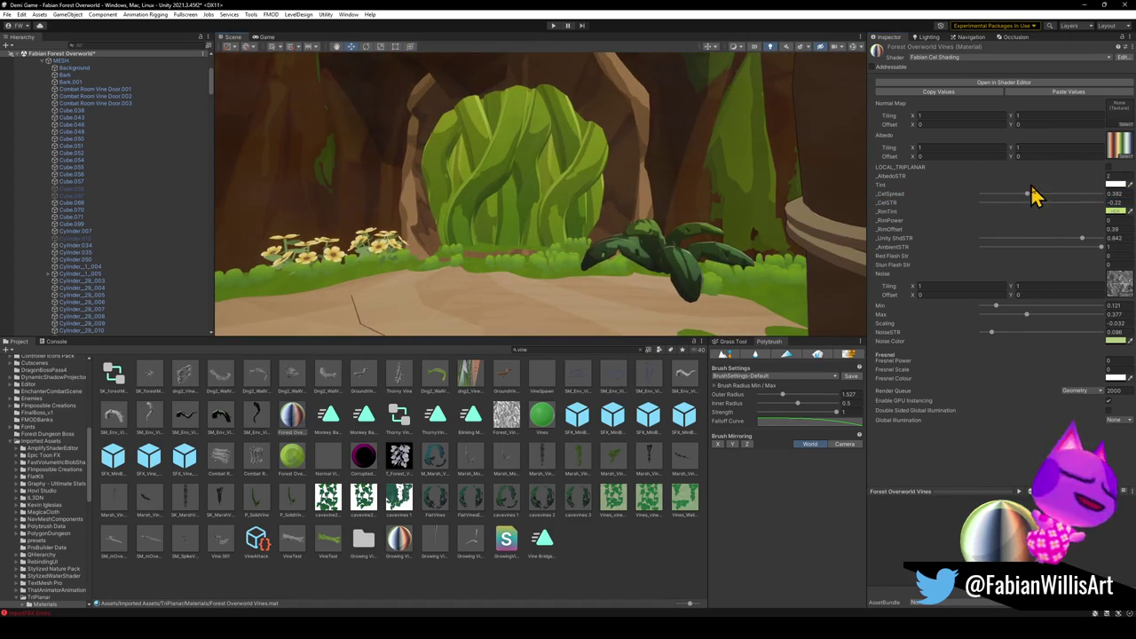
pyautogui.moveTo(1038, 202); pyautogui.dragTo(1038, 202)
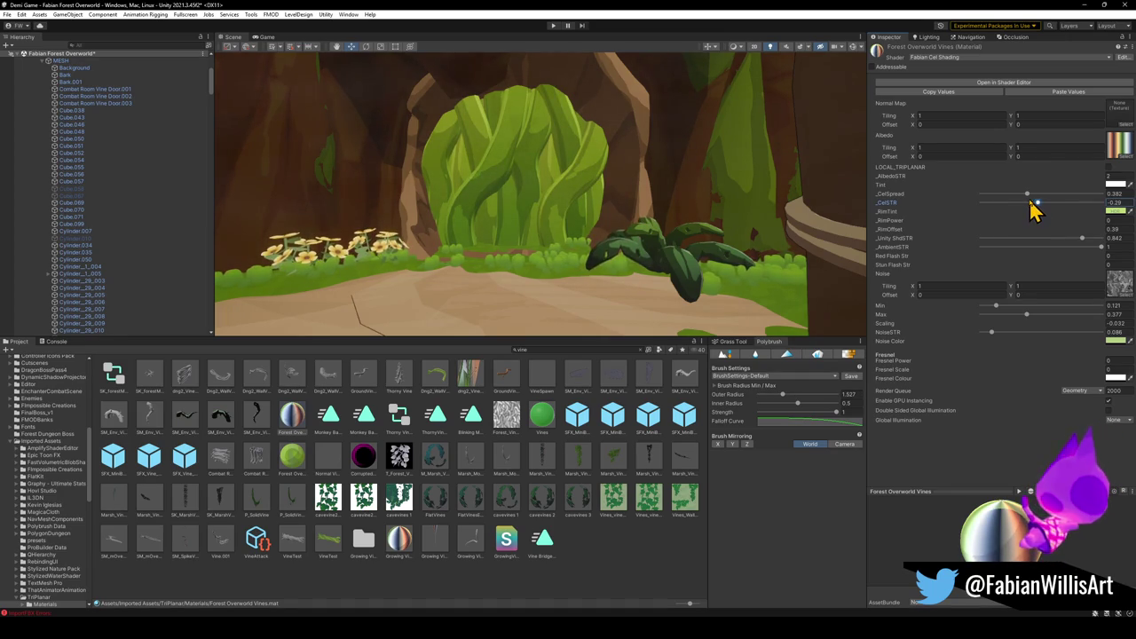
pyautogui.moveTo(1031, 202); pyautogui.dragTo(1028, 195)
pyautogui.moveTo(679, 226)
pyautogui.mouseDown()
pyautogui.moveTo(654, 236)
pyautogui.moveTo(689, 233)
pyautogui.moveTo(650, 223)
pyautogui.mouseUp()
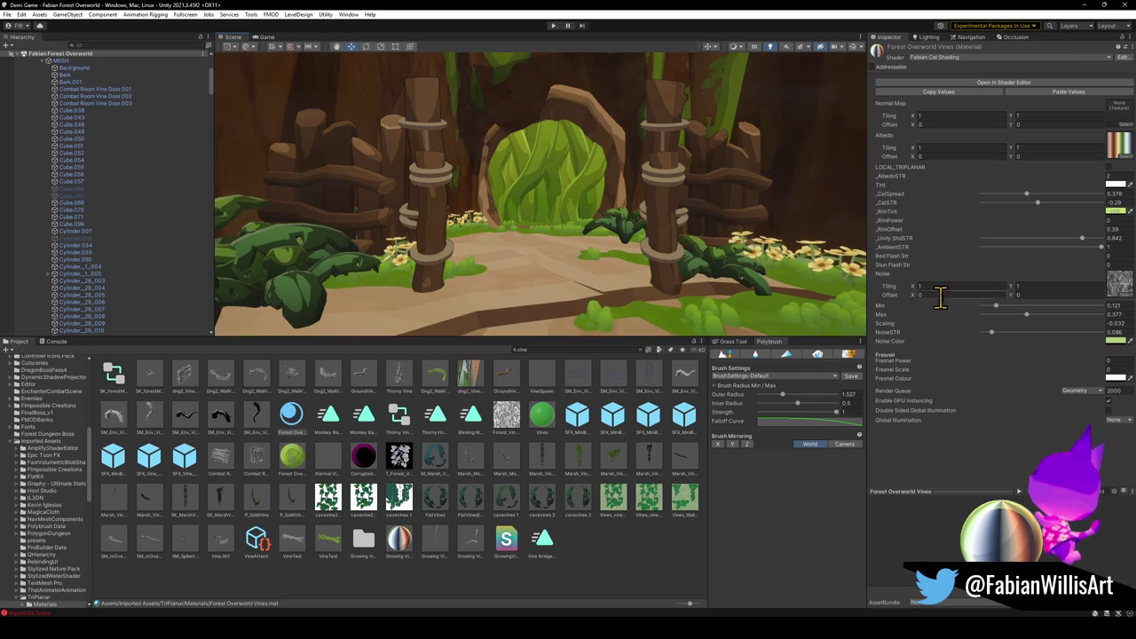
pyautogui.moveTo(991, 333); pyautogui.dragTo(1044, 338)
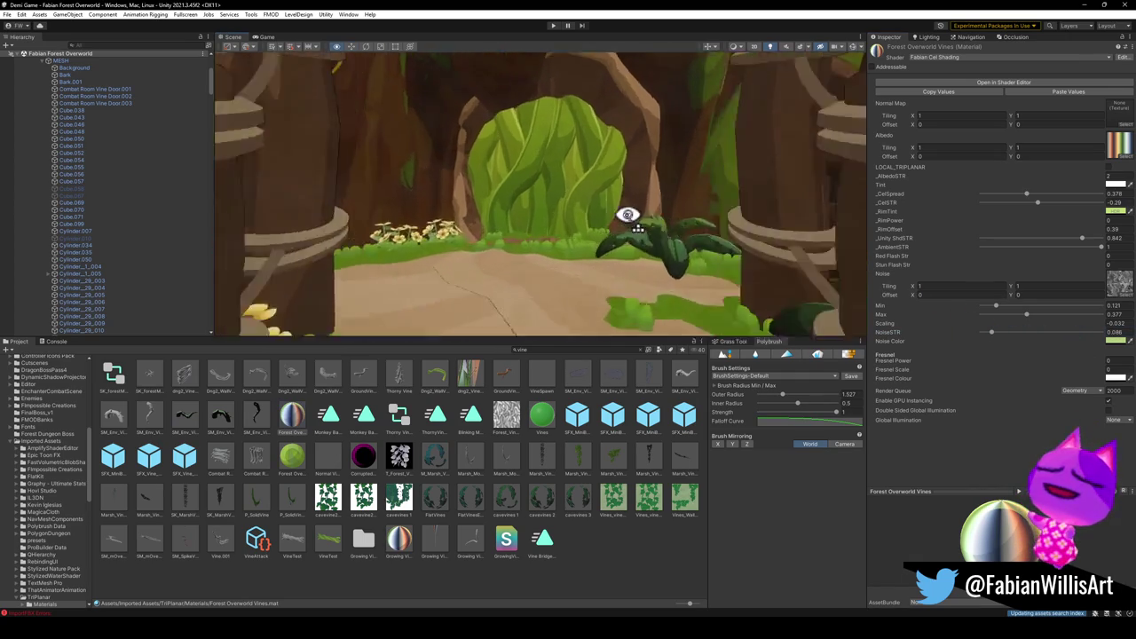
# Raise NoiseSTR to 0.338 and lower the noise Max to 0.106.
pyautogui.moveTo(989, 334)
pyautogui.mouseDown()
pyautogui.moveTo(1095, 345)
pyautogui.moveTo(1026, 341)
pyautogui.mouseUp()
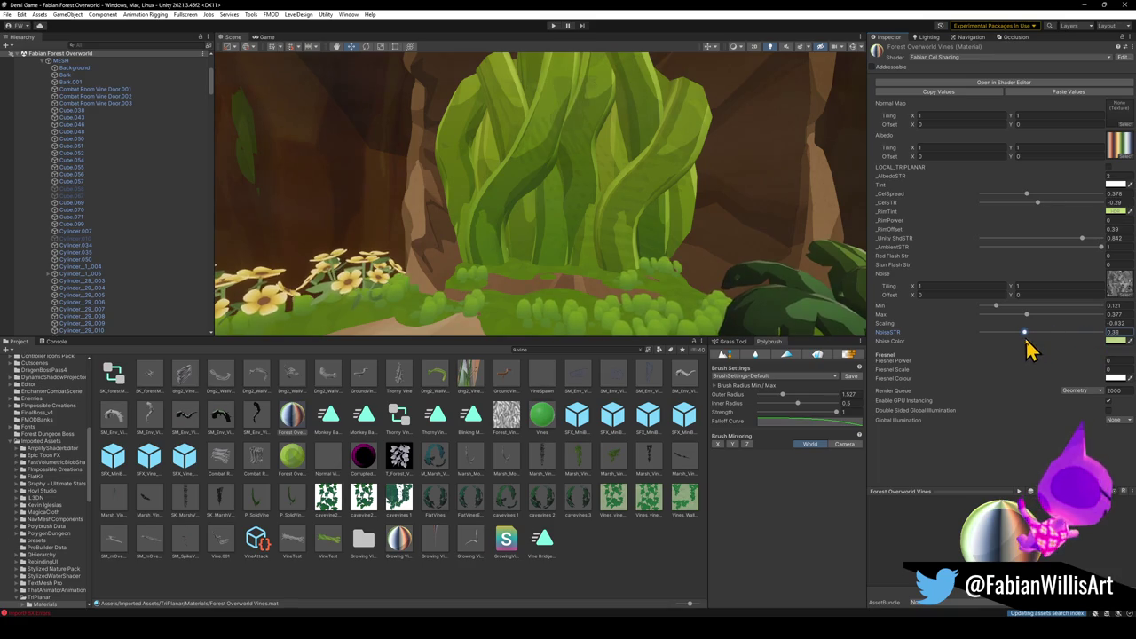
pyautogui.moveTo(1091, 320)
pyautogui.mouseDown()
pyautogui.moveTo(986, 325)
pyautogui.moveTo(1010, 320)
pyautogui.moveTo(997, 329)
pyautogui.moveTo(1021, 310)
pyautogui.moveTo(994, 311)
pyautogui.mouseUp()
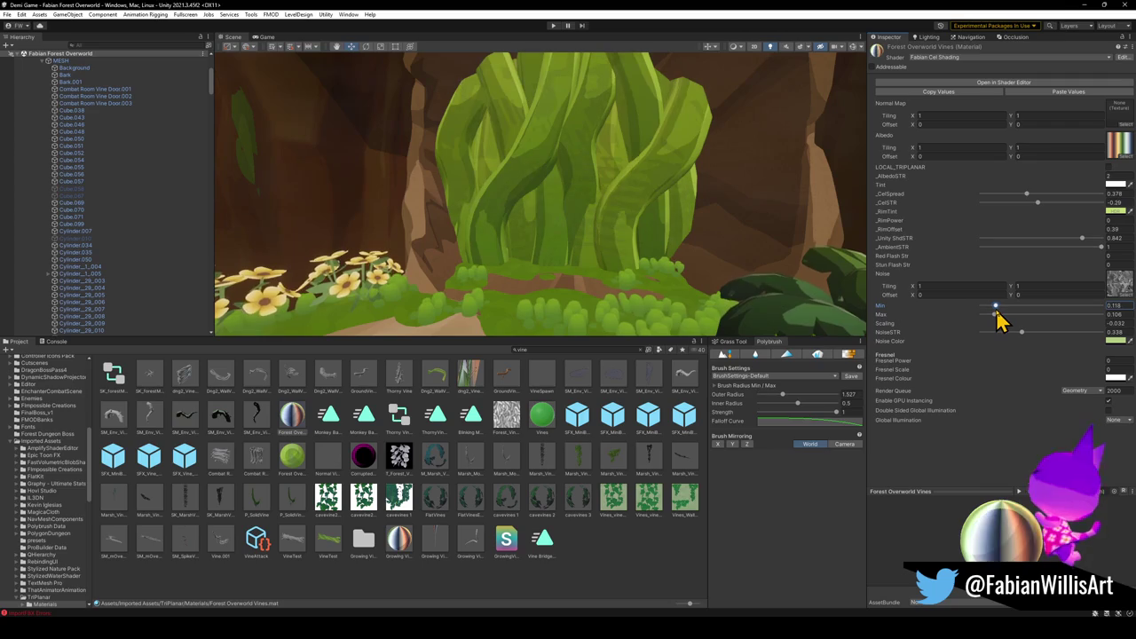
pyautogui.moveTo(644, 210); pyautogui.dragTo(646, 210)
# Set _CelSpread to 0.382 and _CelSTR to -0.3, checking the vine doorway.
pyautogui.moveTo(1024, 197); pyautogui.dragTo(1028, 198)
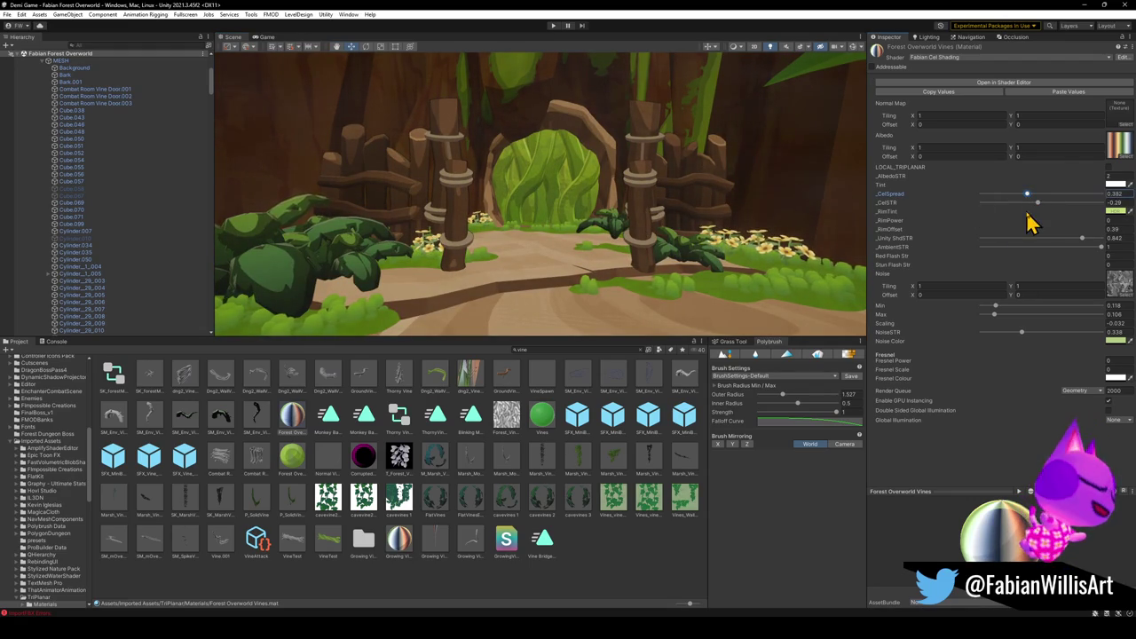
pyautogui.moveTo(1038, 203); pyautogui.dragTo(1038, 205)
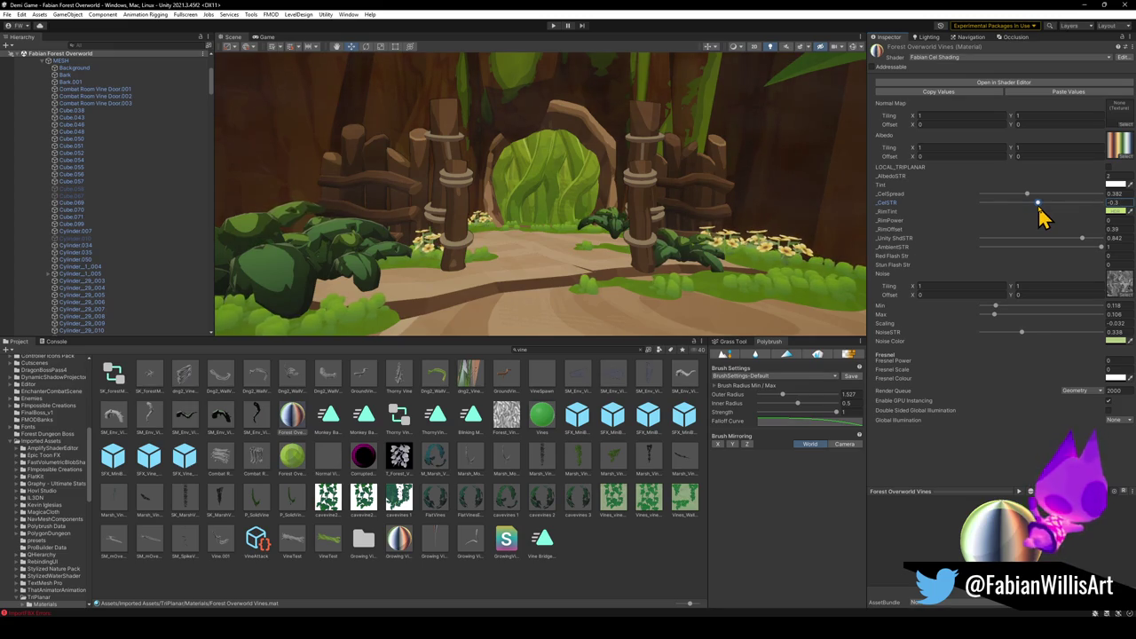
pyautogui.moveTo(675, 235); pyautogui.dragTo(647, 233)
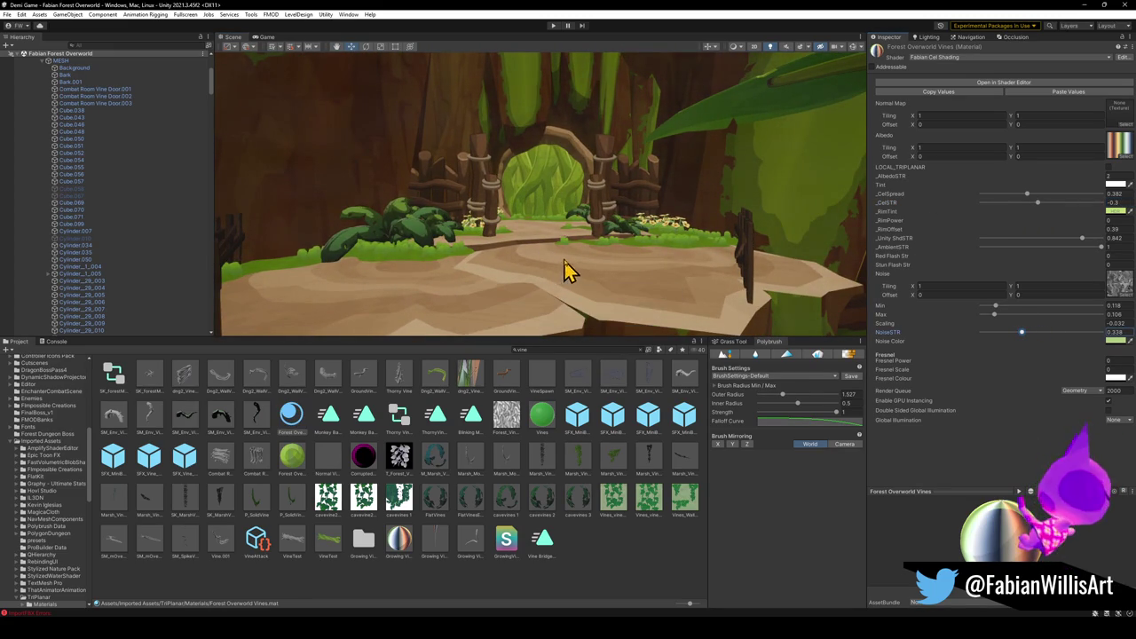
pyautogui.moveTo(691, 236)
pyautogui.mouseDown()
pyautogui.moveTo(680, 225)
pyautogui.moveTo(555, 236)
pyautogui.moveTo(578, 236)
pyautogui.moveTo(540, 258)
pyautogui.moveTo(563, 225)
pyautogui.moveTo(565, 238)
pyautogui.mouseUp()
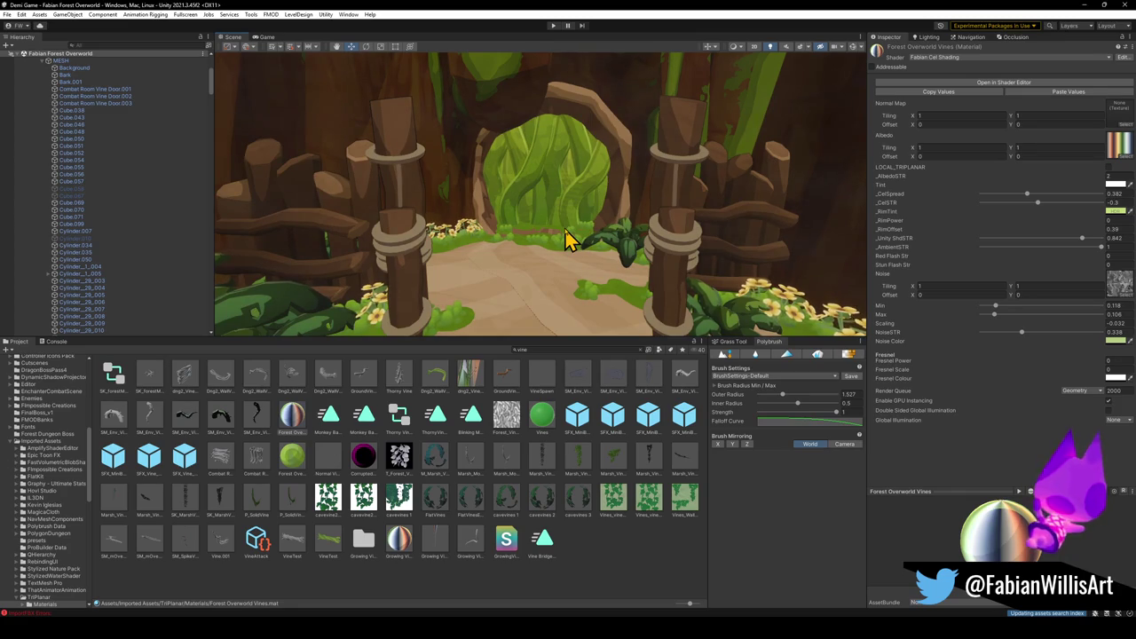